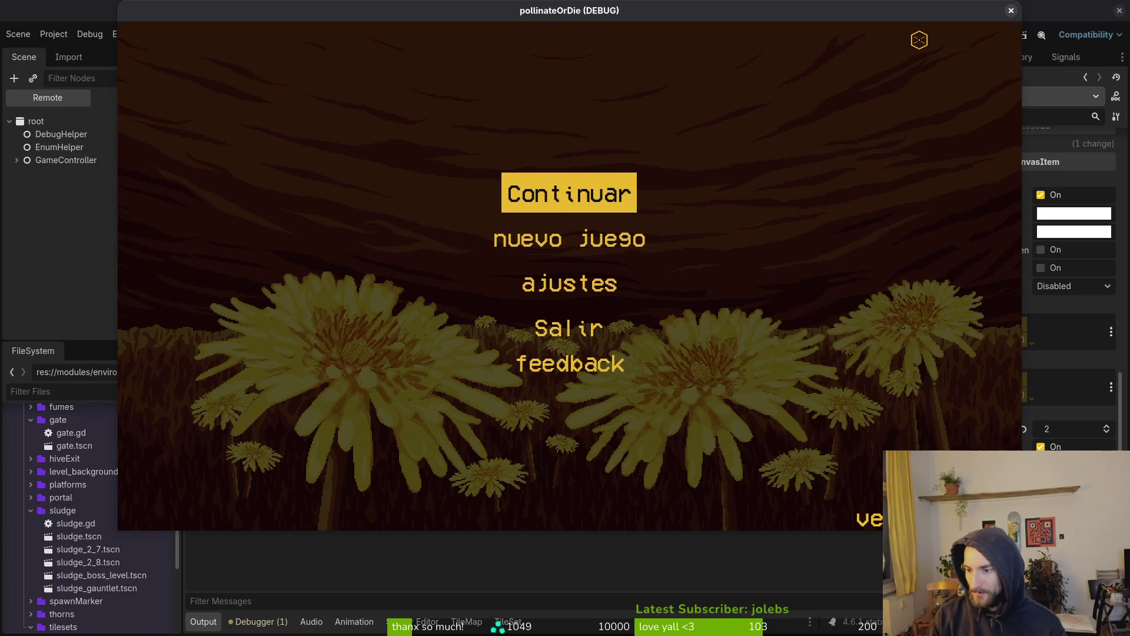
Step: Continue the saved game and fly the bee from the hive level into the hexagon
click(606, 182)
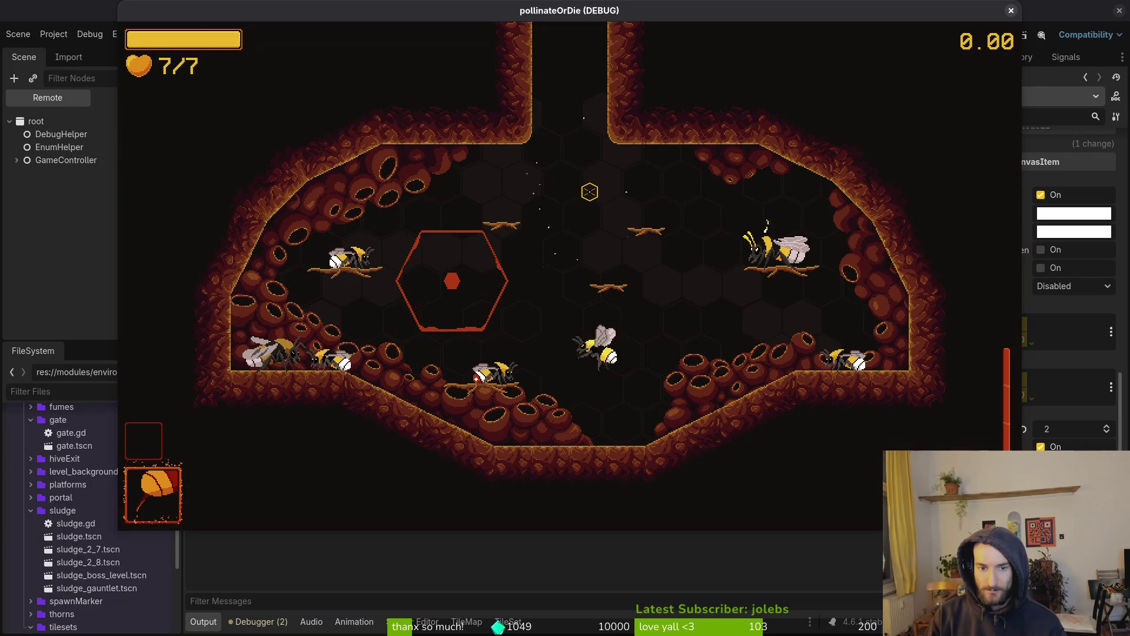
key(j)
key(Escape)
key(d)
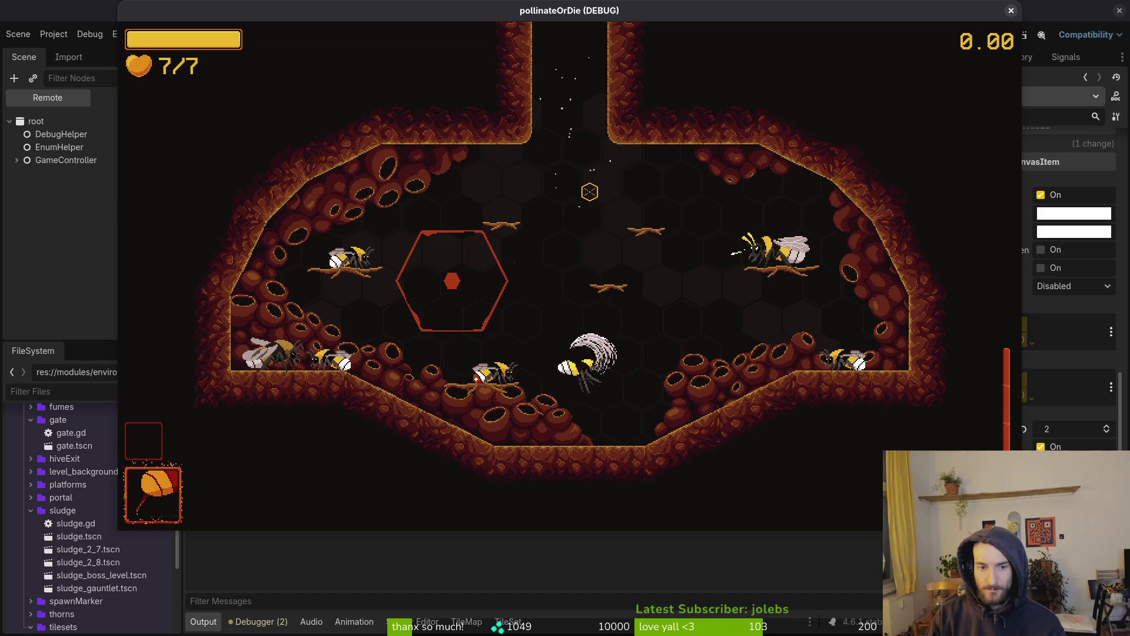
key(a)
key(w)
Step: Start level 3-0, slash the enemy and dash to the gates, then close the game
key(a)
key(j)
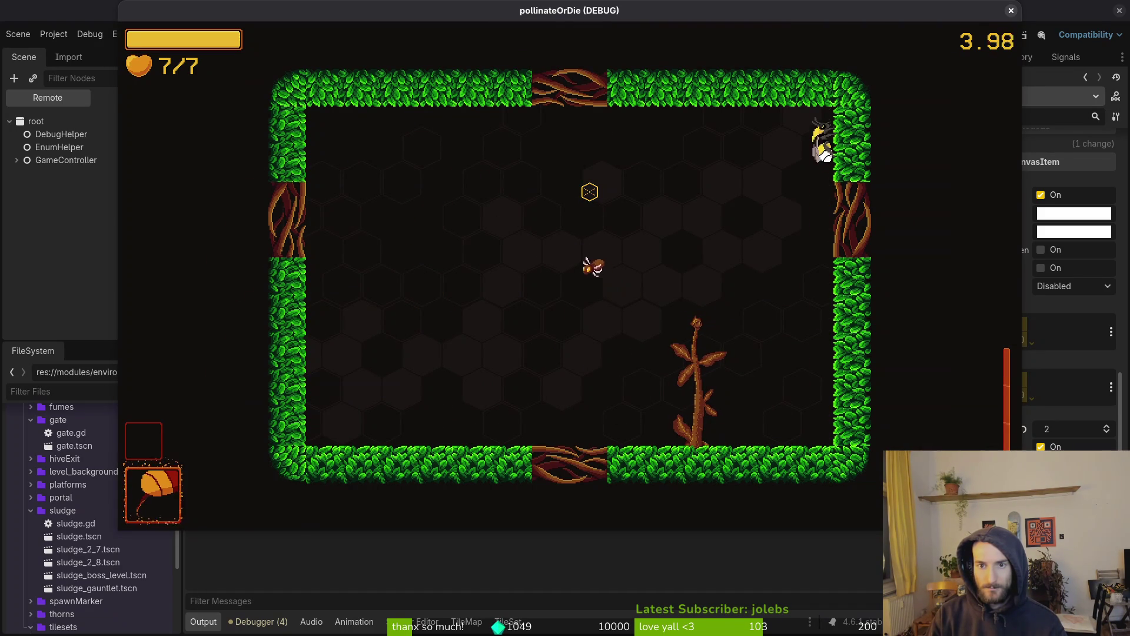
key(s)
key(j)
key(a)
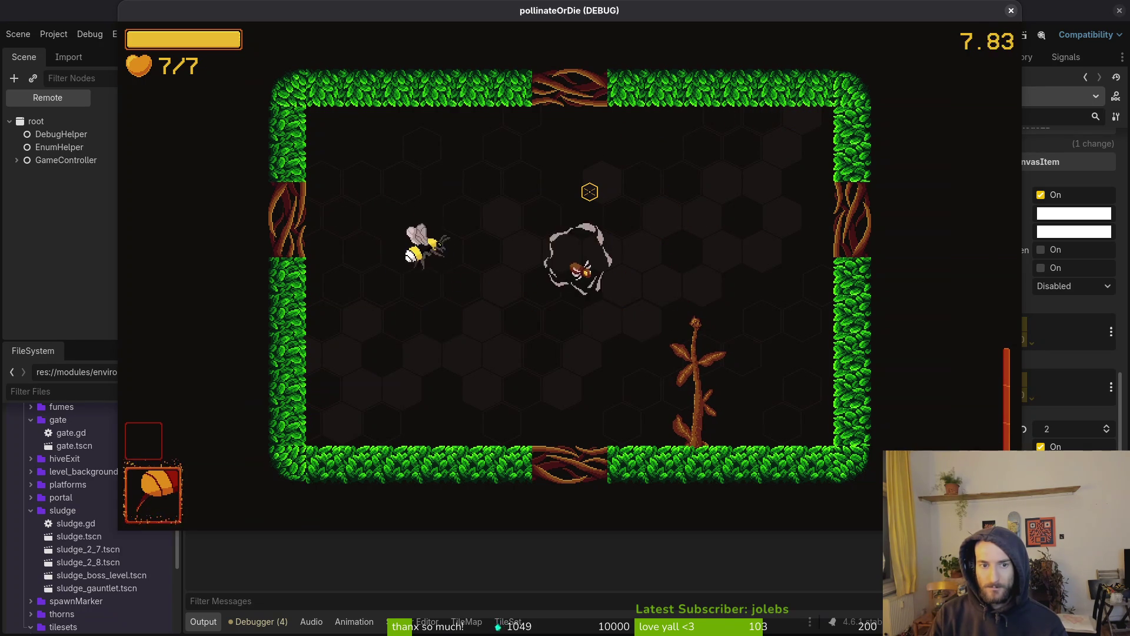
key(a)
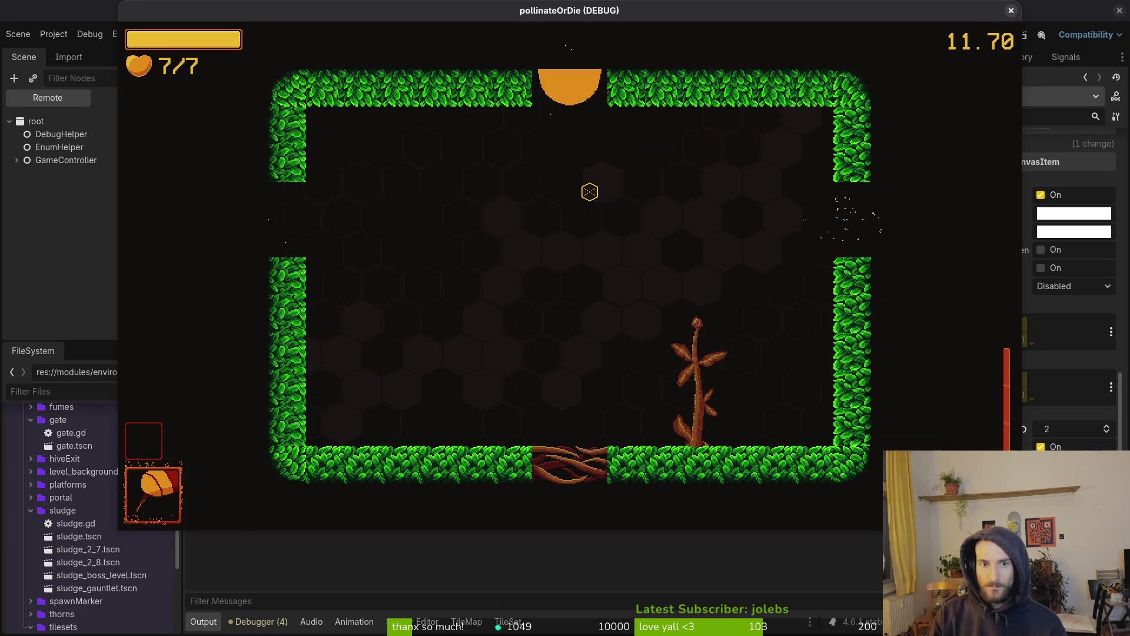
click(1010, 11)
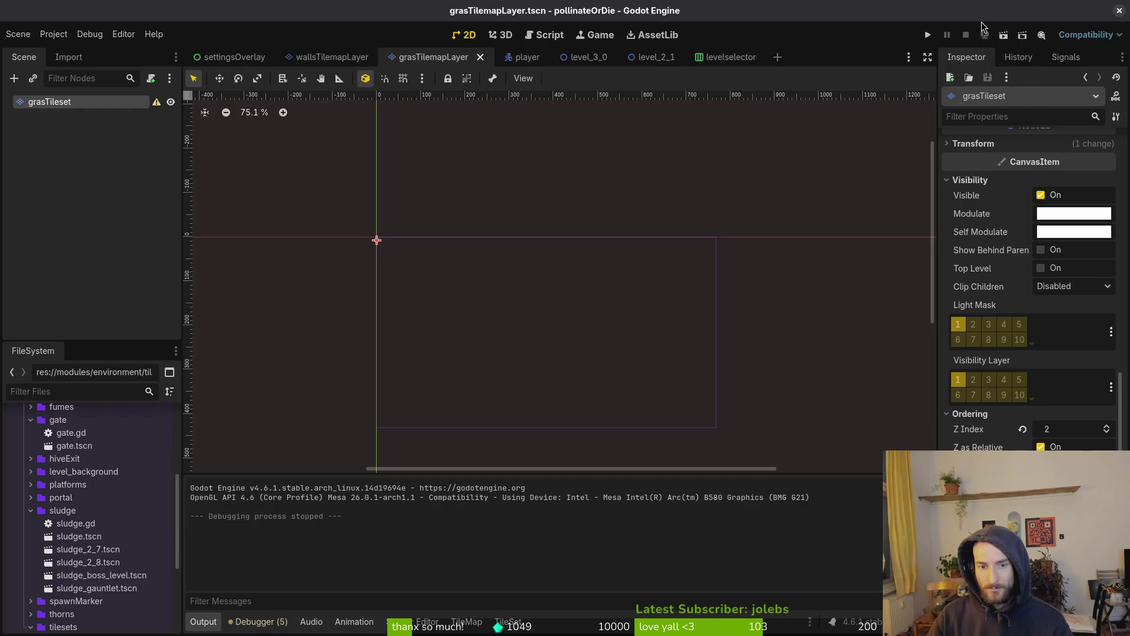
Step: Close the Godot editor and the extra grasTileset-Sheet document in Aseprite
click(1120, 12)
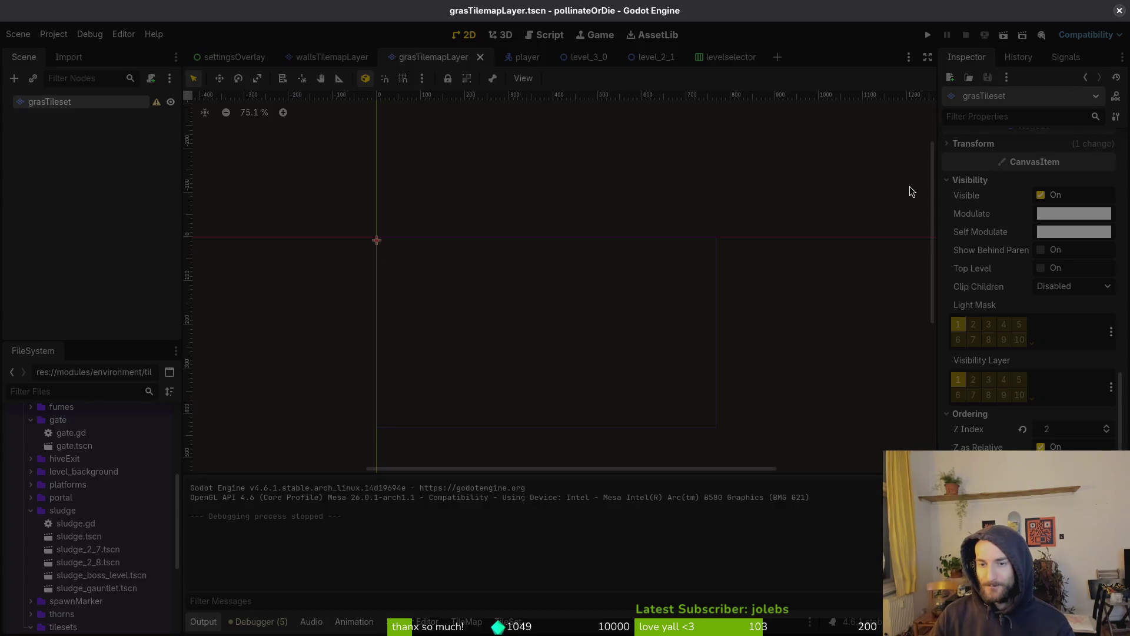
key(ctrl+o)
key(Escape)
key(ctrl+w)
Step: Select the eyedropper in Aseprite, then switch to the project terminal
key(i)
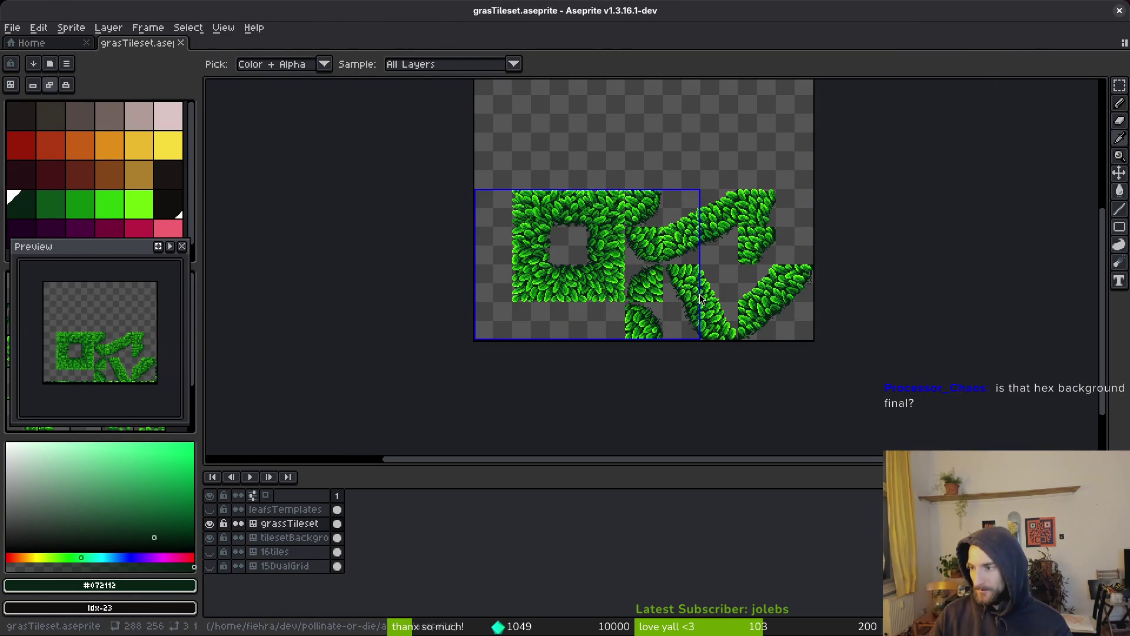
key(alt+Tab)
key(Return)
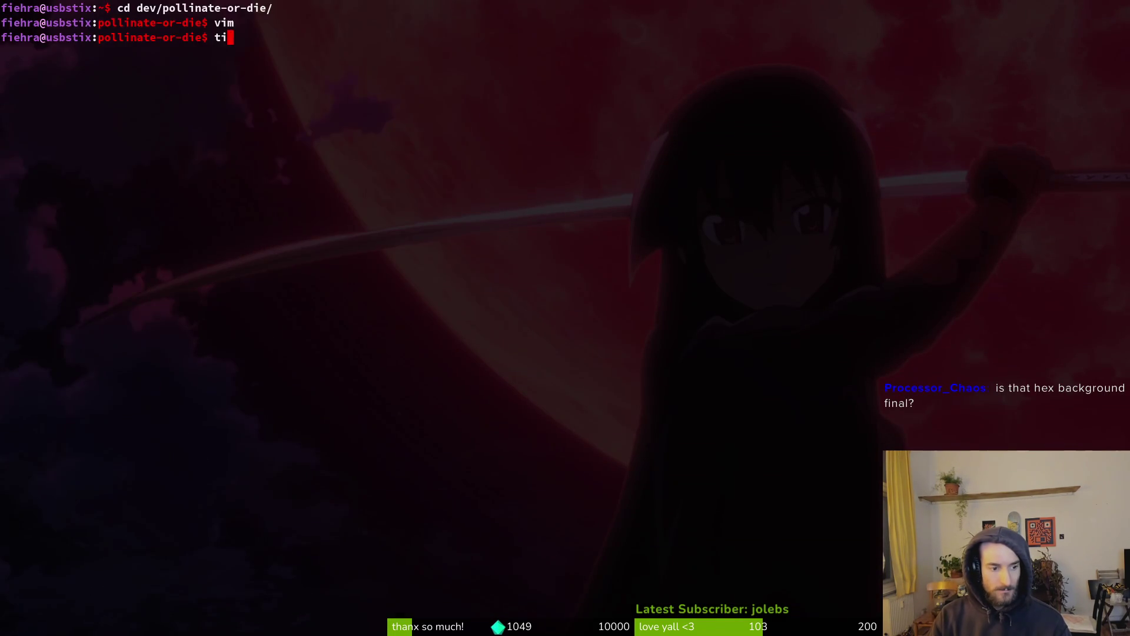
Step: Stage all changed files from the tig status view
text(tig status)
key(Return)
key(Down)
key(Down)
key(Down)
key(Down)
key(Down)
key(u)
key(u)
key(u)
key(u)
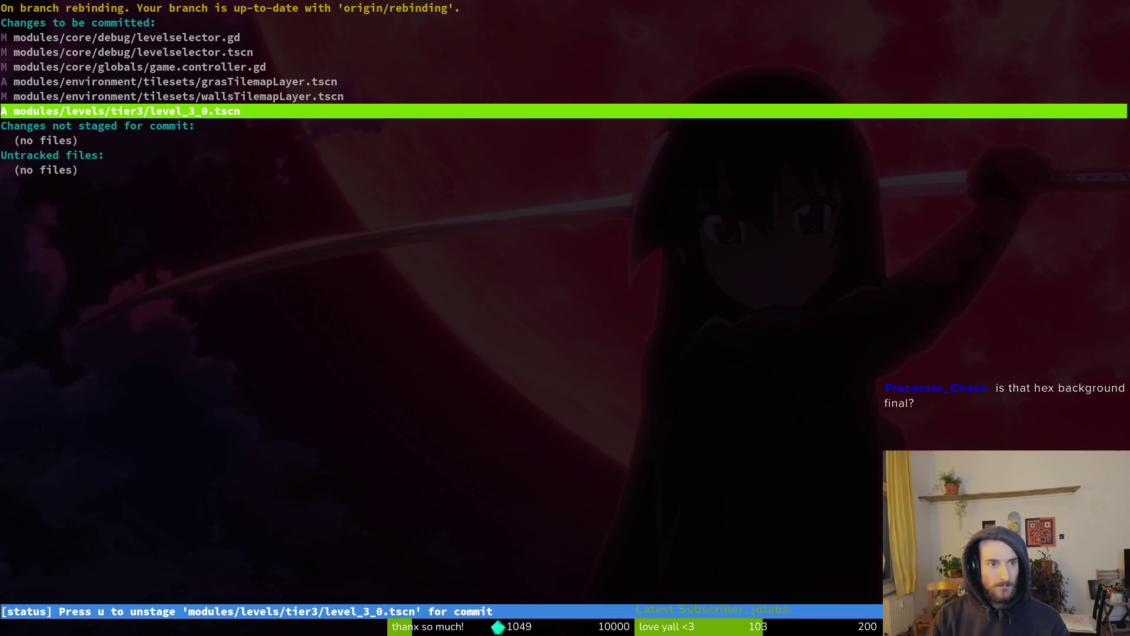
Step: Review the wallsTilemapLayer.tscn diff in tig, then return to the shell
text(qg)
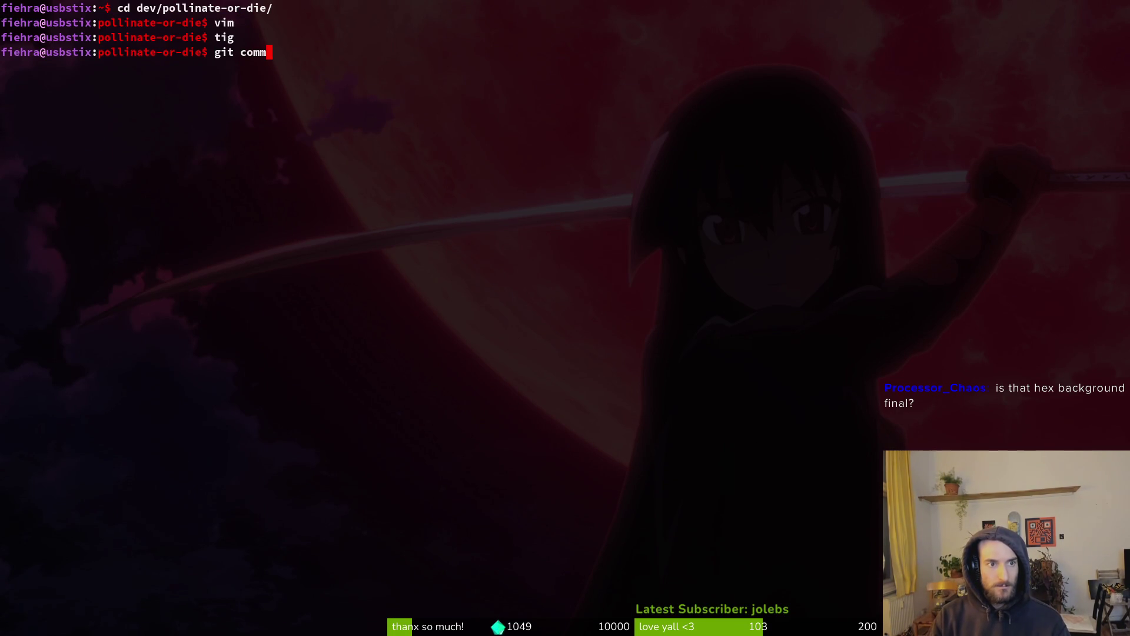
key(ctrl+u)
text(tig)
key(Return)
key(s)
key(Down)
key(Down)
key(Down)
key(Return)
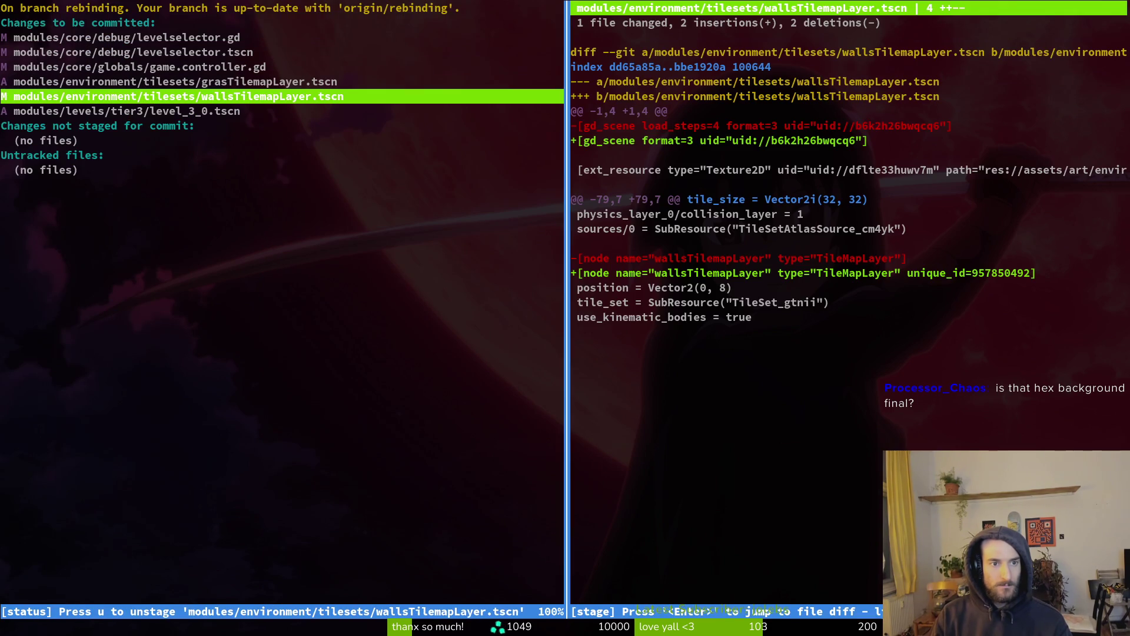
key(Q)
text(git commit -m "added foresttilemap)
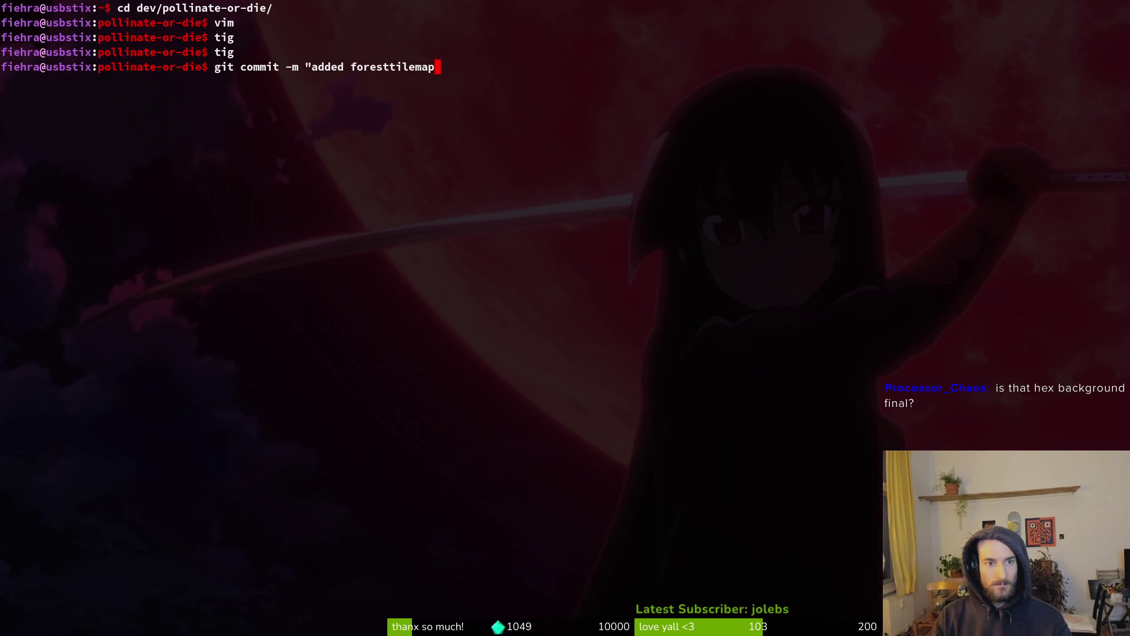
Step: Commit with message "added foresttilemap", push to rebinding, and return to Aseprite
text(")
key(Return)
text(git push)
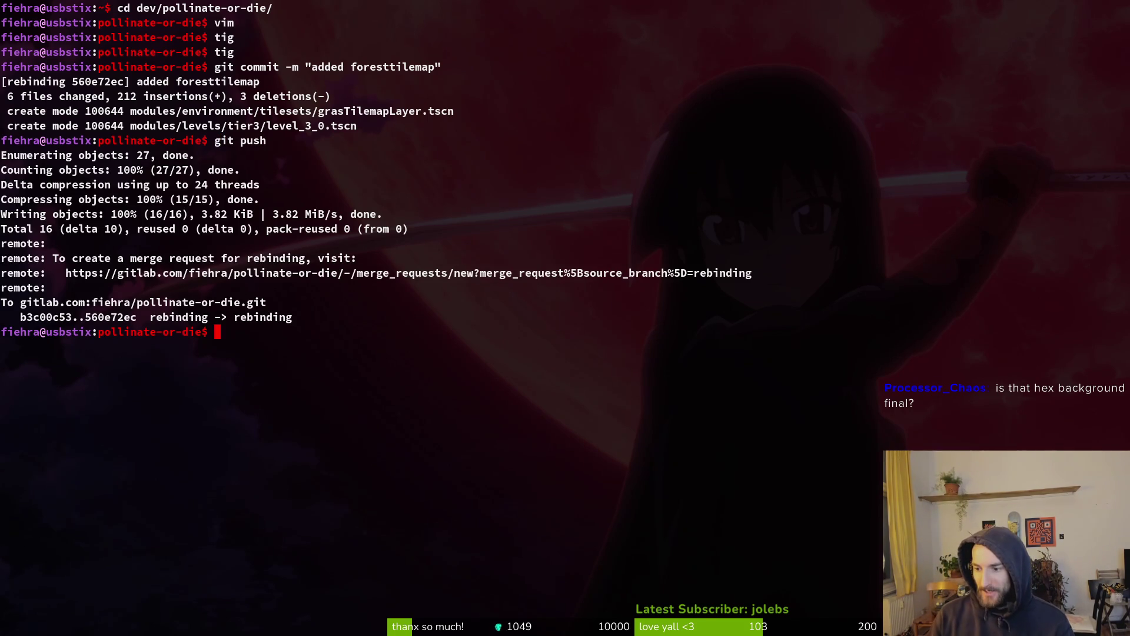
key(alt+Tab)
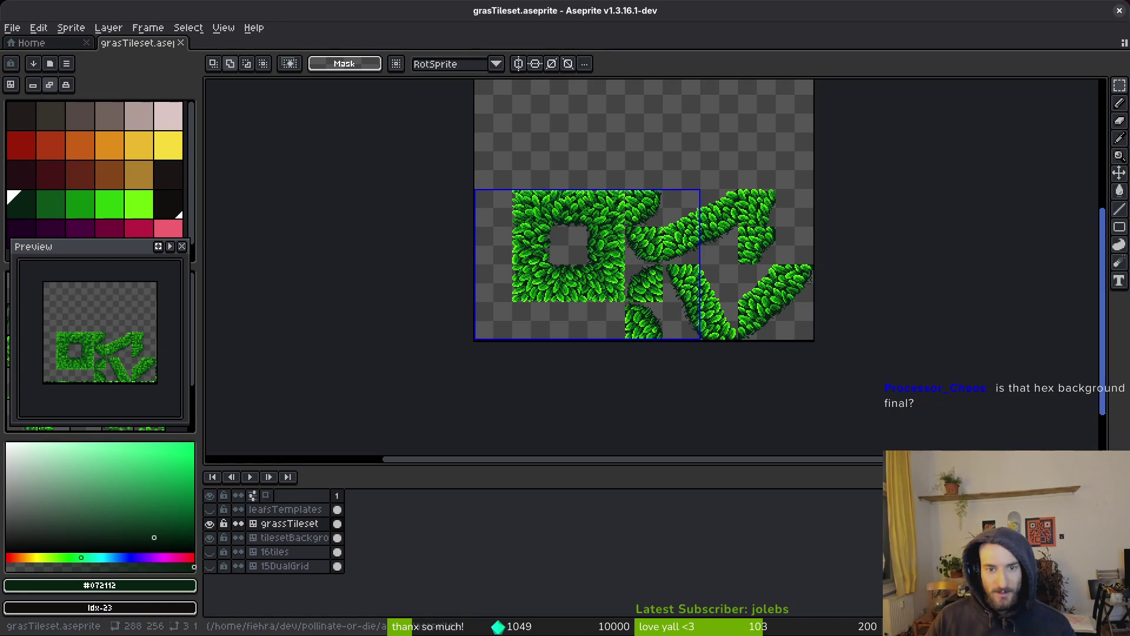
Step: Reopen the pollinateOrDie project from the Godot Project Manager and run it
key(i)
key(alt+Tab)
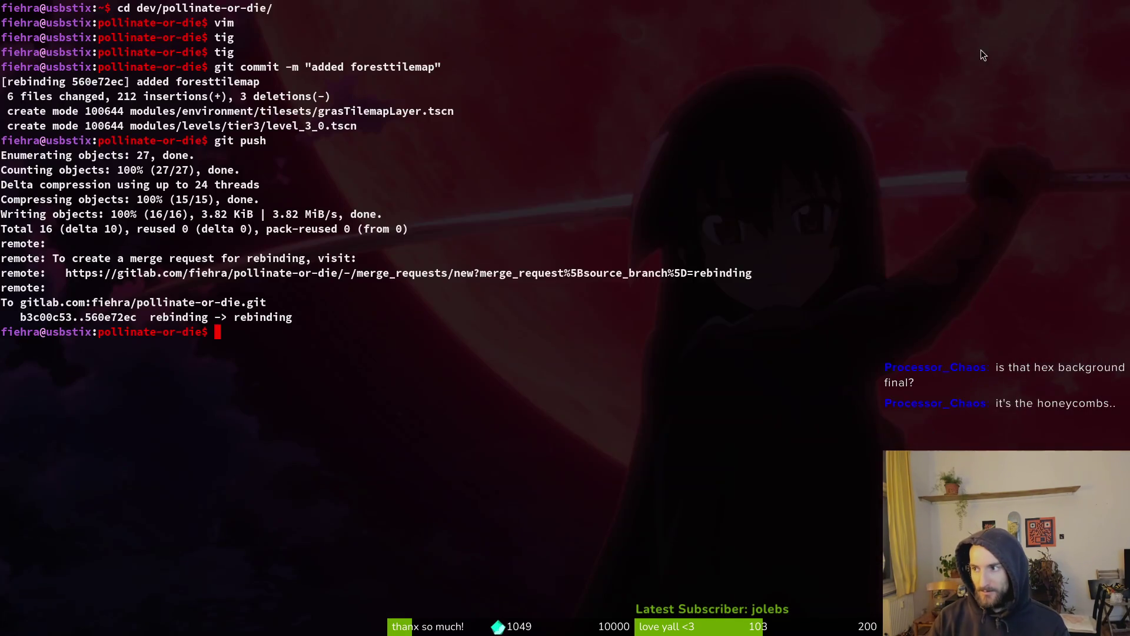
key(alt+Tab)
double_click(665, 156)
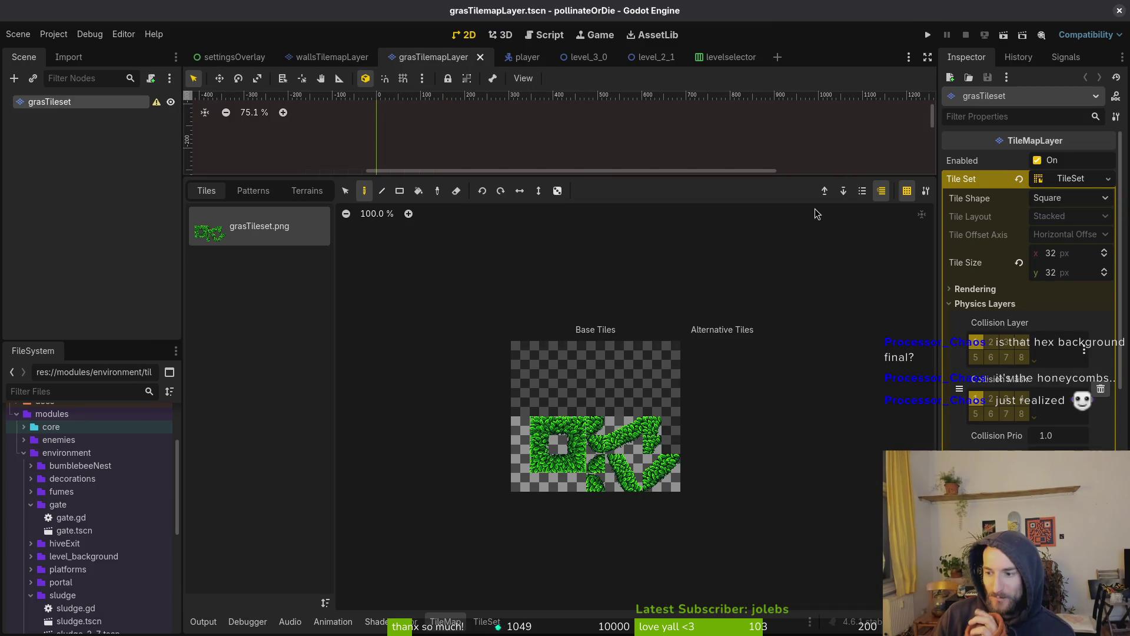
click(927, 36)
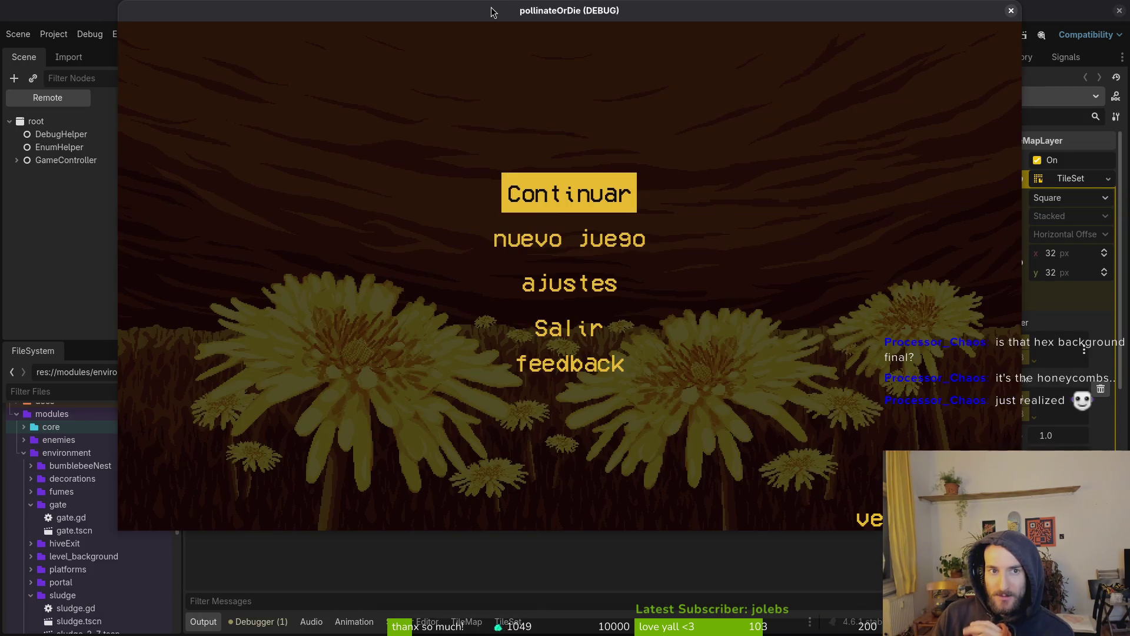
Step: Continue the saved game and fly the bee up the top shaft into the next room
double_click(494, 10)
click(647, 211)
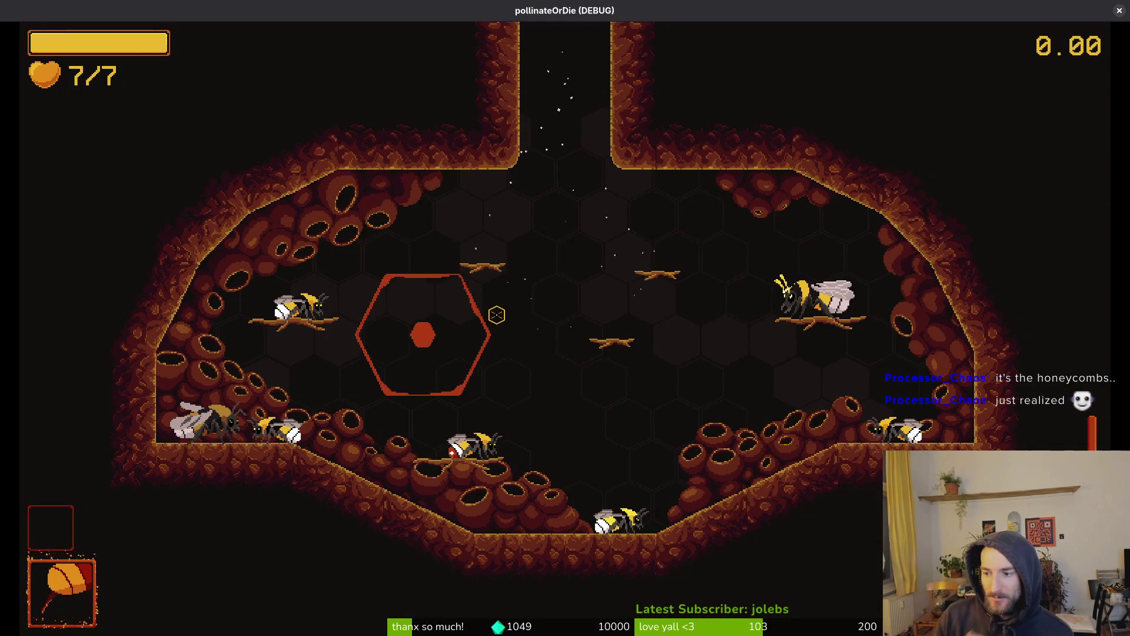
key(space)
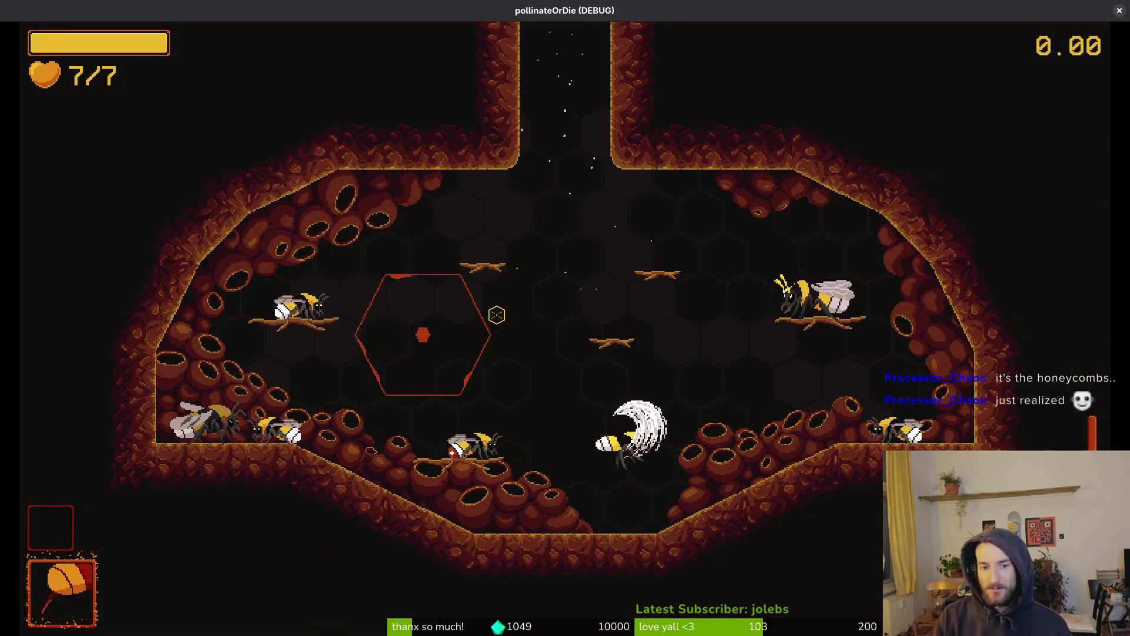
key(w)
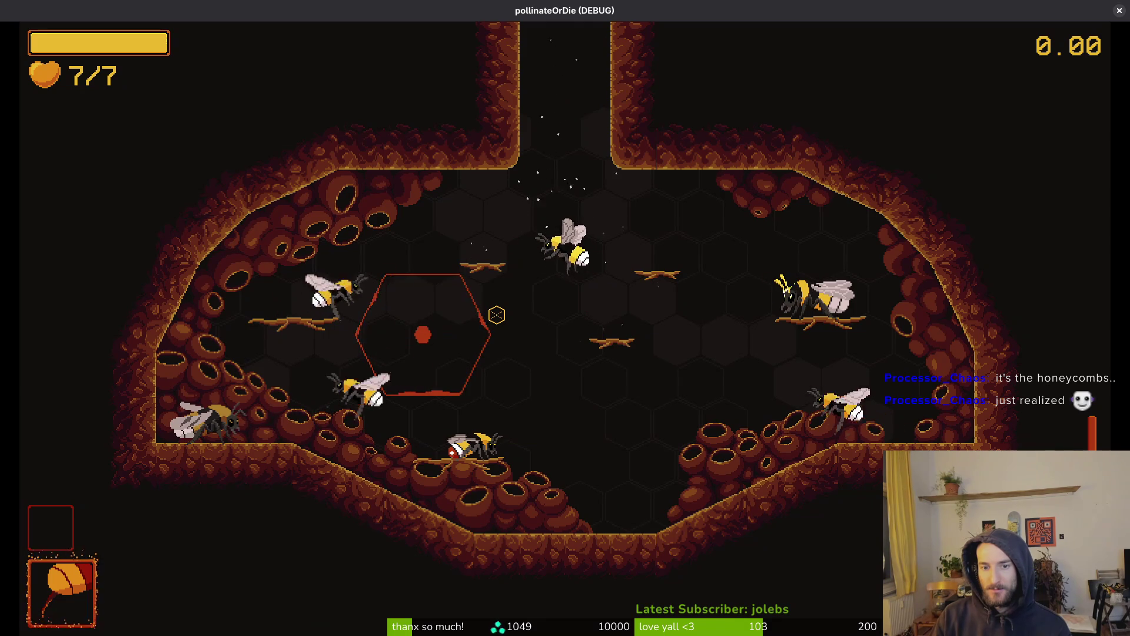
key(w)
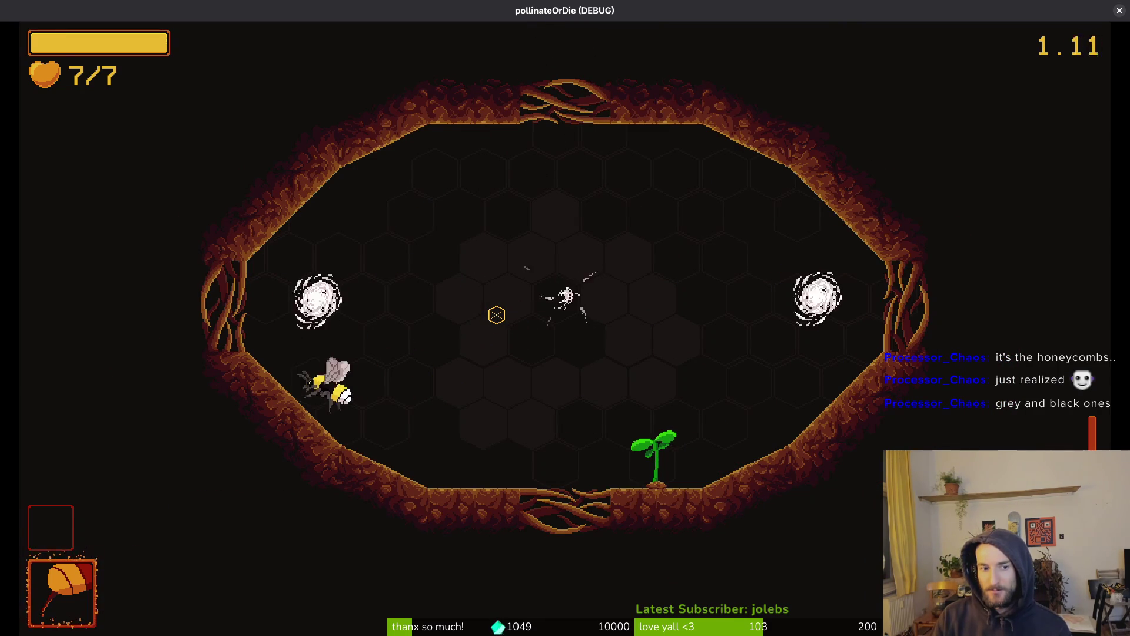
Step: Slash the mosquitoes and other enemies while defending the plant in the arena
click(497, 315)
key(d)
key(d)
click(497, 315)
click(497, 315)
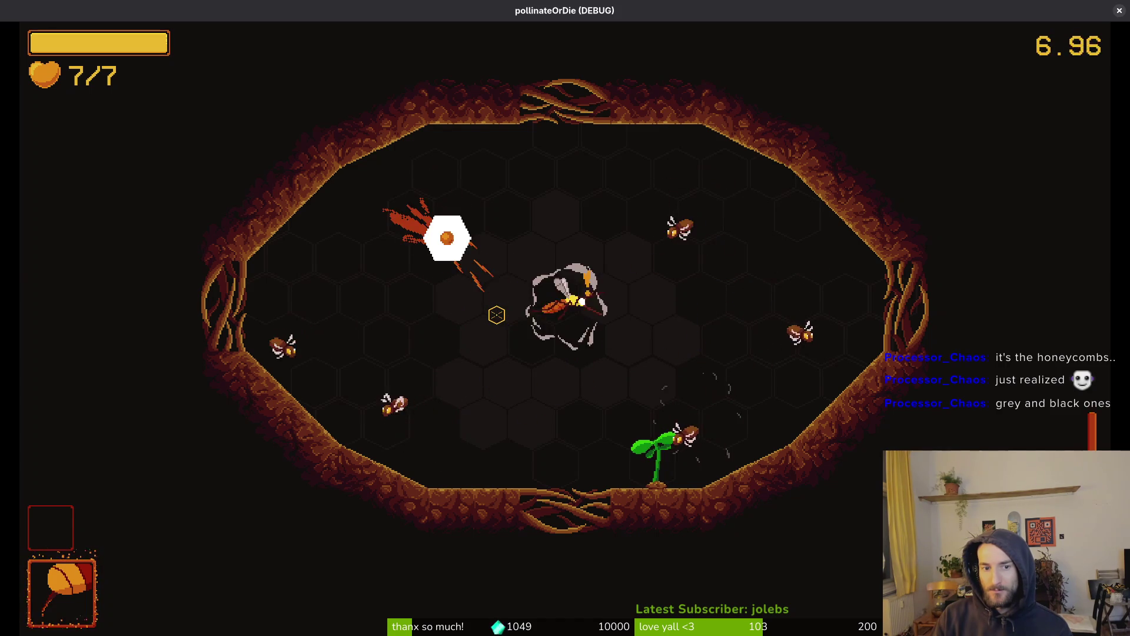
key(d)
key(d)
key(s)
click(497, 315)
key(d)
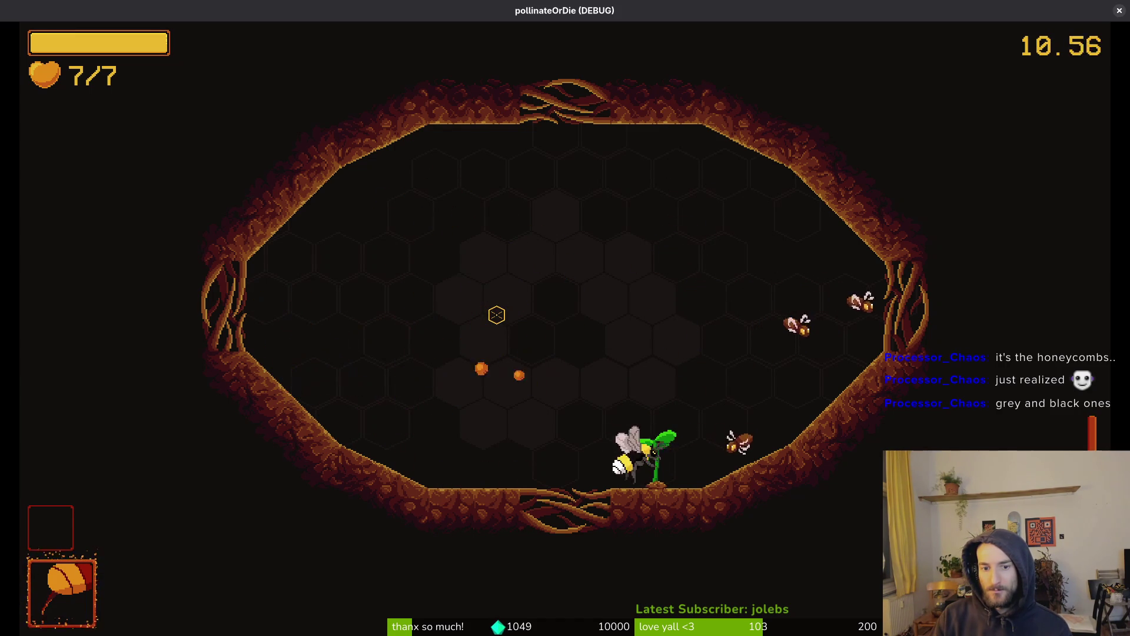
key(s)
key(w)
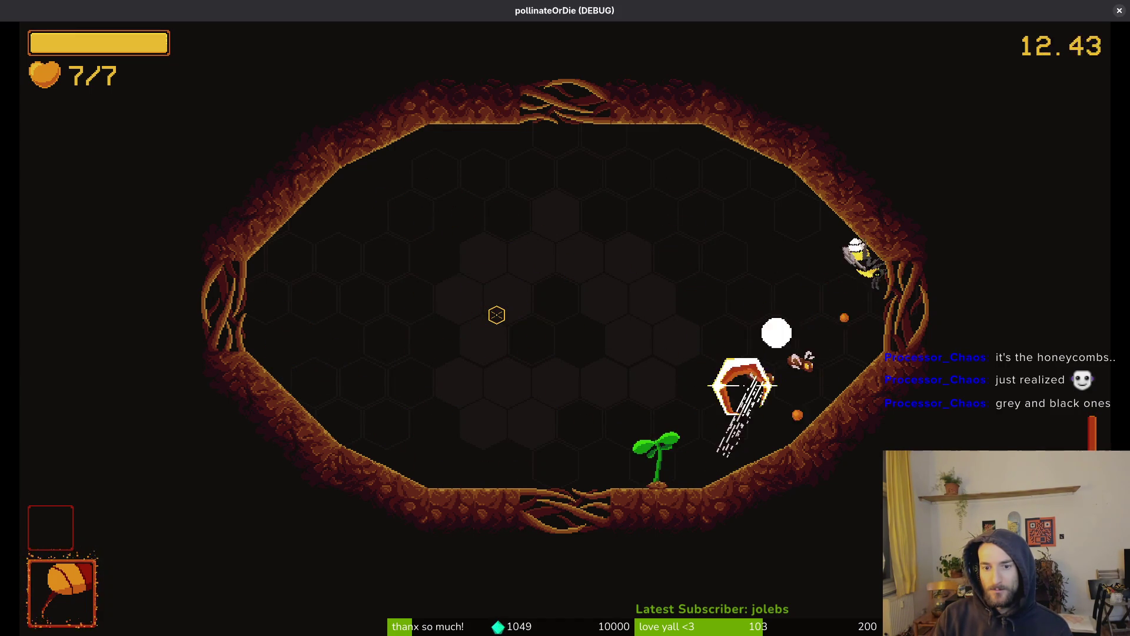
click(497, 315)
click(497, 315)
Step: Chase the enemies to the upper left and right, slashing them
key(a)
key(w)
key(a)
click(497, 315)
click(497, 315)
key(d)
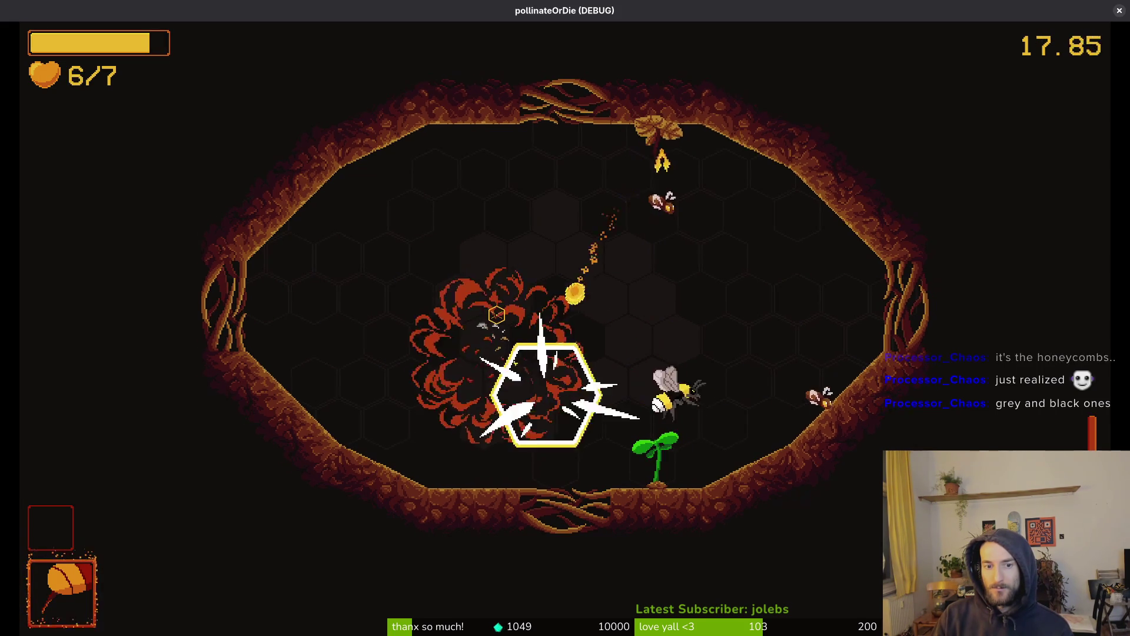
key(w)
click(497, 315)
Step: Slash the remaining enemies, including the white one at the top of the arena
key(a)
click(497, 315)
key(d)
key(a)
click(497, 315)
key(a)
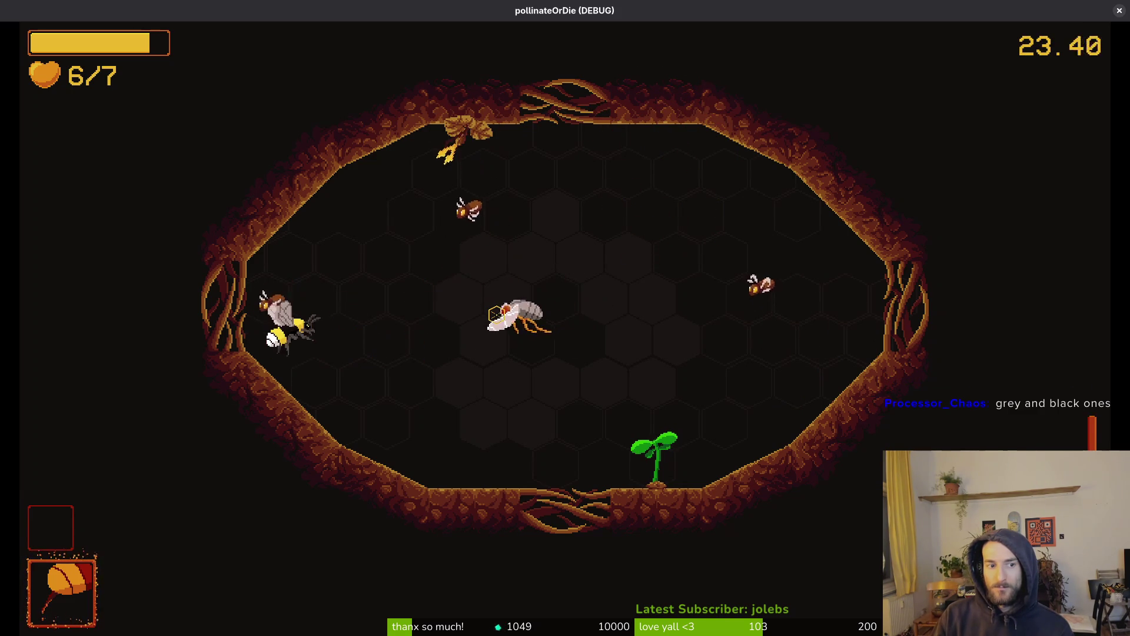
key(w)
click(497, 315)
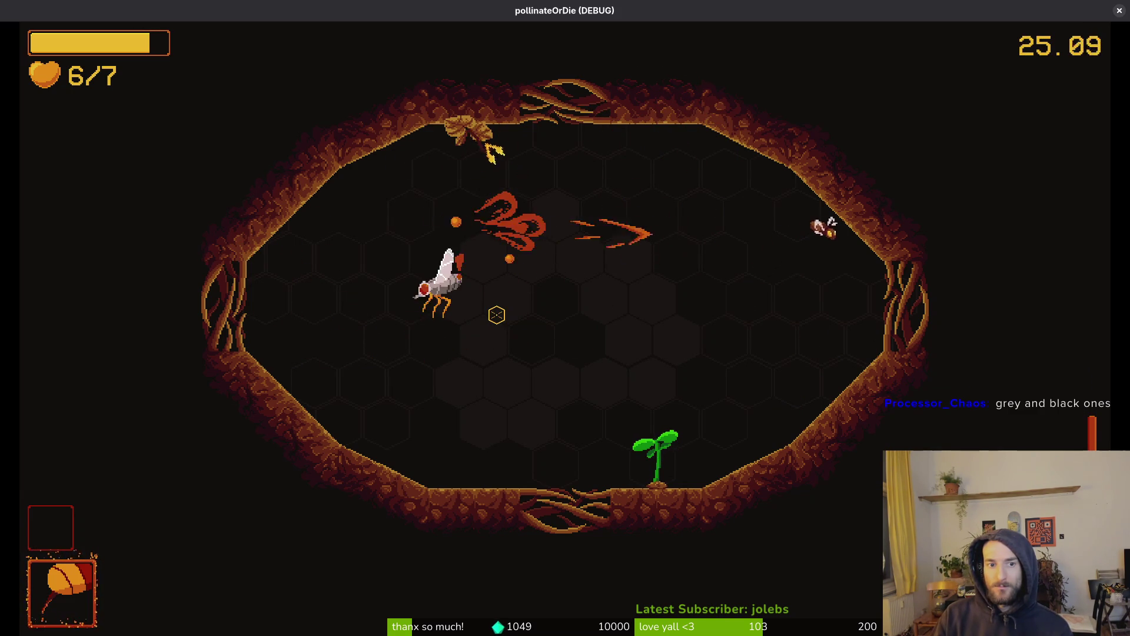
Step: Dash the bee around the arena, slashing enemies near the right wall
key(d)
key(s)
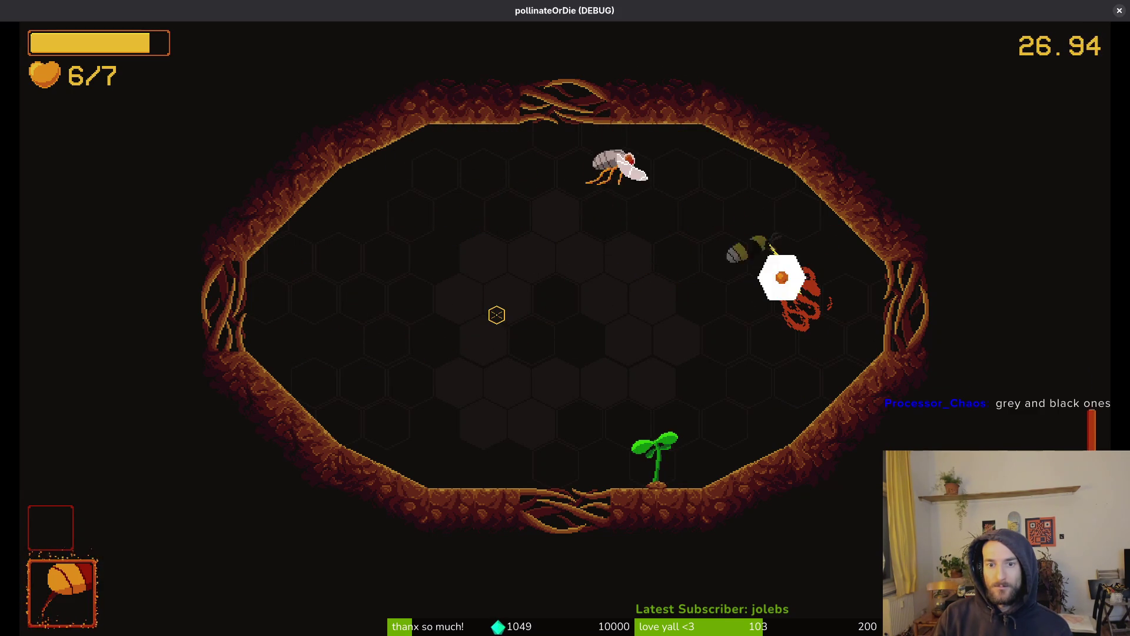
click(497, 315)
key(a)
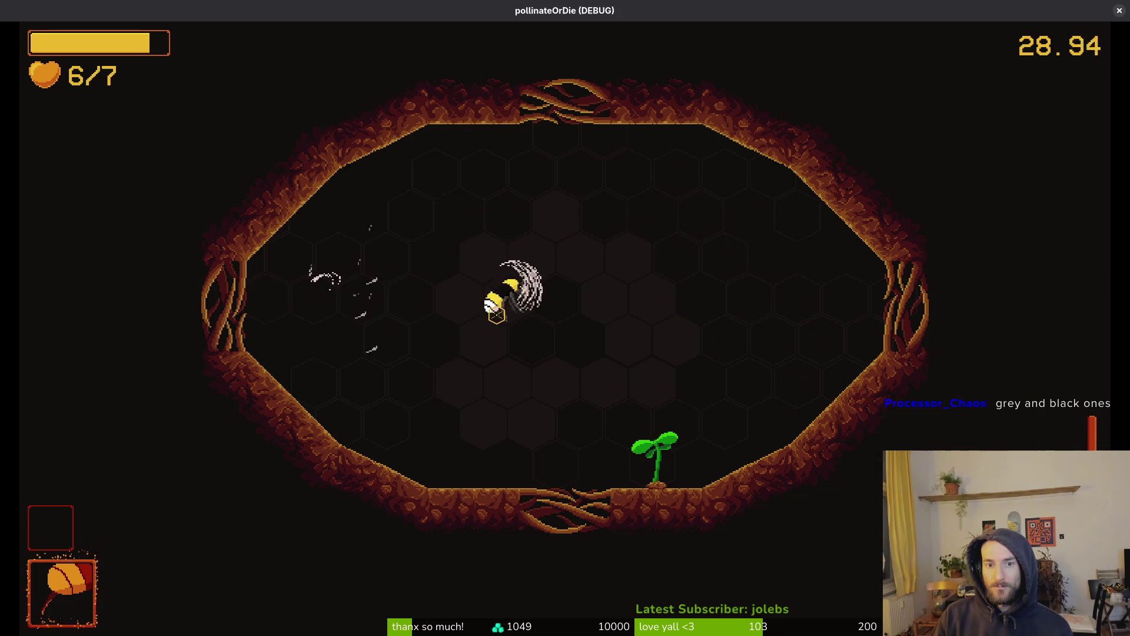
key(a)
key(w)
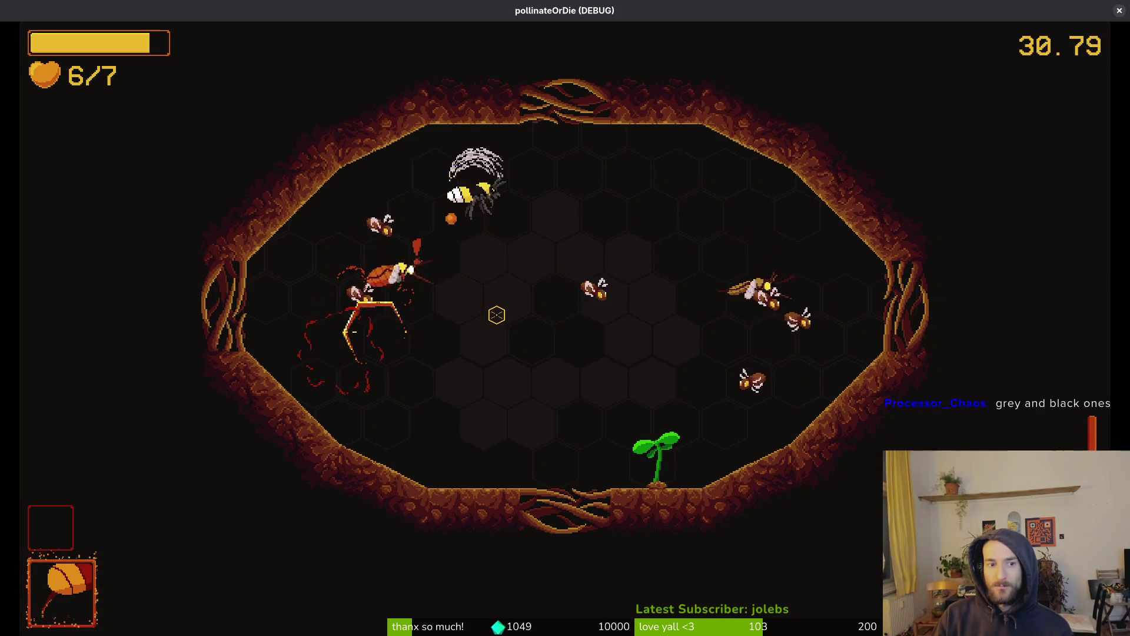
key(d)
key(s)
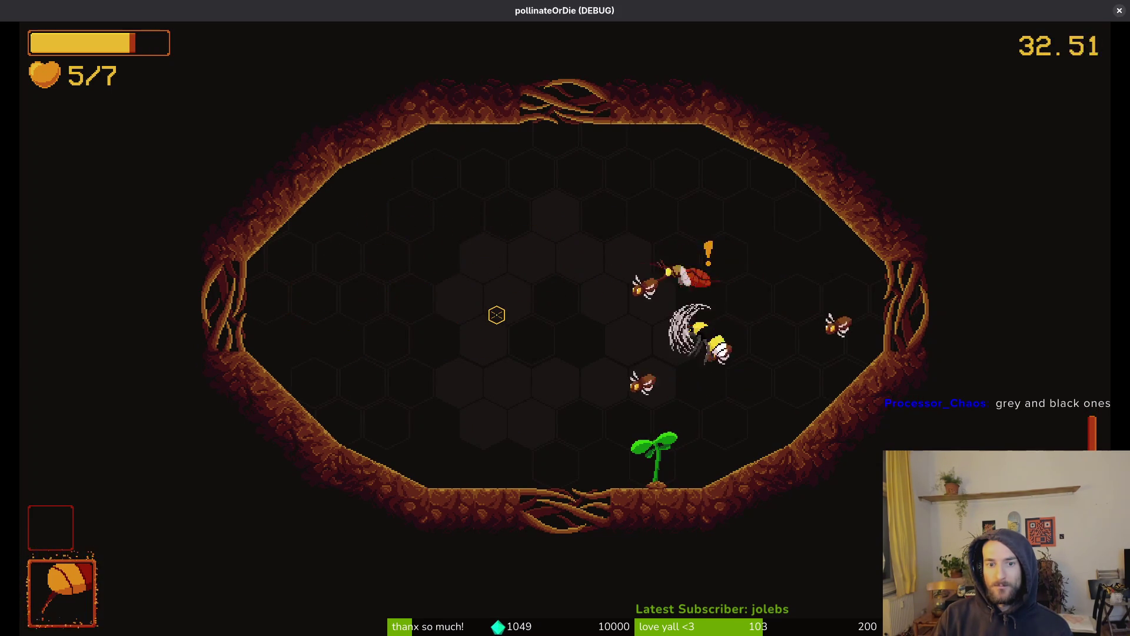
Step: Land the bee on the grown dandelion
key(w)
key(s)
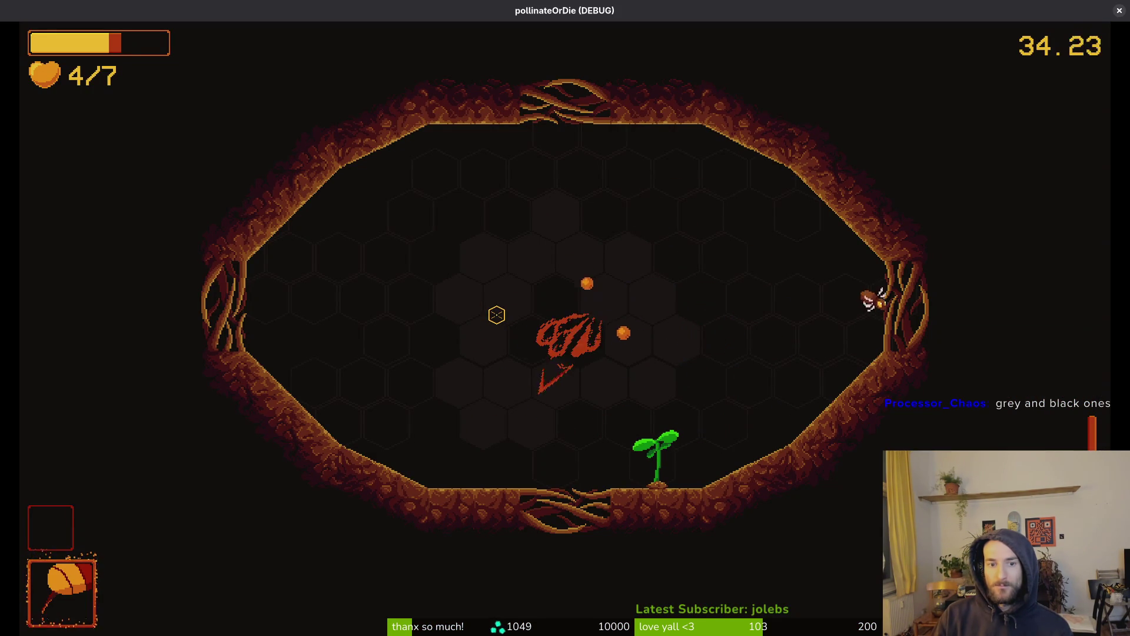
key(w)
key(a)
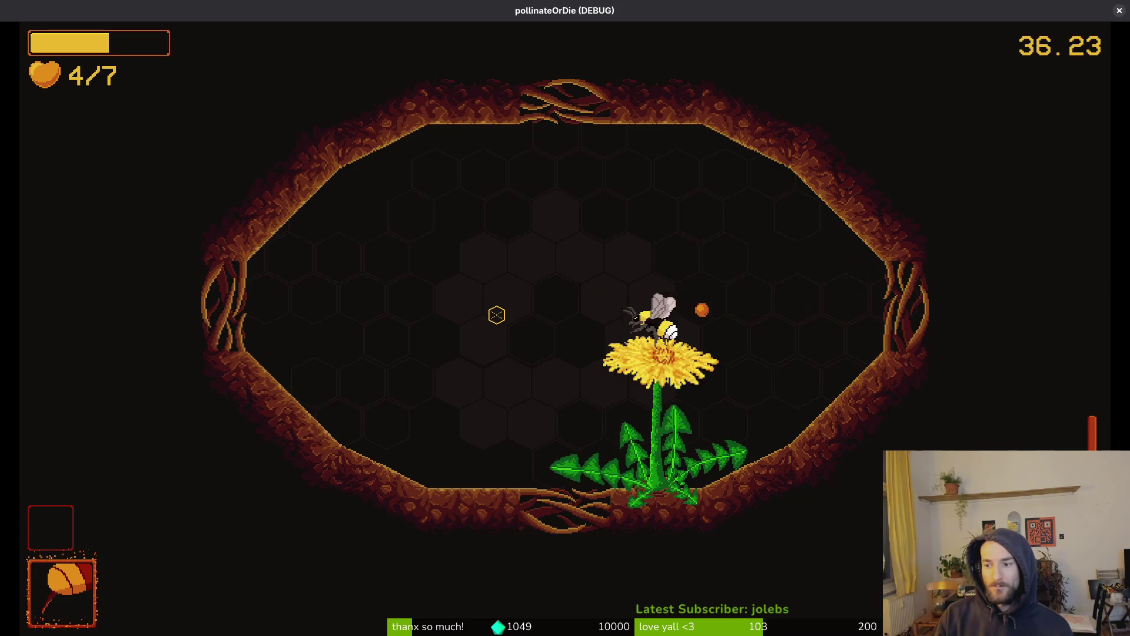
key(s)
key(a)
key(s)
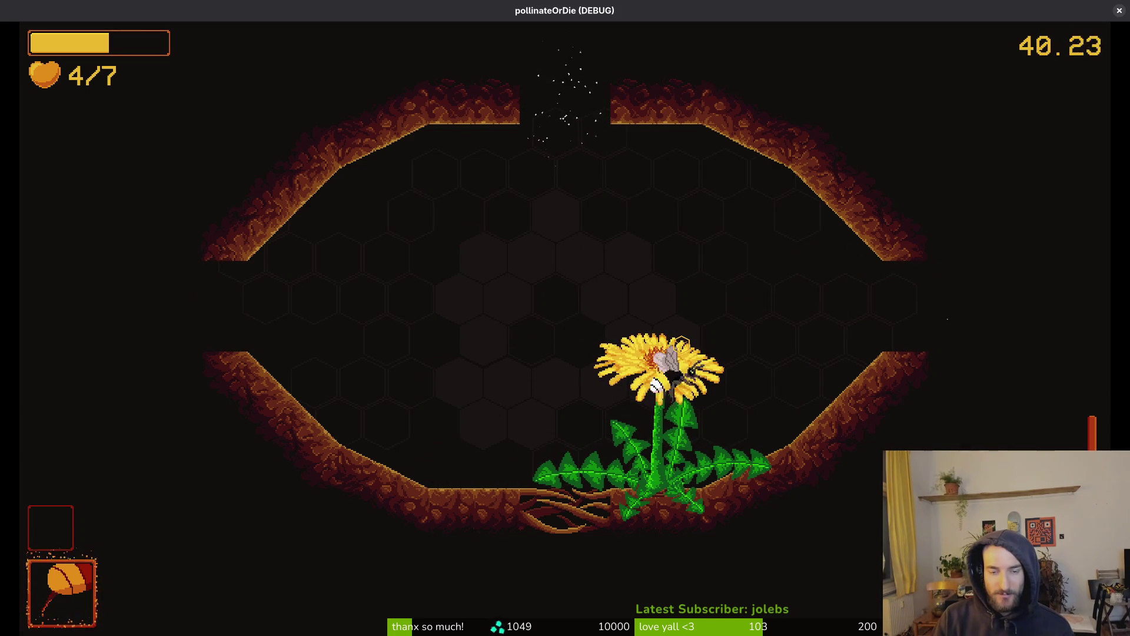
key(w)
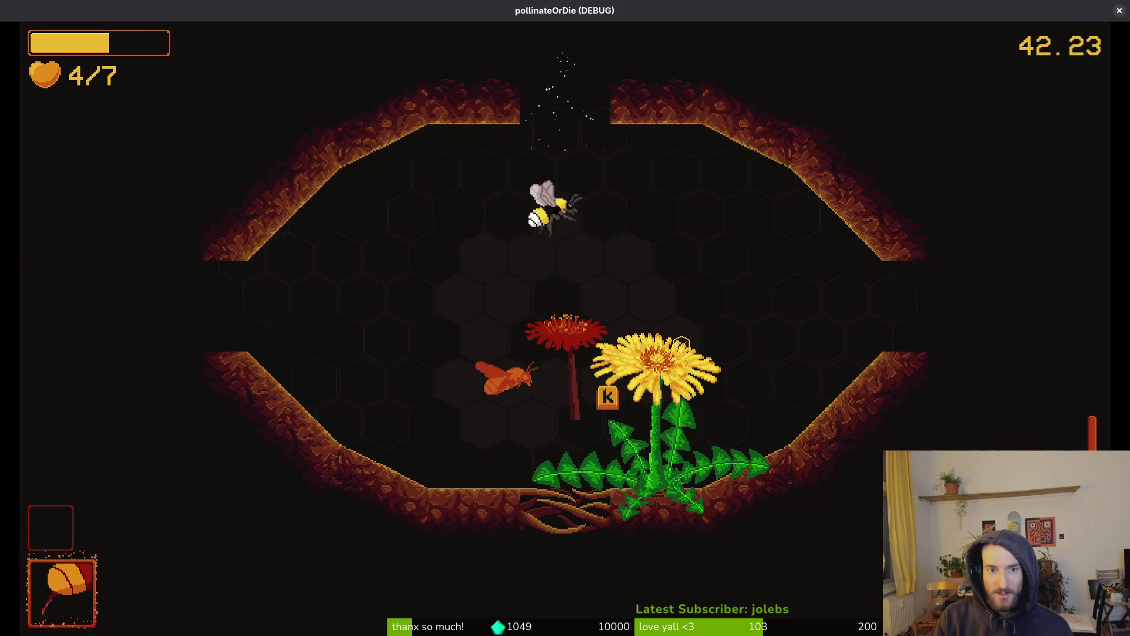
Step: Pollinate the dandelion, take the stun +10% upgrade, and burst-clear the spawning enemies
key(k)
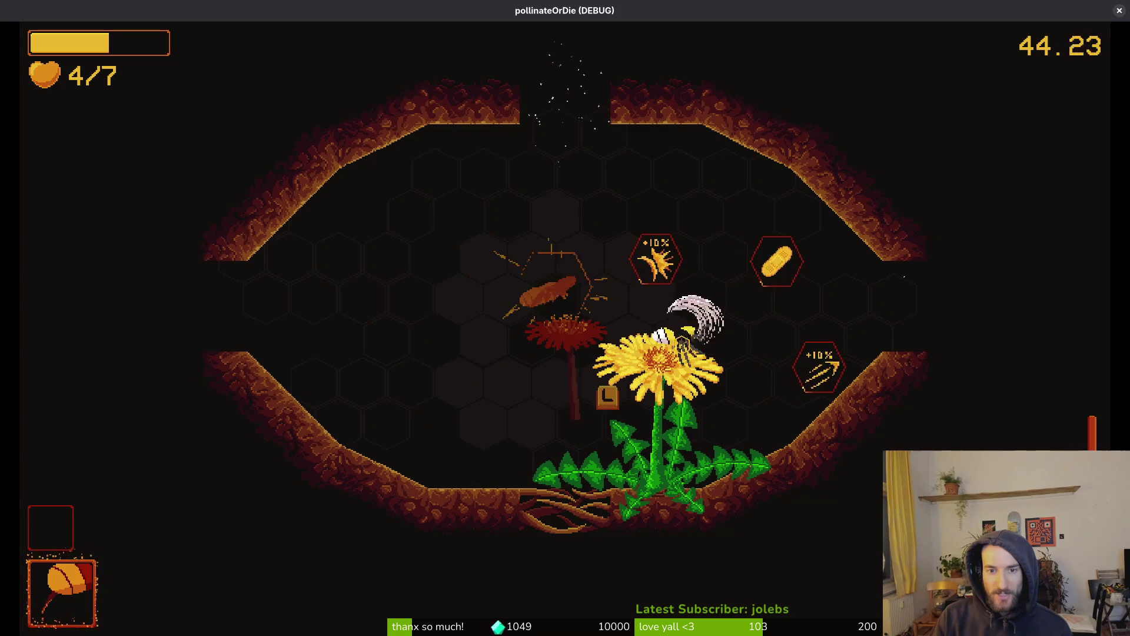
key(l)
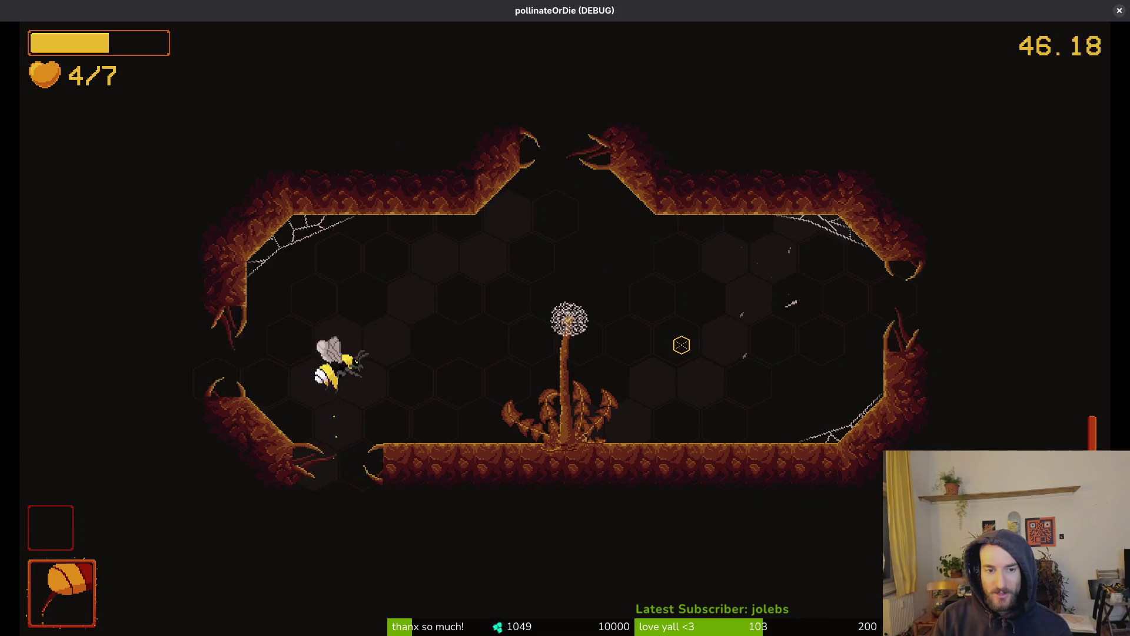
key(d)
key(a)
key(d)
key(w)
key(a)
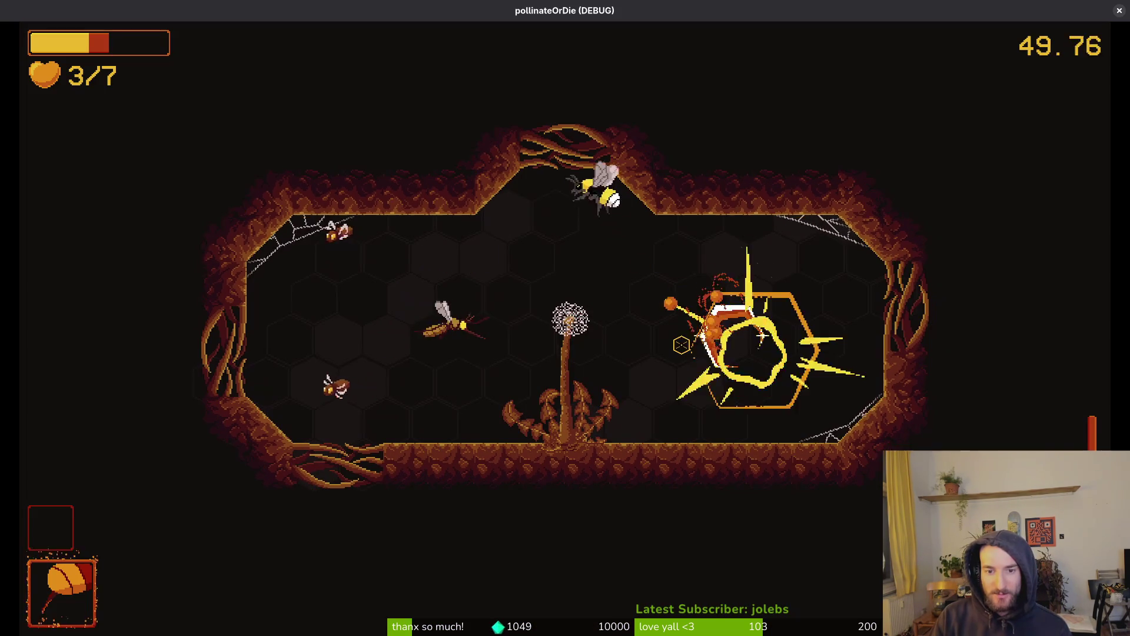
key(s)
key(w)
key(d)
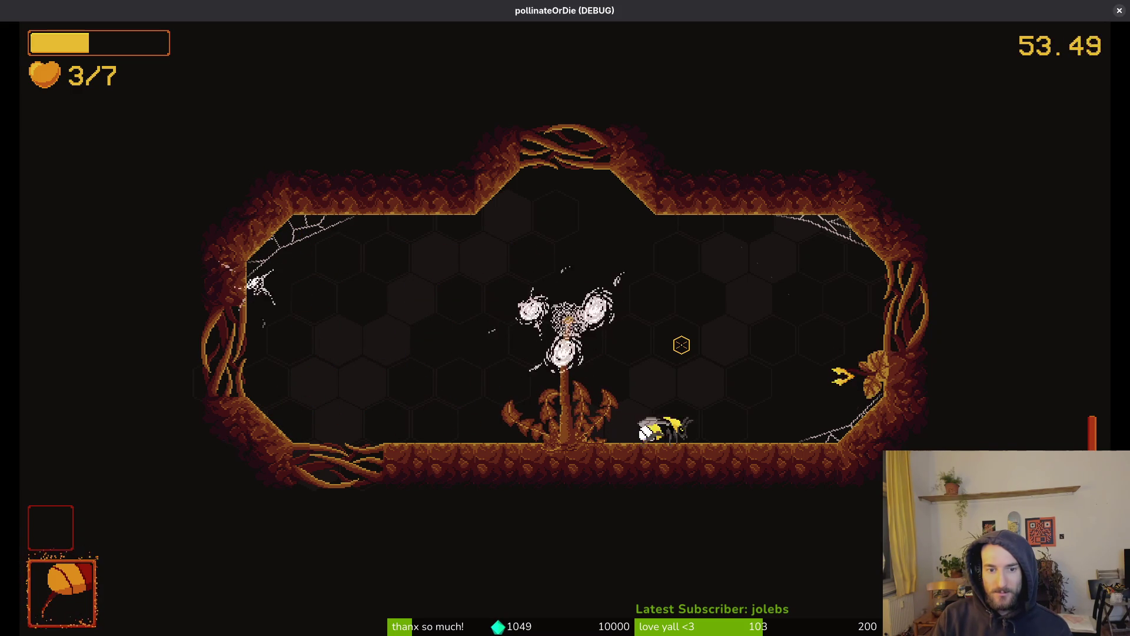
Step: Fly the bee around the arena walls and back down onto the dandelion
key(a)
key(d)
key(s)
key(d)
key(s)
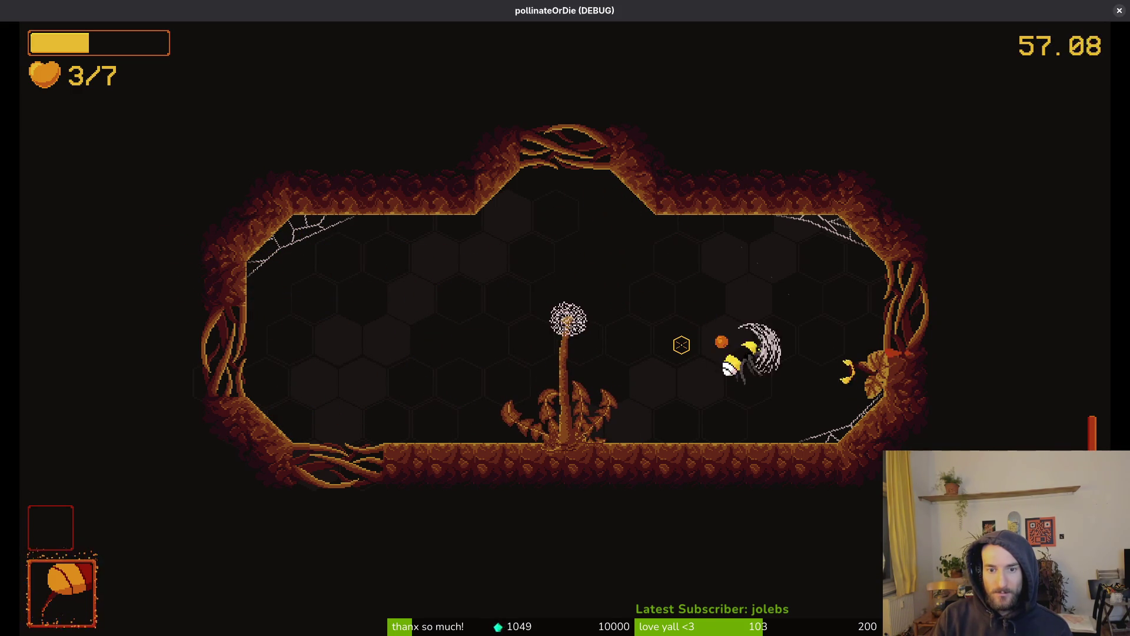
key(a)
key(w)
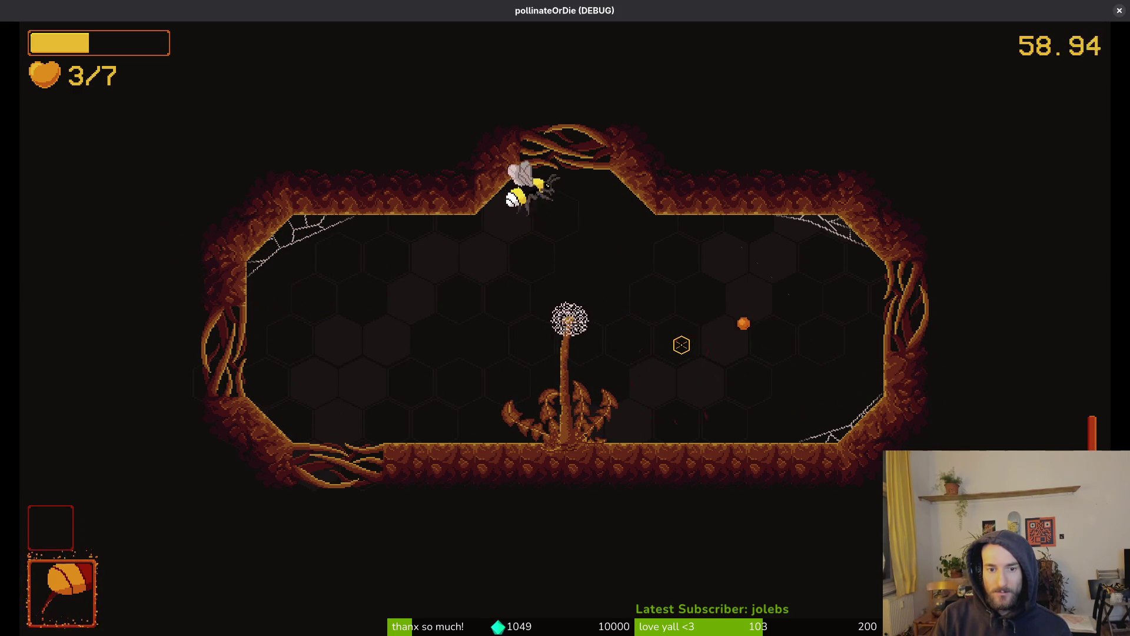
key(s)
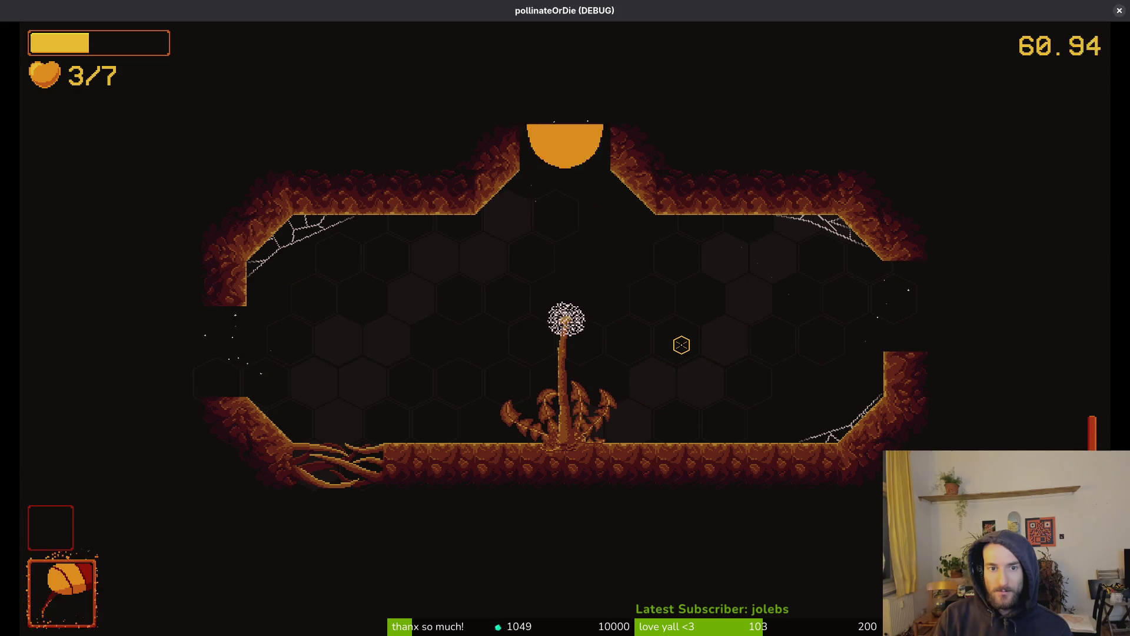
Step: Attack the WASPNEST boss until it falls and head for the right-hand exit
key(d)
key(s)
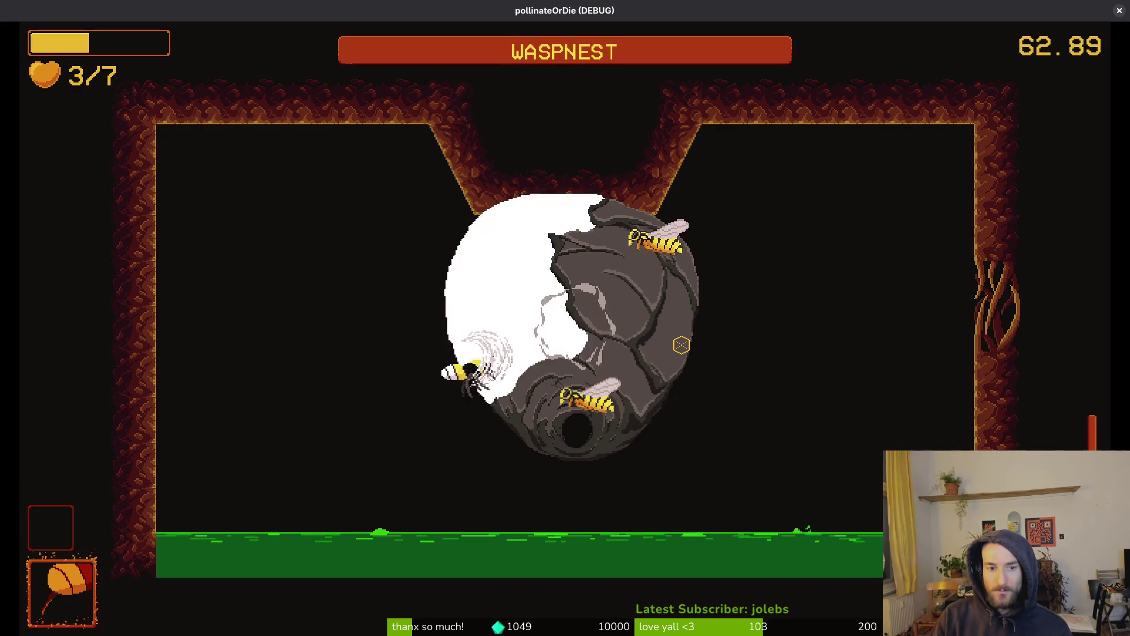
key(d)
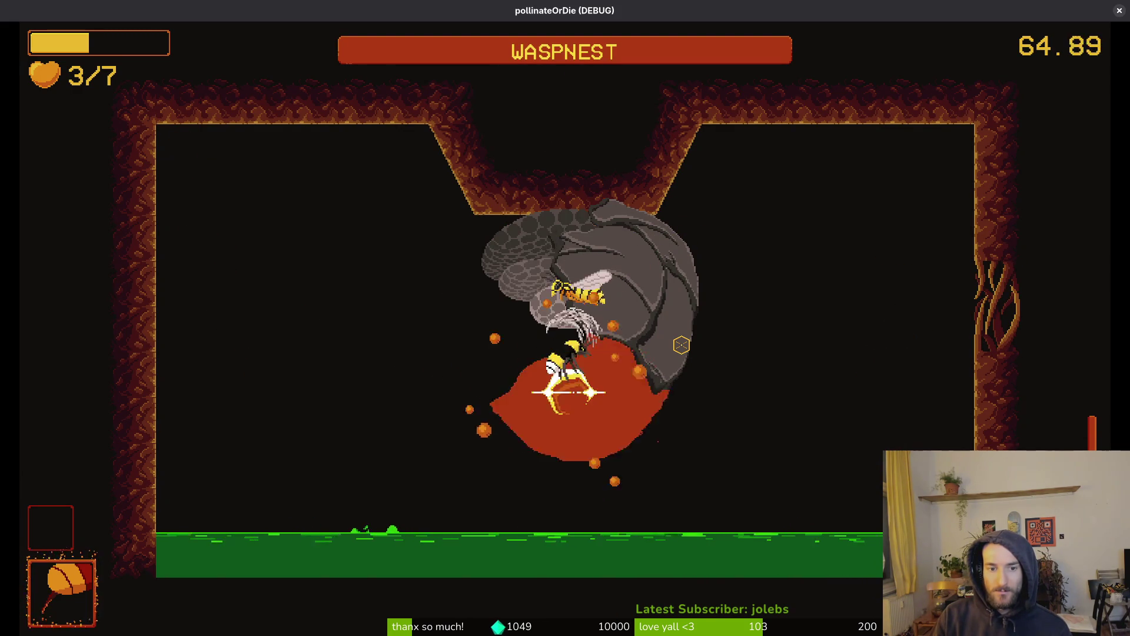
key(w)
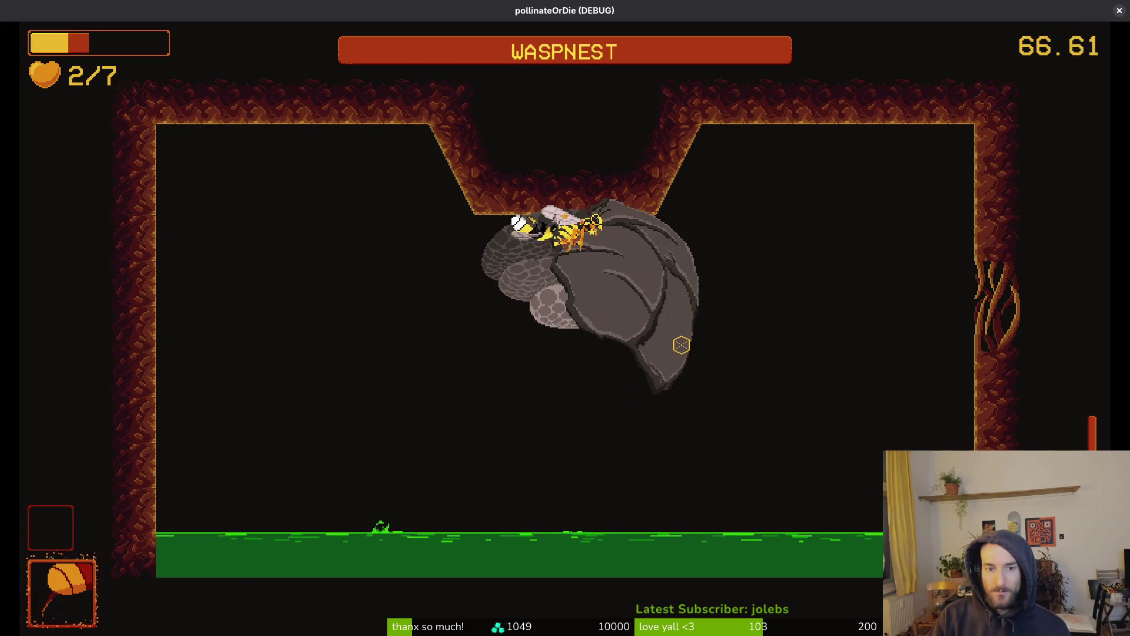
key(a)
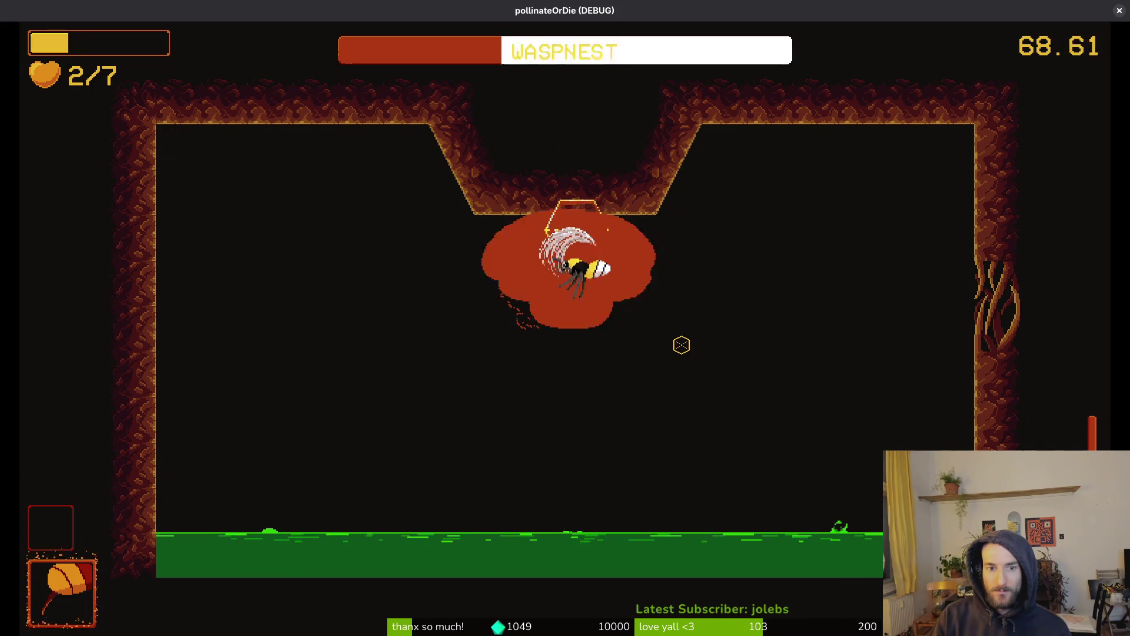
key(d)
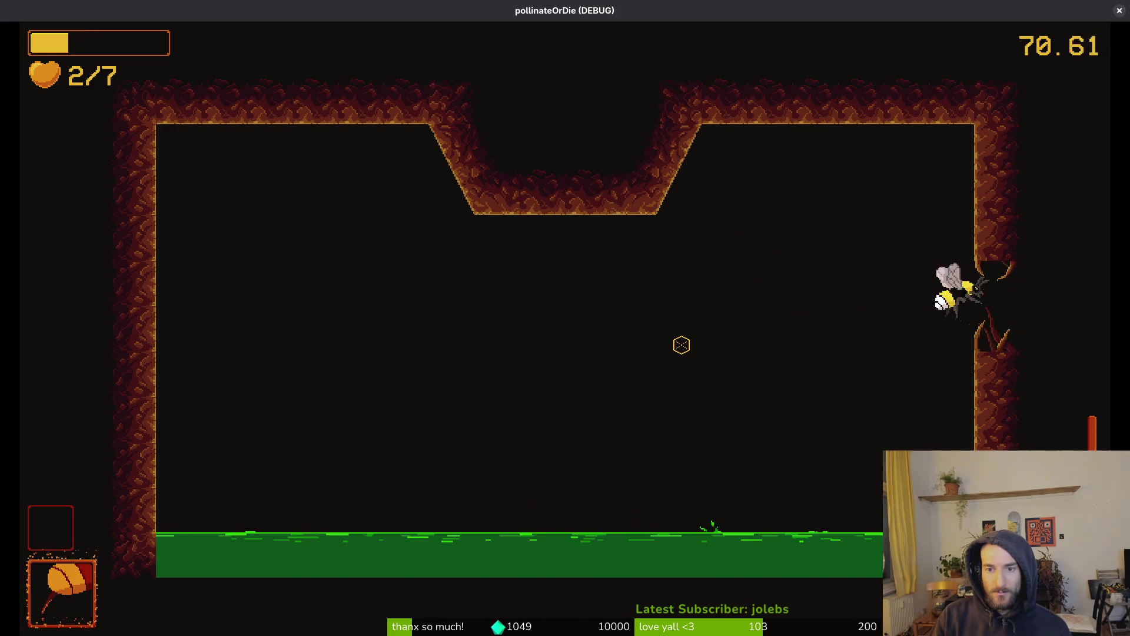
Step: Fight the wasps in the next room until the bee dies, then restart with Renacer
key(d)
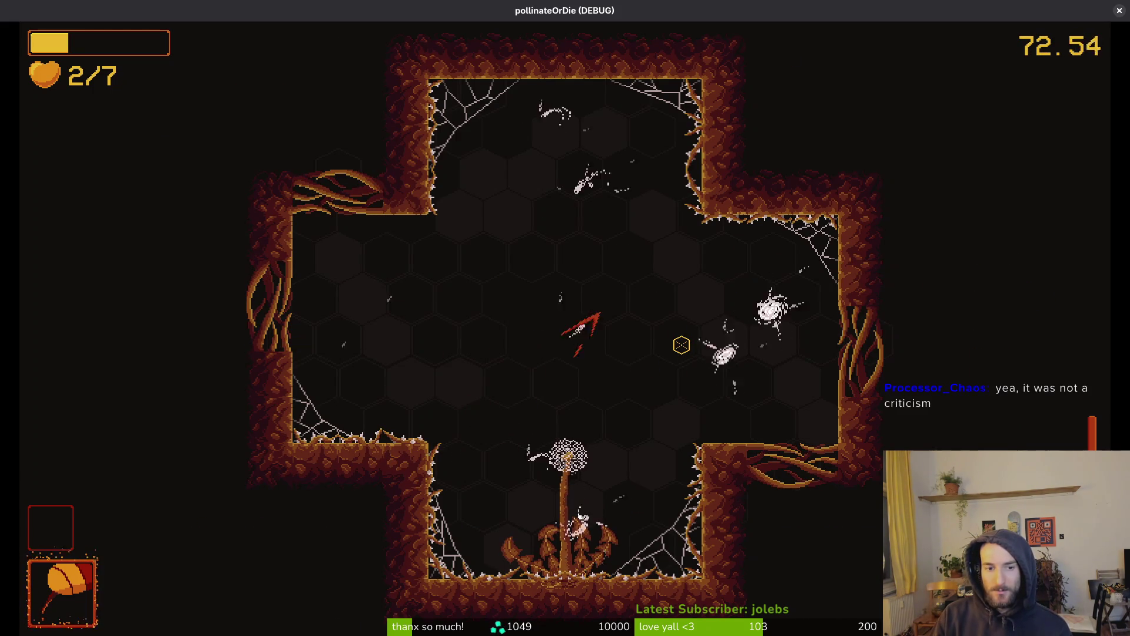
key(w)
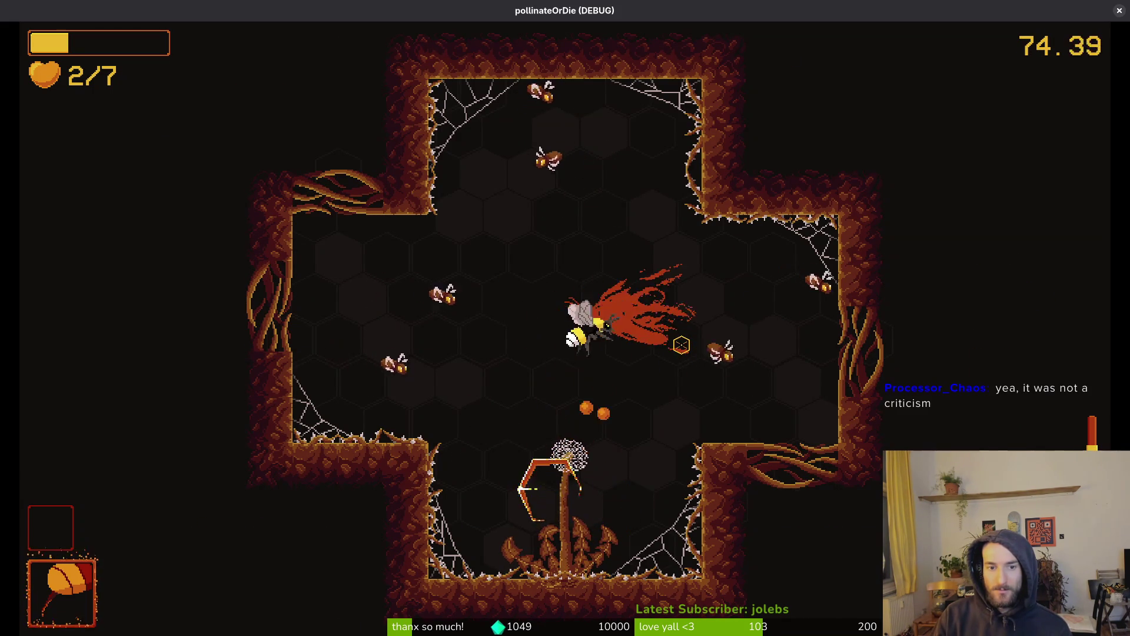
key(a)
key(w)
key(w)
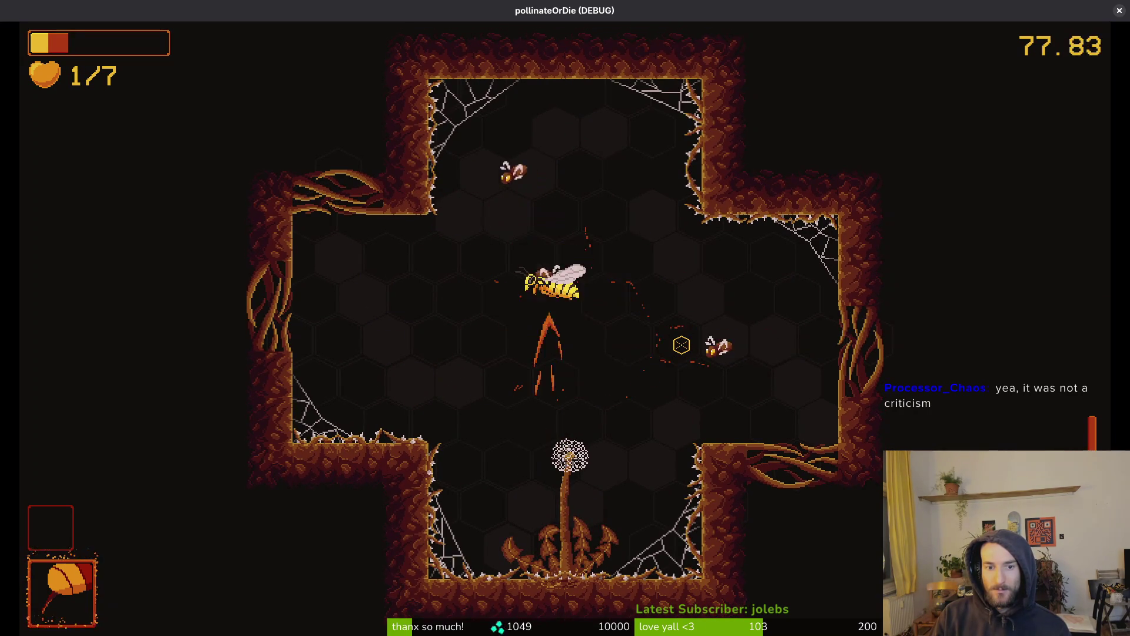
key(d)
key(s)
key(w)
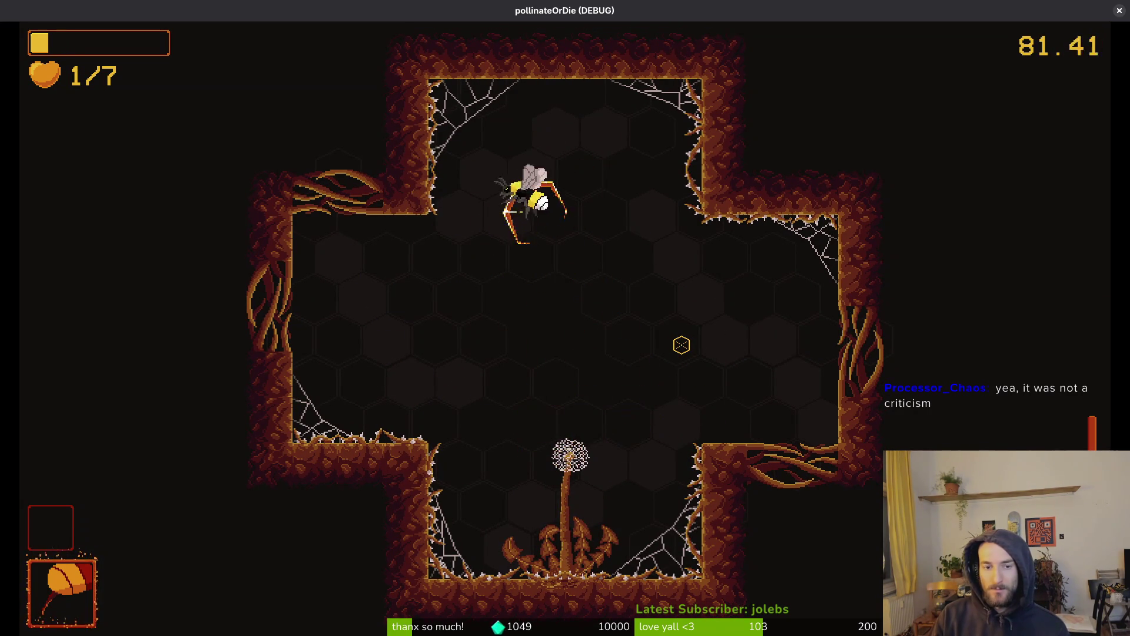
key(s)
key(w)
key(w)
key(s)
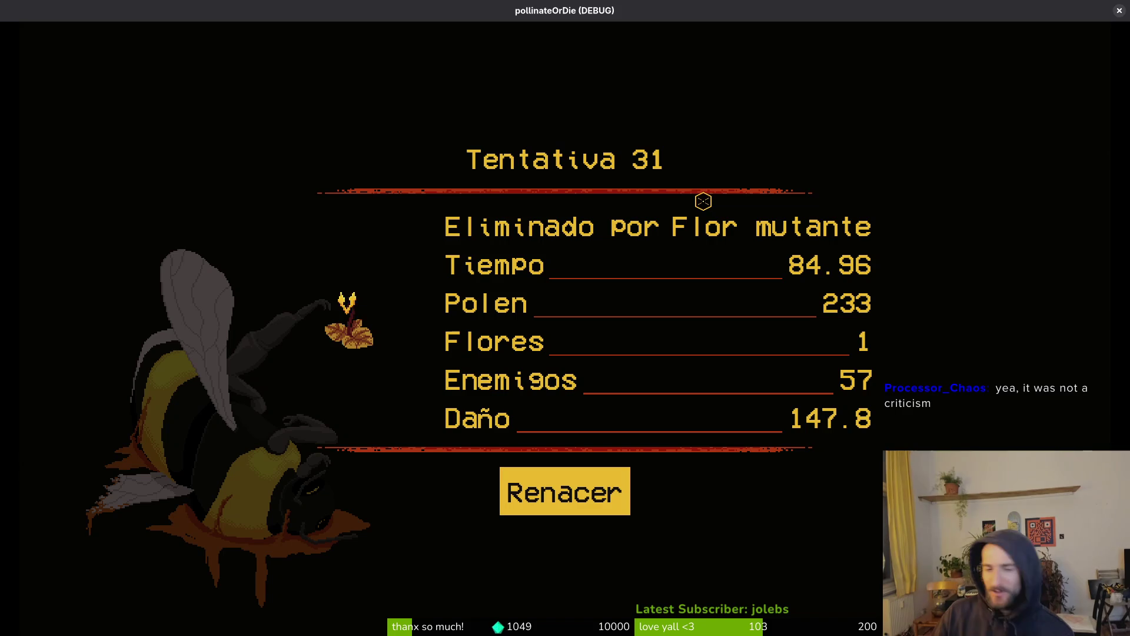
click(597, 494)
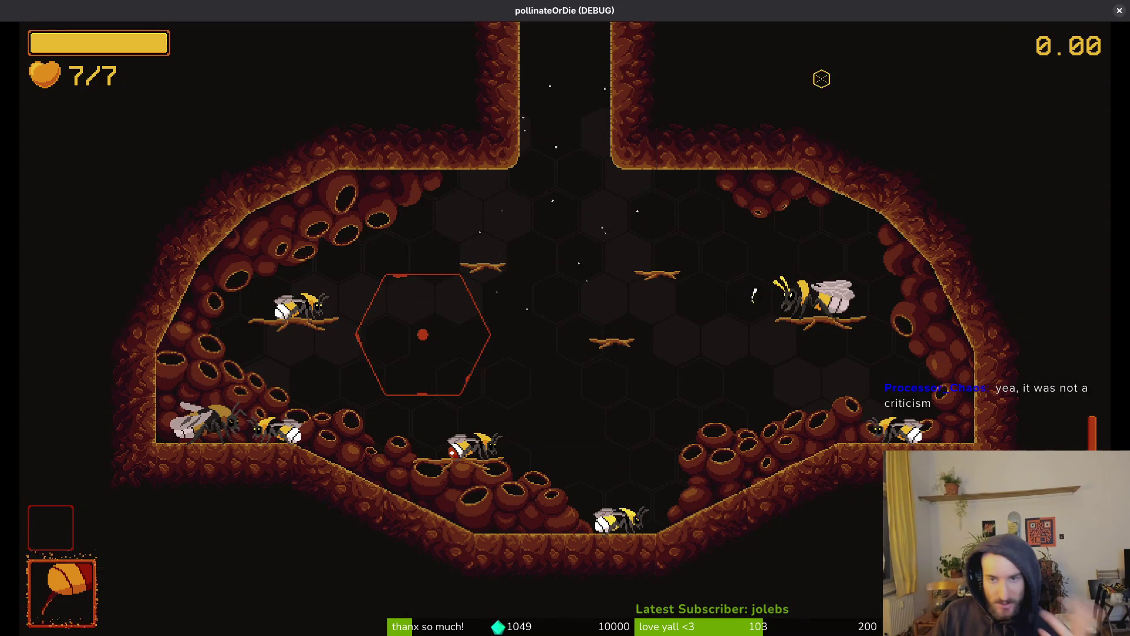
double_click(949, 9)
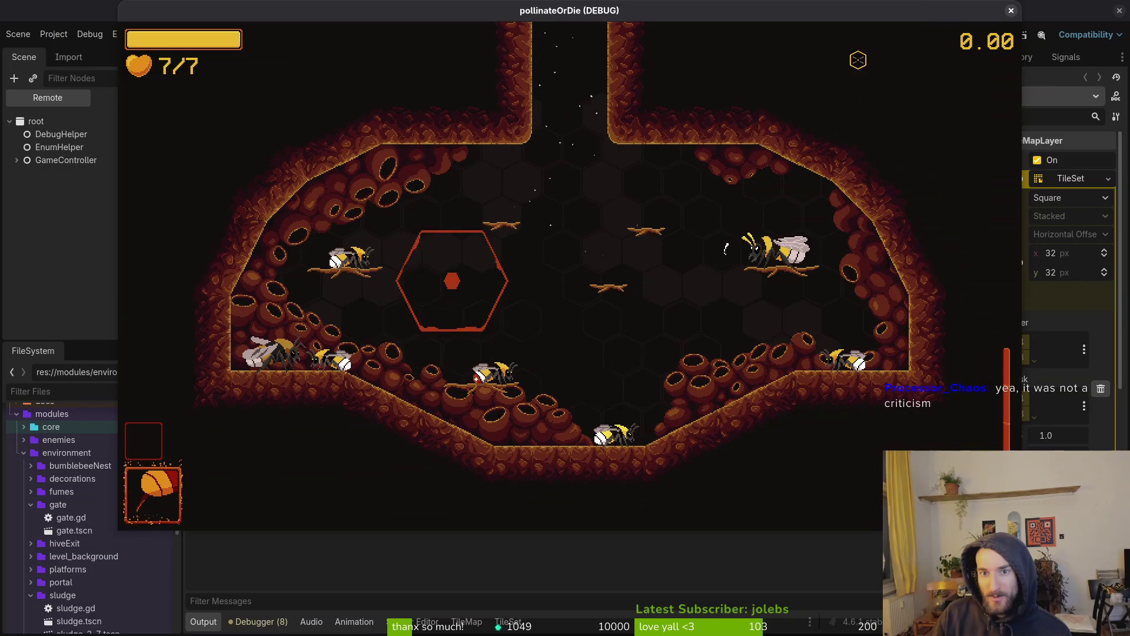
Step: Stop the running game and quick-open the backgroundTilemapLayer.tscn scene
click(965, 35)
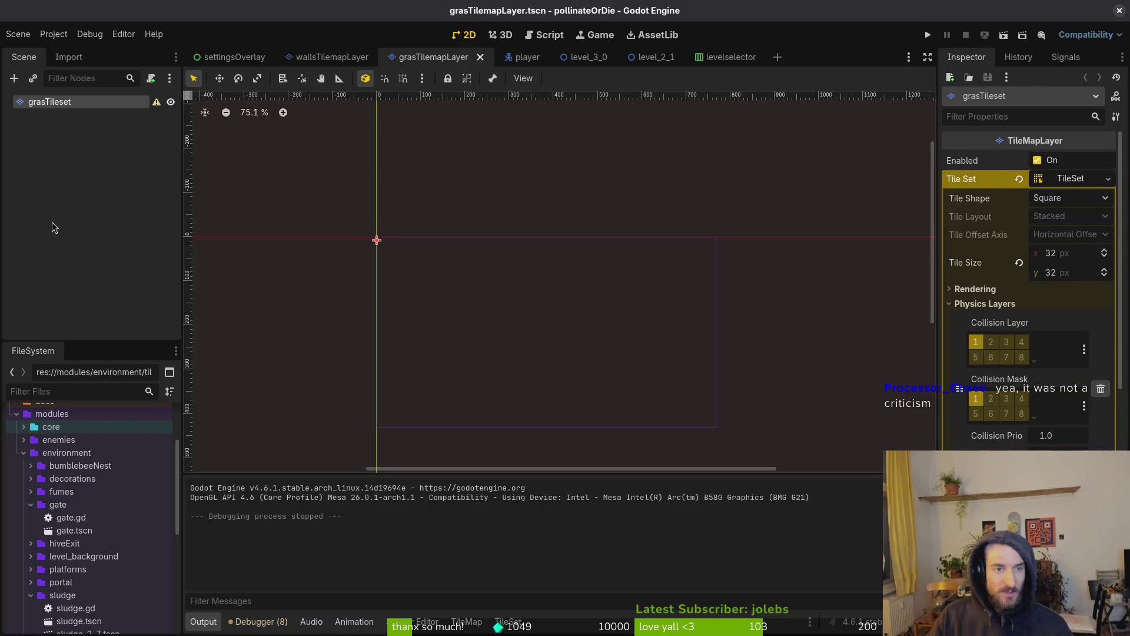
click(552, 134)
key(shift+alt+o)
text(bakc)
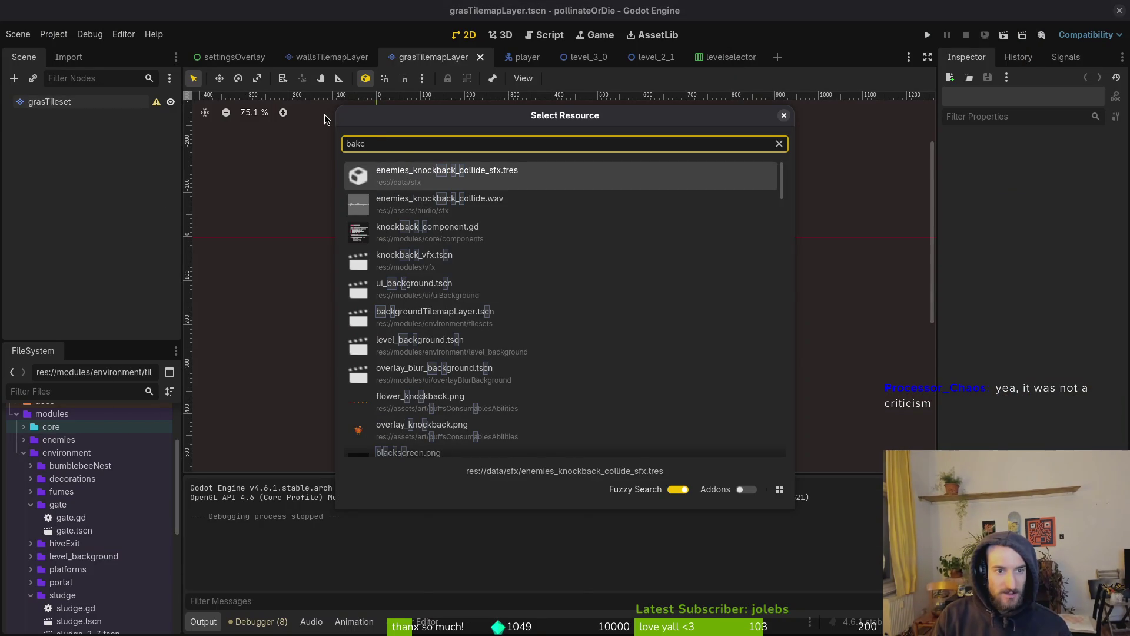
key(BackSpace)
key(BackSpace)
text(ckgrou)
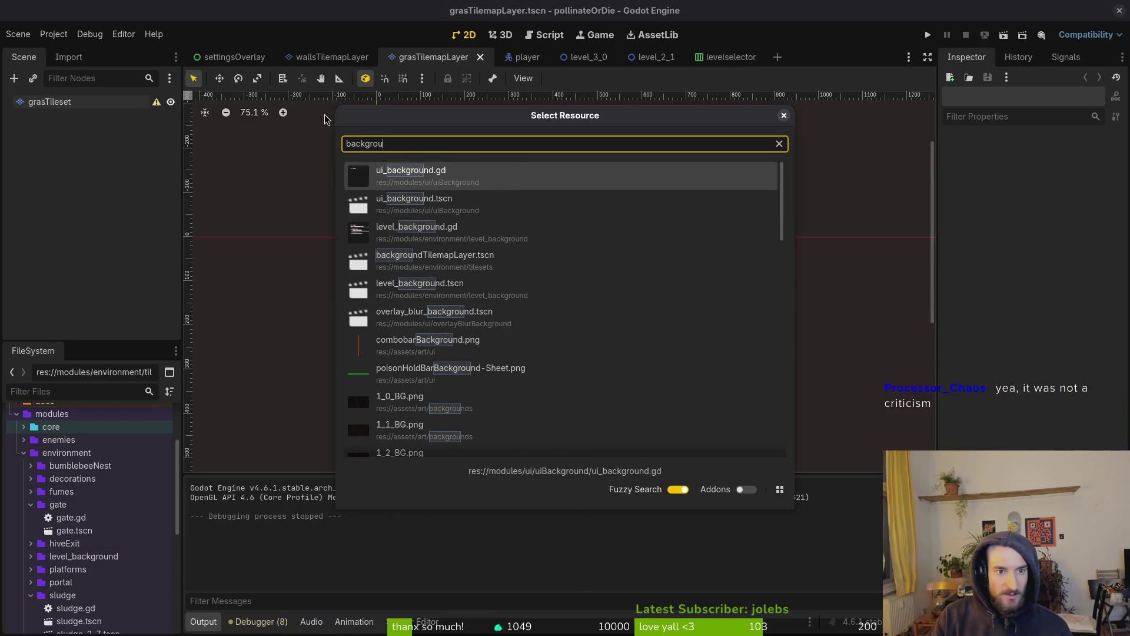
key(Down)
key(Down)
key(Down)
key(Return)
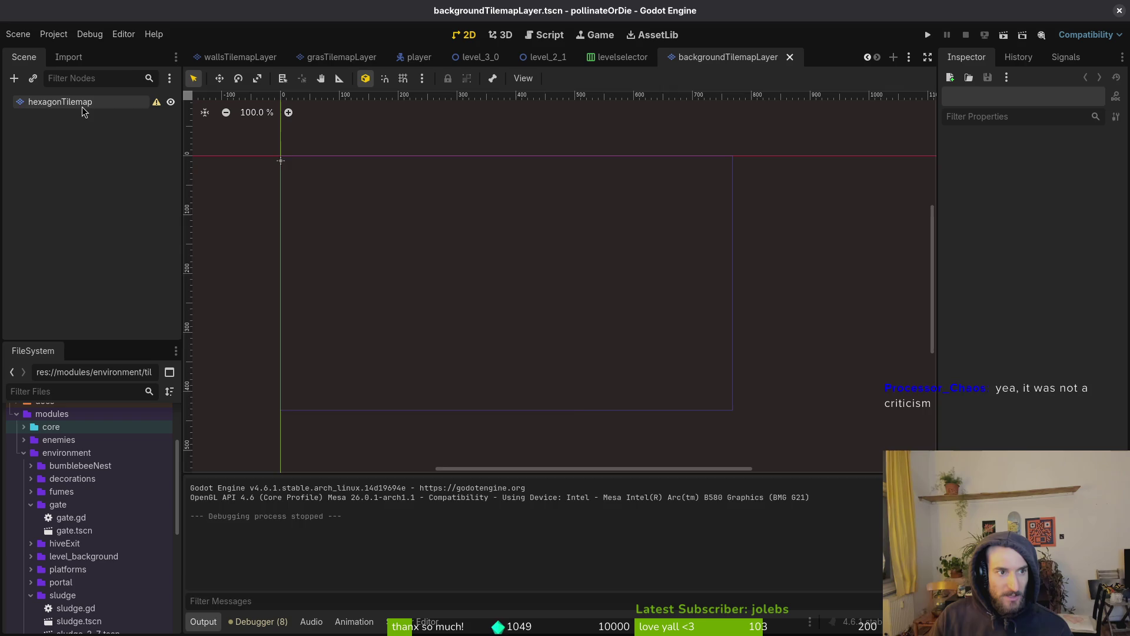
Step: Select hexagonTilemap and enlarge the TileMap panel to view its hexagon tiles
click(83, 107)
scroll(603, 418, up, 10)
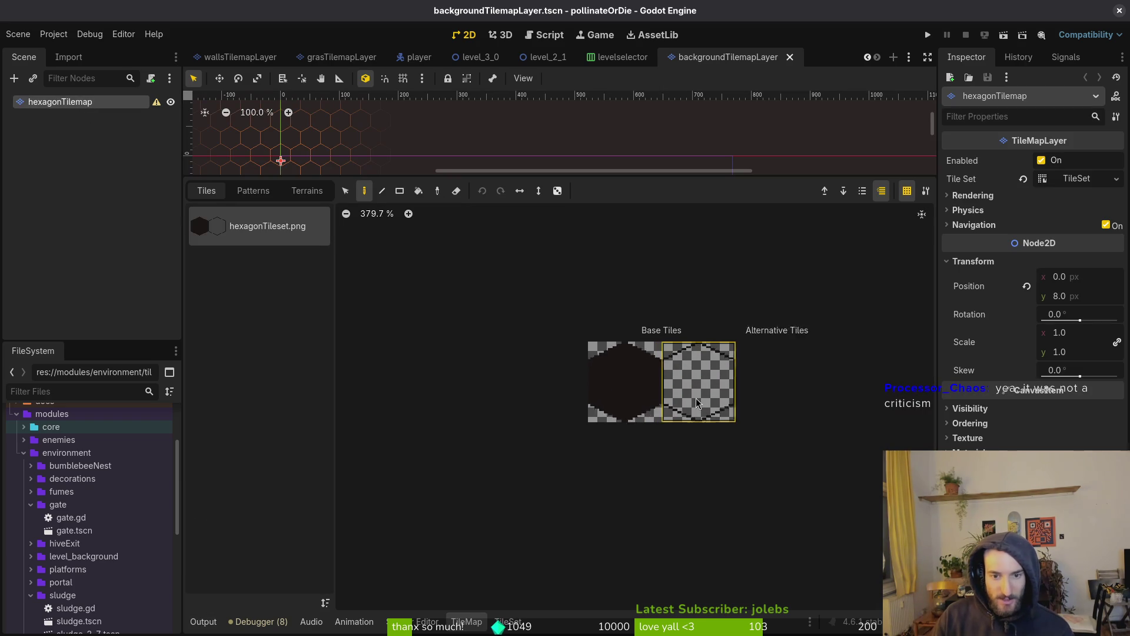
scroll(742, 427, down, 6)
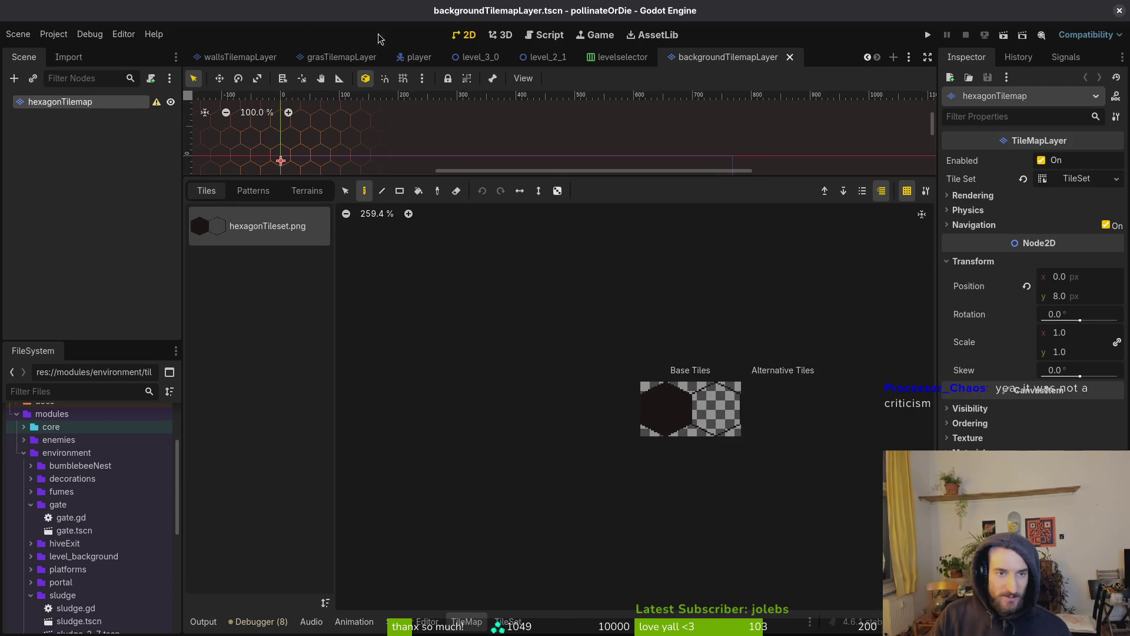
mouse_move(577, 175)
mouse_down()
mouse_move(576, 483)
mouse_move(577, 425)
mouse_up()
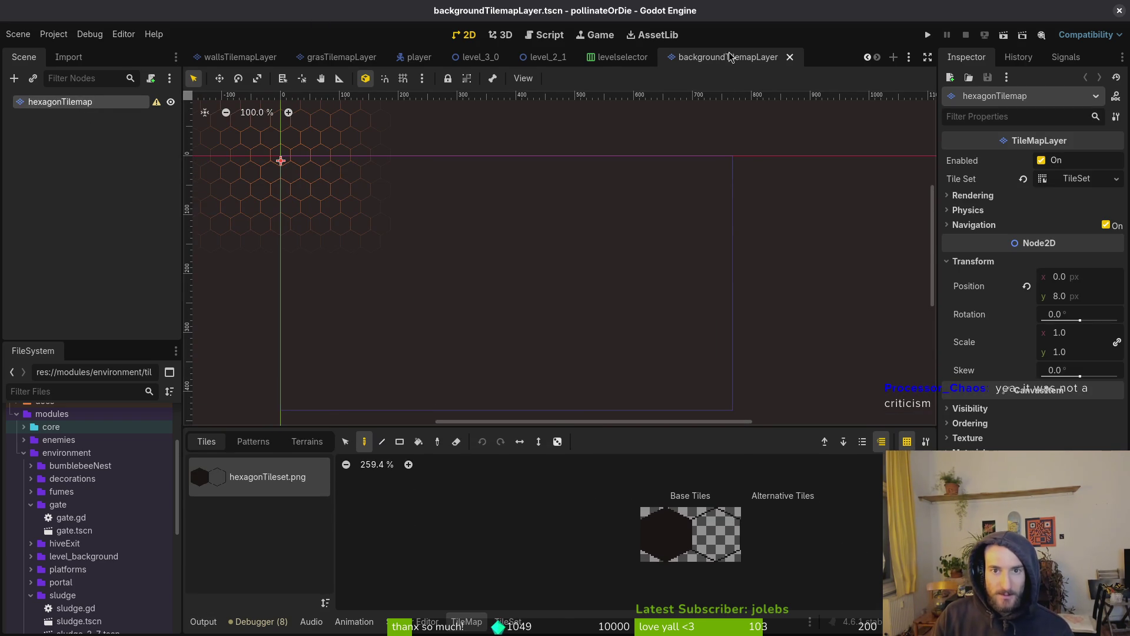
Step: Switch to level_2_1 and close the player, grasTilemapLayer, wallsTilemapLayer and settingsOverlay tabs
click(639, 57)
click(641, 59)
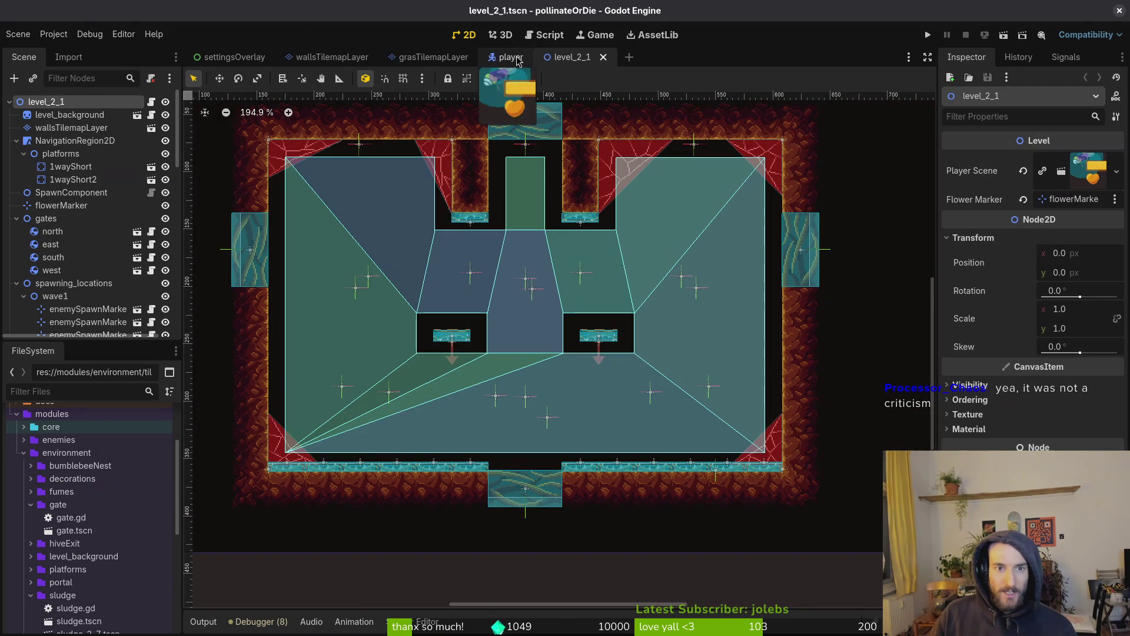
click(522, 57)
click(475, 57)
middle_click(314, 57)
middle_click(229, 57)
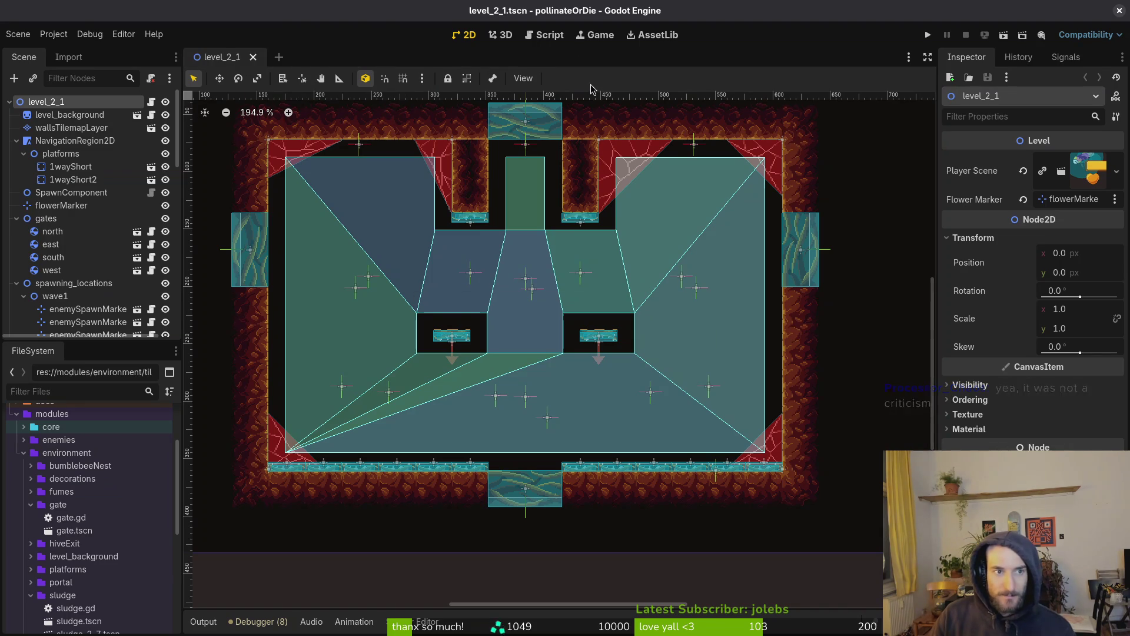
Step: In tig's status view, stage the modified backgroundTilemapLayer.tscn file
key(alt+Tab)
key(Return)
key(q)
key(s)
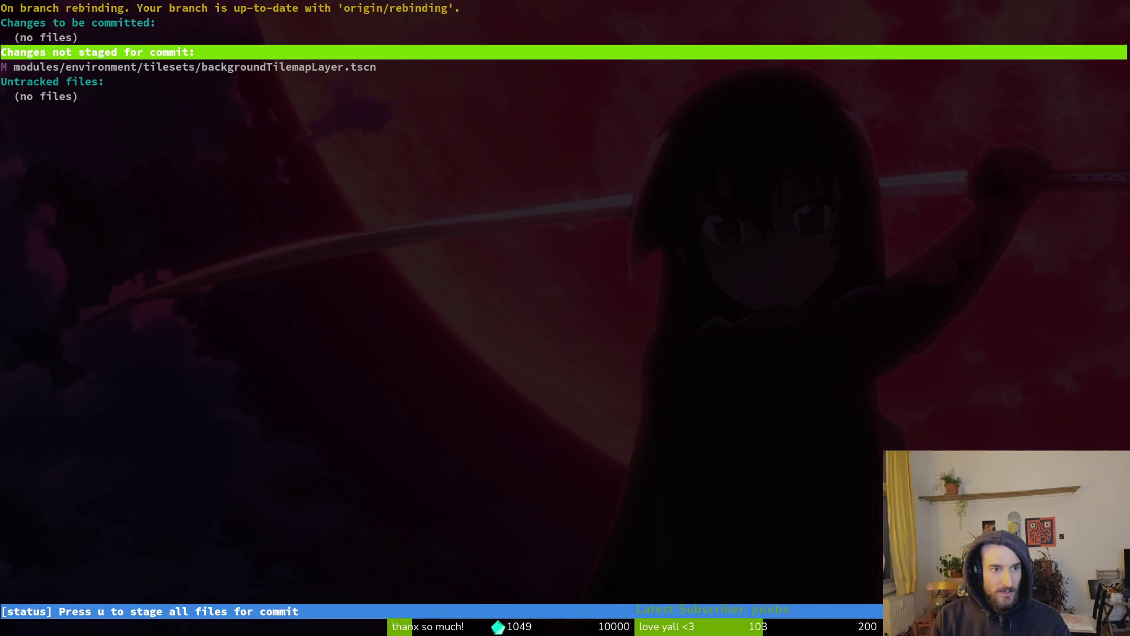
key(Down)
key(Return)
Step: Quit tig and commit the change with the message 'godot uuid things'
text(u)
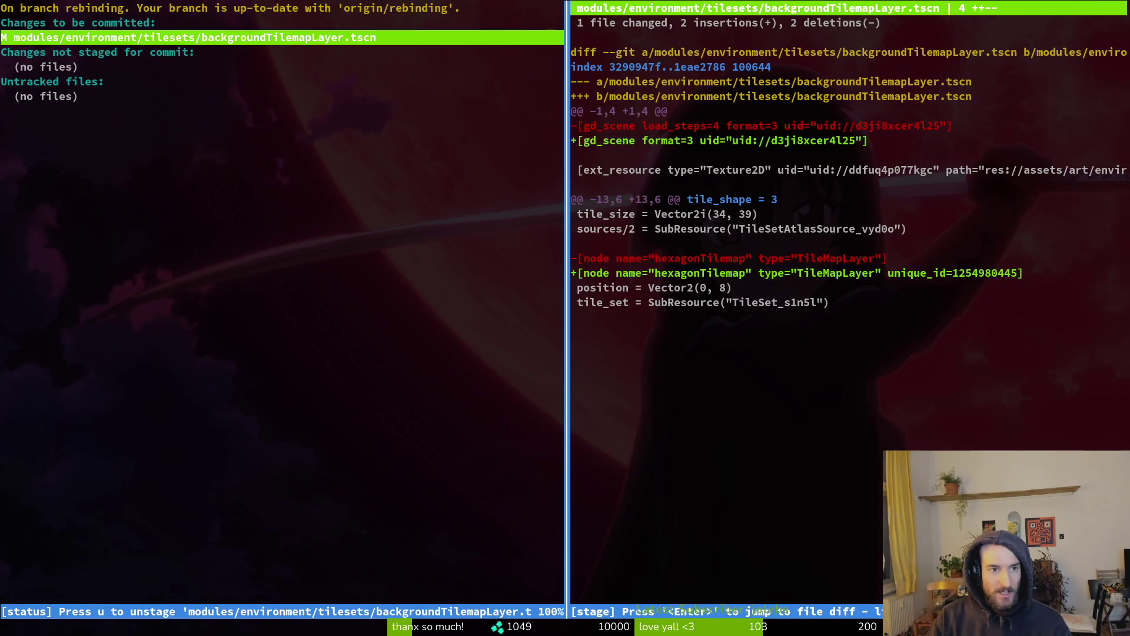
text(Qgit commit -m ")
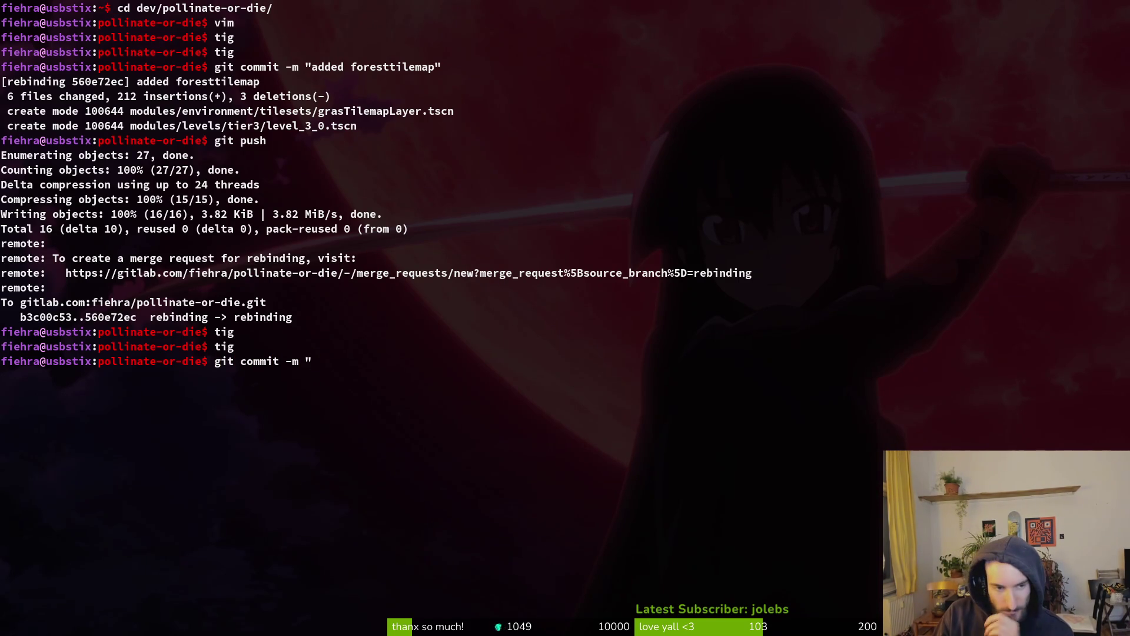
text(godot uui)
key(BackSpace)
text(d things)
key(Return)
key(Return)
text(")
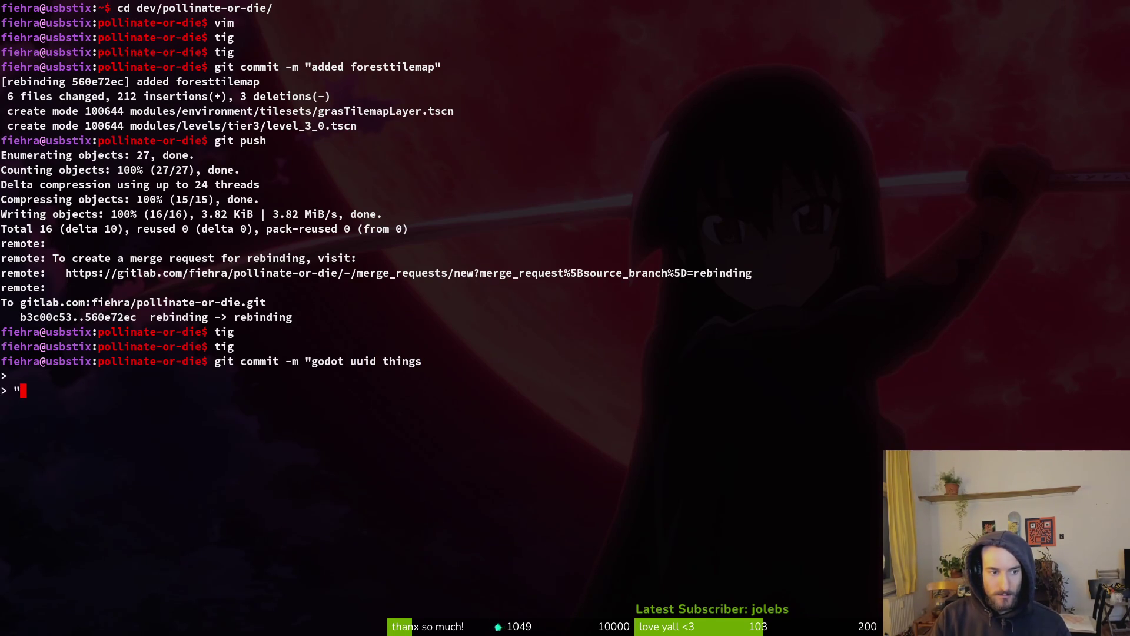
key(Return)
Step: Run git push to send the commit to the rebinding branch
text(git push)
key(Return)
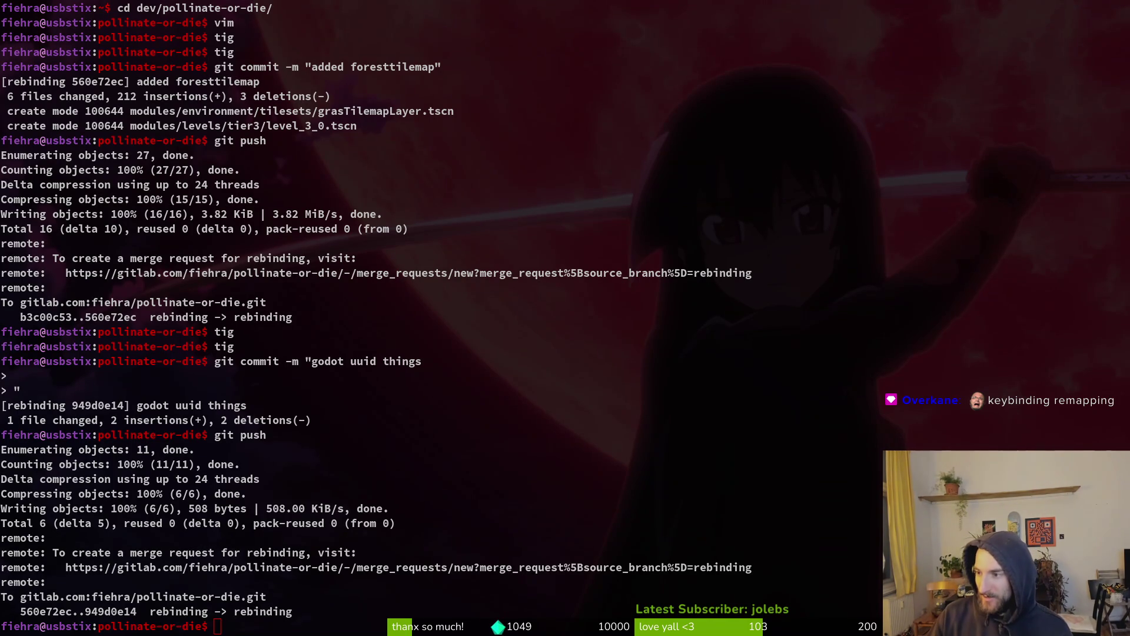
key(alt+Tab)
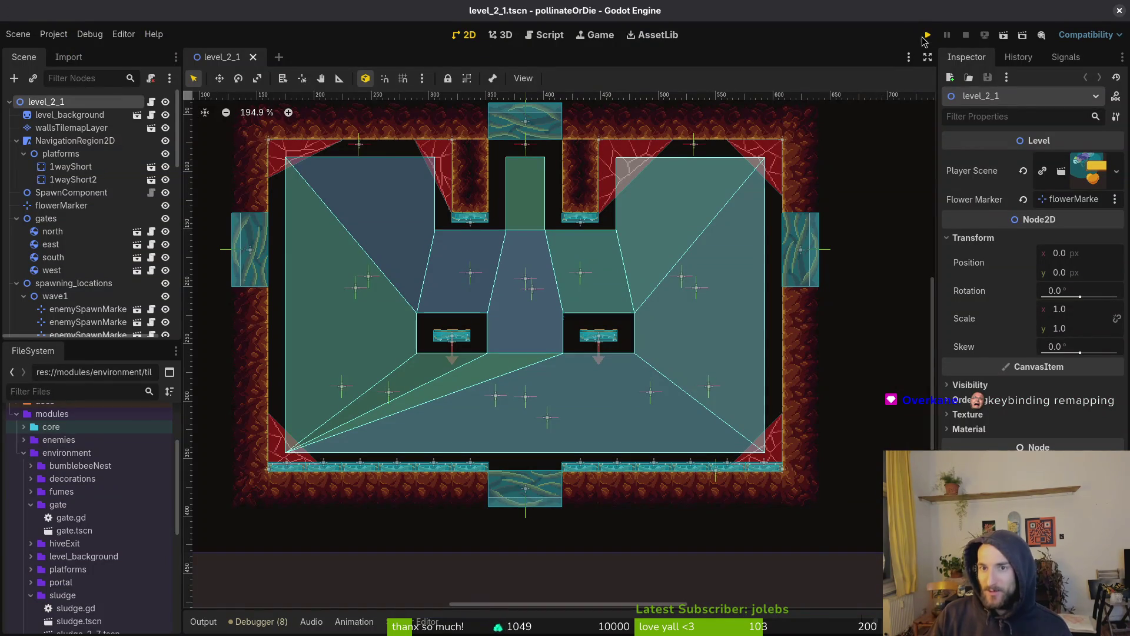
Step: Run the game and rebind stun to O under ajustes > controles, then return to the main menu
click(922, 37)
key(Up)
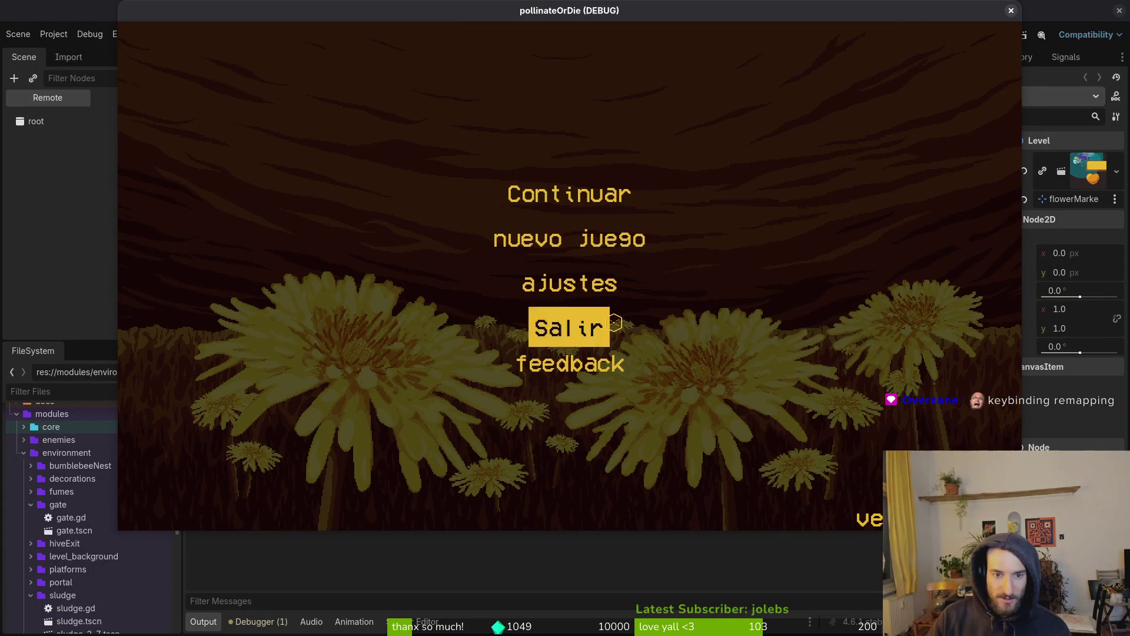
key(Up)
key(Return)
key(Right)
key(Right)
key(Down)
key(Down)
key(Down)
key(Down)
key(Down)
key(Up)
key(Up)
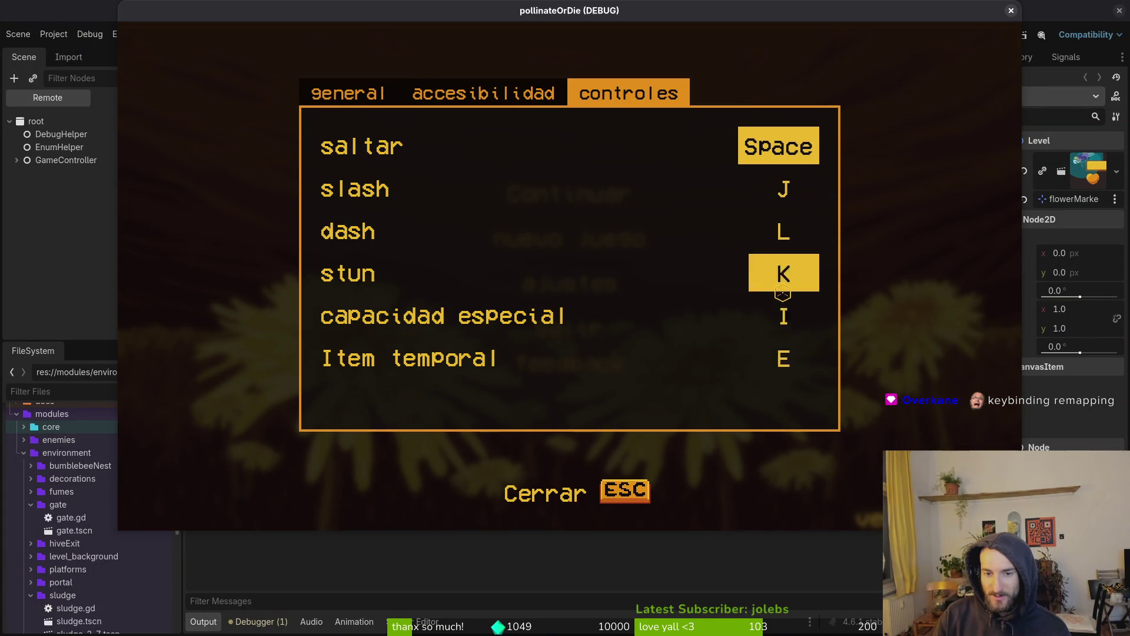
key(Return)
key(o)
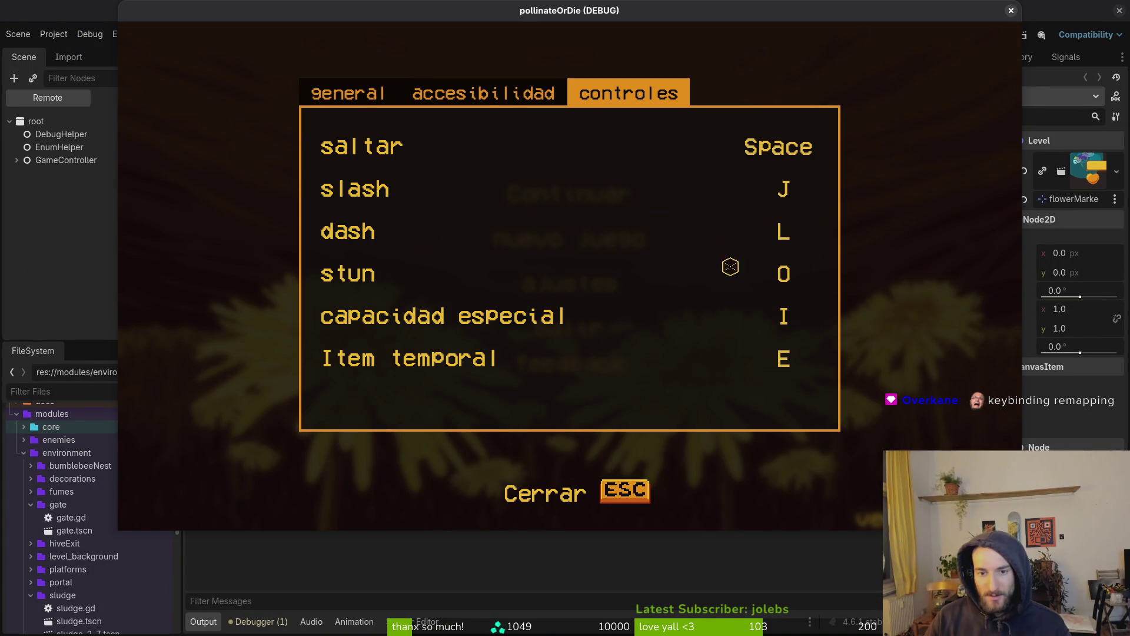
click(347, 93)
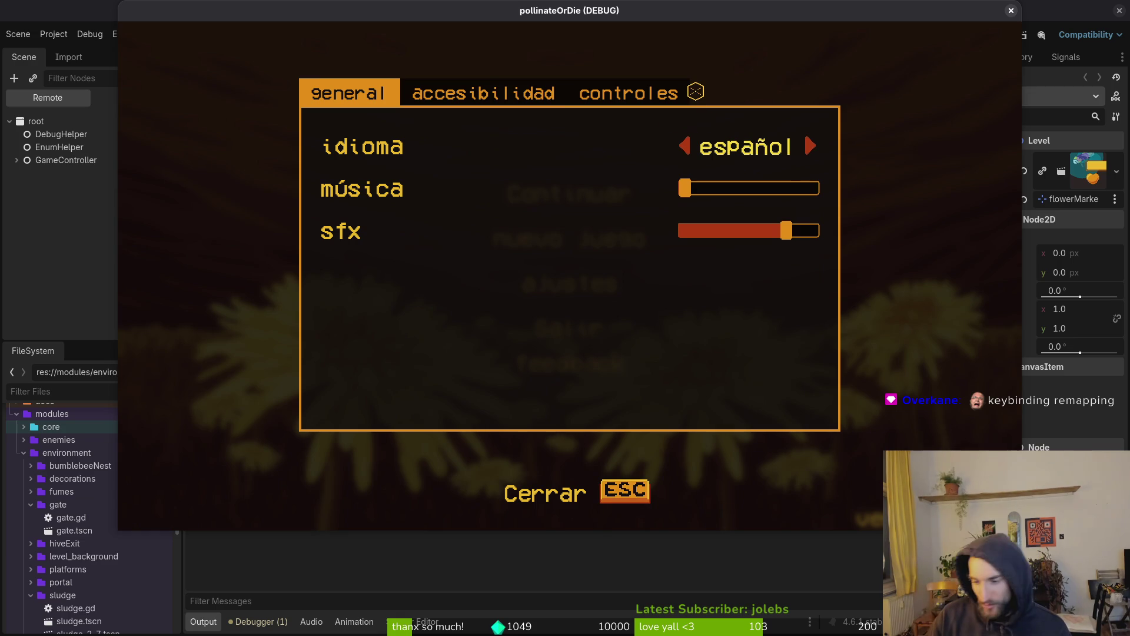
click(625, 492)
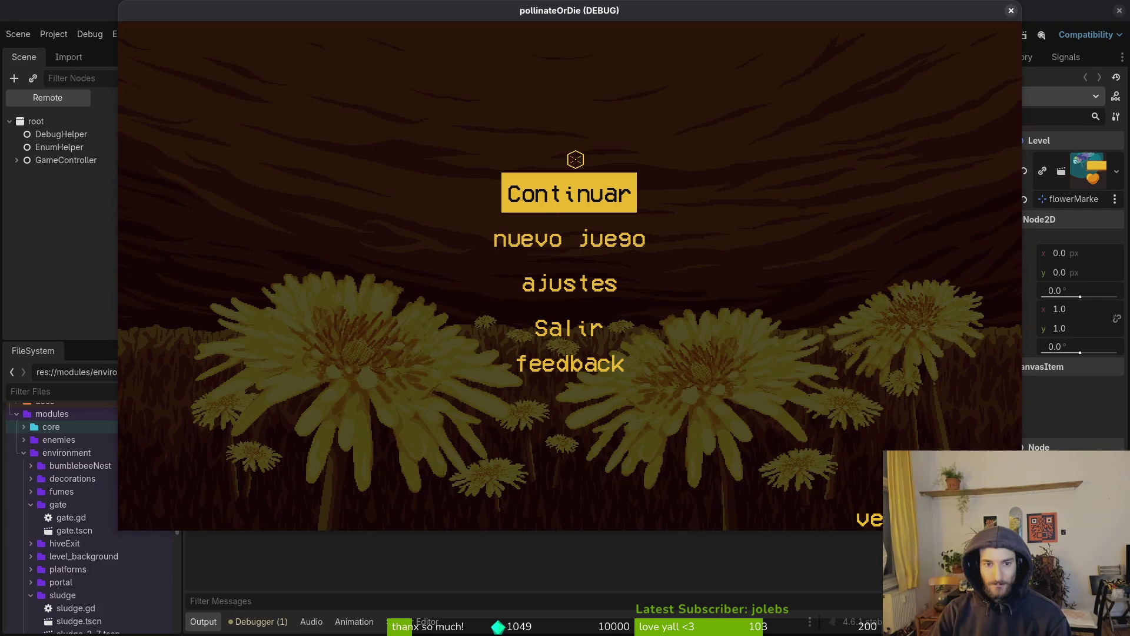
Step: Close the pollinateOrDie (DEBUG) window to stop the game
click(1011, 11)
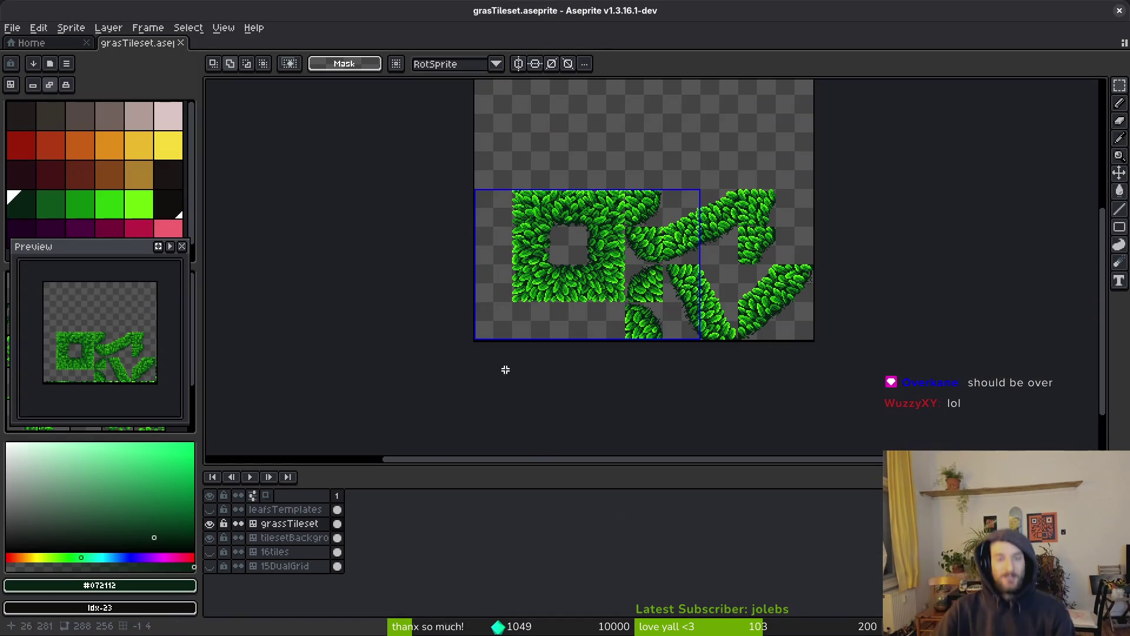
Step: Pan the tileset, give the Aseprite canvas more room and switch to the eyedropper
drag(505, 371, 425, 390)
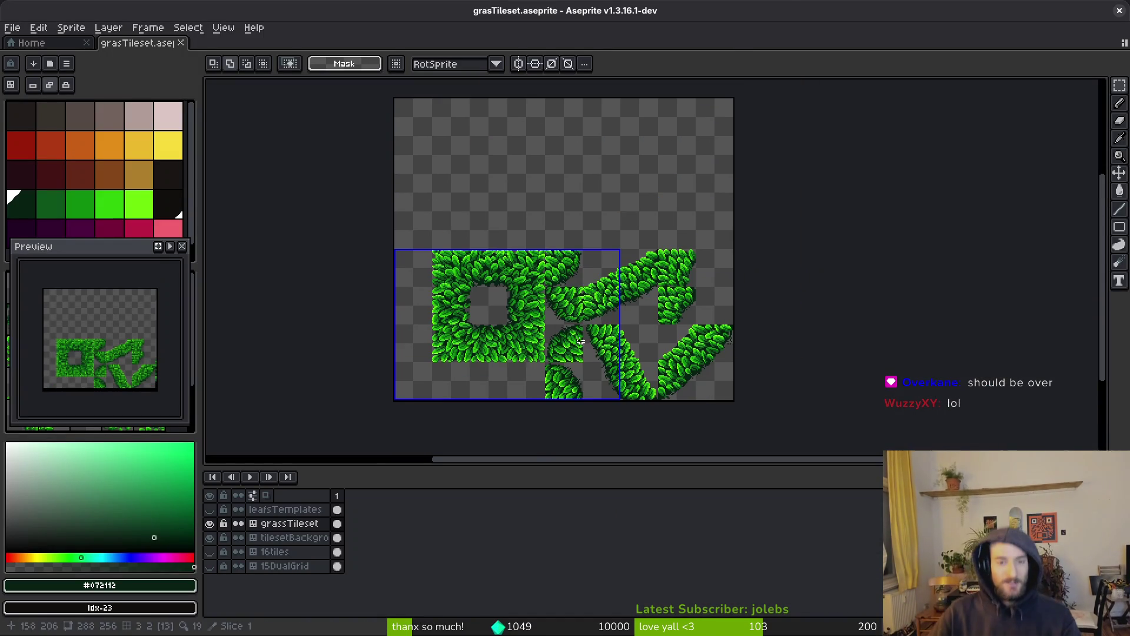
mouse_move(648, 469)
mouse_down()
mouse_move(633, 476)
mouse_move(642, 518)
mouse_up()
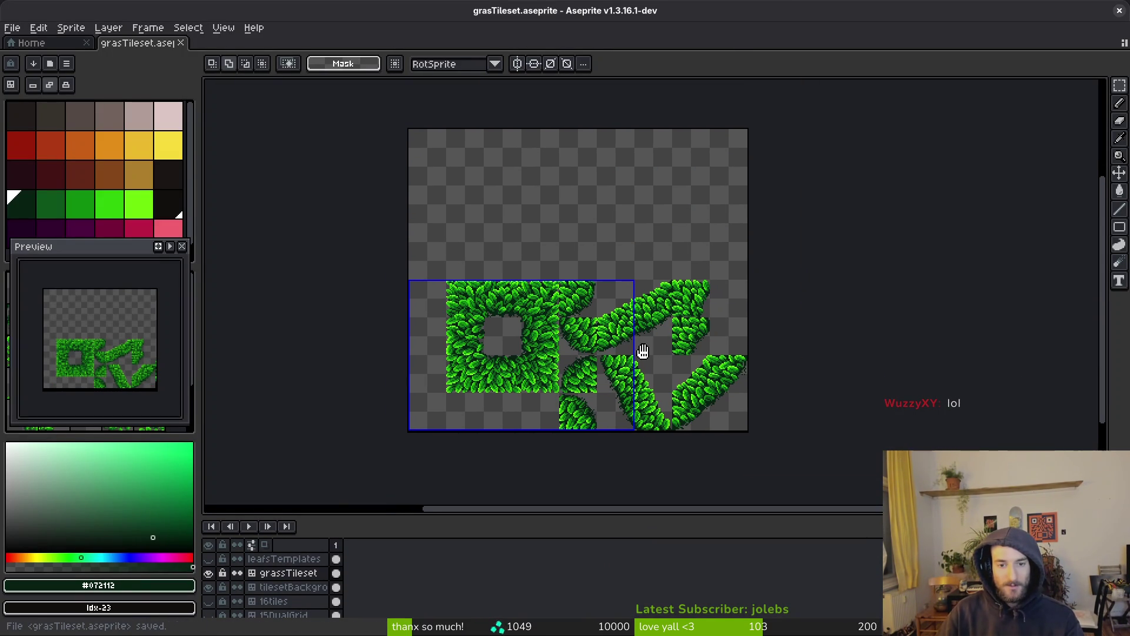
key(i)
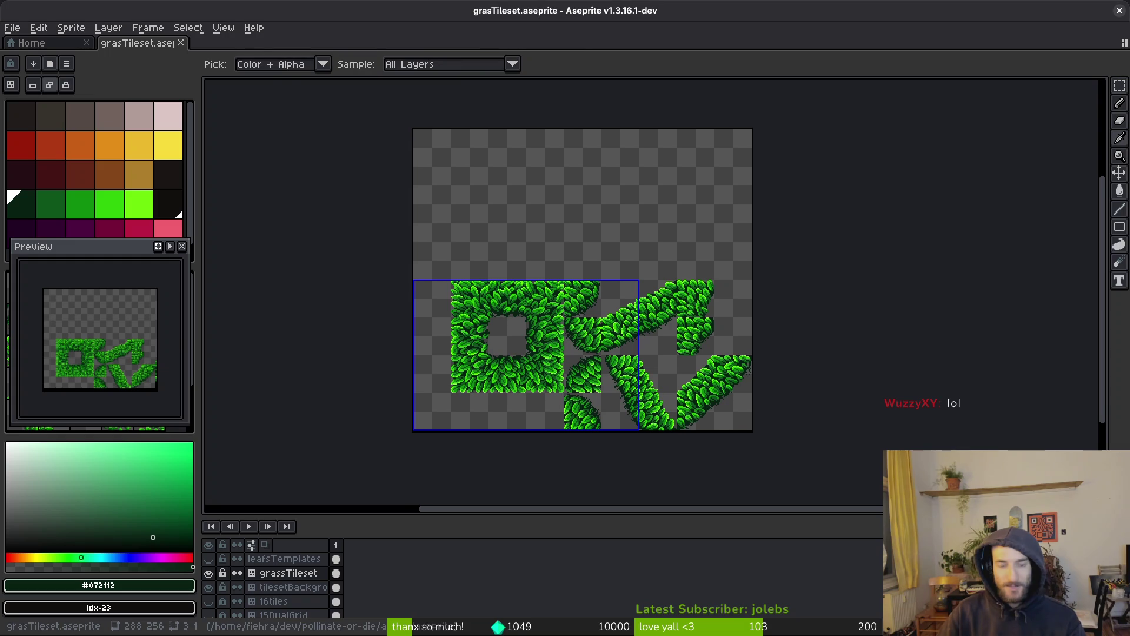
Step: In Godot, quick-open the level_3_0 scene by searching 'level3'
key(alt+Tab)
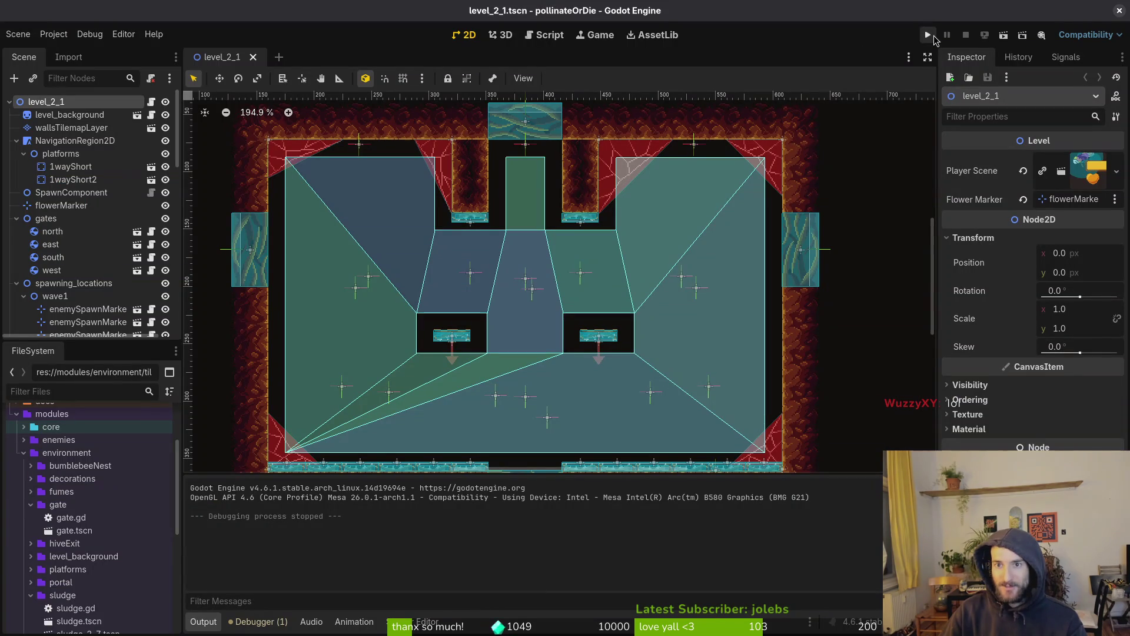
key(ctrl+shift+o)
text(level3)
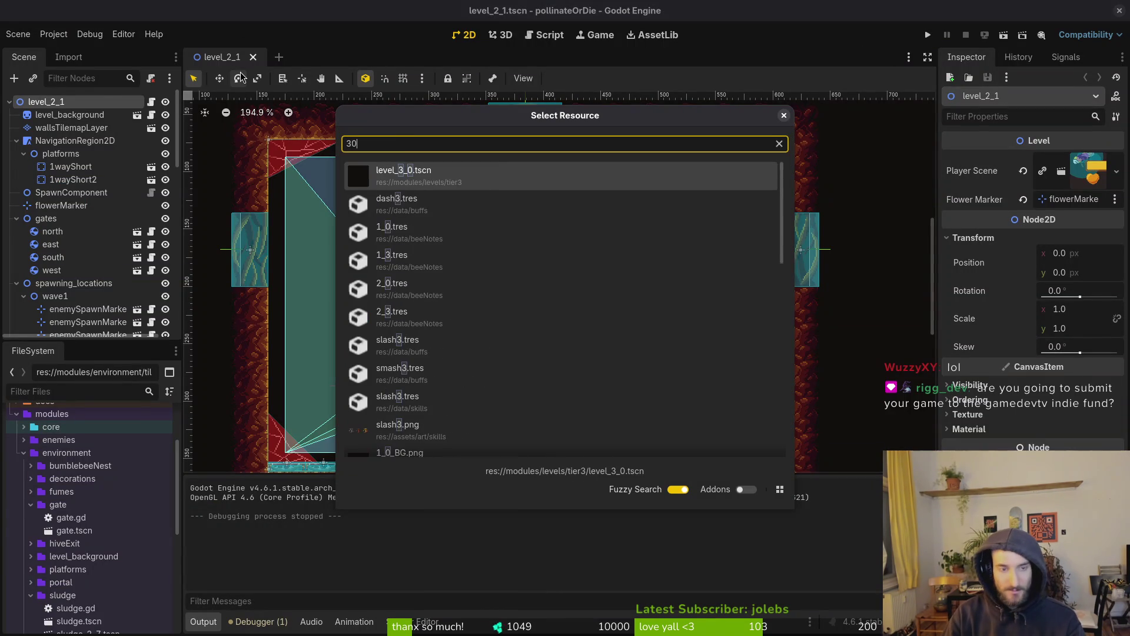
key(Return)
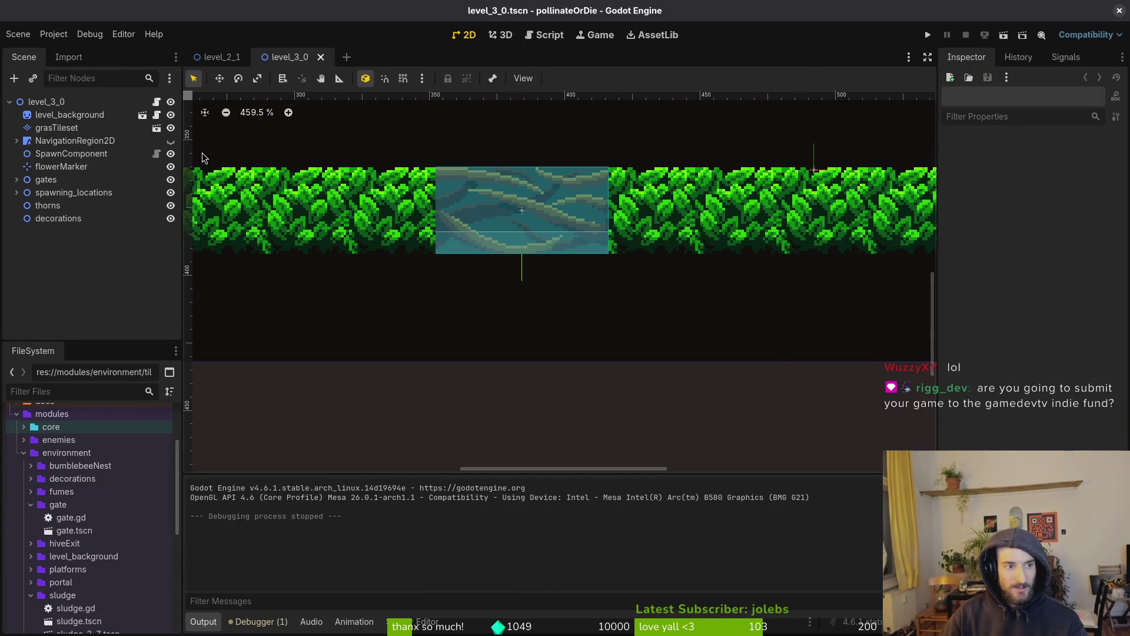
Step: Paint the 2x2 grass slope tiles at the row's end on the grasTileset layer
click(56, 127)
drag(743, 544, 799, 606)
scroll(633, 313, down, 3)
scroll(633, 313, right, 5)
scroll(633, 312, up, 2)
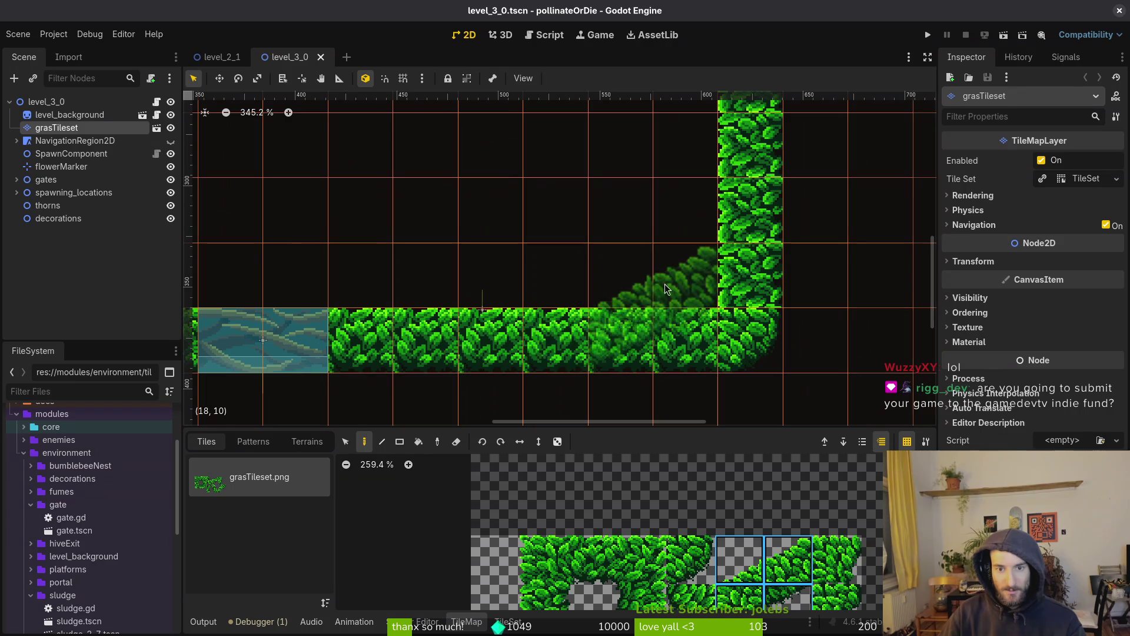
click(642, 324)
key(Escape)
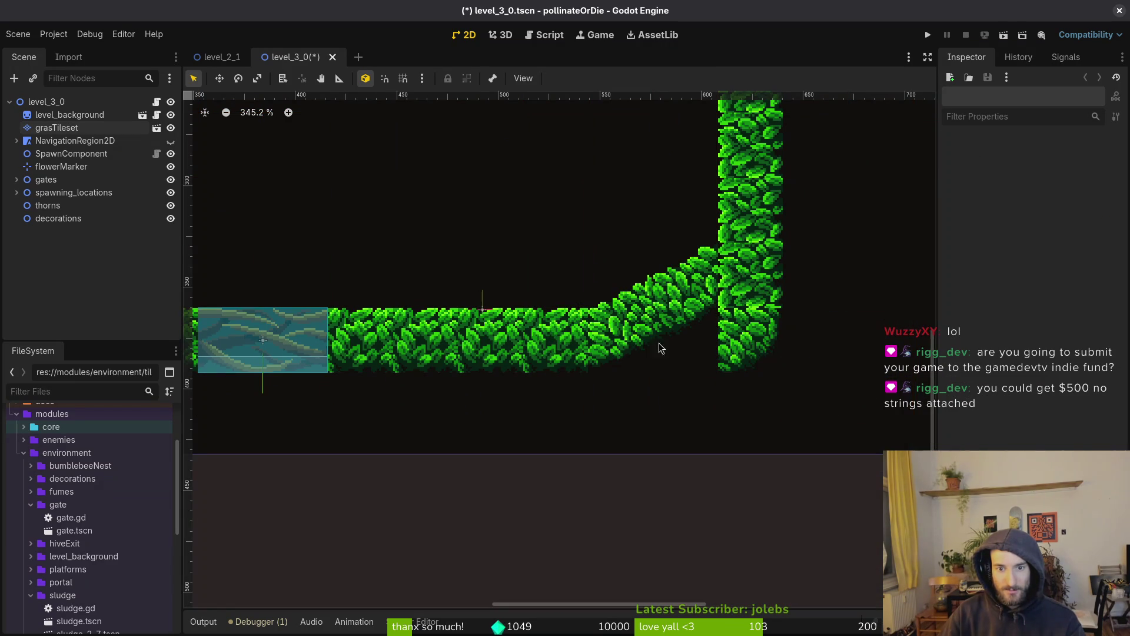
scroll(725, 321, down, 2)
Step: Paint the curved grass corner tile where the grass column meets the floor
click(65, 115)
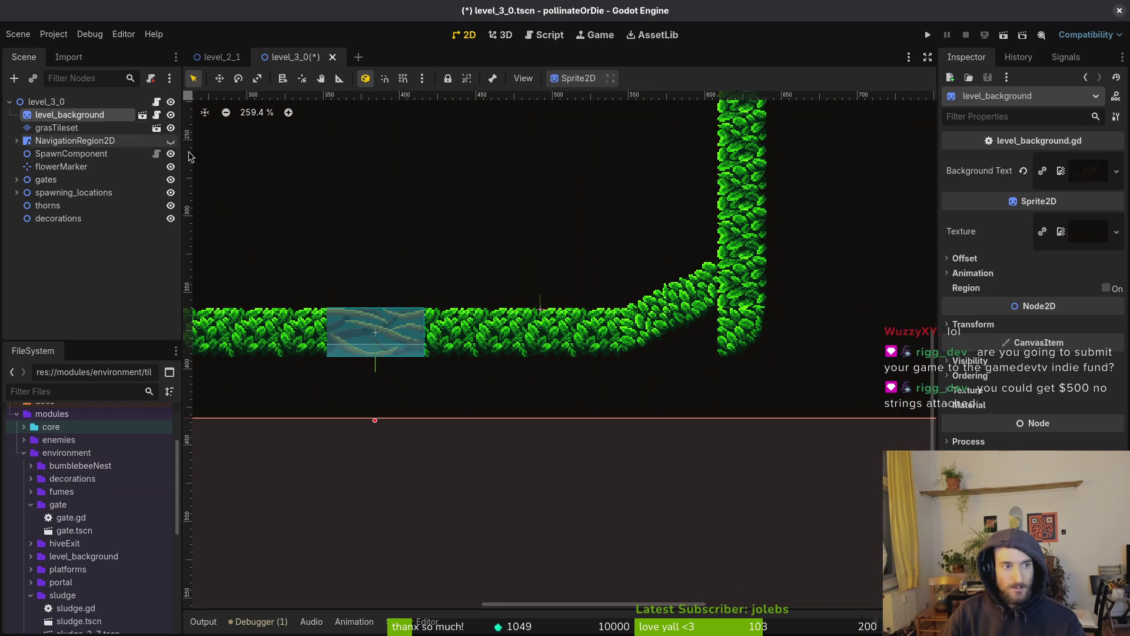
click(59, 141)
click(56, 128)
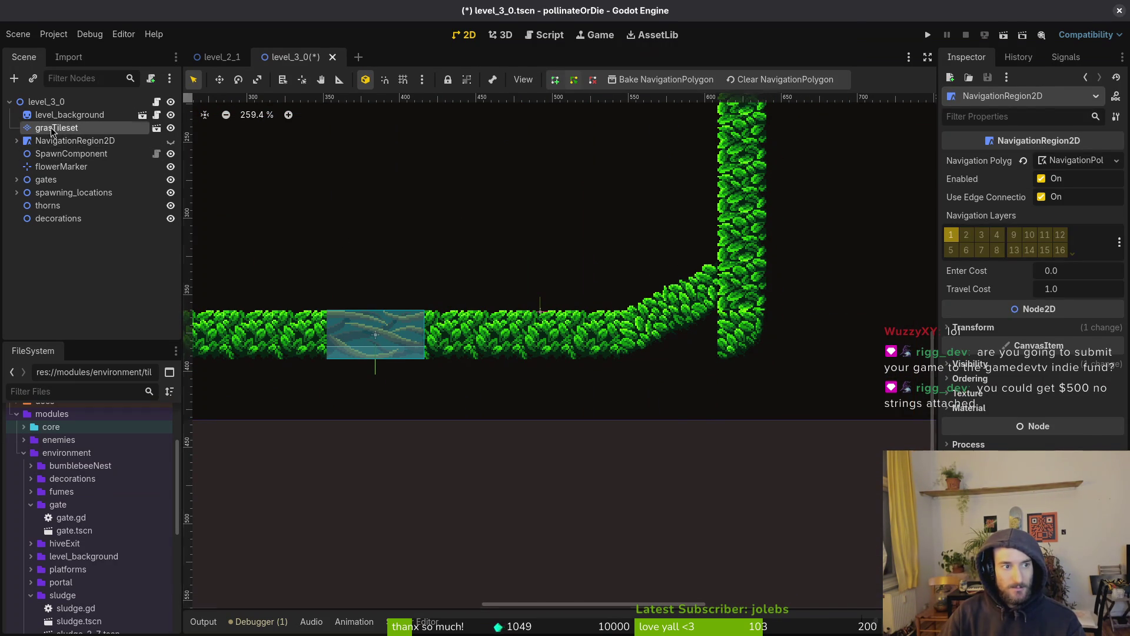
click(690, 560)
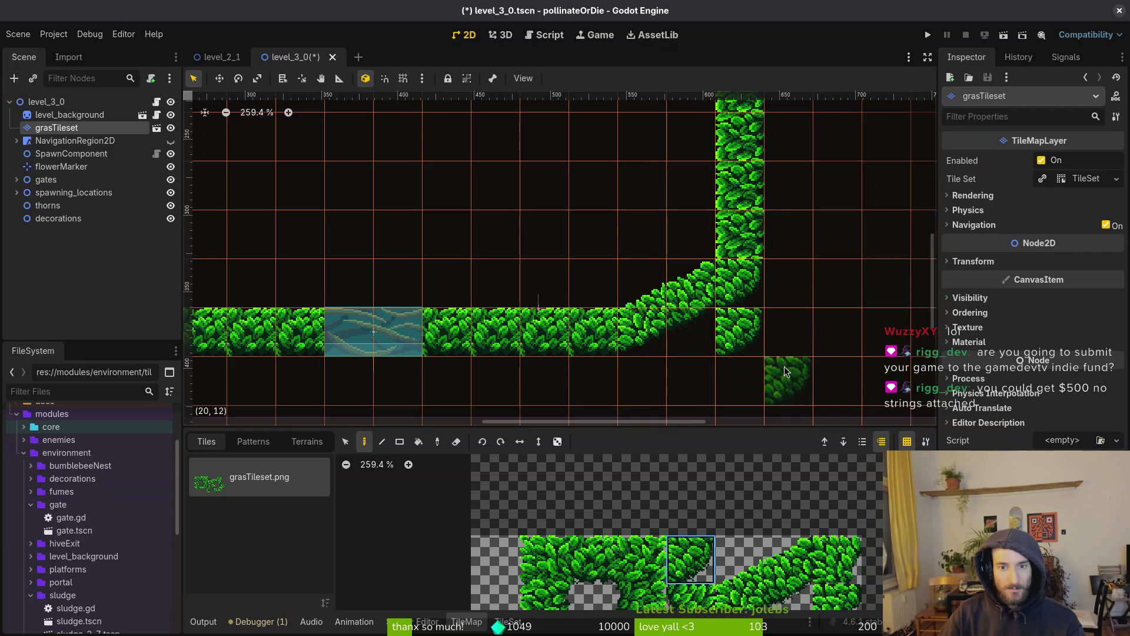
click(740, 334)
scroll(745, 360, down, 3)
key(Escape)
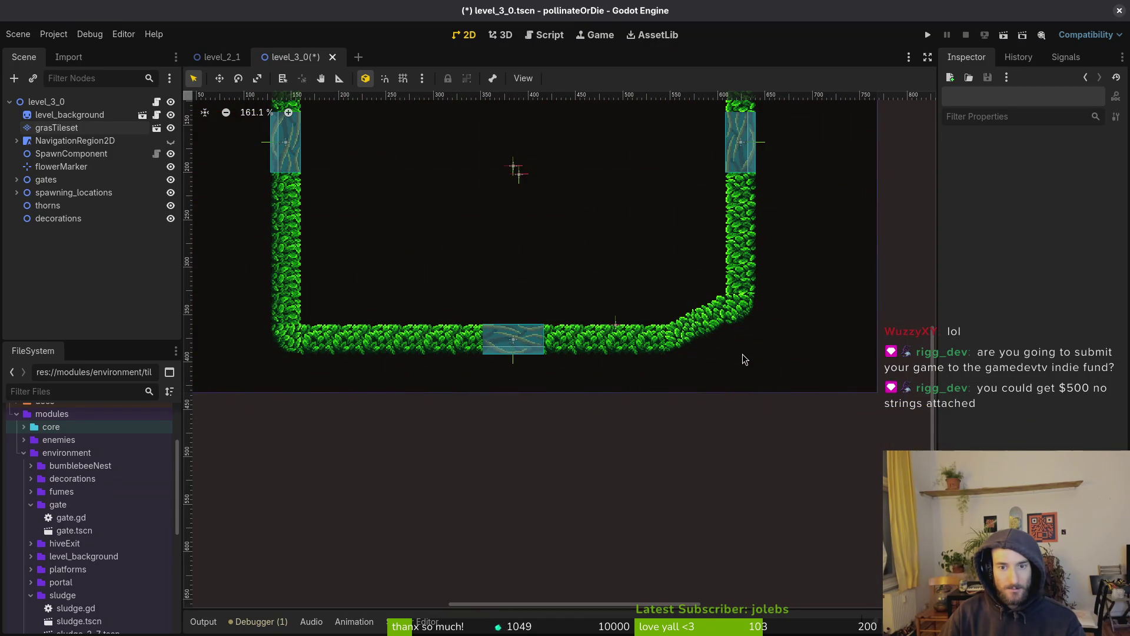
scroll(745, 360, up, 5)
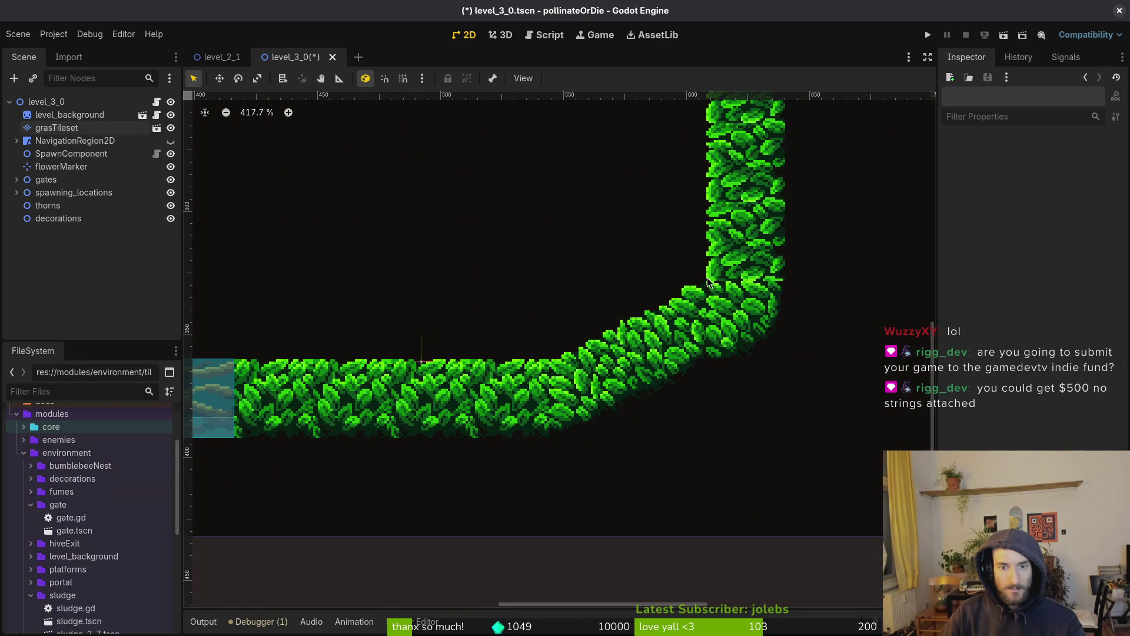
scroll(709, 288, up, 2)
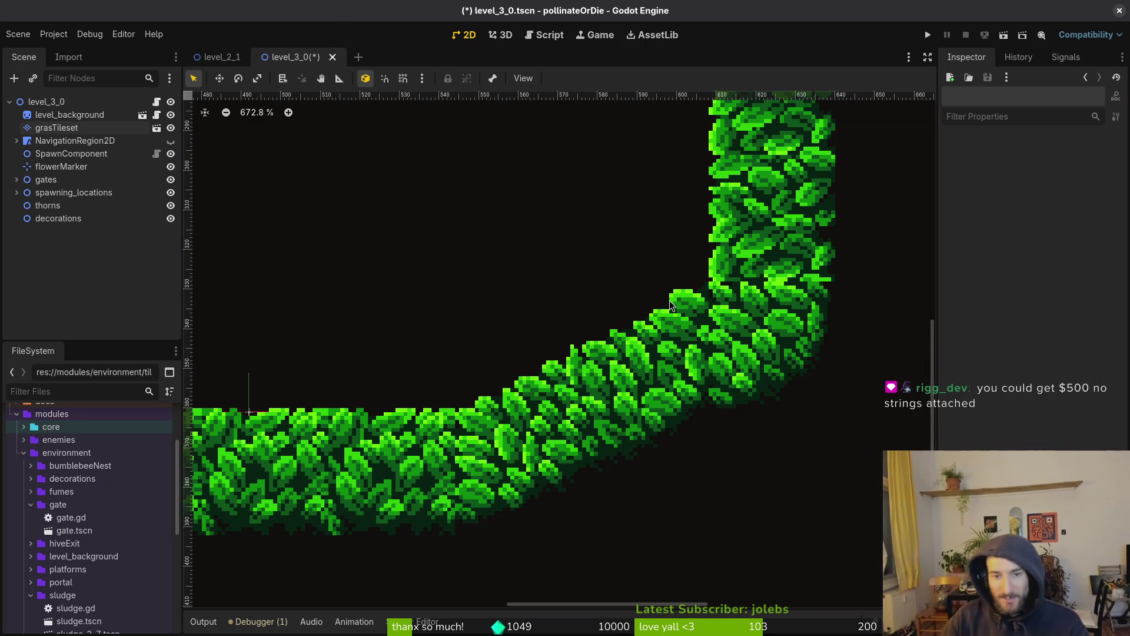
Step: Zoom in to inspect the new corner and save the level_3_0 scene
scroll(686, 311, down, 5)
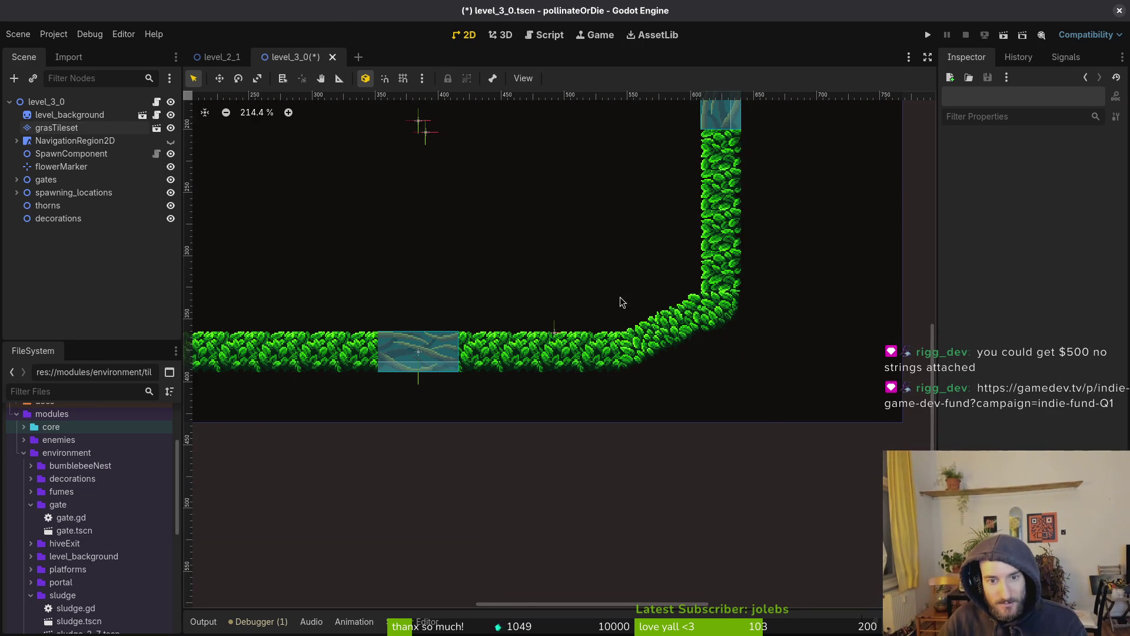
scroll(616, 300, up, 6)
scroll(658, 312, down, 7)
scroll(609, 244, up, 2)
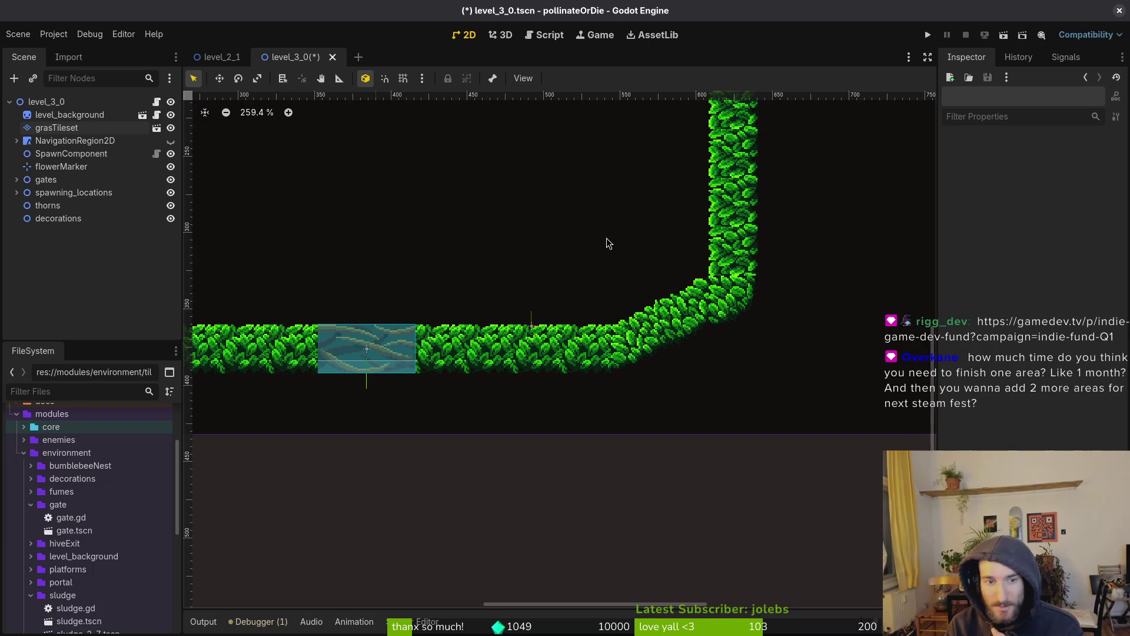
key(ctrl+s)
Step: Scroll saint11.art's Pixel Art Tutorials page down to the Pixel Art Fundamentals 1 and 2 sheets
drag(523, 320, 588, 338)
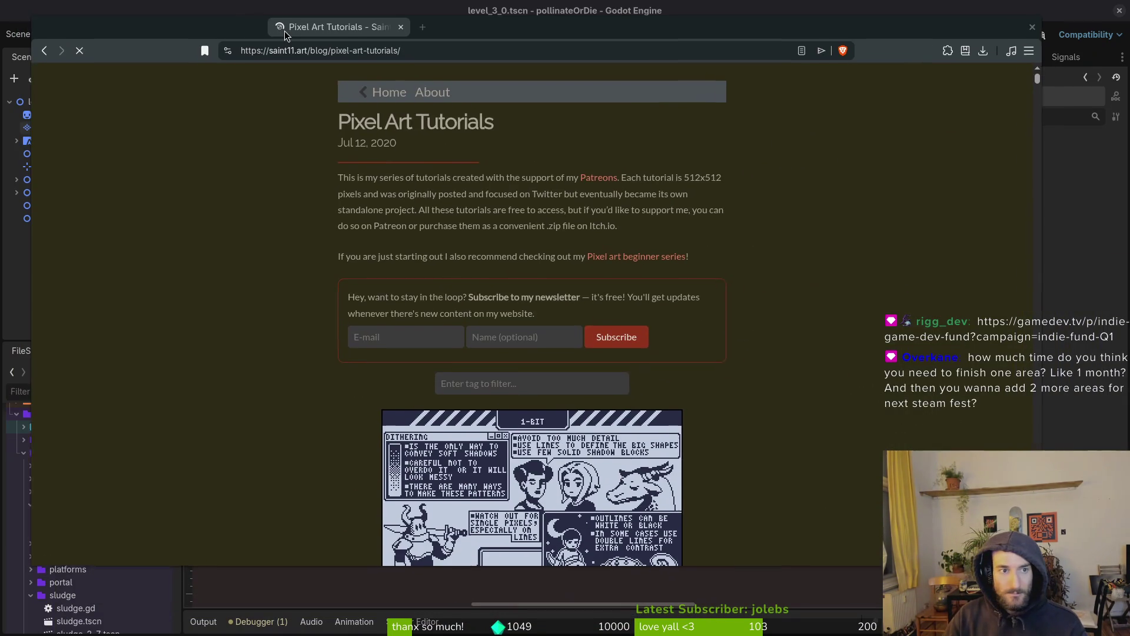
scroll(520, 352, down, 10)
scroll(520, 351, down, 20)
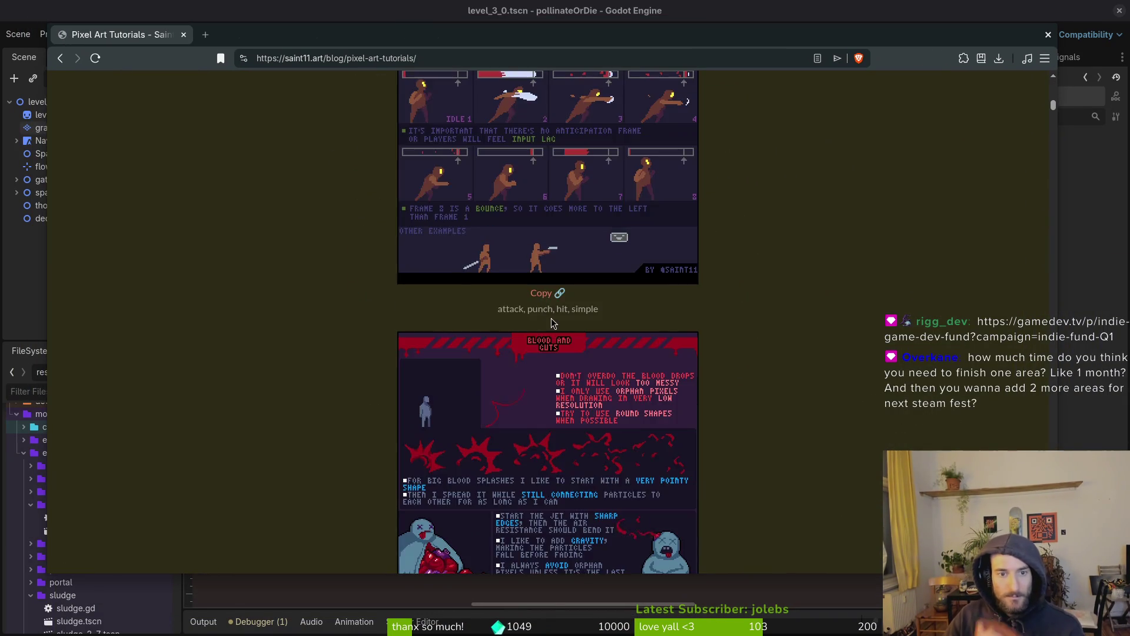
scroll(626, 372, down, 12)
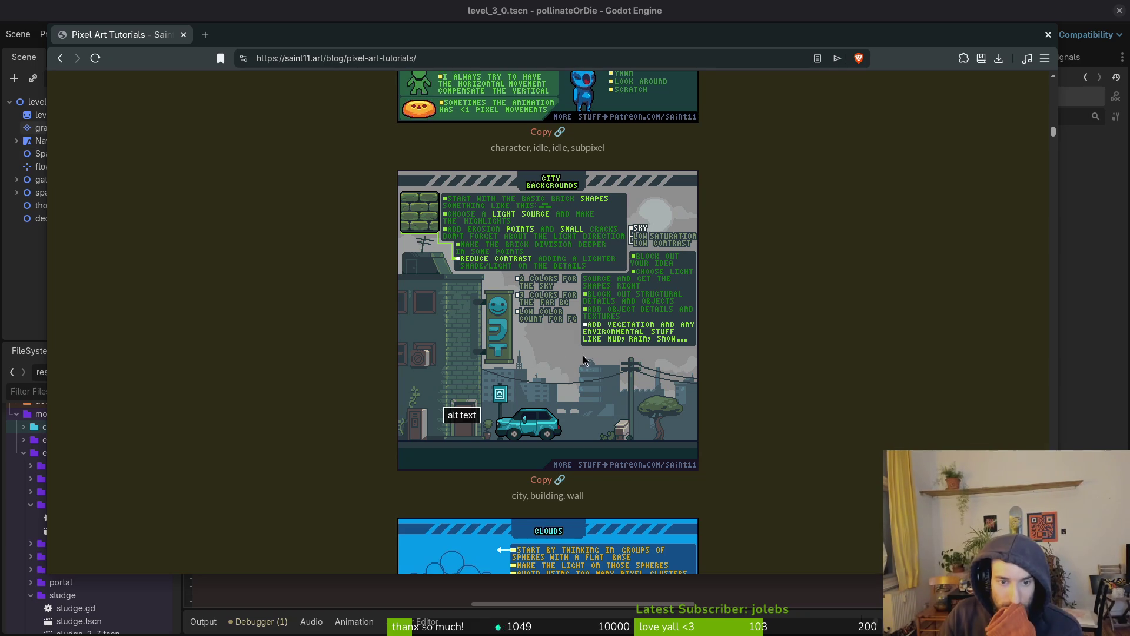
scroll(585, 361, down, 8)
scroll(603, 353, down, 20)
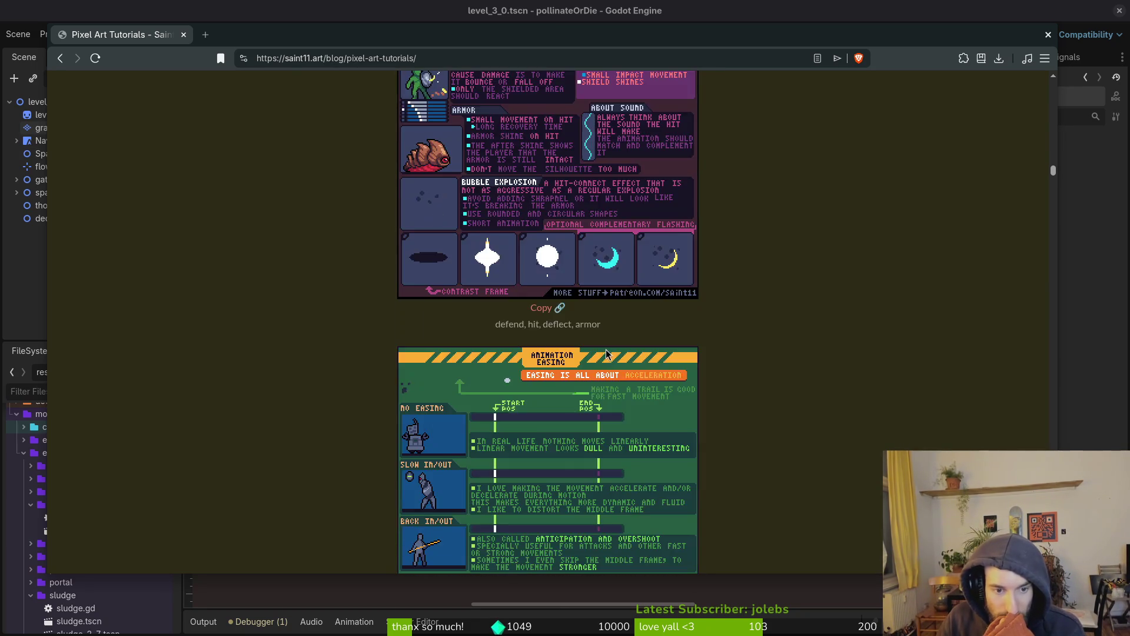
scroll(605, 353, down, 20)
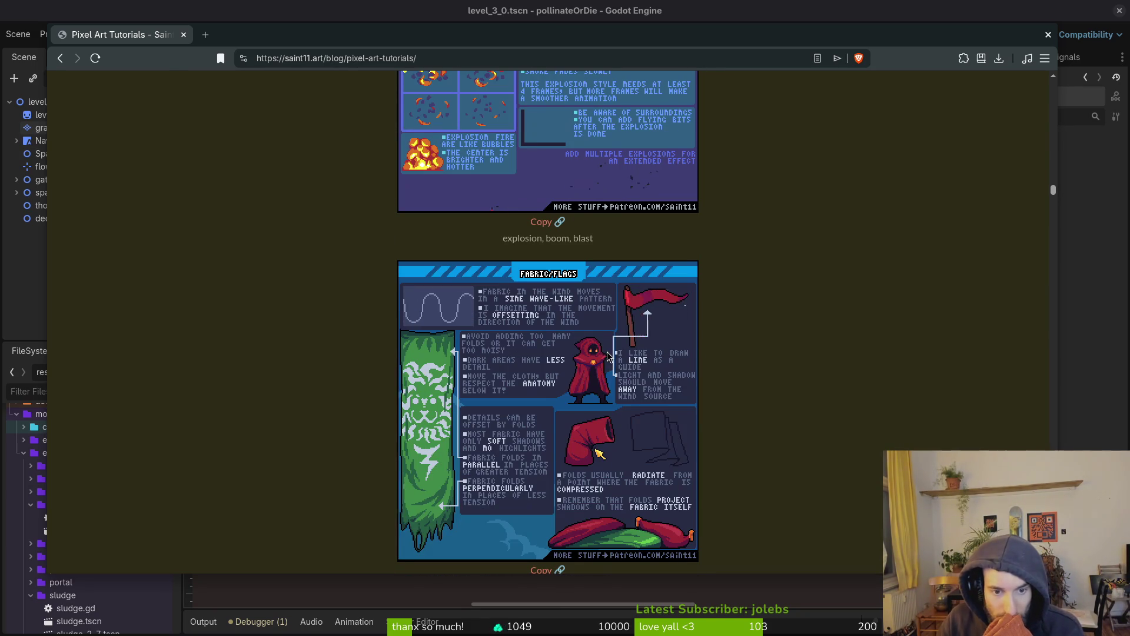
scroll(607, 356, down, 4)
scroll(605, 358, down, 3)
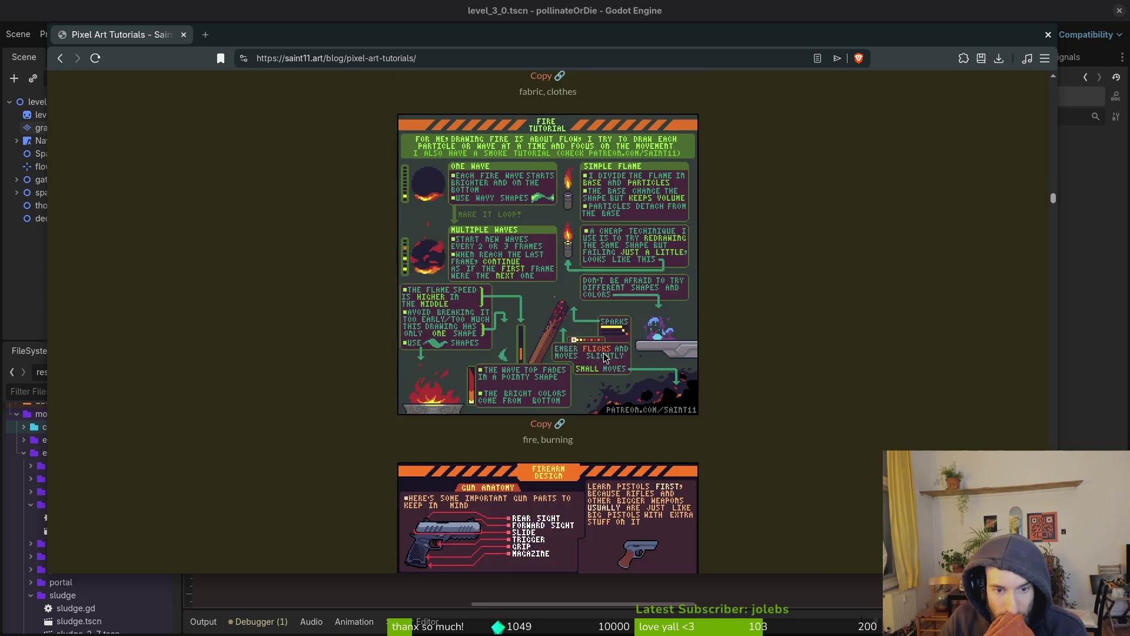
scroll(604, 358, down, 3)
scroll(606, 357, down, 3)
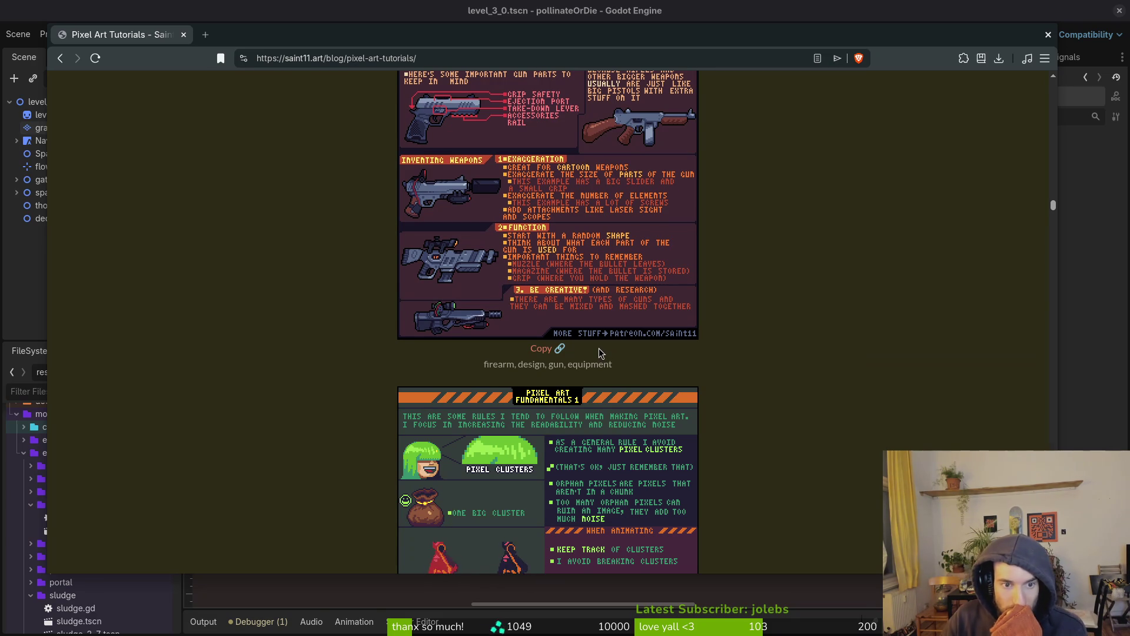
scroll(598, 349, down, 2)
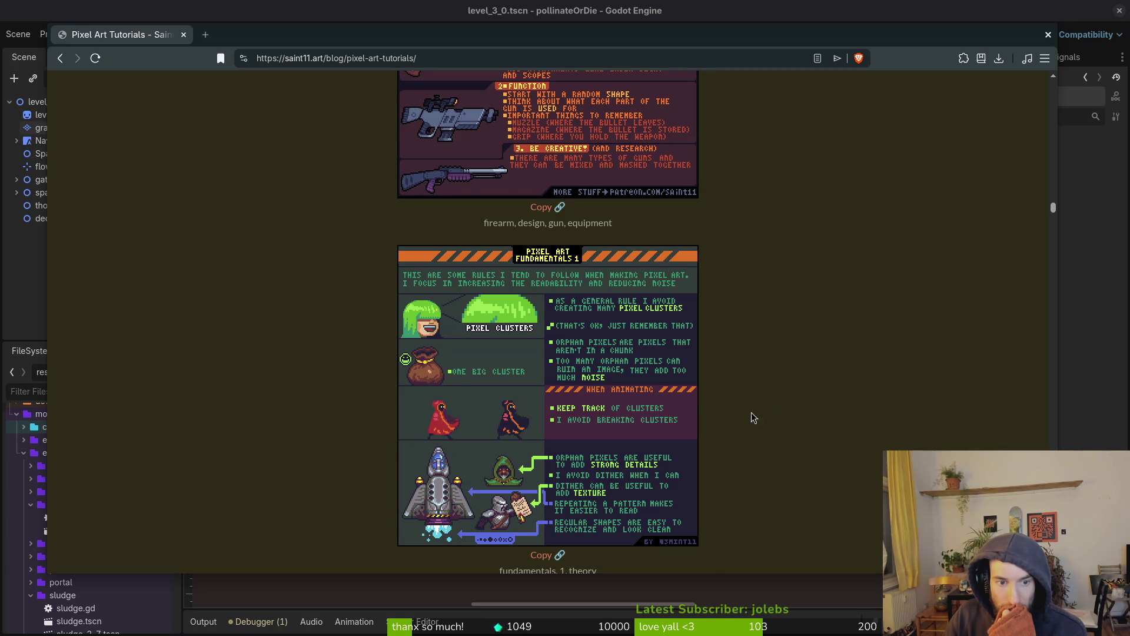
scroll(365, 342, down, 5)
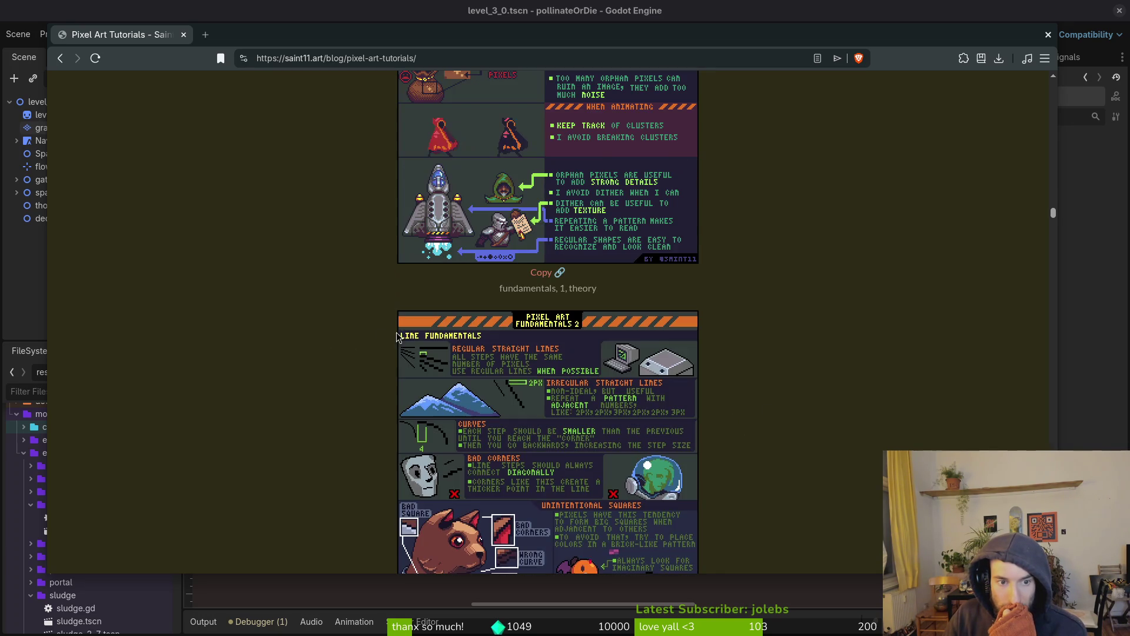
Step: Scroll past Level Design, Gems, Glitch and Fluids/Slime to the Environmental Hazards sheet
scroll(421, 394, down, 10)
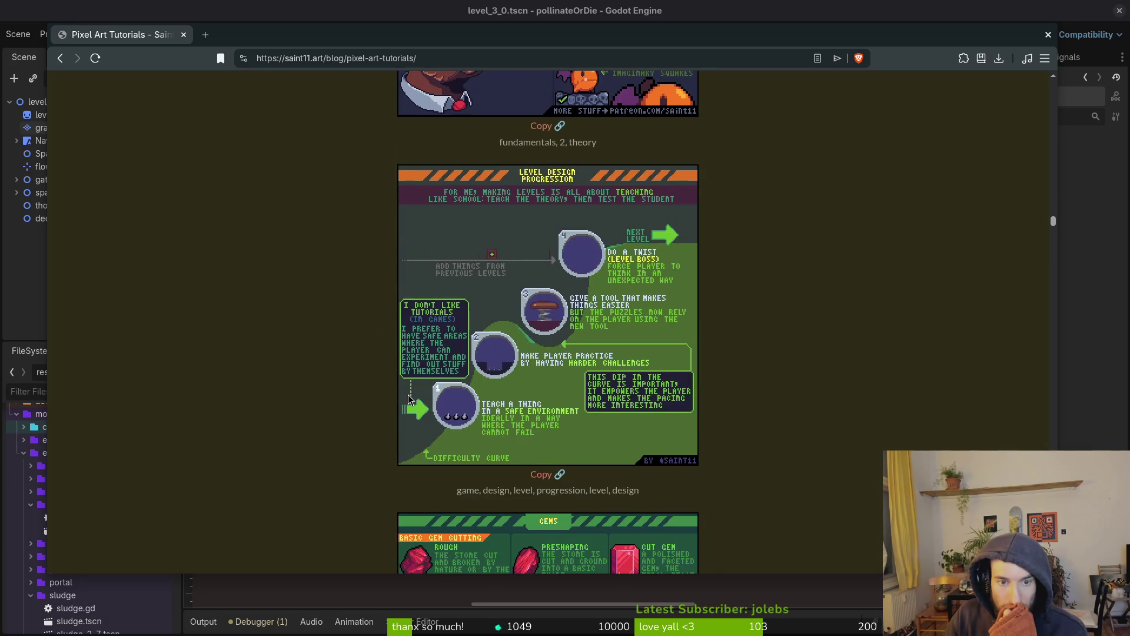
scroll(411, 401, down, 5)
scroll(411, 398, down, 7)
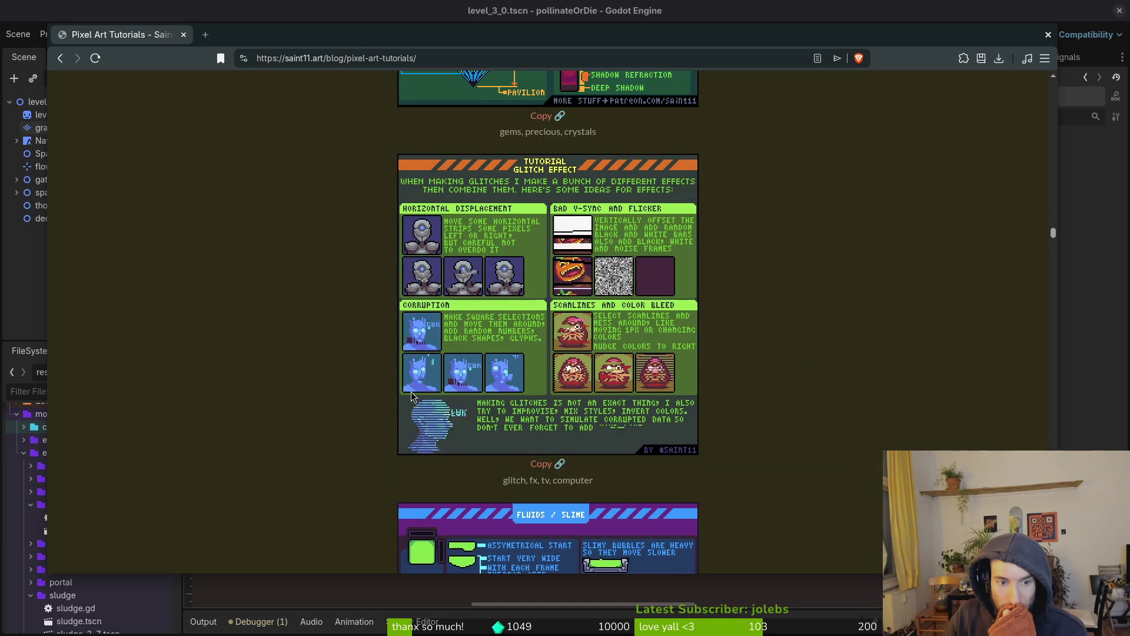
scroll(369, 382, down, 7)
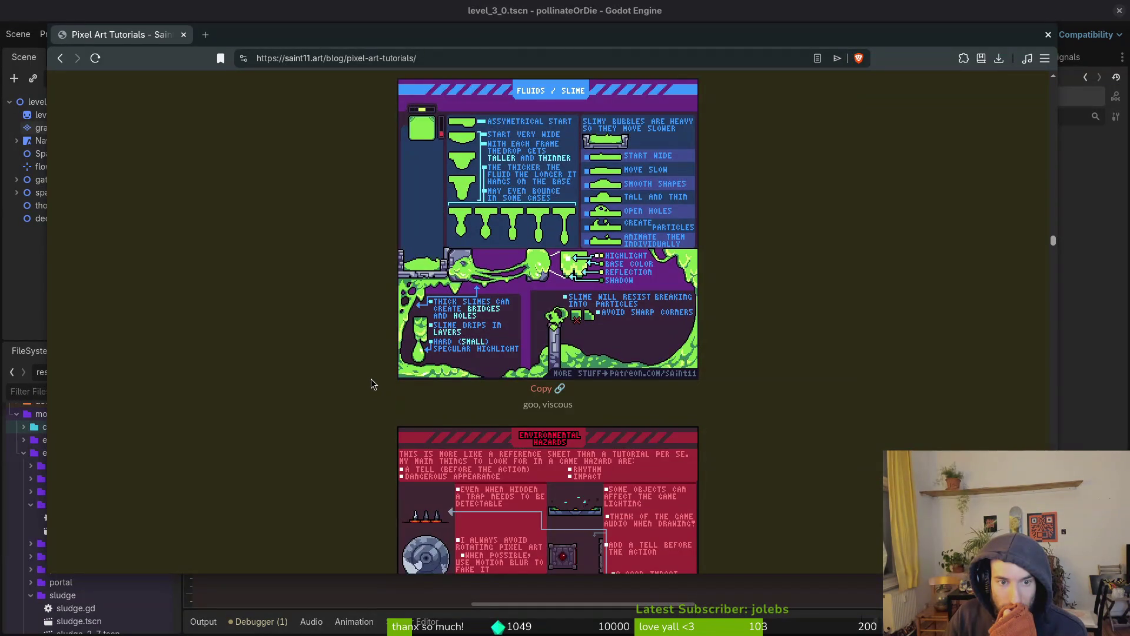
scroll(376, 381, down, 5)
scroll(377, 379, up, 5)
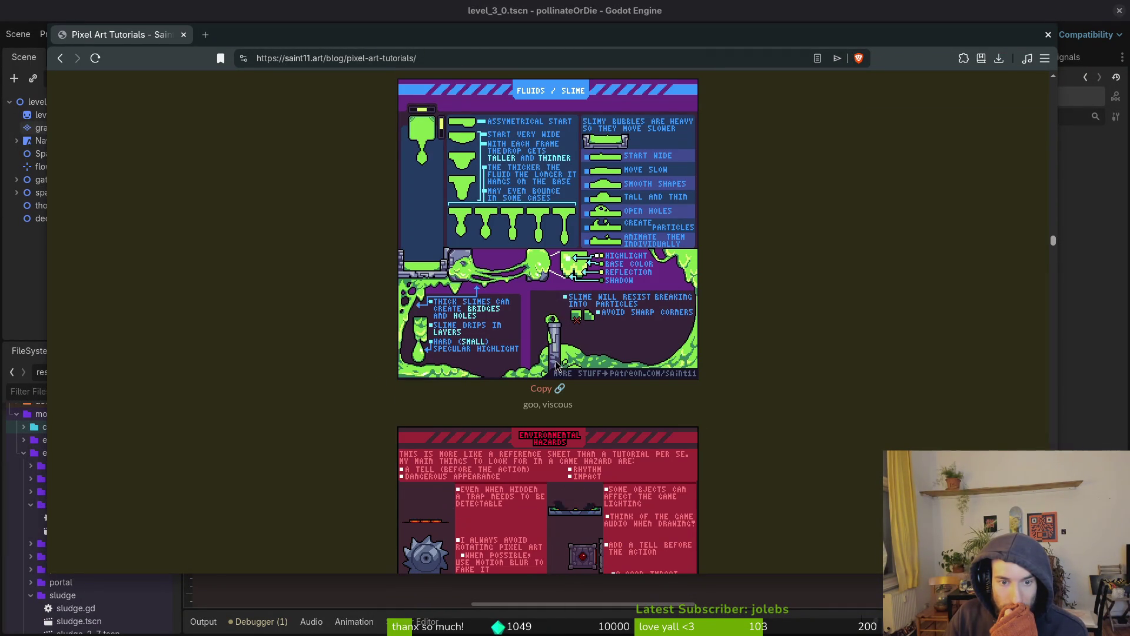
scroll(448, 413, down, 4)
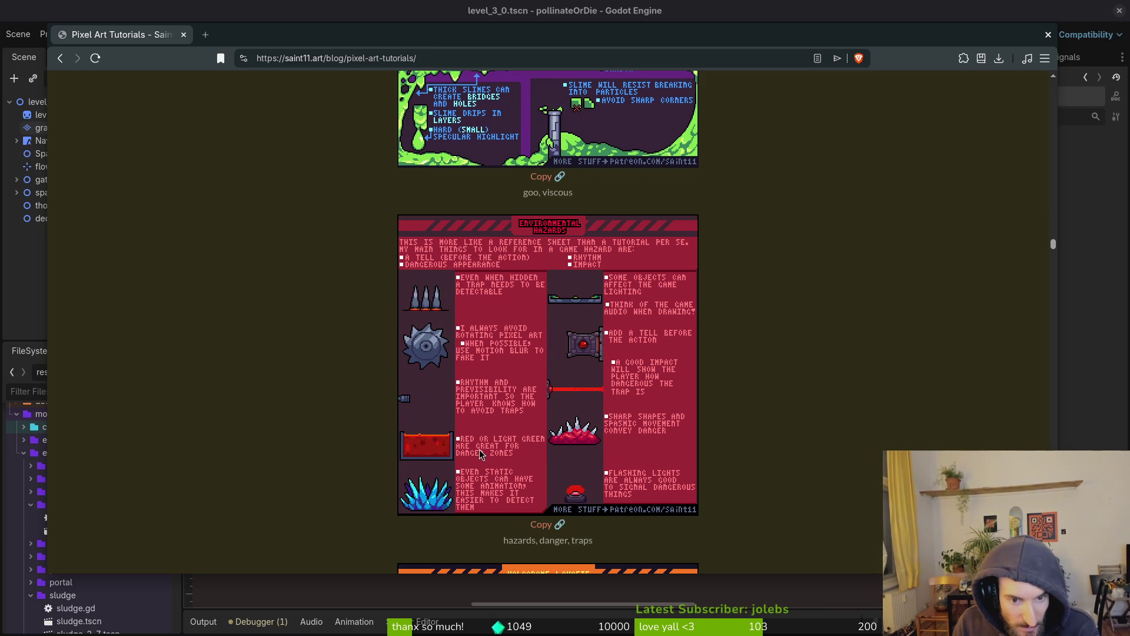
Step: Scroll past Holograms/Ghosts to the Ice sheet and the Illumination Techniques sheet
scroll(700, 443, down, 3)
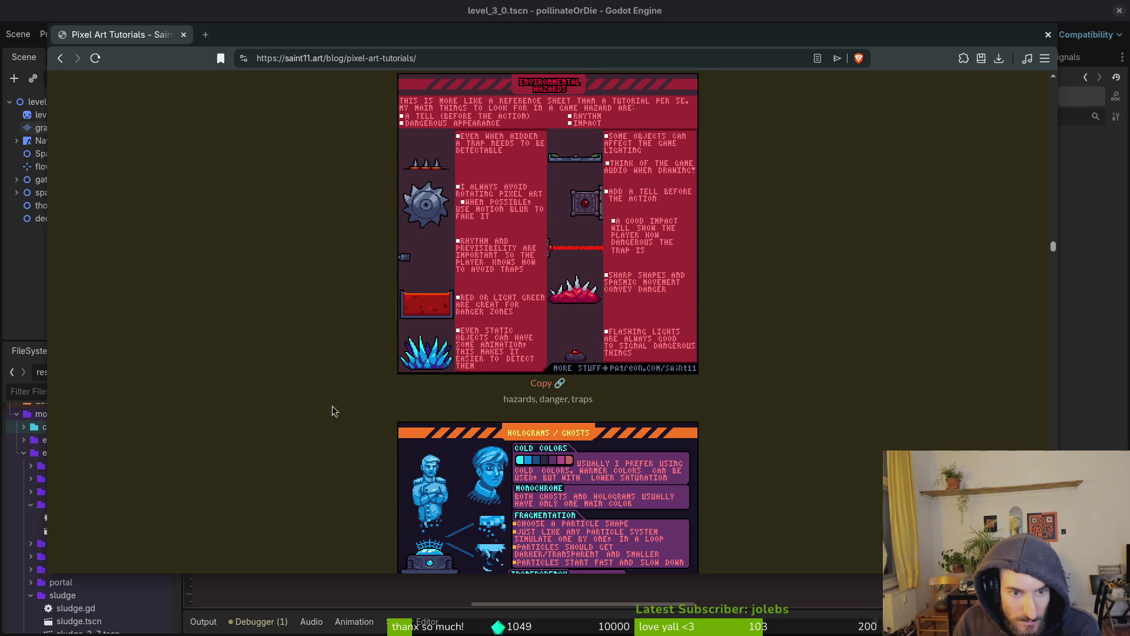
scroll(259, 394, down, 3)
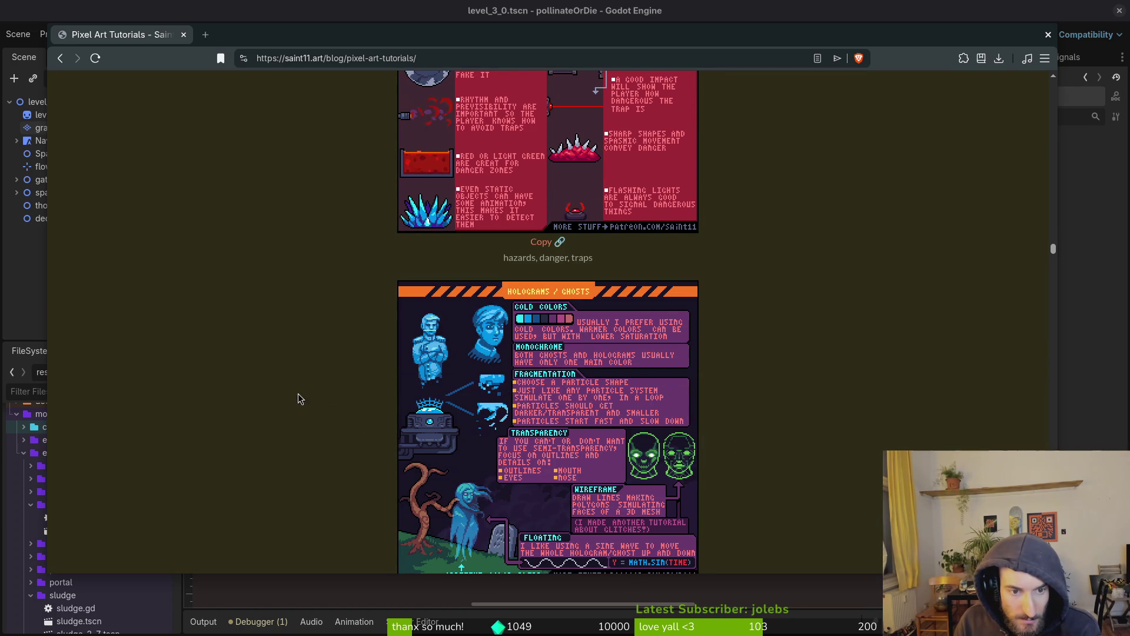
scroll(347, 373, down, 6)
scroll(348, 373, up, 3)
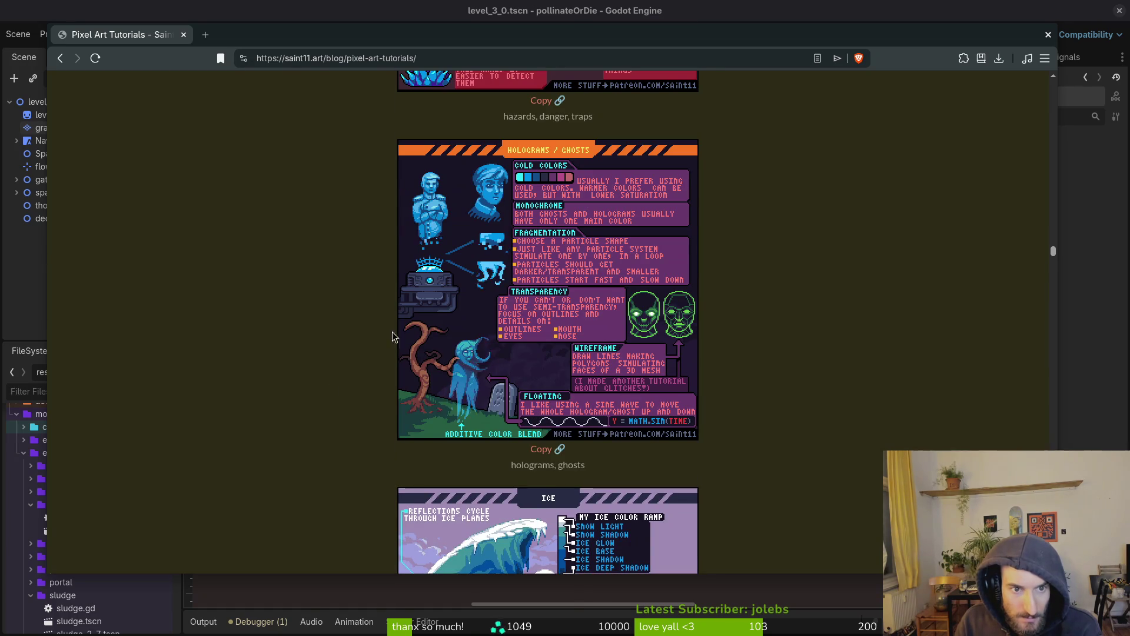
scroll(437, 303, down, 7)
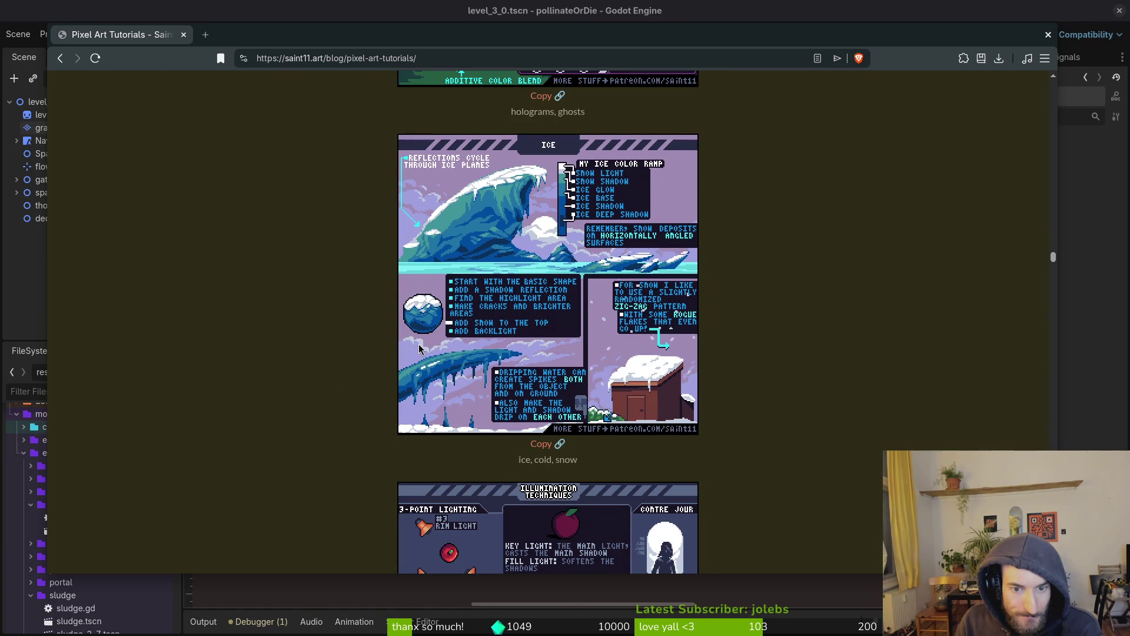
scroll(382, 394, down, 3)
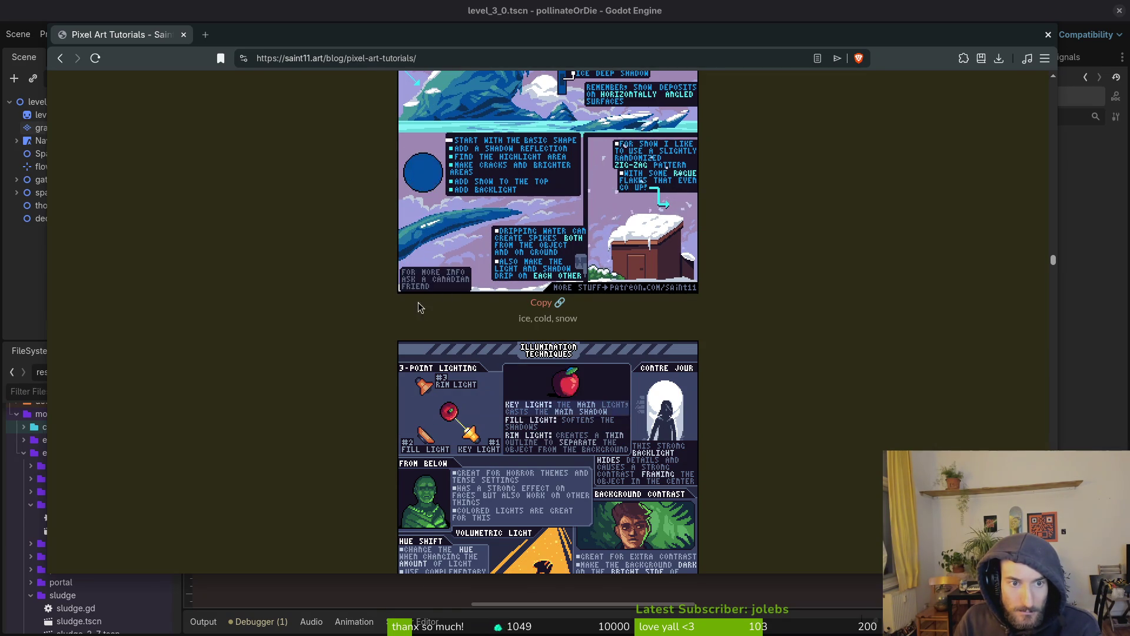
Step: Browse past the Ruins, Sand, Shading and Spaceships sheets, then open a new empty tab
scroll(422, 303, down, 3)
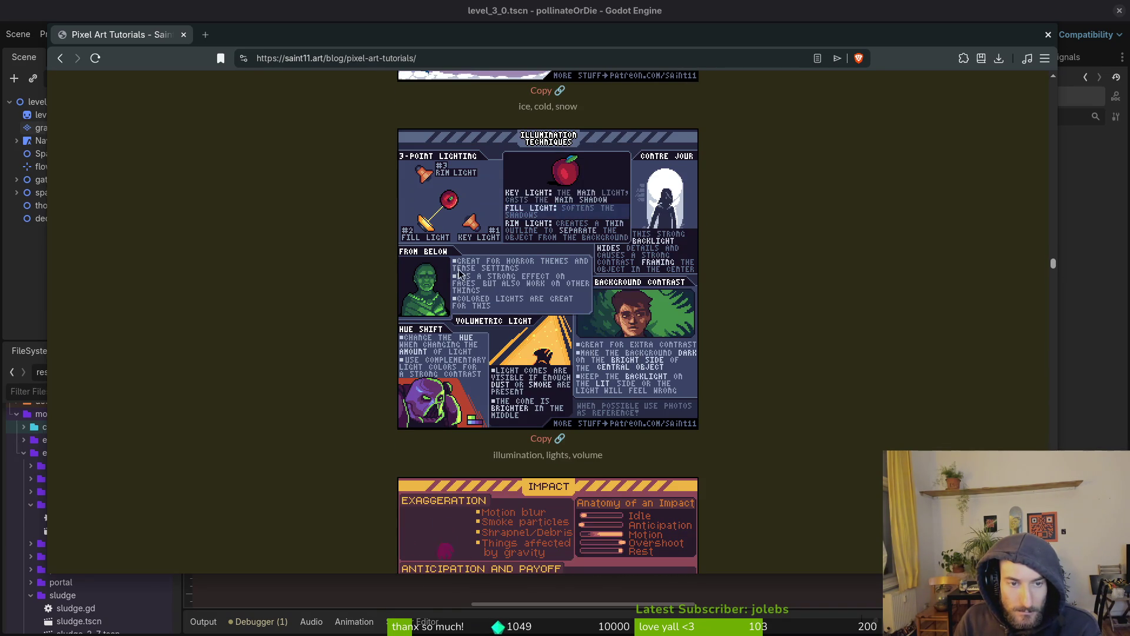
scroll(697, 328, down, 9)
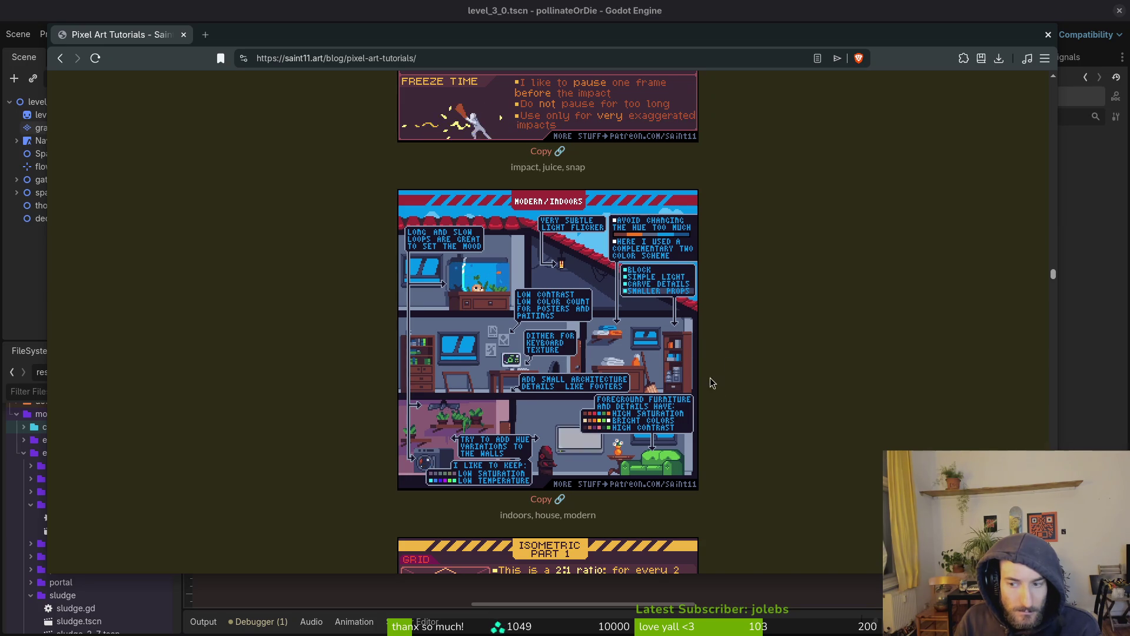
scroll(757, 361, down, 5)
scroll(757, 366, down, 10)
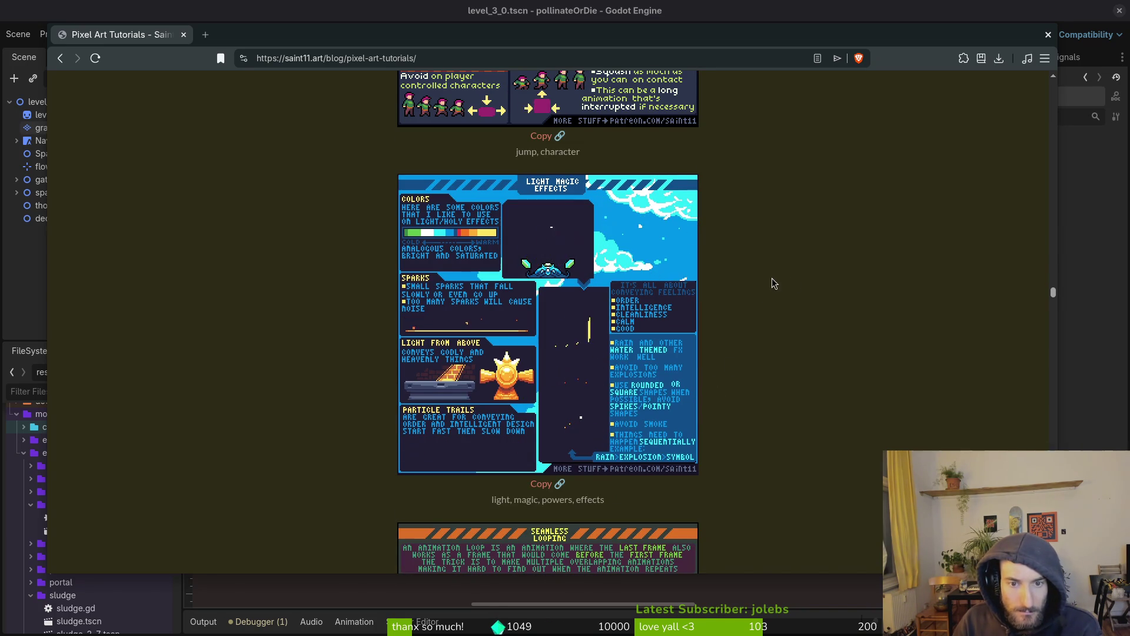
scroll(765, 289, down, 5)
scroll(706, 341, down, 6)
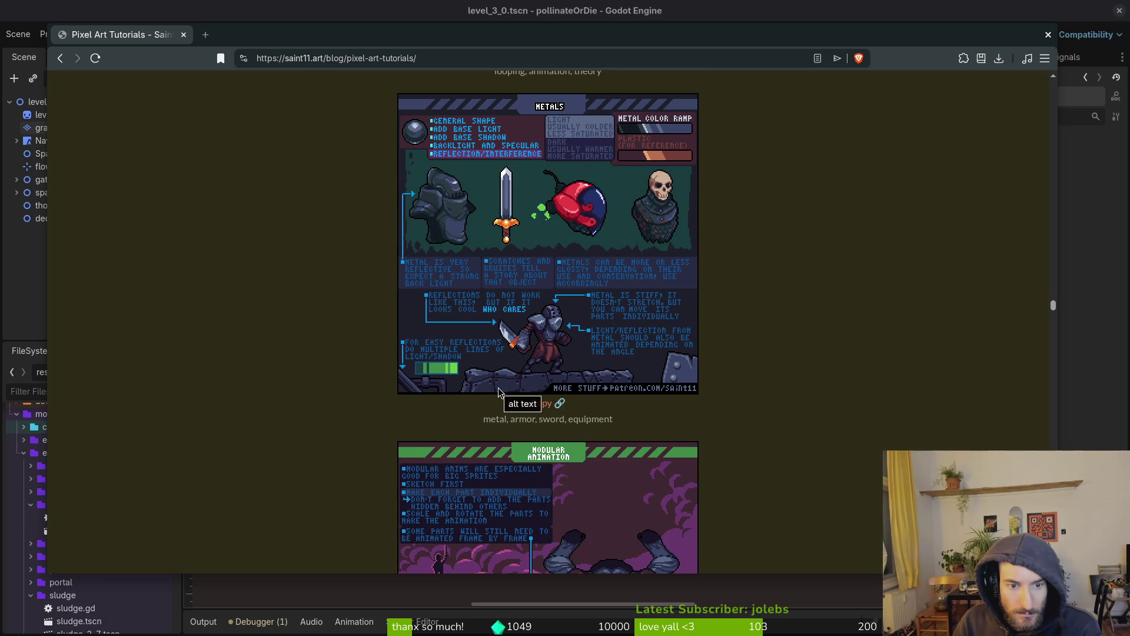
scroll(498, 390, down, 3)
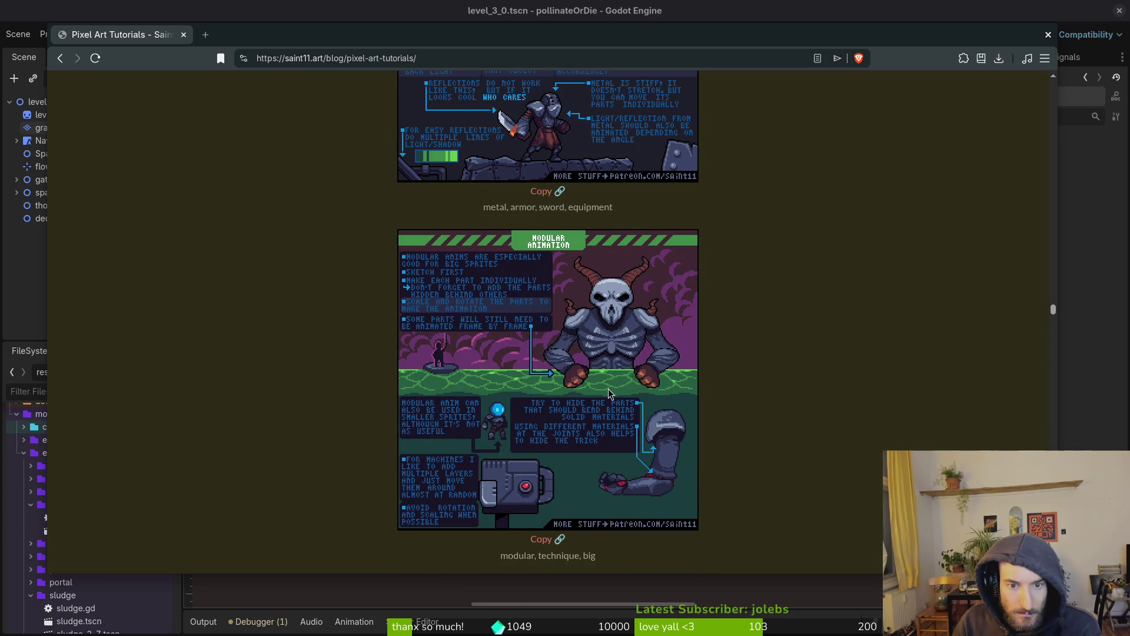
scroll(619, 388, down, 5)
scroll(619, 386, down, 13)
scroll(618, 386, down, 5)
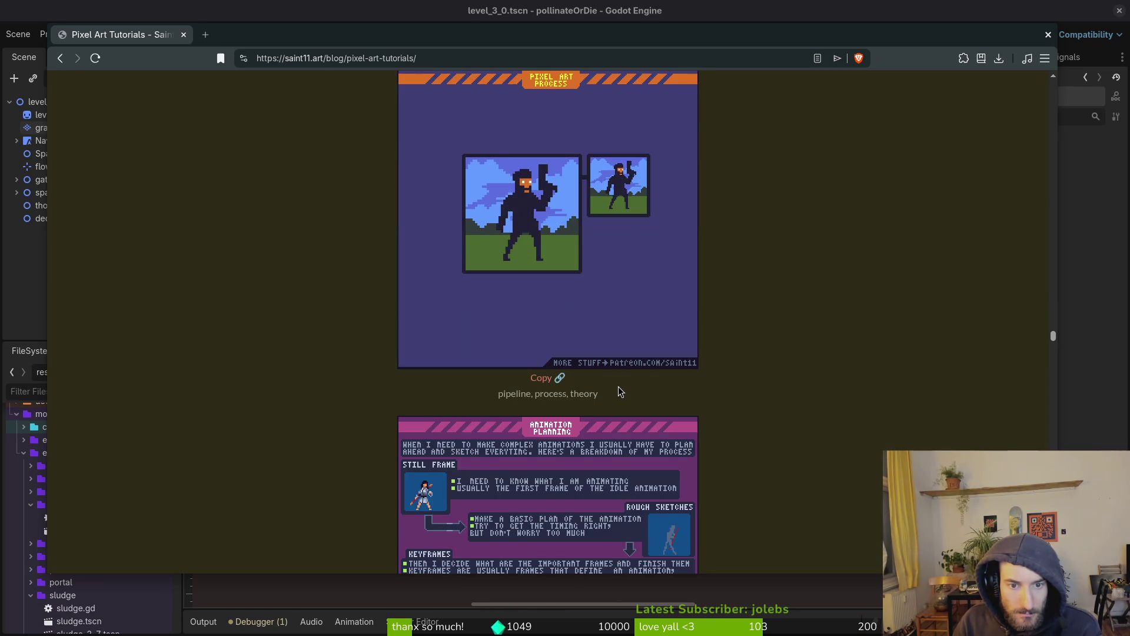
scroll(618, 386, down, 3)
scroll(620, 391, down, 16)
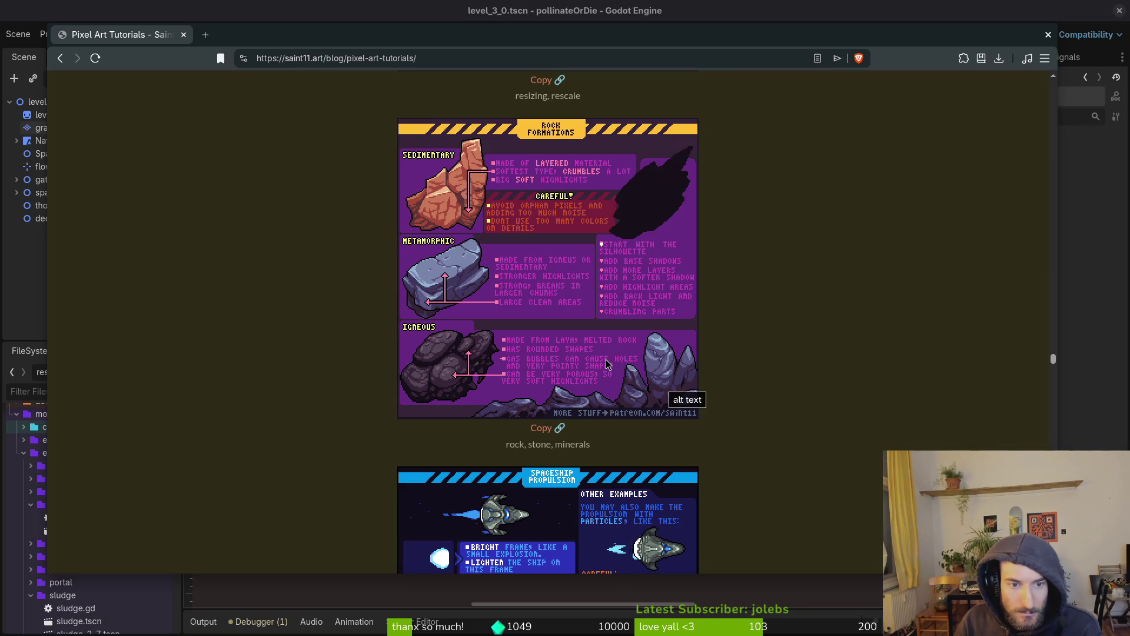
scroll(1032, 249, up, 3)
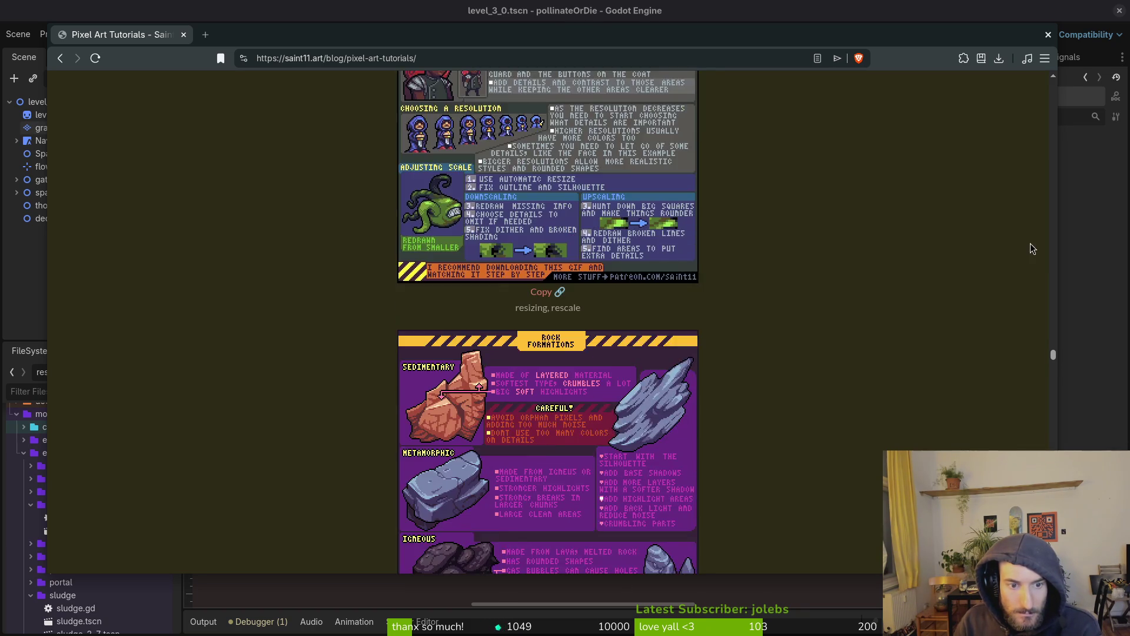
scroll(632, 370, down, 5)
scroll(631, 370, down, 3)
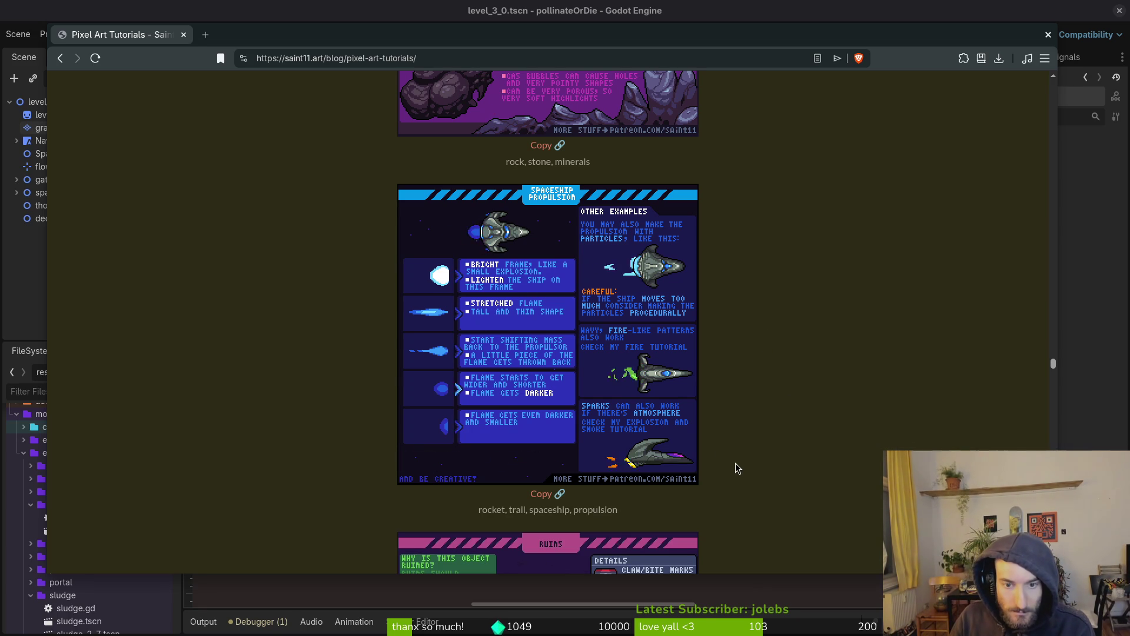
scroll(716, 453, down, 5)
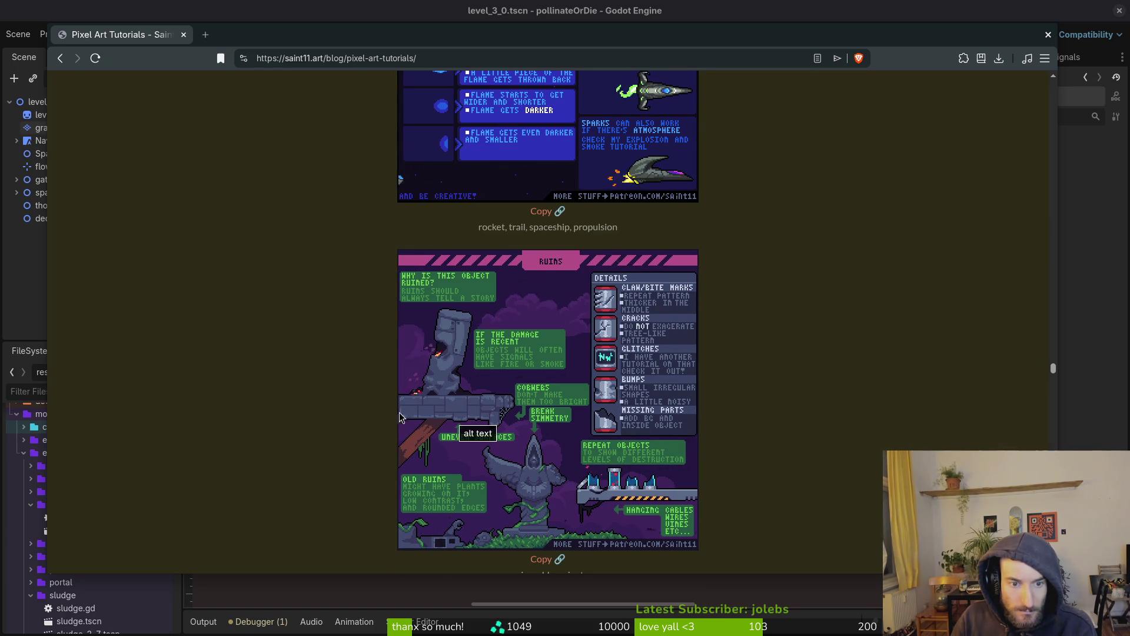
scroll(404, 417, down, 1)
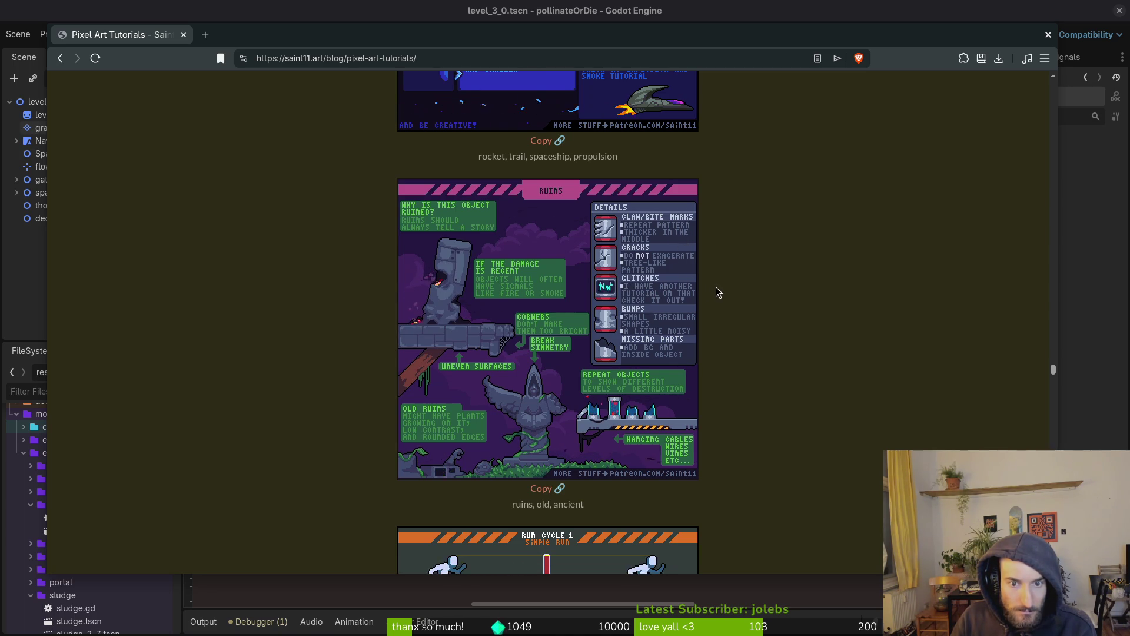
scroll(716, 288, down, 10)
scroll(743, 319, down, 2)
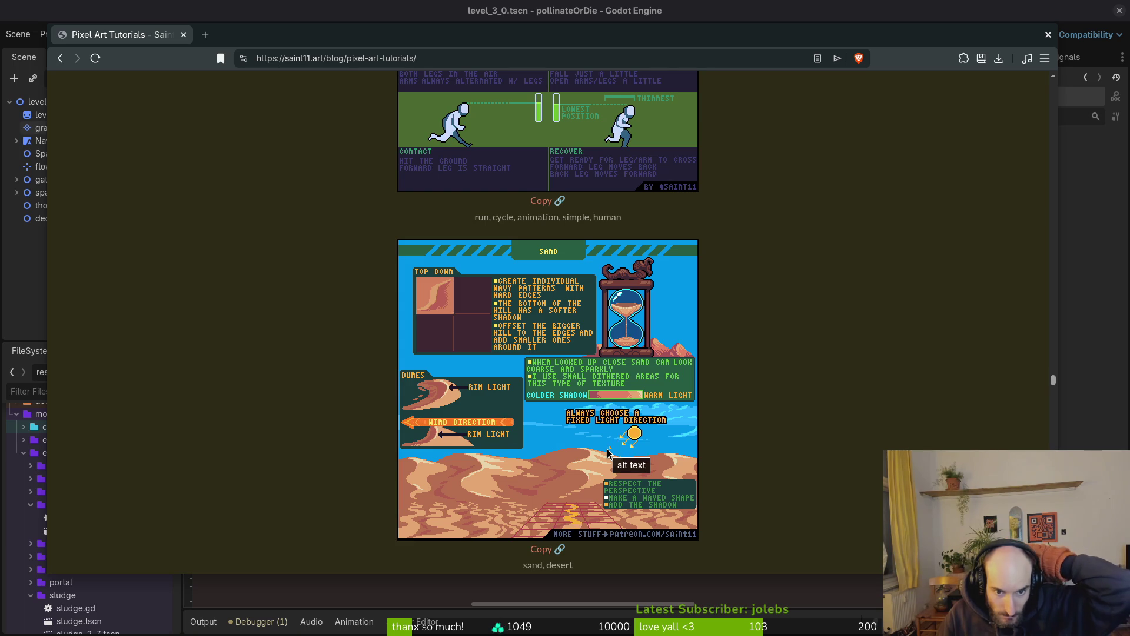
scroll(668, 423, down, 7)
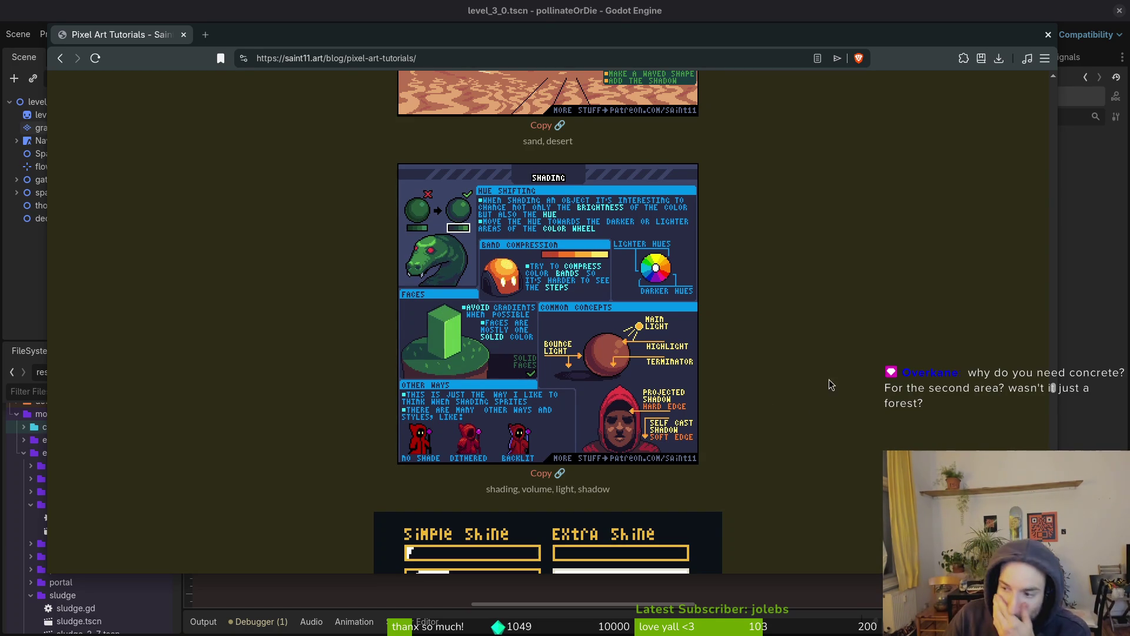
scroll(624, 340, down, 2)
scroll(627, 334, down, 4)
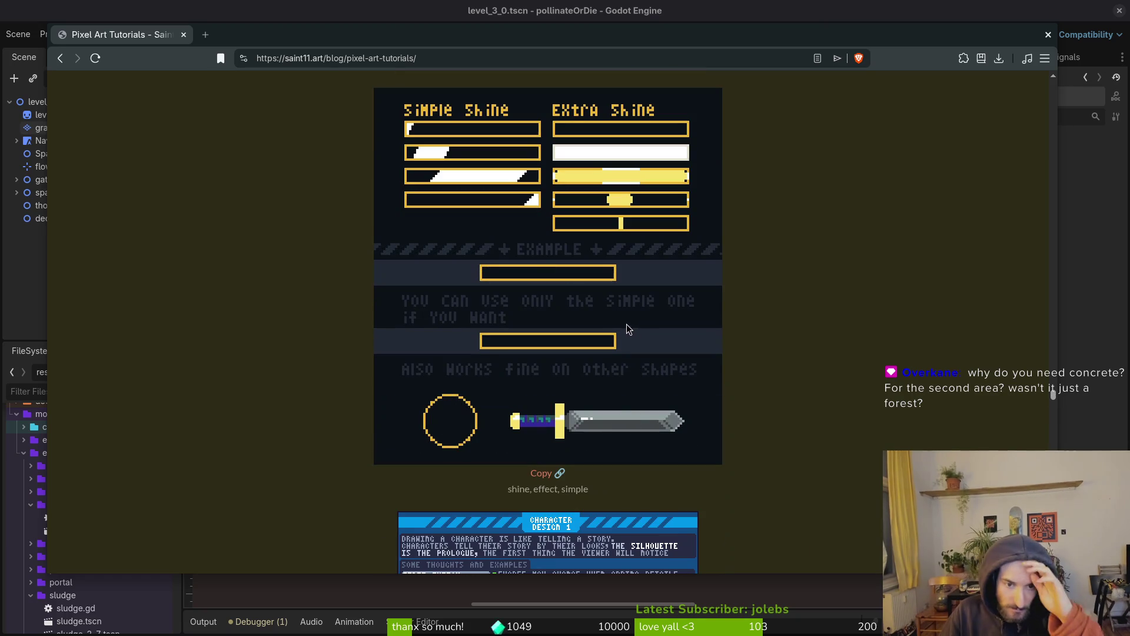
scroll(628, 328, down, 4)
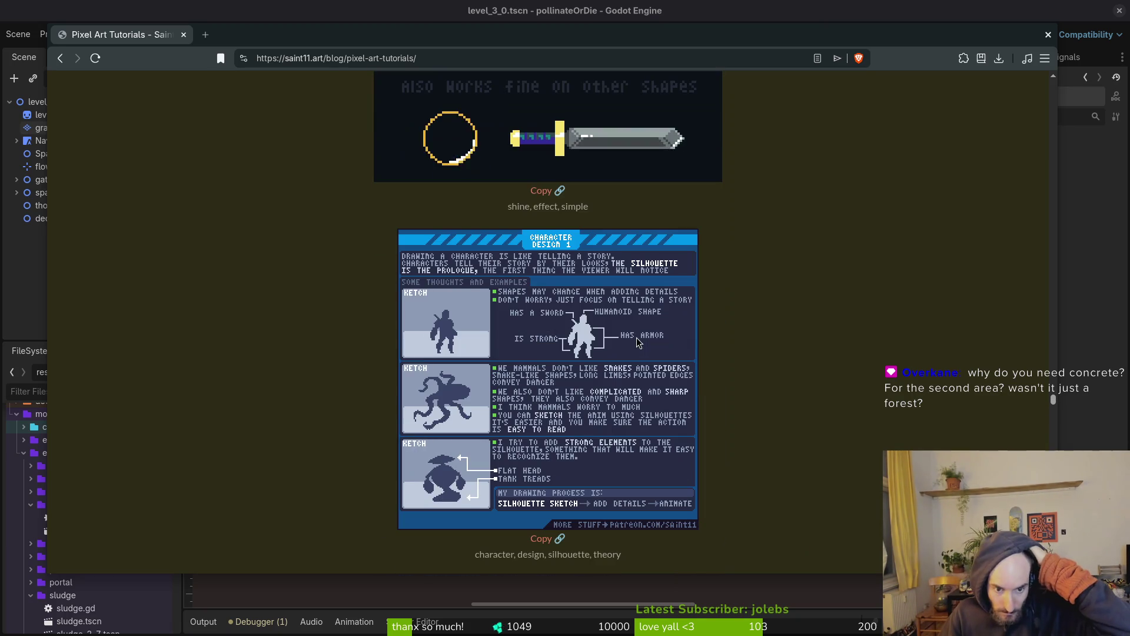
scroll(653, 337, down, 4)
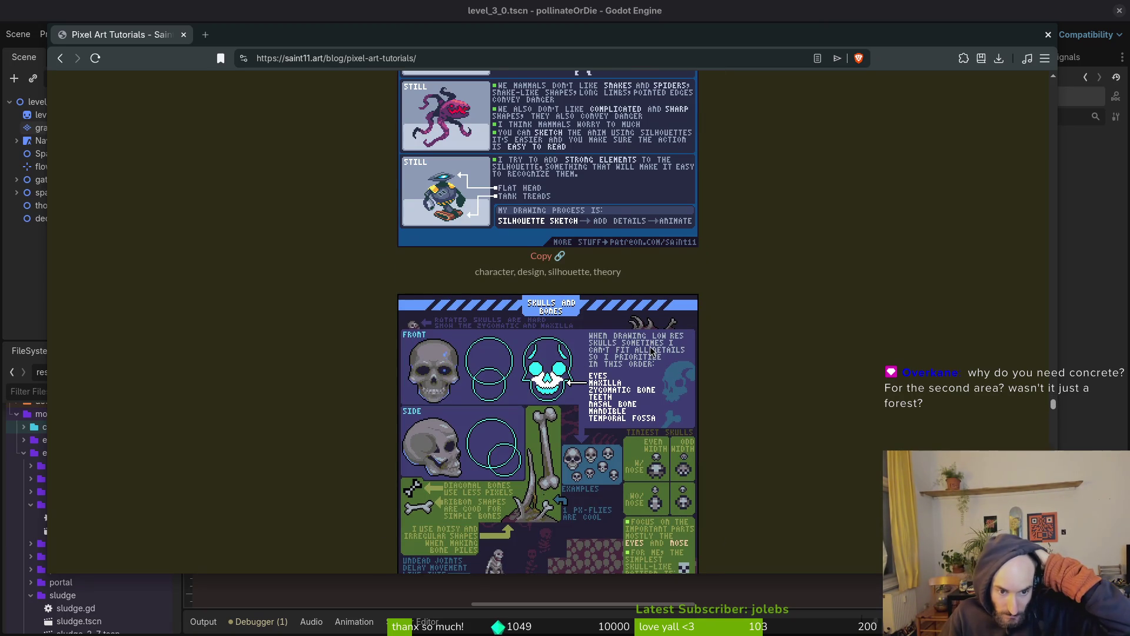
scroll(656, 354, down, 3)
scroll(654, 354, down, 1)
scroll(653, 352, down, 2)
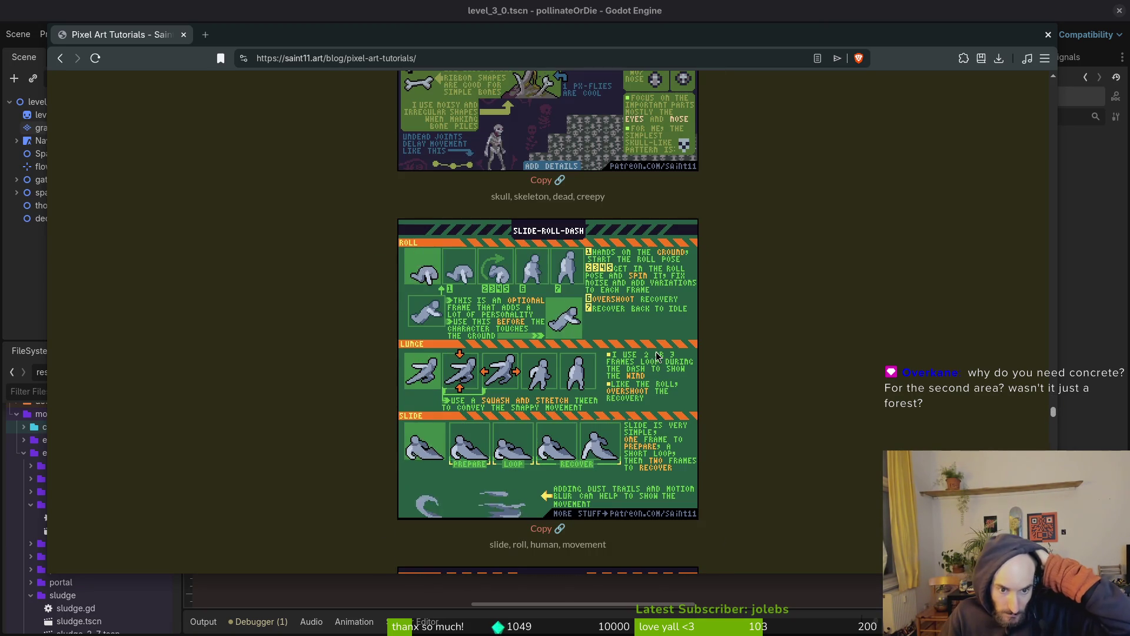
scroll(654, 351, down, 3)
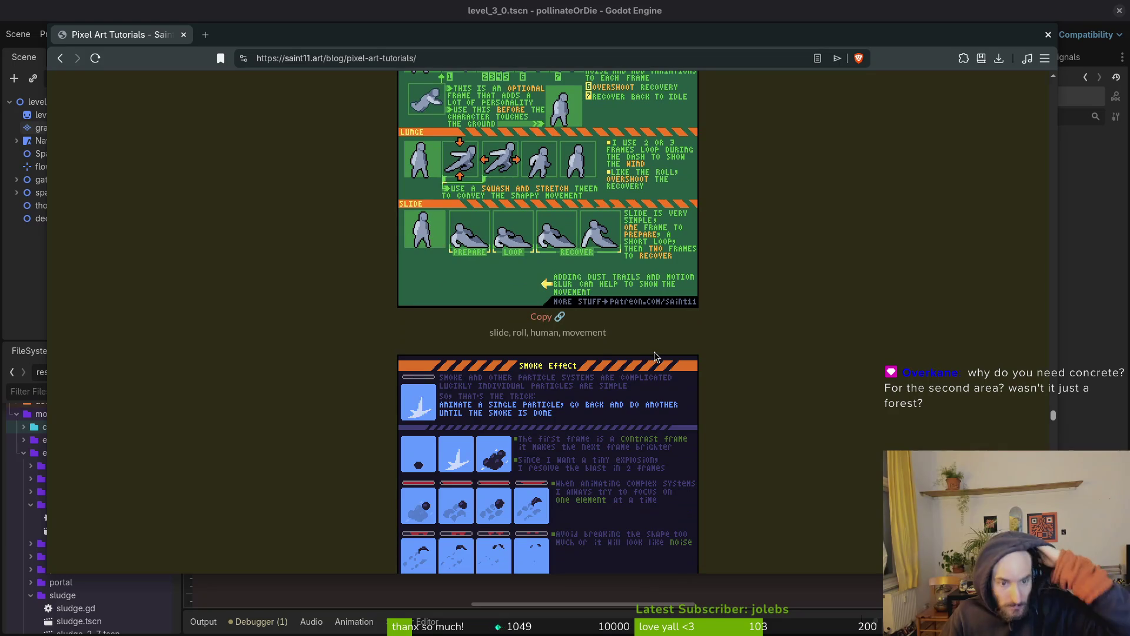
scroll(697, 408, down, 3)
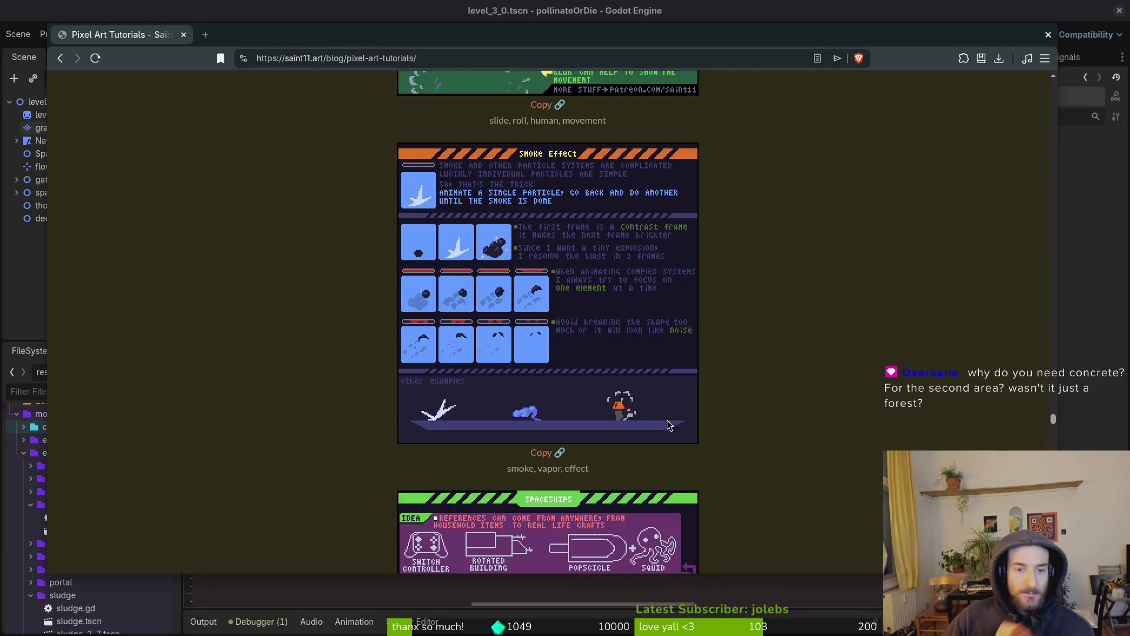
scroll(644, 407, down, 3)
scroll(644, 405, down, 3)
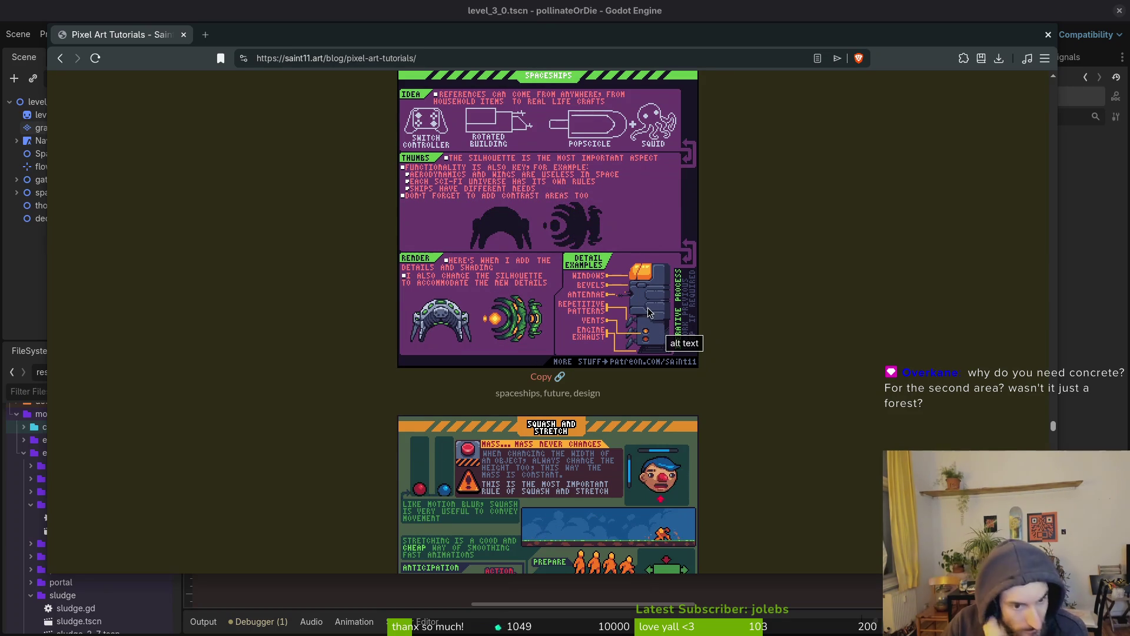
click(205, 36)
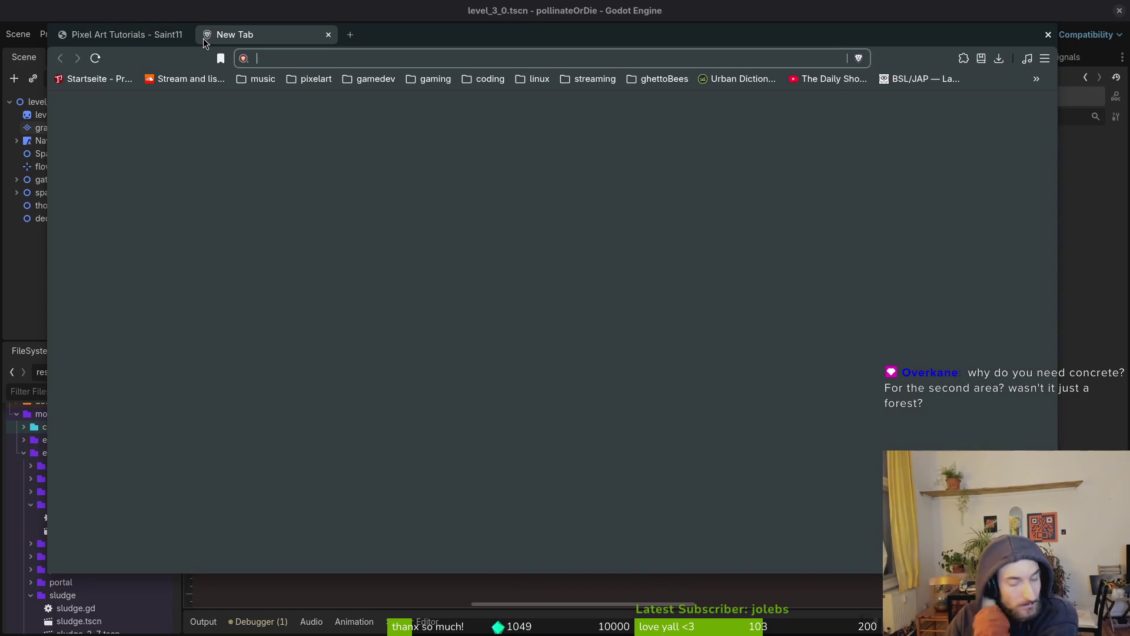
Step: Search Brave for 'steel concrete' and switch to the image results
text(steel concret)
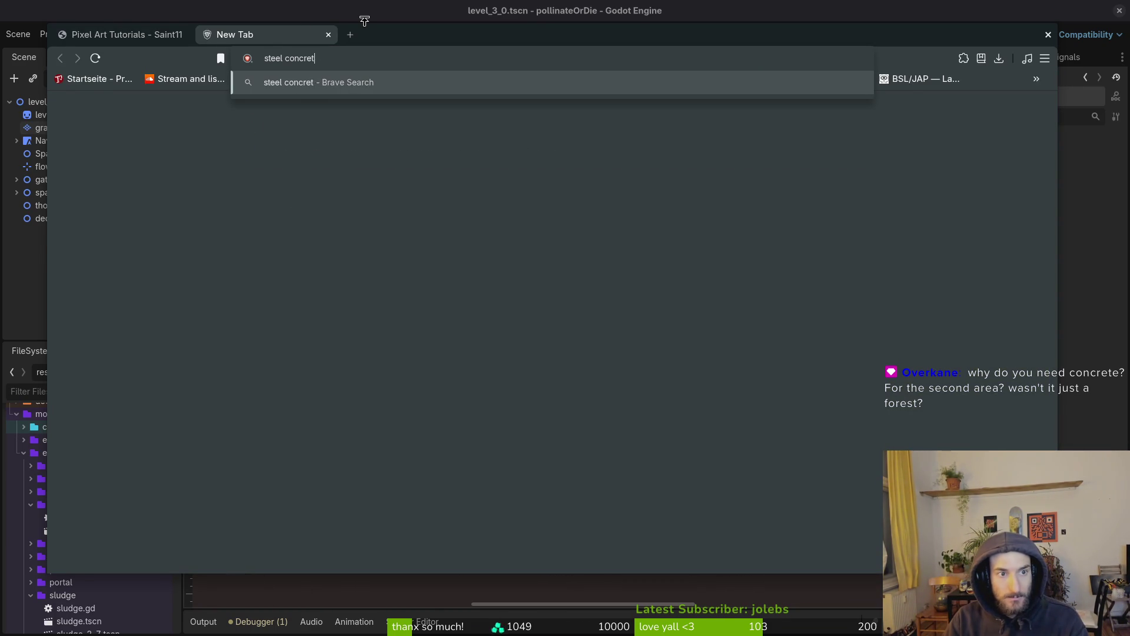
text(e)
key(Return)
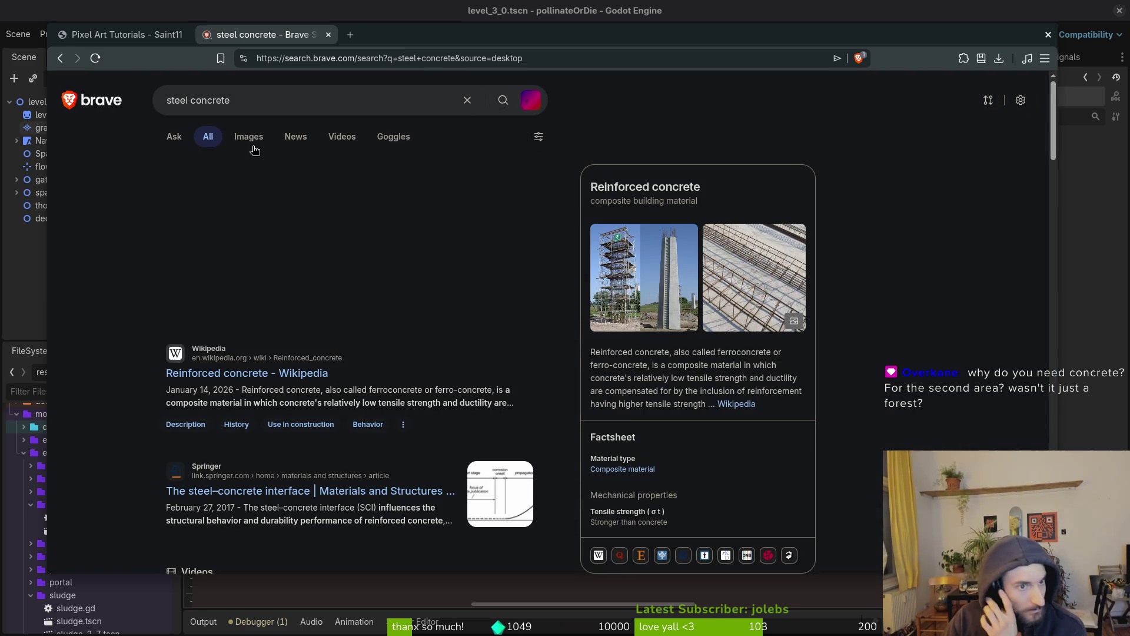
click(250, 141)
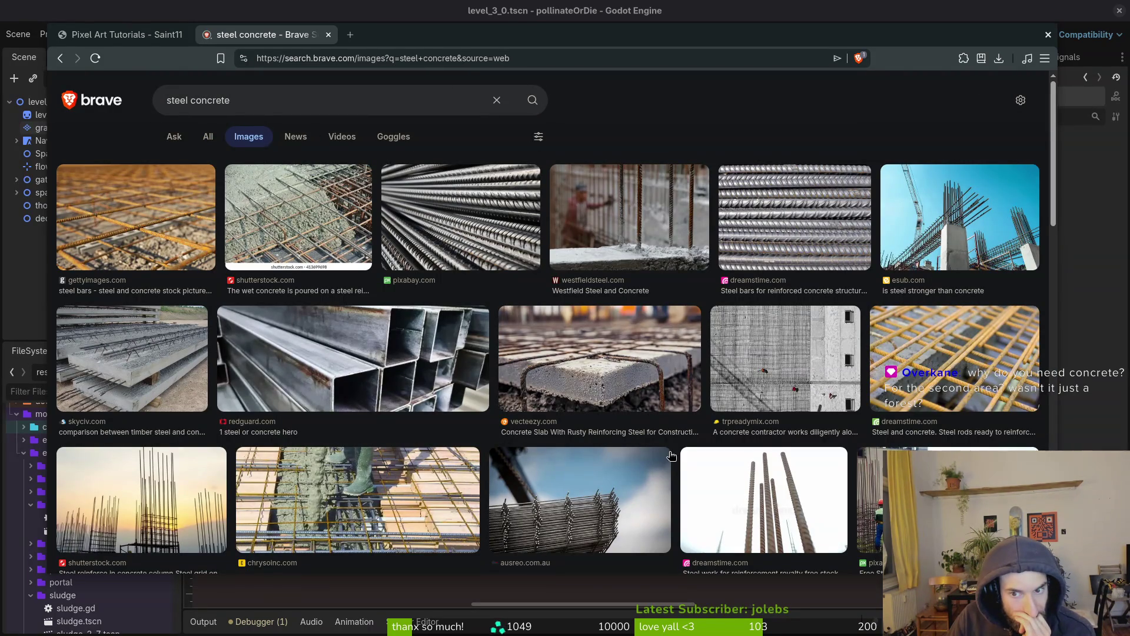
Step: Refine the image search to 'steel concrete old' and preview the reinforced-concrete and corroded-rebar photos
click(288, 98)
text(old)
key(Return)
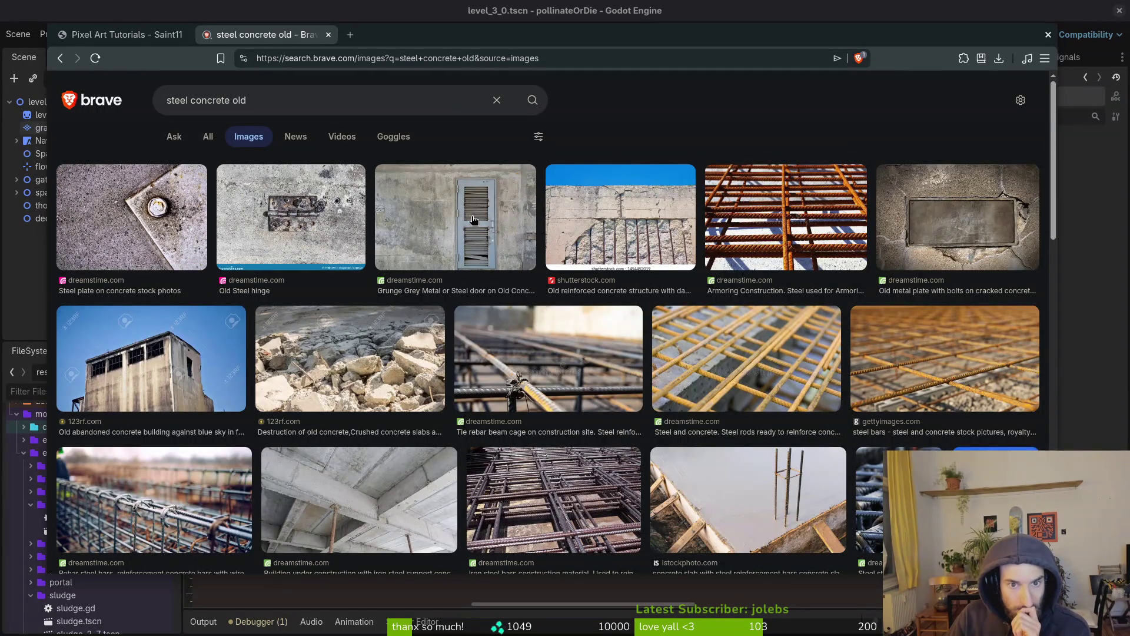
click(637, 224)
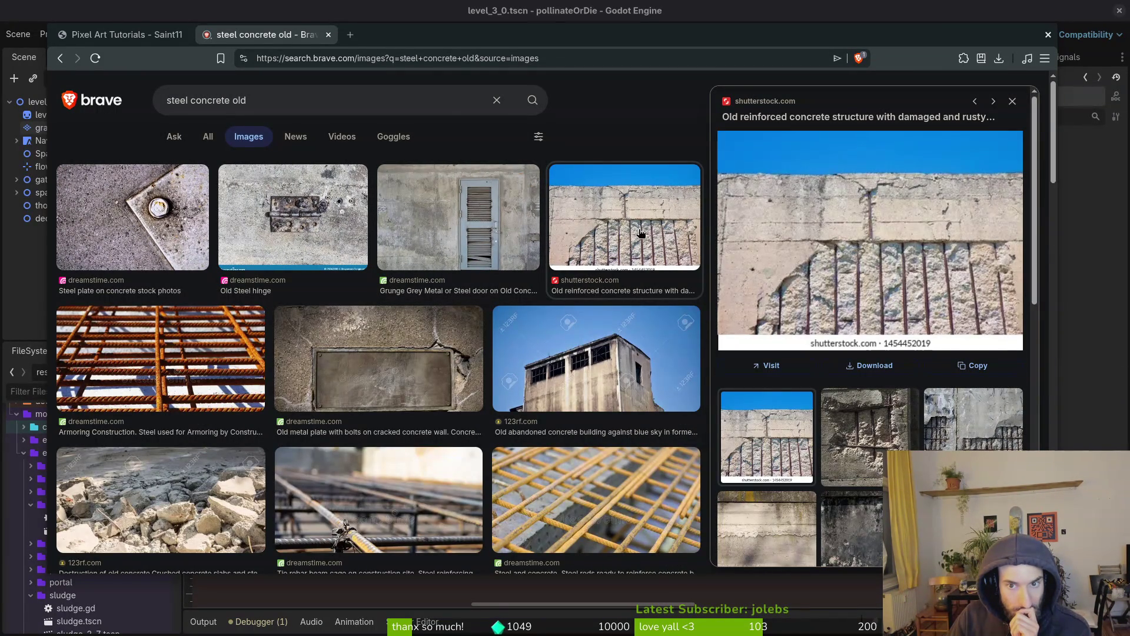
click(848, 478)
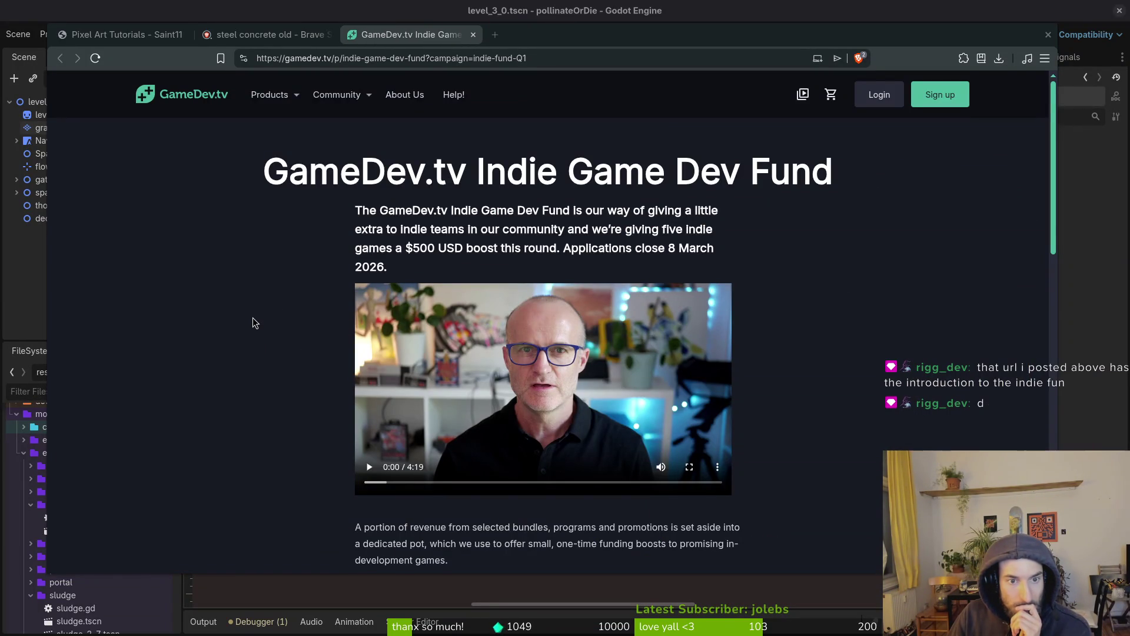
Step: Return from the window overview to Brave and scroll down the Indie Game Dev Fund page
key(super)
click(199, 310)
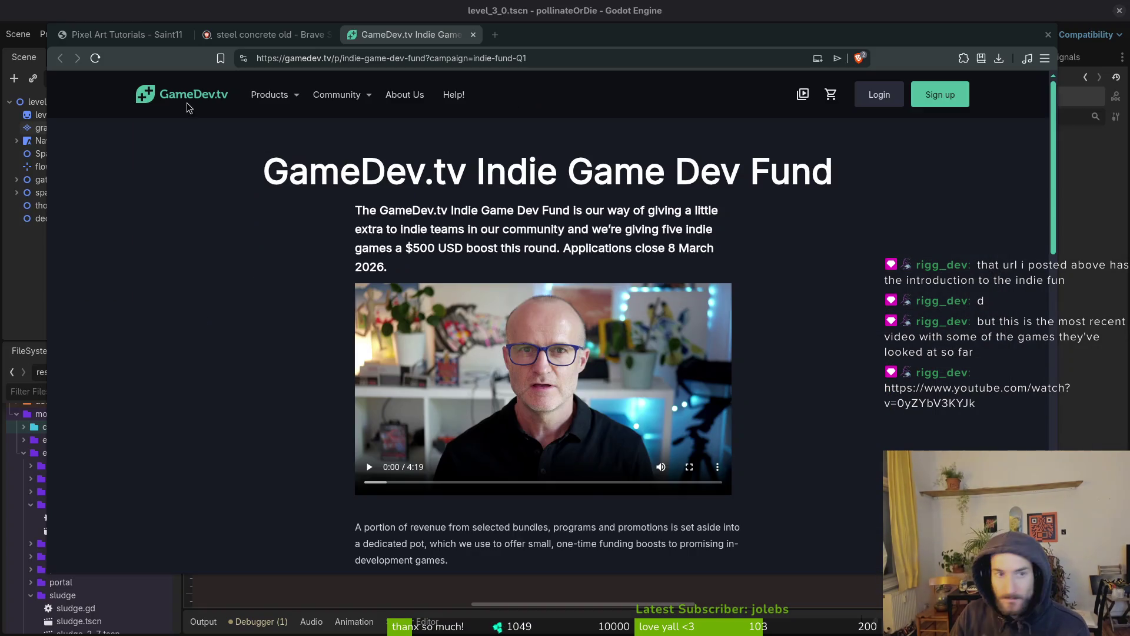
click(572, 59)
key(super)
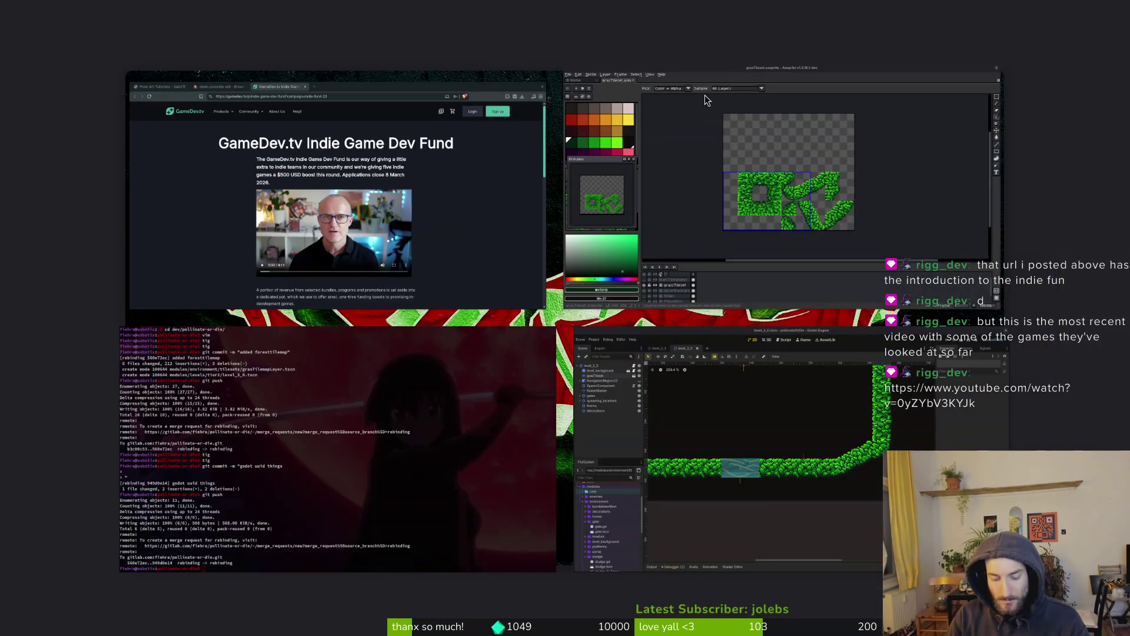
key(super)
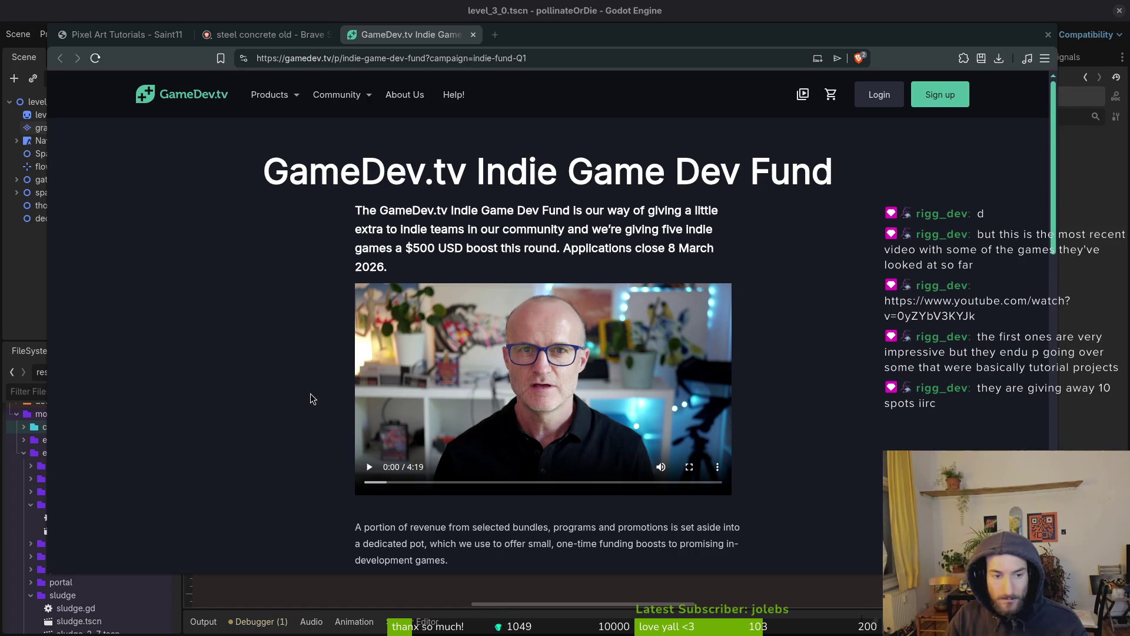
scroll(465, 292, down, 2)
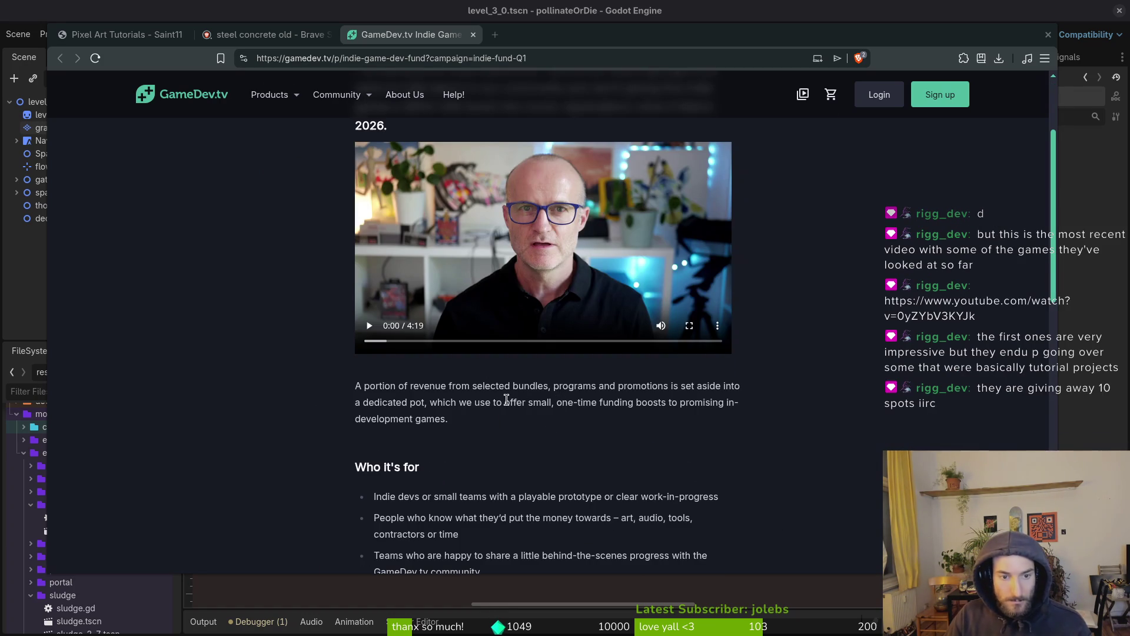
scroll(444, 321, down, 4)
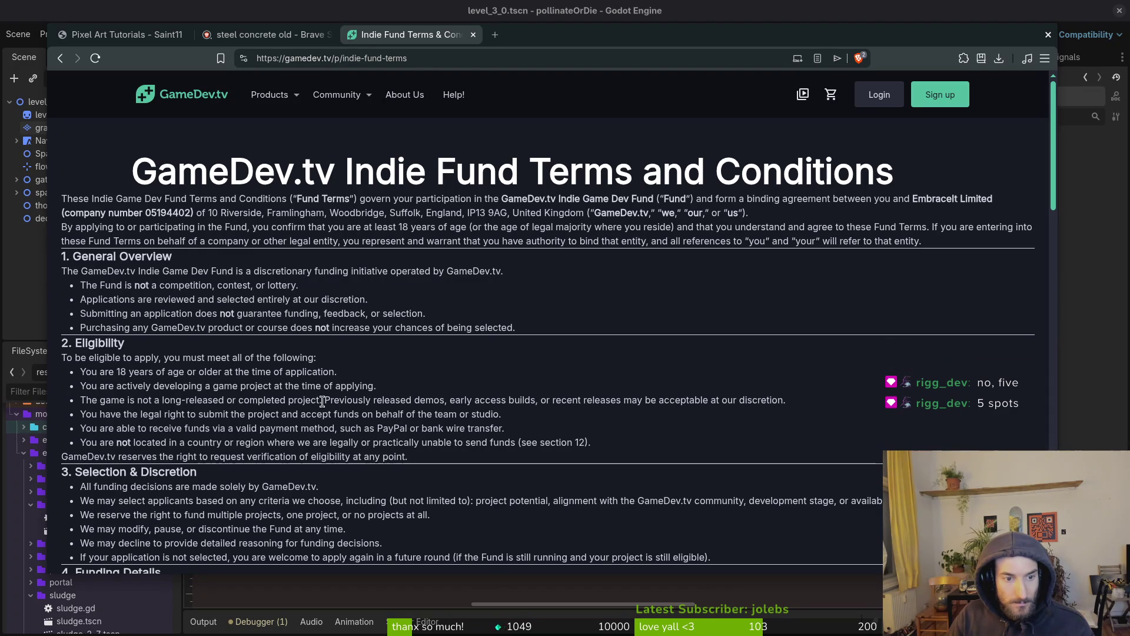
Step: Read the Indie Fund Terms down to the footer, then go back to the fund page
drag(323, 401, 445, 400)
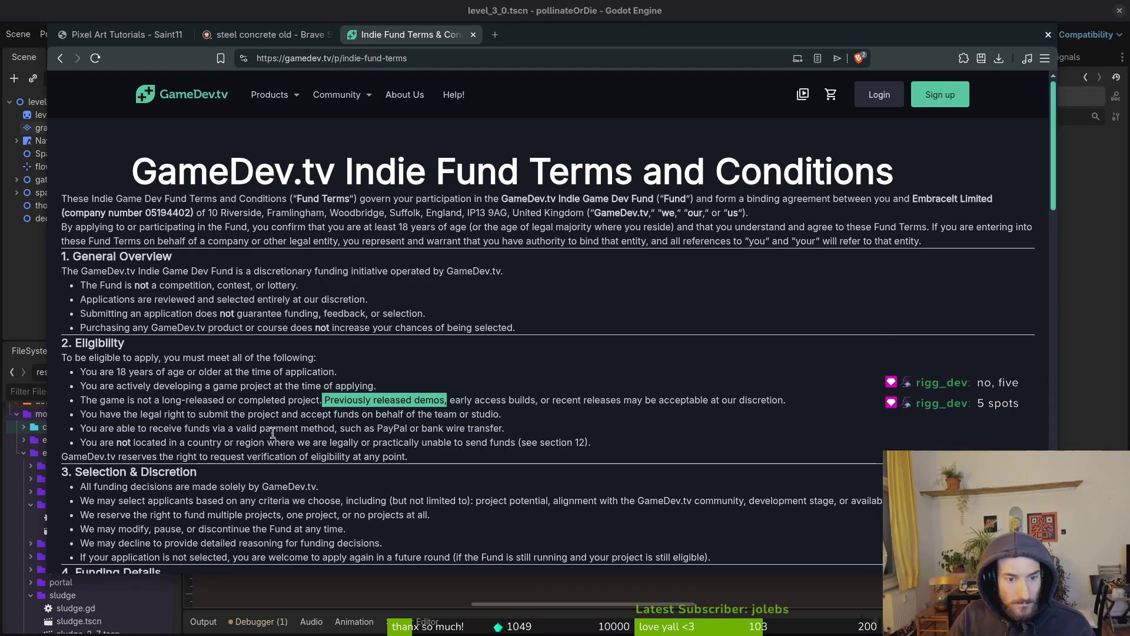
scroll(272, 432, down, 2)
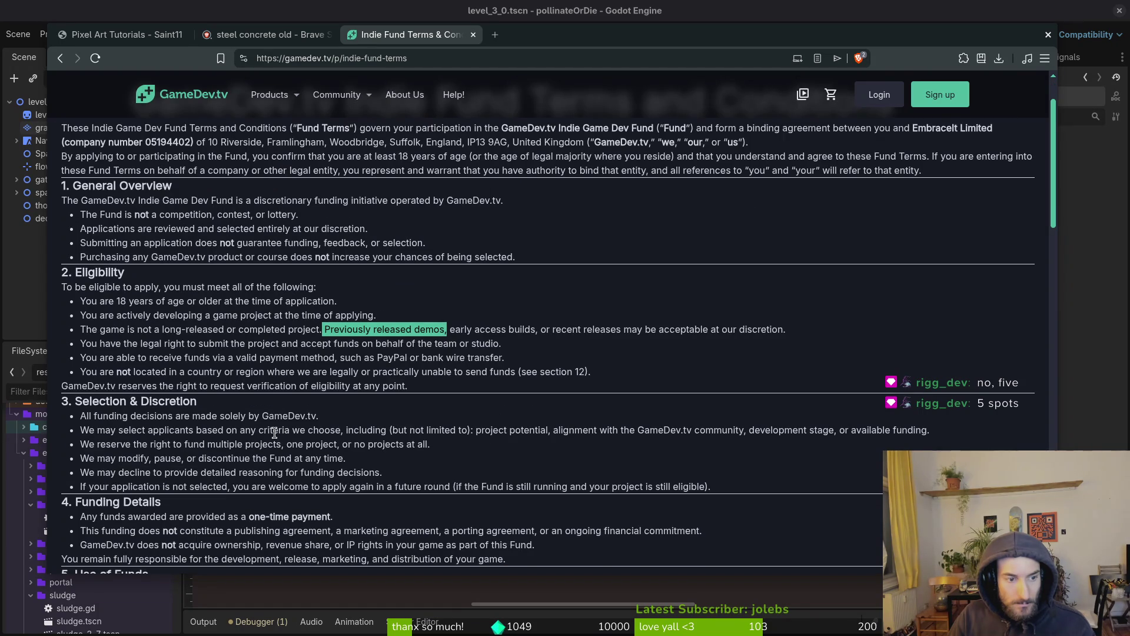
scroll(274, 433, down, 4)
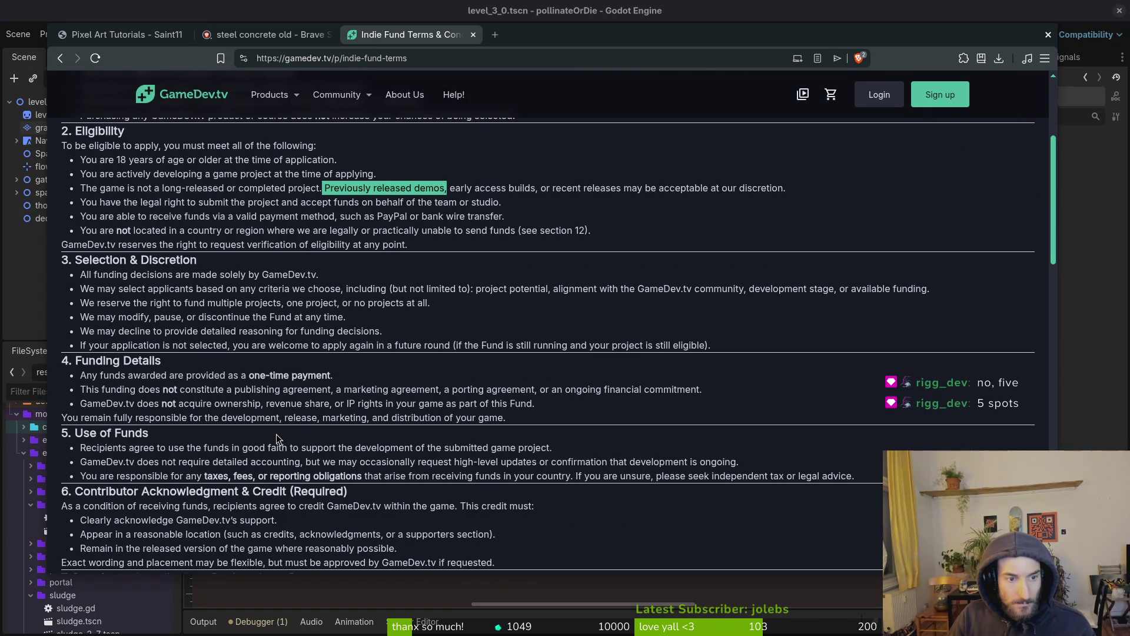
scroll(278, 434, down, 4)
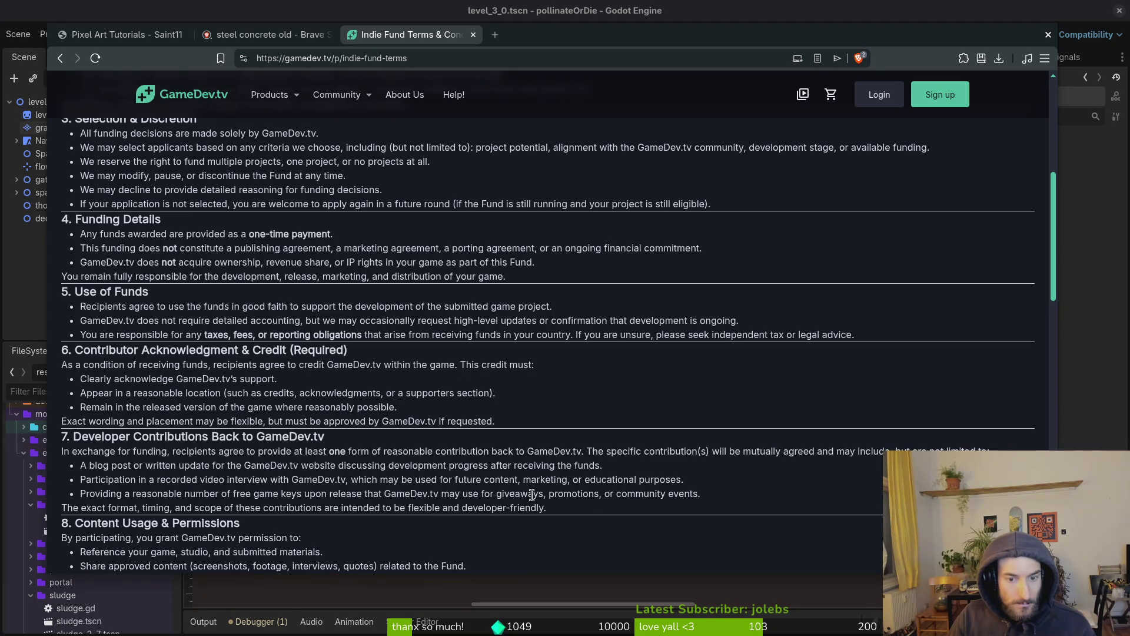
scroll(280, 485, down, 3)
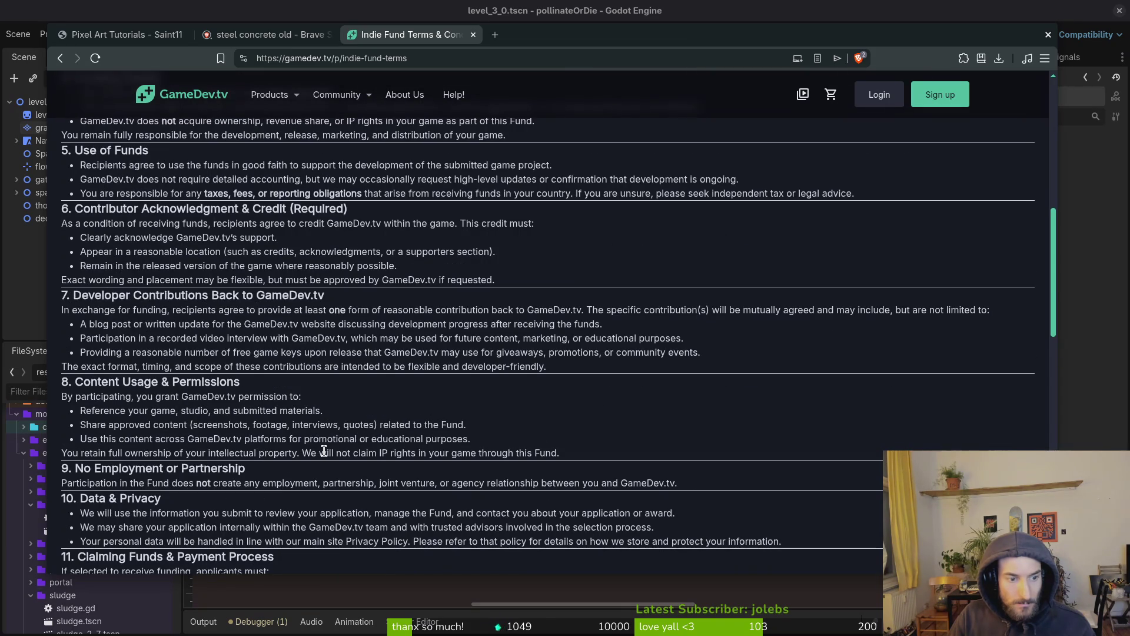
scroll(333, 453, down, 3)
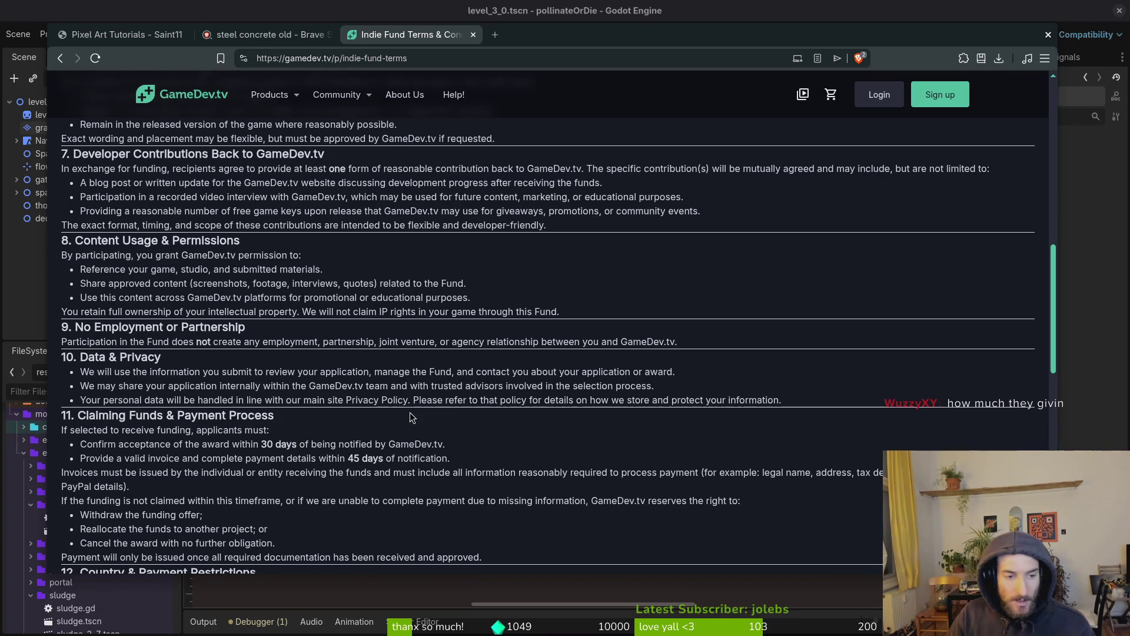
scroll(461, 418, down, 3)
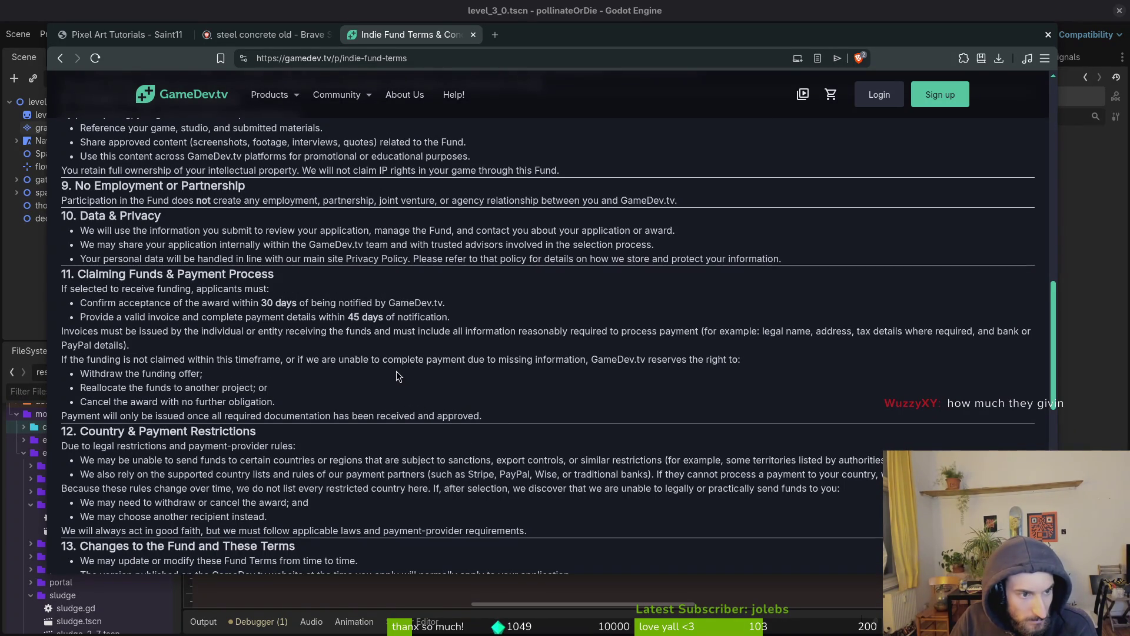
scroll(399, 374, down, 3)
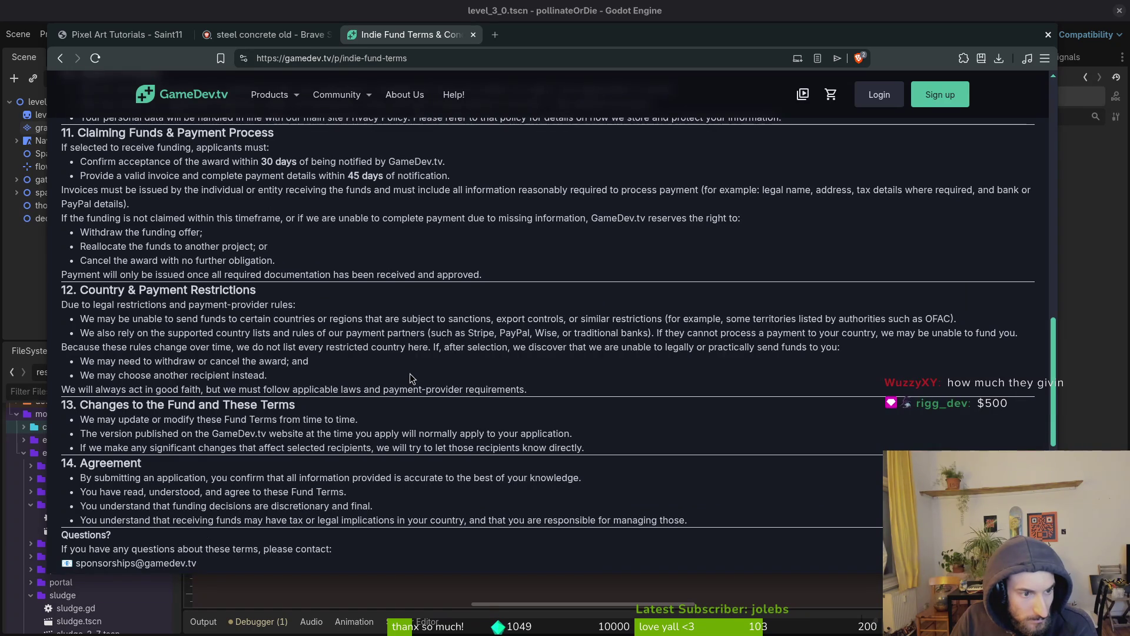
scroll(408, 372, down, 5)
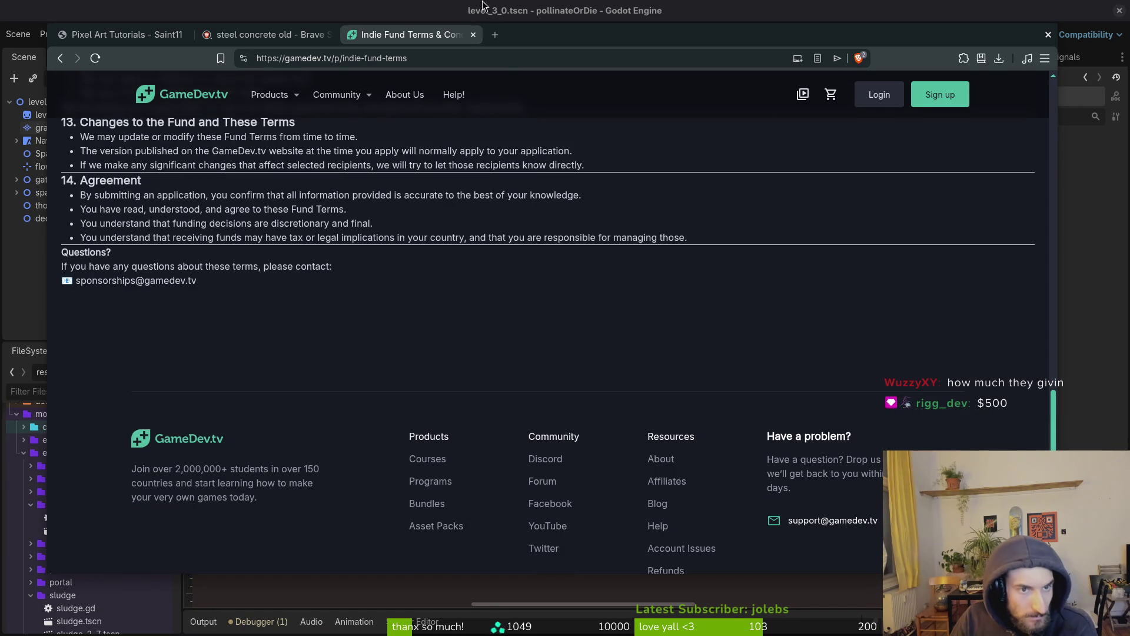
scroll(565, 195, up, 20)
key(alt+Left)
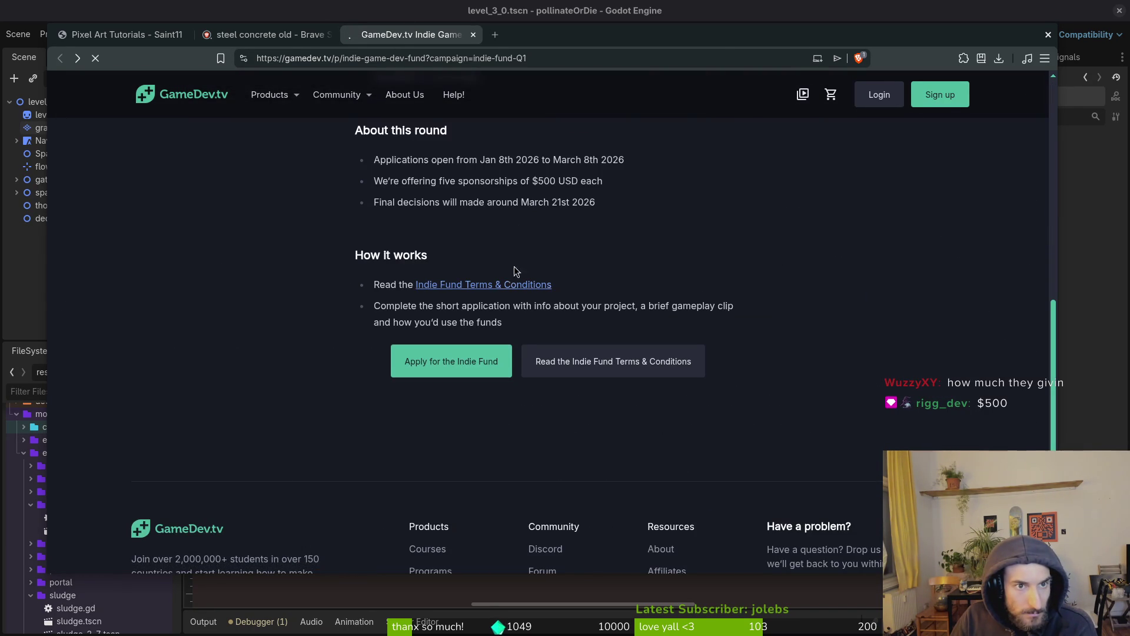
Step: Open the Indie Fund Google Form and scroll through the About You, Game and Studio questions
click(548, 360)
scroll(257, 213, down, 6)
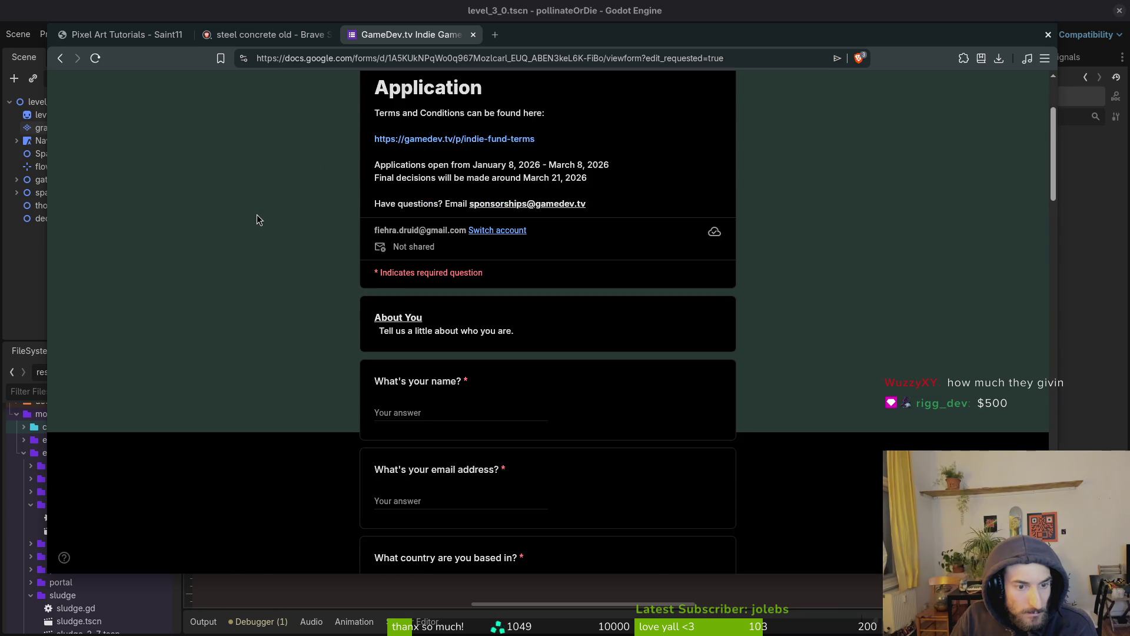
scroll(260, 215, down, 1)
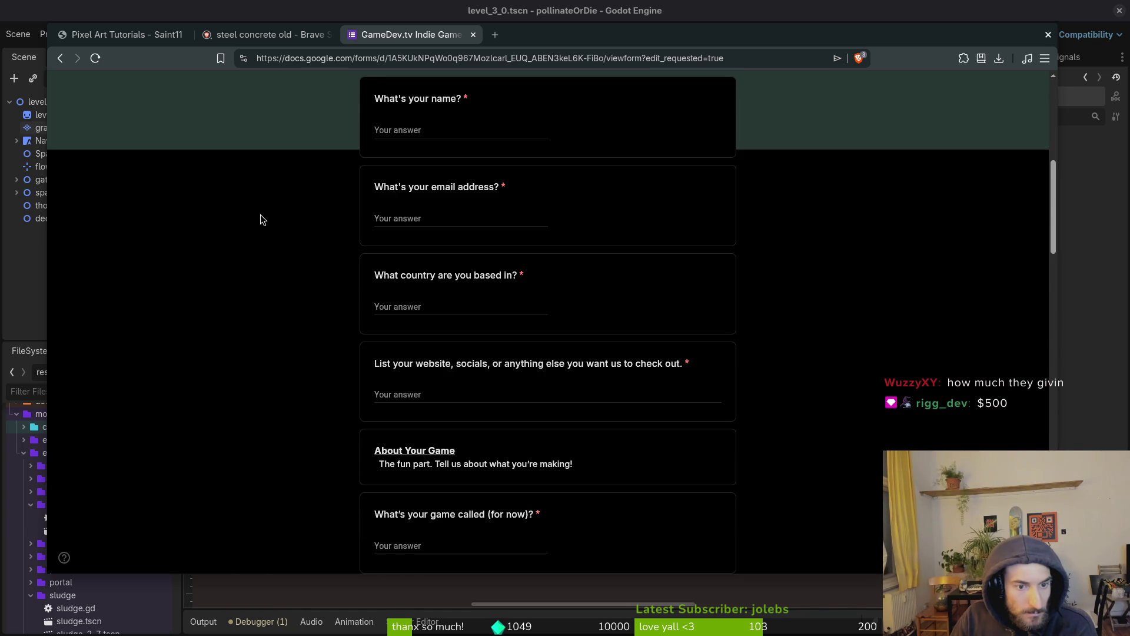
scroll(261, 219, down, 2)
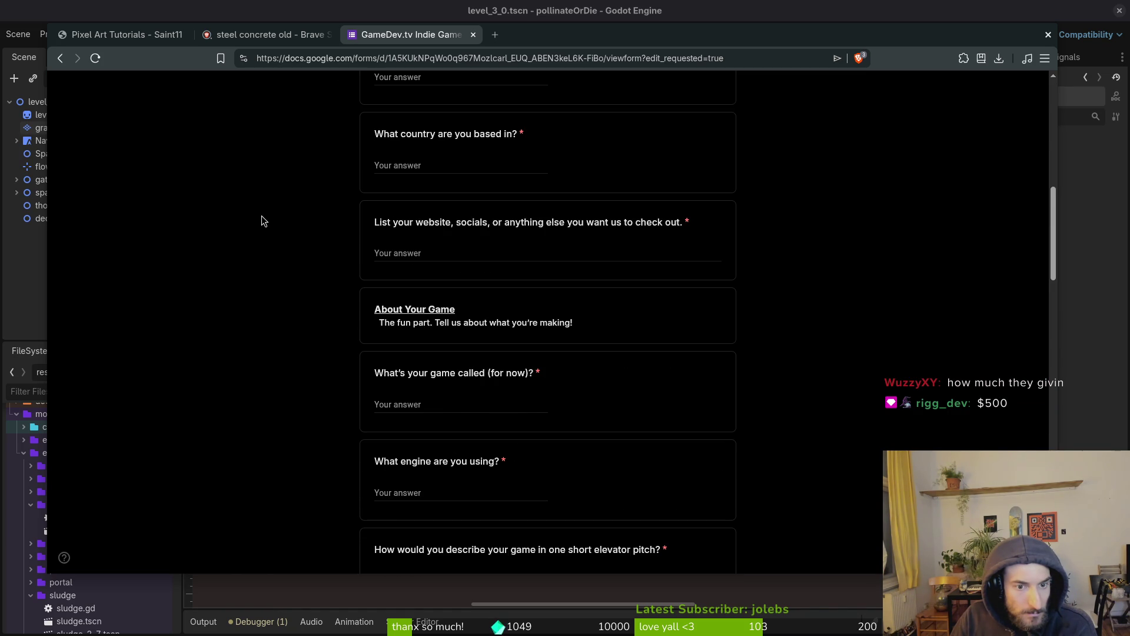
scroll(262, 219, down, 1)
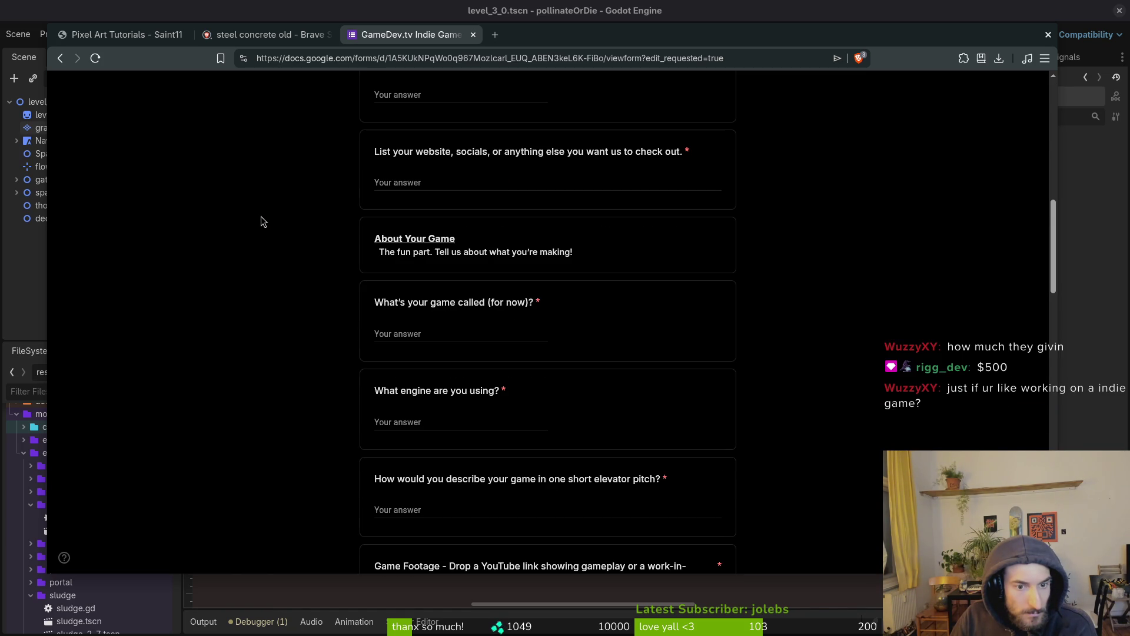
scroll(261, 222, down, 1)
scroll(262, 222, down, 1)
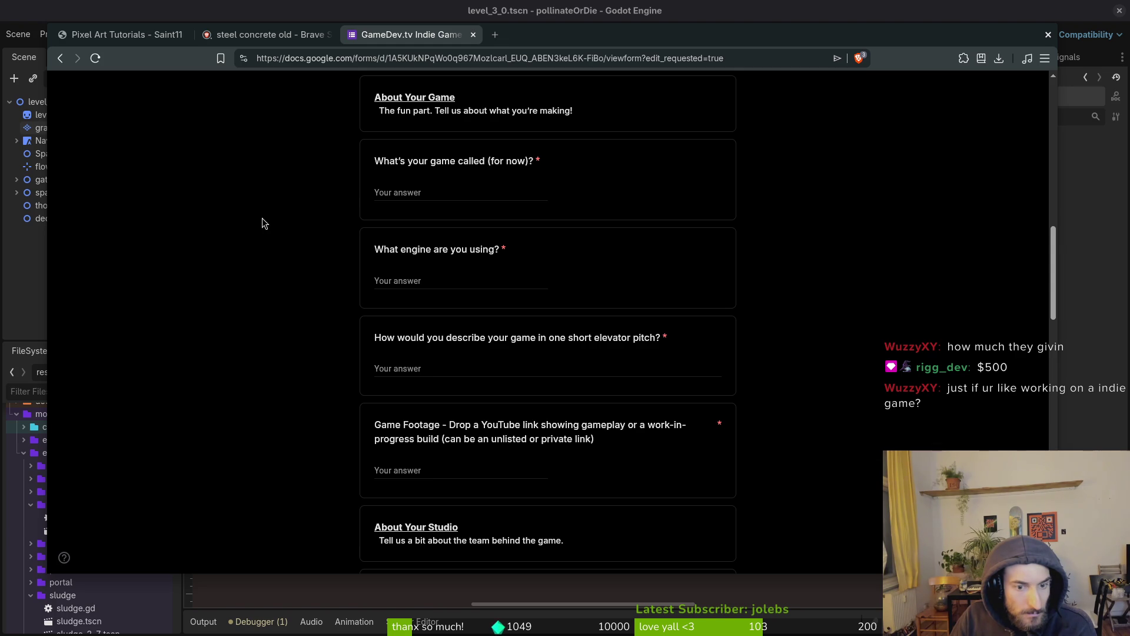
scroll(262, 222, down, 1)
scroll(263, 223, down, 1)
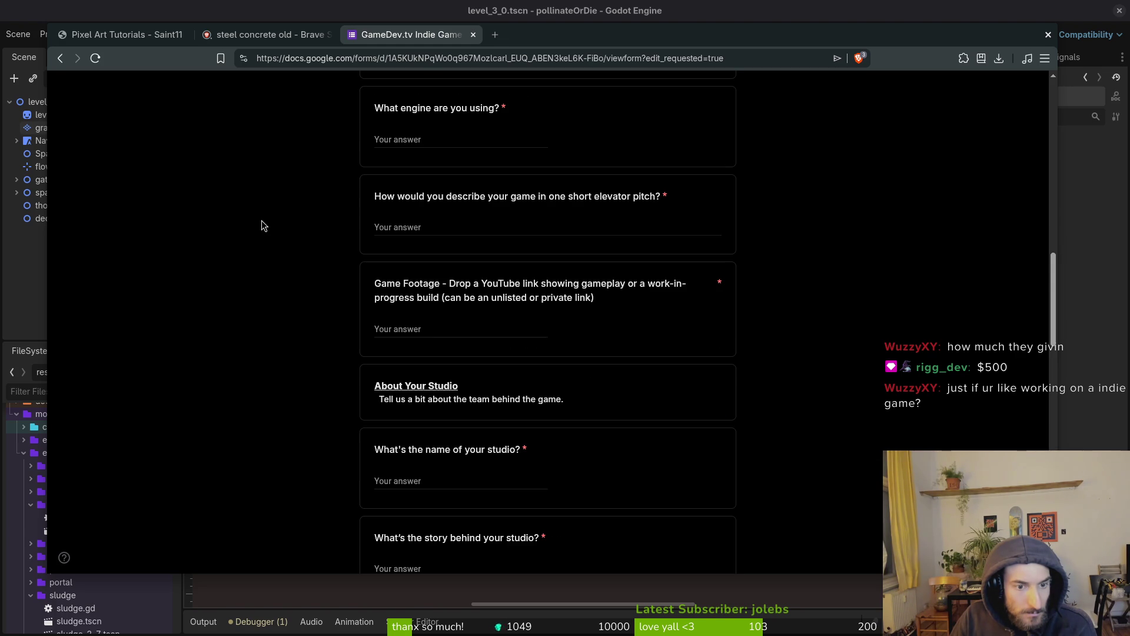
scroll(262, 225, down, 1)
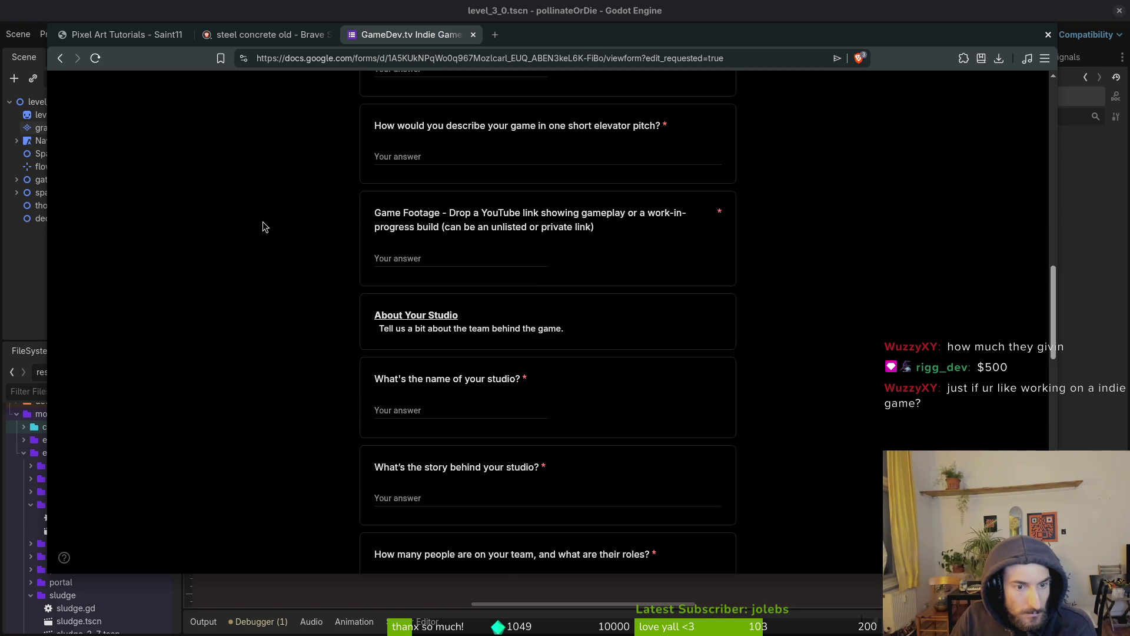
scroll(263, 224, down, 1)
scroll(262, 227, down, 1)
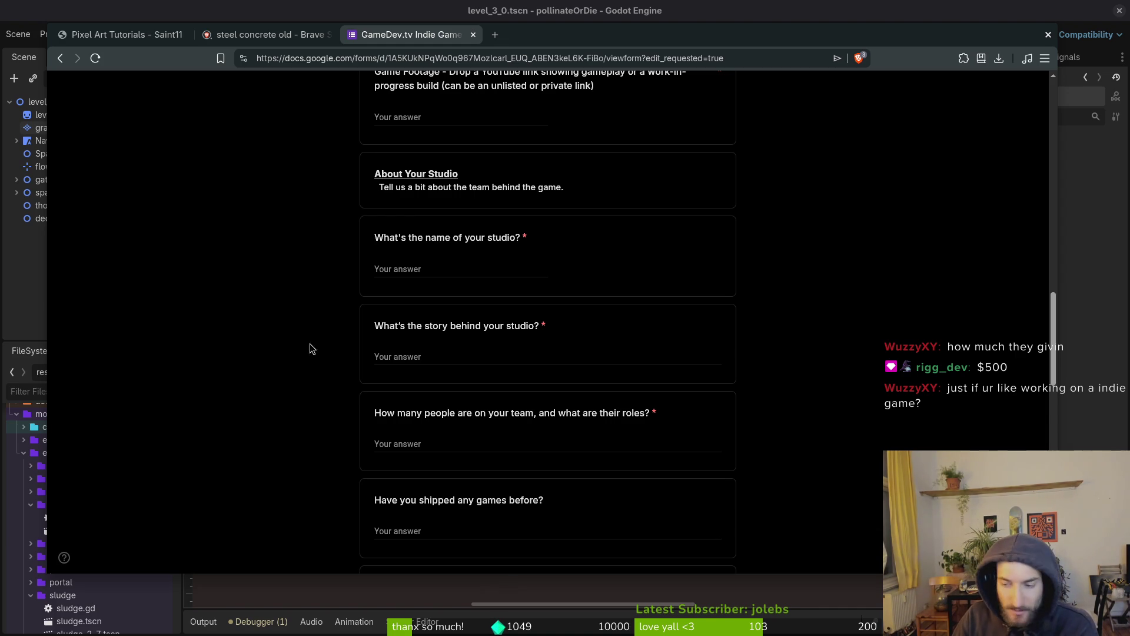
scroll(279, 323, down, 1)
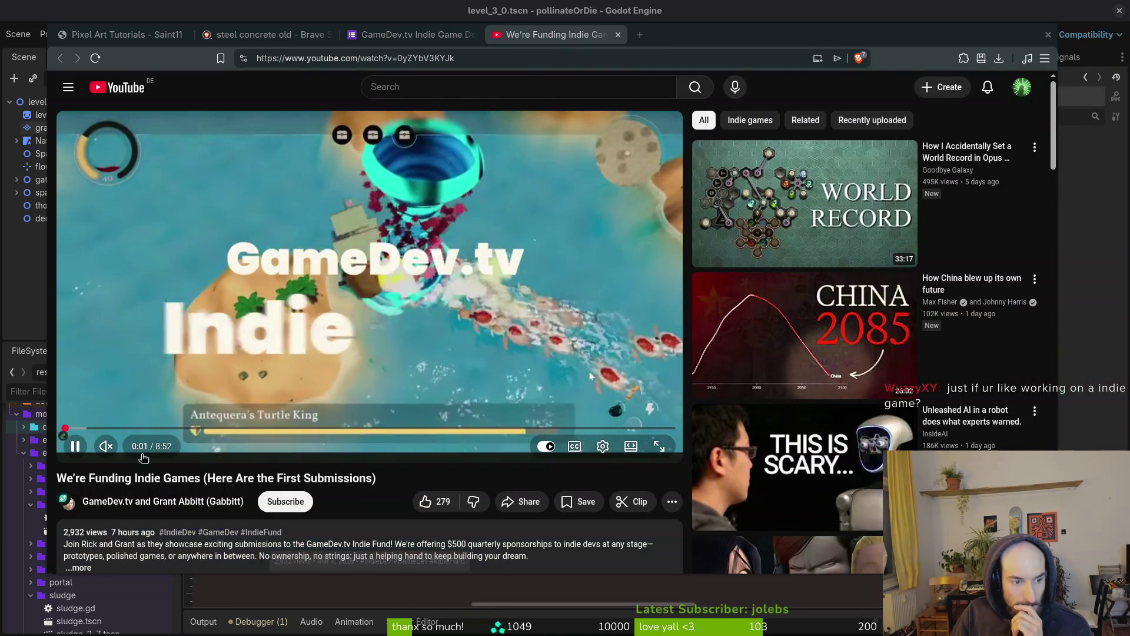
Step: Skip through the We're Funding Indie Games video to near its end, then close its tab
click(90, 429)
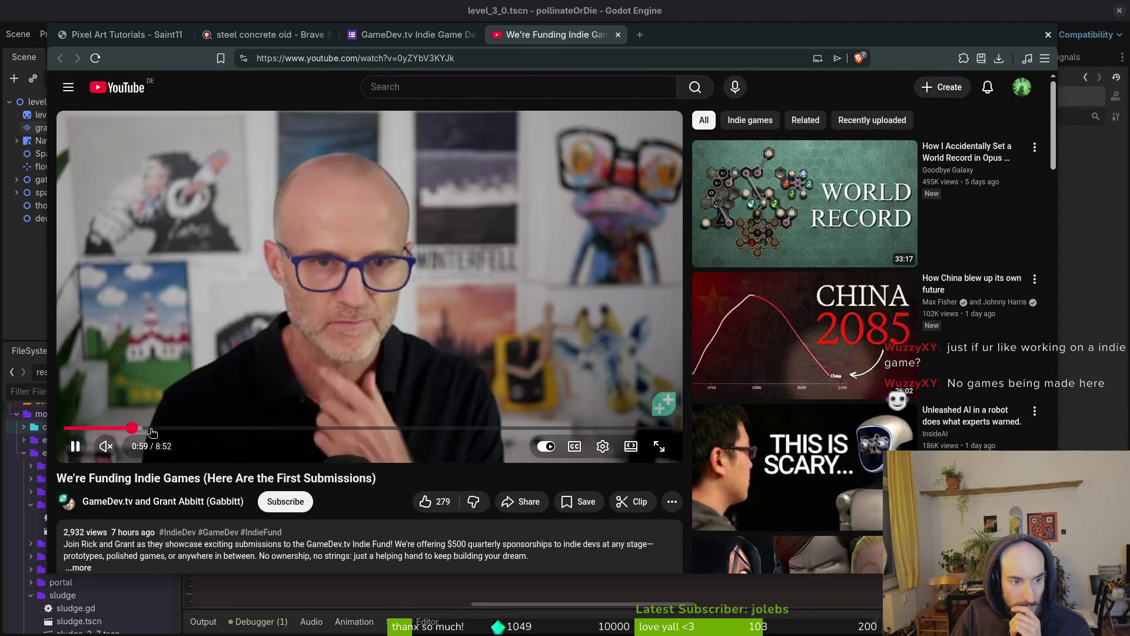
click(168, 428)
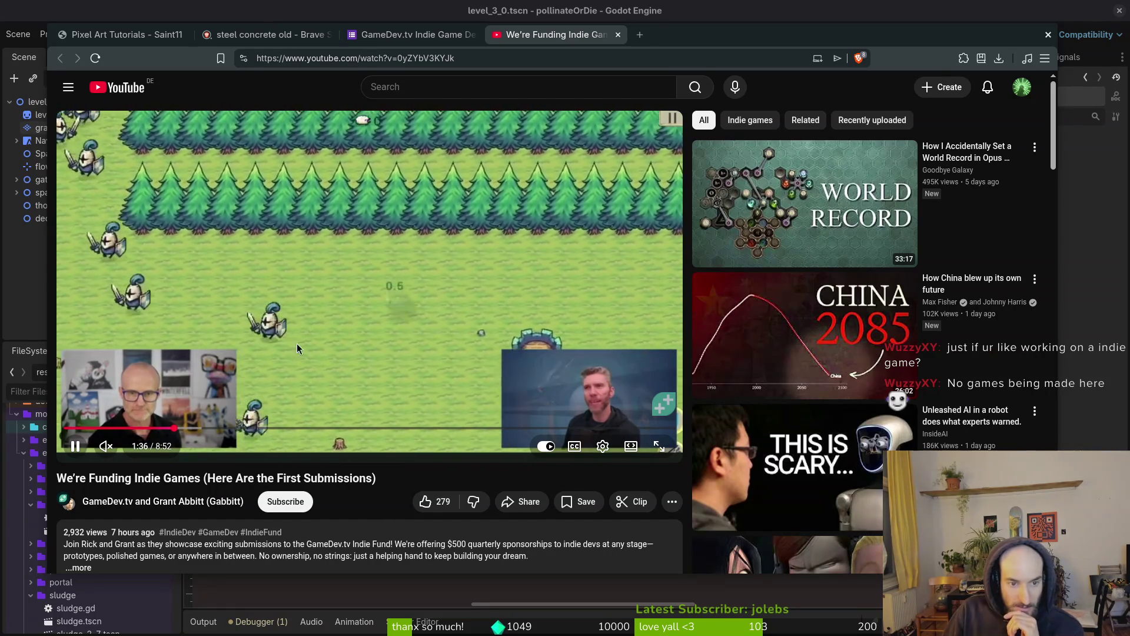
drag(175, 428, 268, 428)
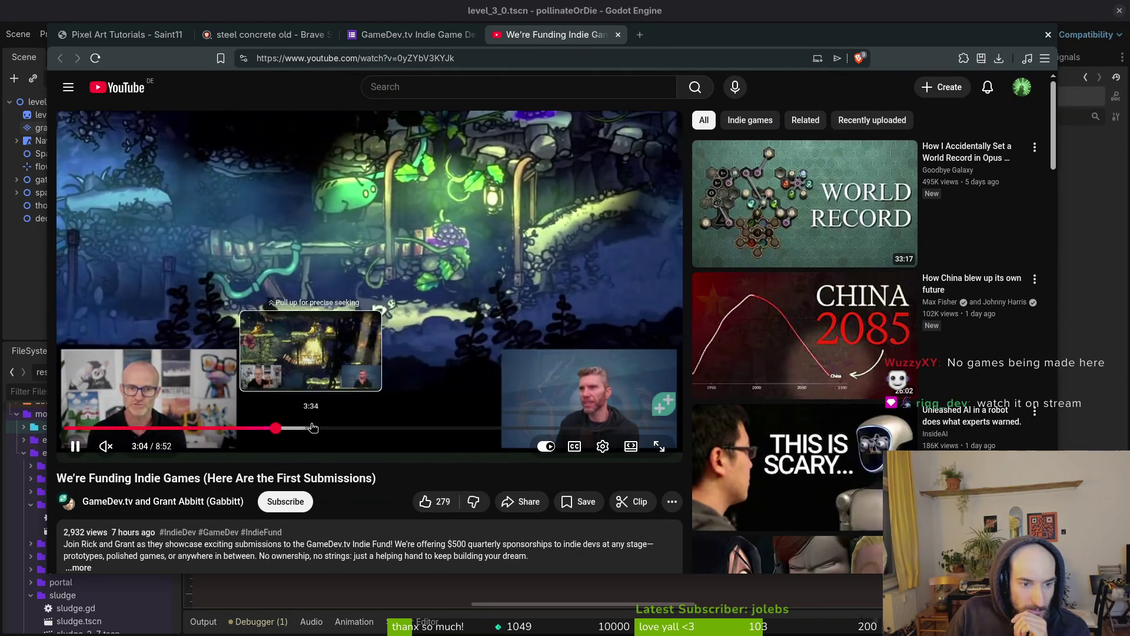
key(l)
key(l)
key(l)
click(392, 428)
click(482, 428)
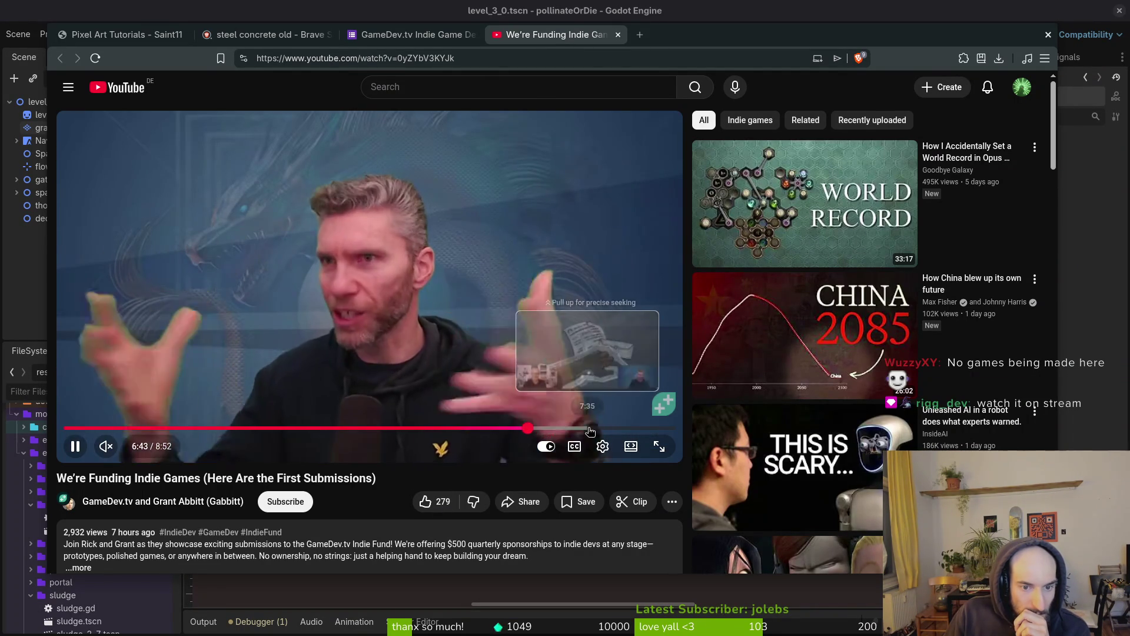
click(586, 428)
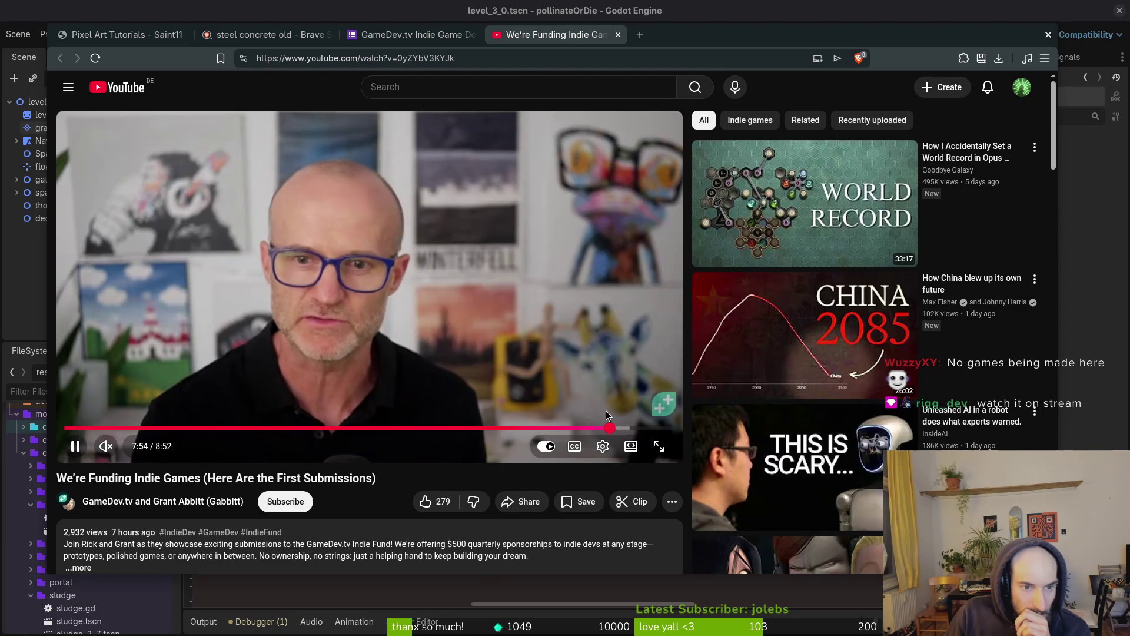
click(617, 35)
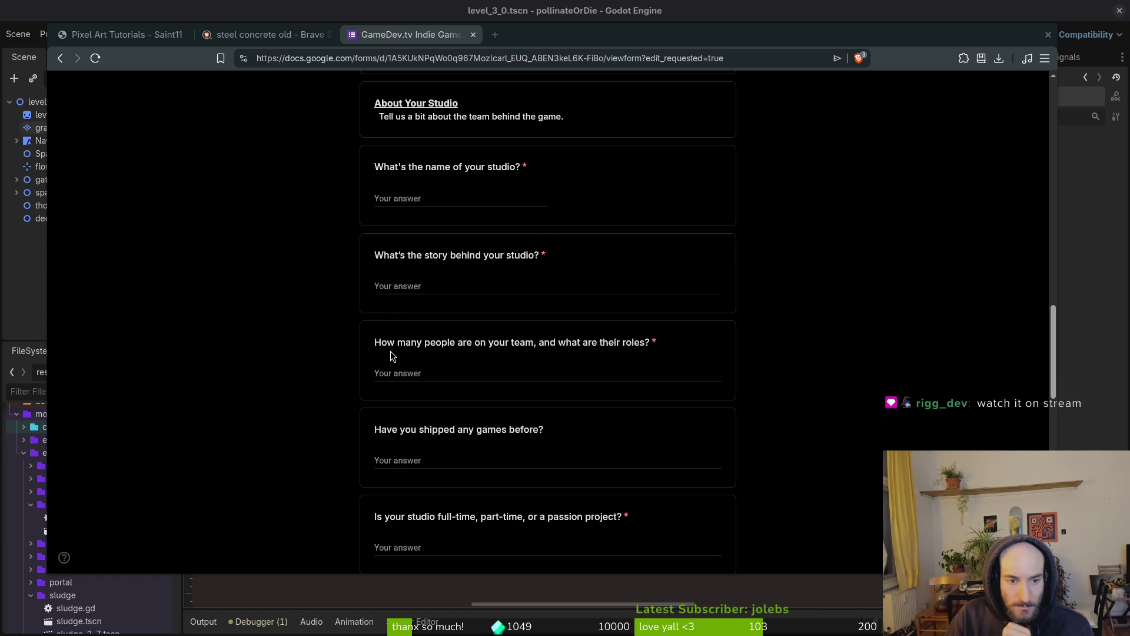
Step: Scroll to the form's Legal Stuff and Submit section, back to the top, then close the form unfilled
scroll(533, 356, down, 10)
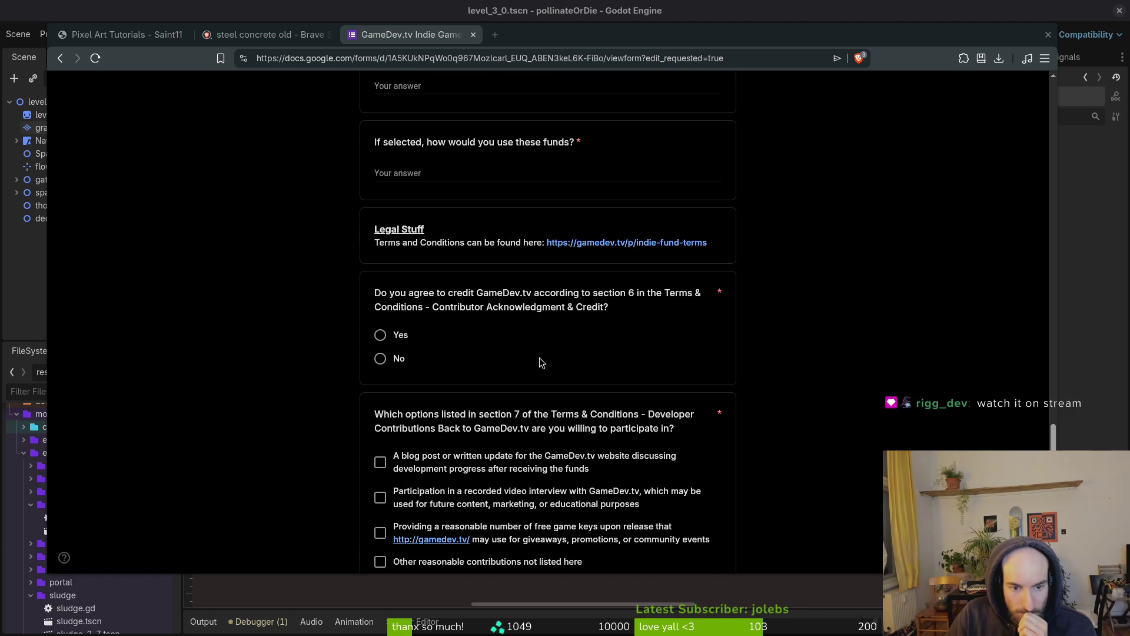
scroll(540, 356, down, 4)
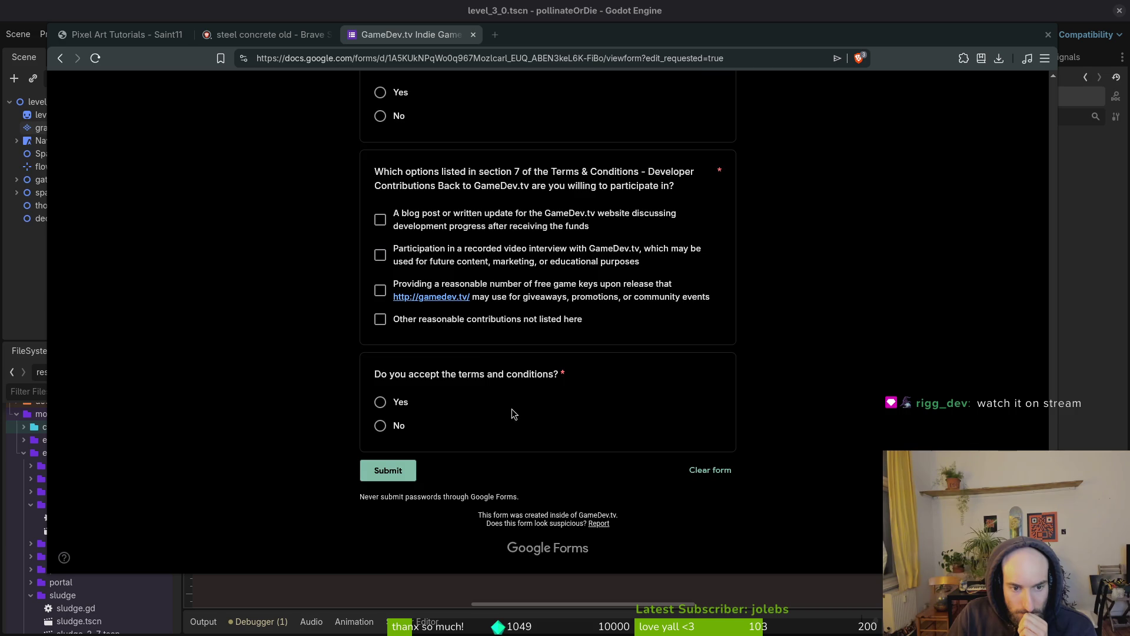
scroll(513, 407, up, 7)
scroll(502, 417, up, 15)
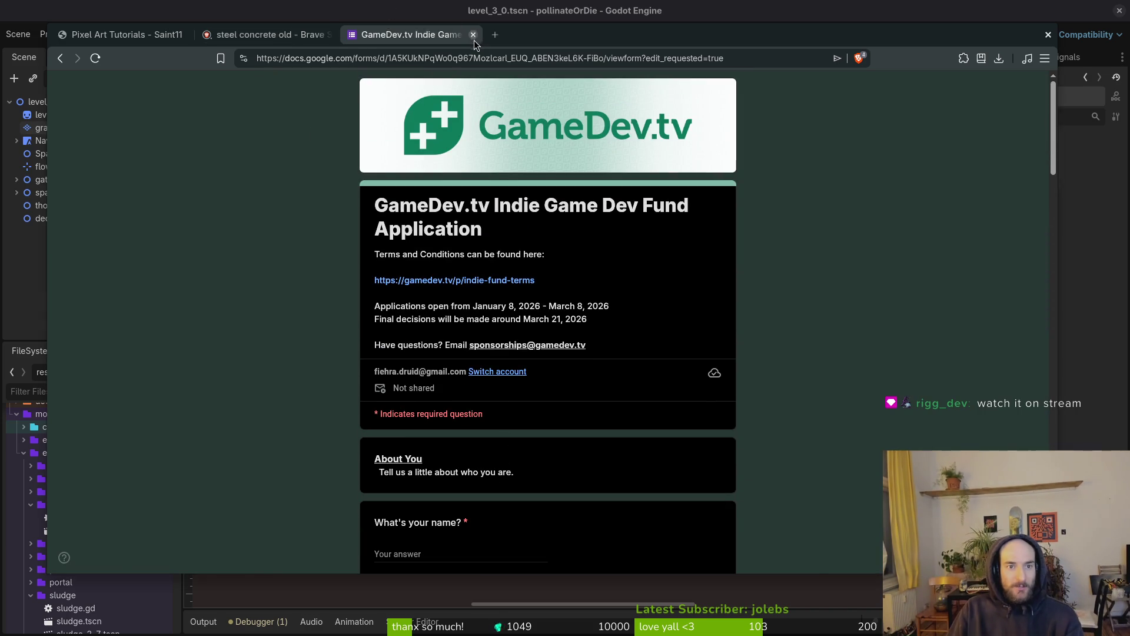
click(473, 35)
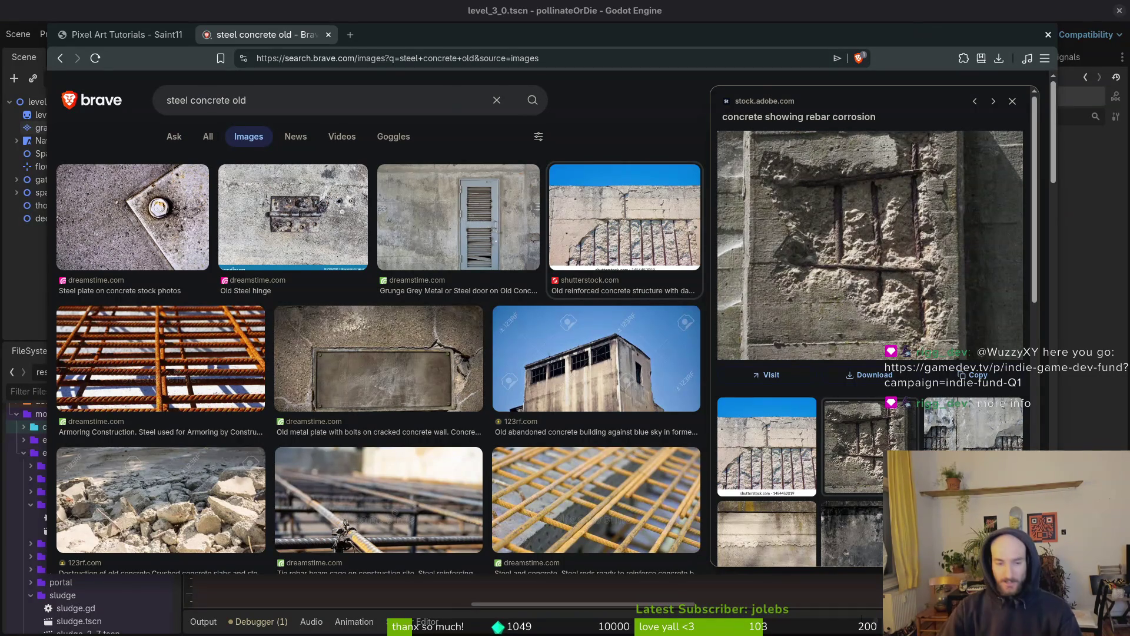
Step: Scroll the old concrete results and preview istockphoto's crumbling reinforced-concrete wall photo
scroll(854, 236, down, 3)
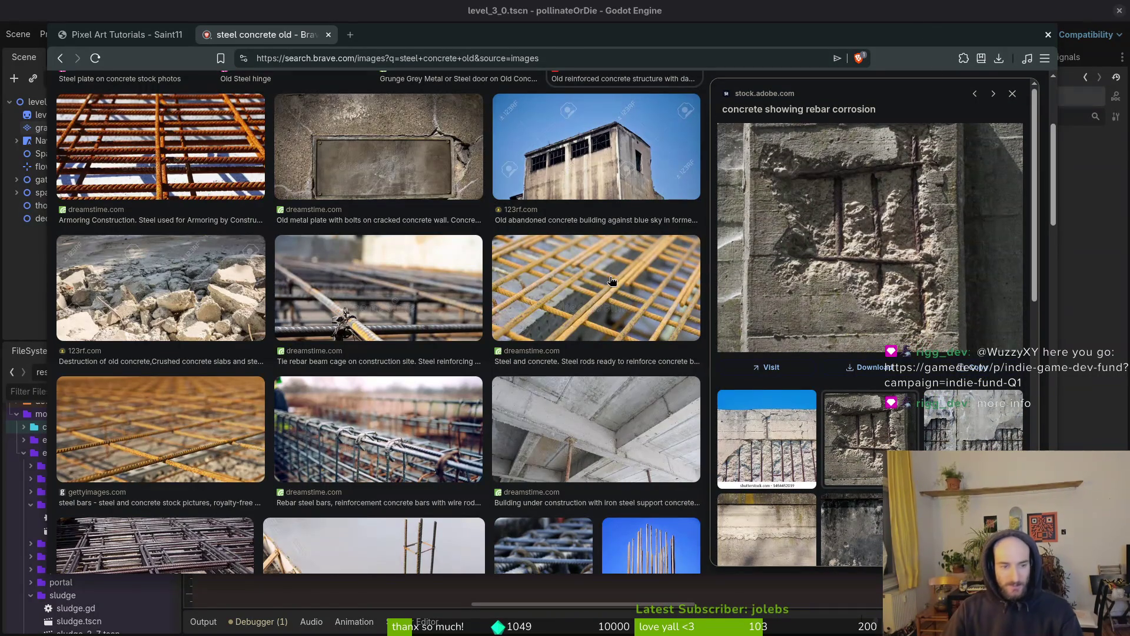
scroll(621, 295, down, 1)
scroll(589, 389, down, 2)
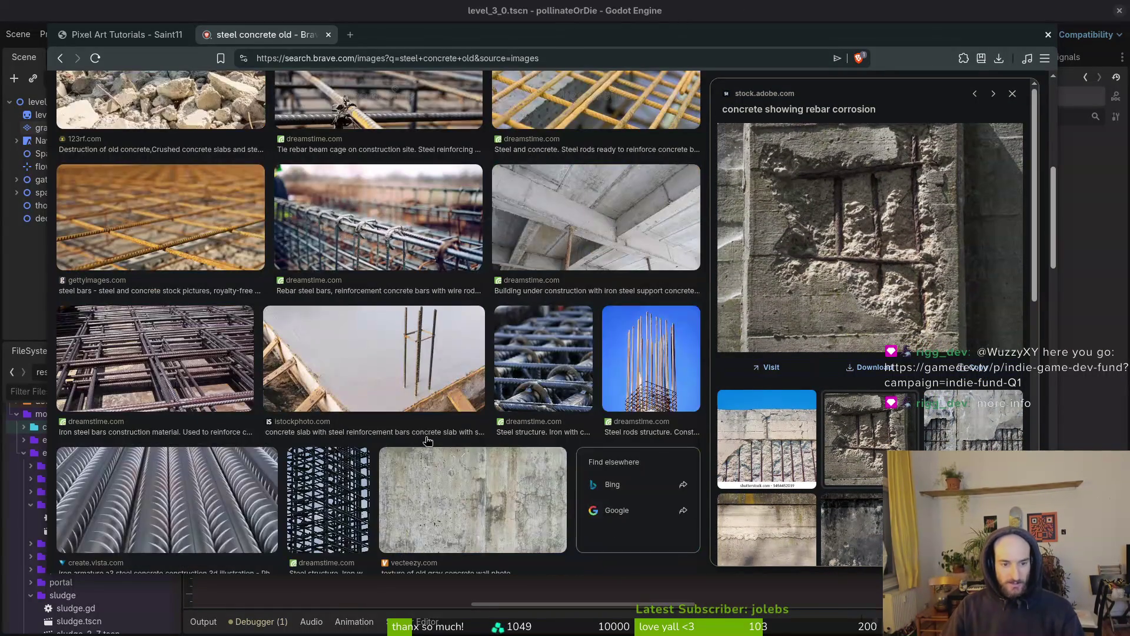
scroll(643, 387, down, 2)
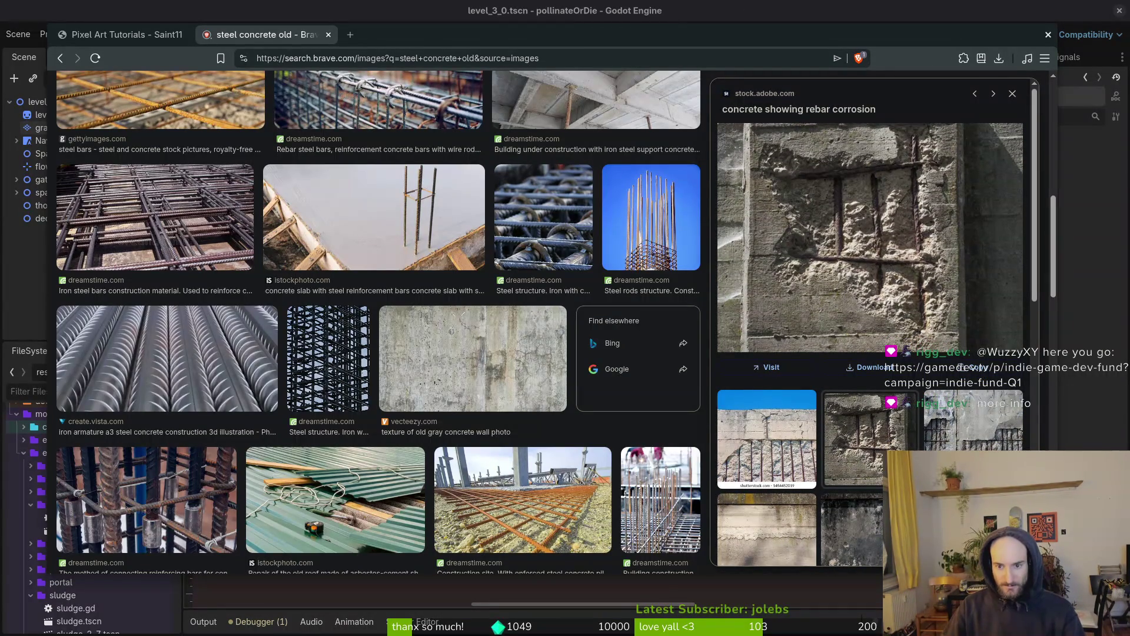
click(976, 447)
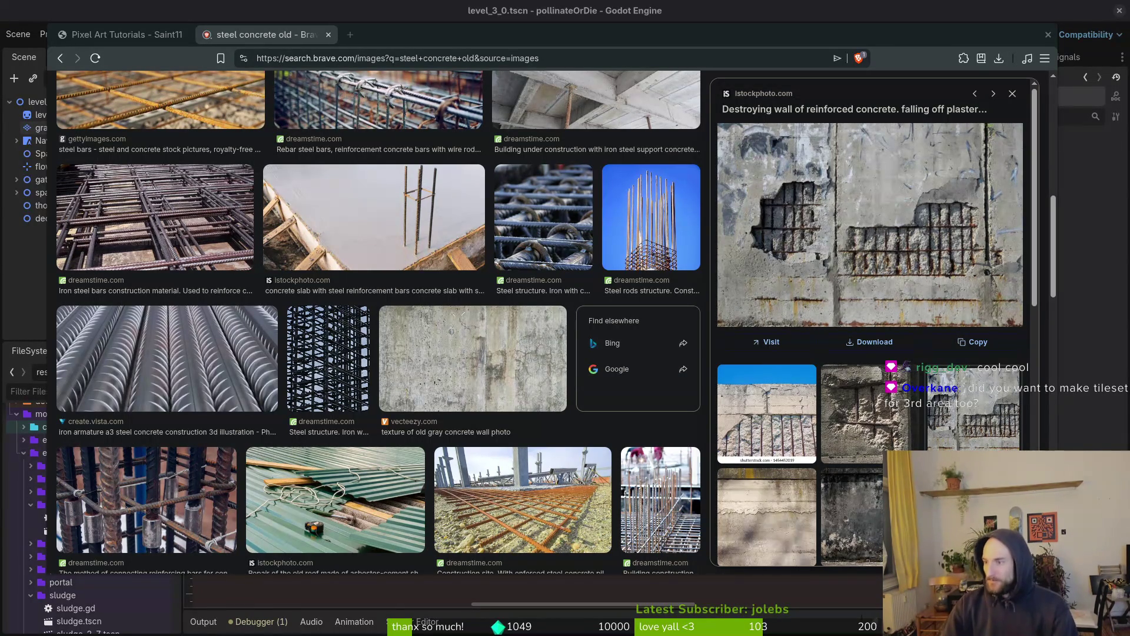
key(alt+Tab)
Step: Save the grass tileset, then save a copy as concreteTileset.aseprite
key(ctrl+s)
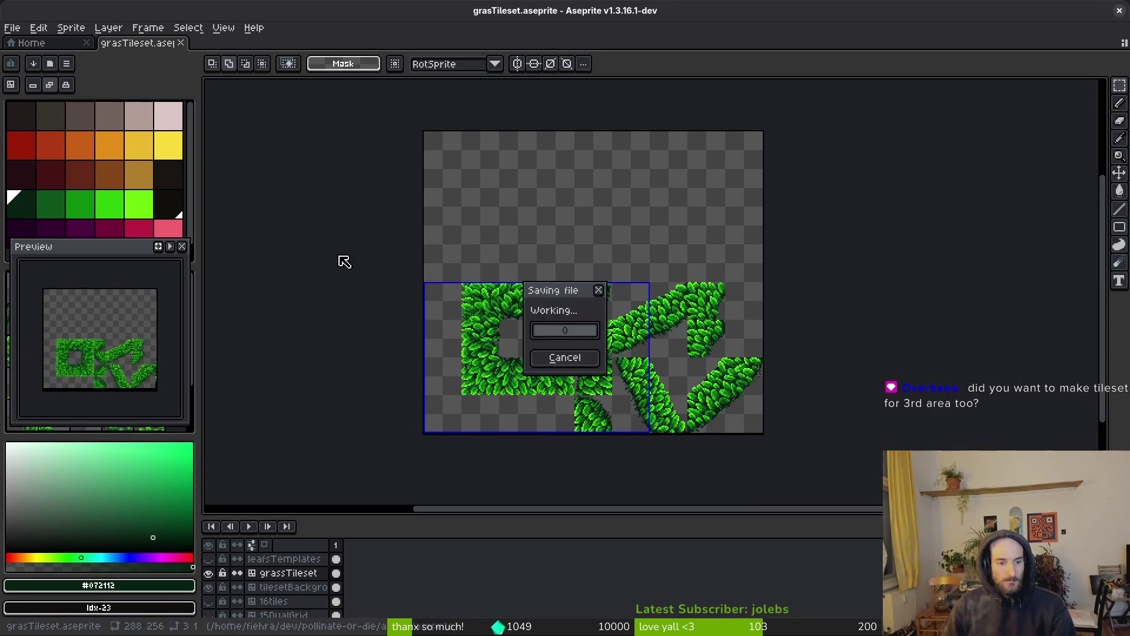
click(12, 28)
click(35, 104)
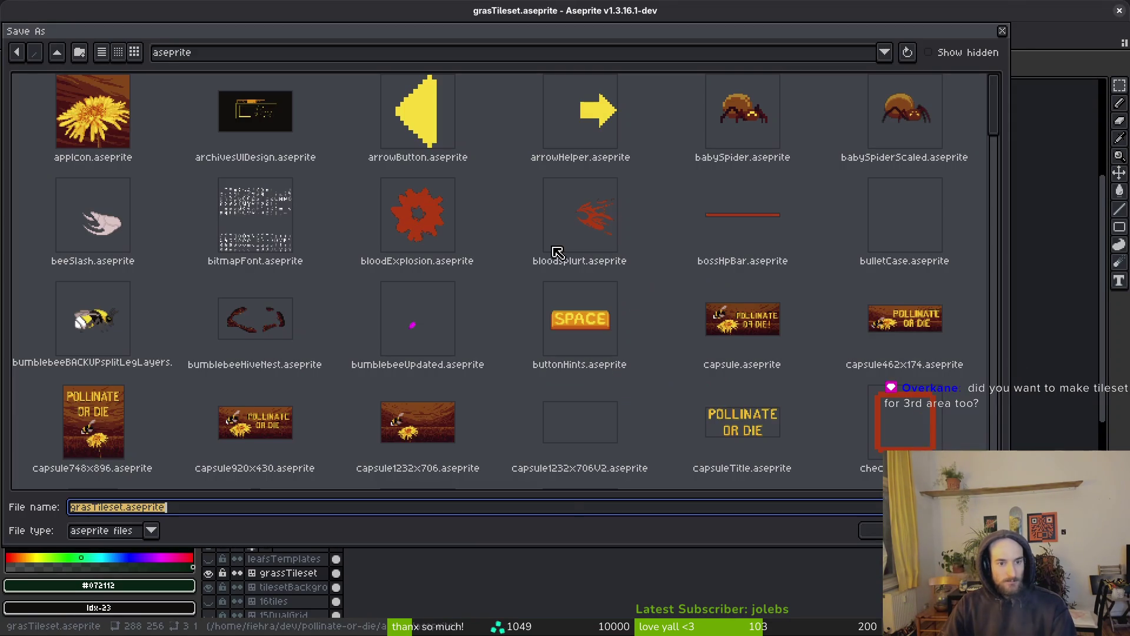
text(concreteTileset)
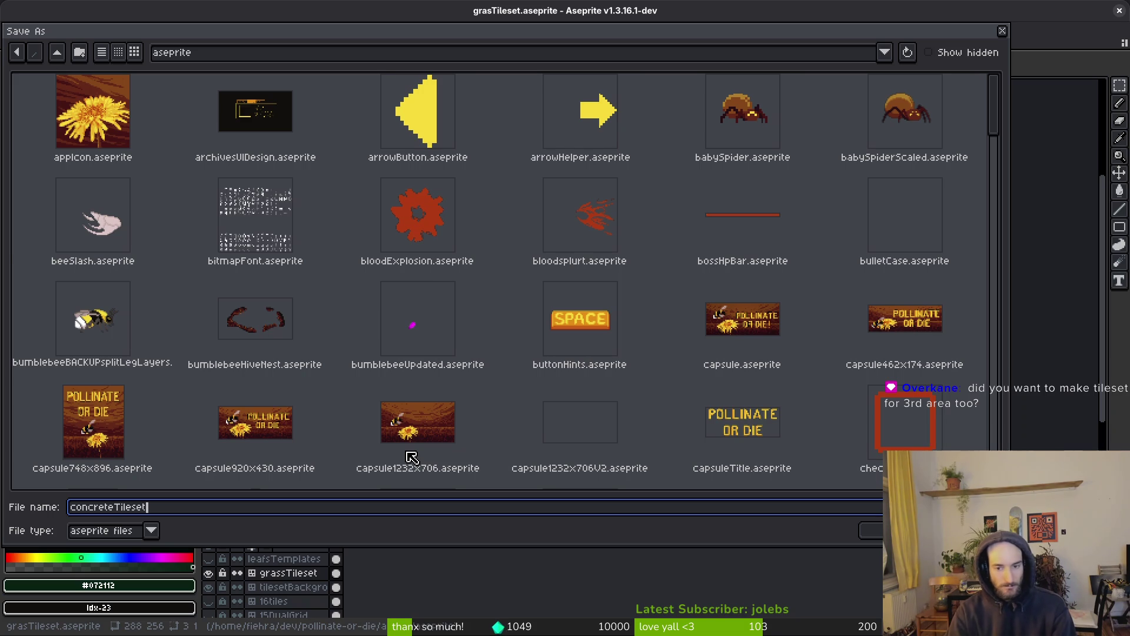
key(Return)
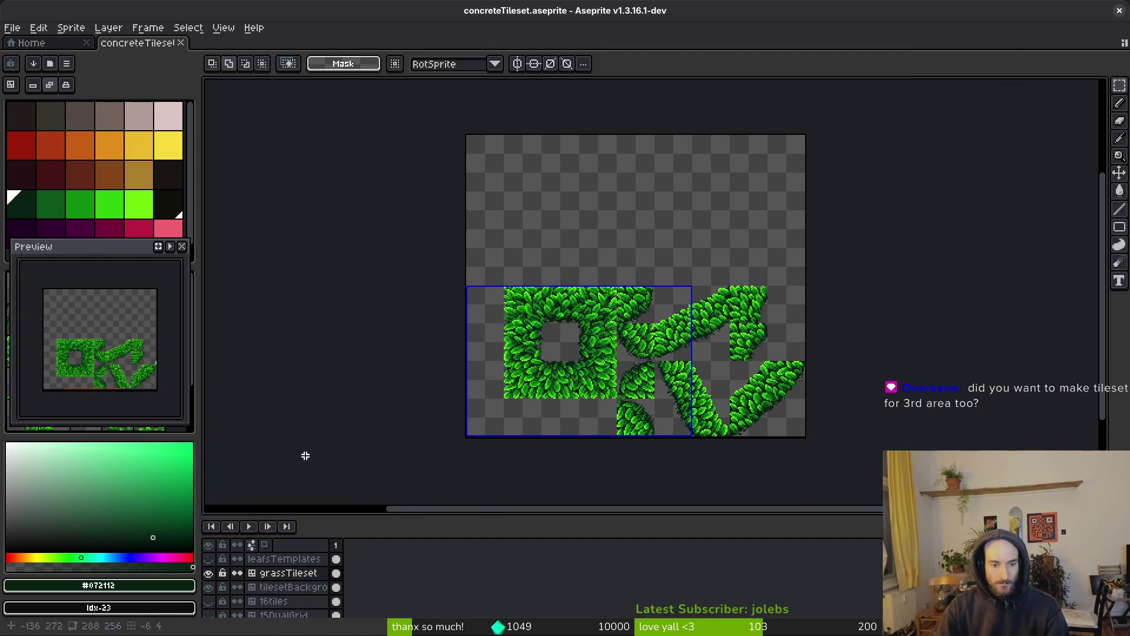
Step: Hide the grassTileset and 16tiles layers, enlarge the layer list, and pick the grey-brown colour
click(208, 573)
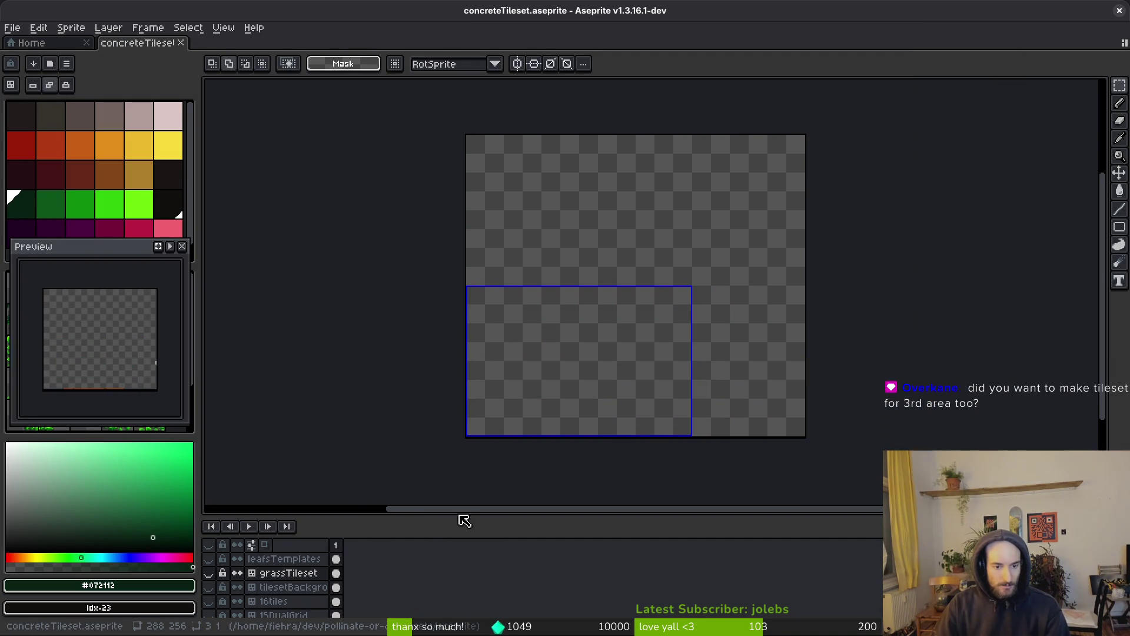
drag(454, 519, 453, 459)
click(209, 542)
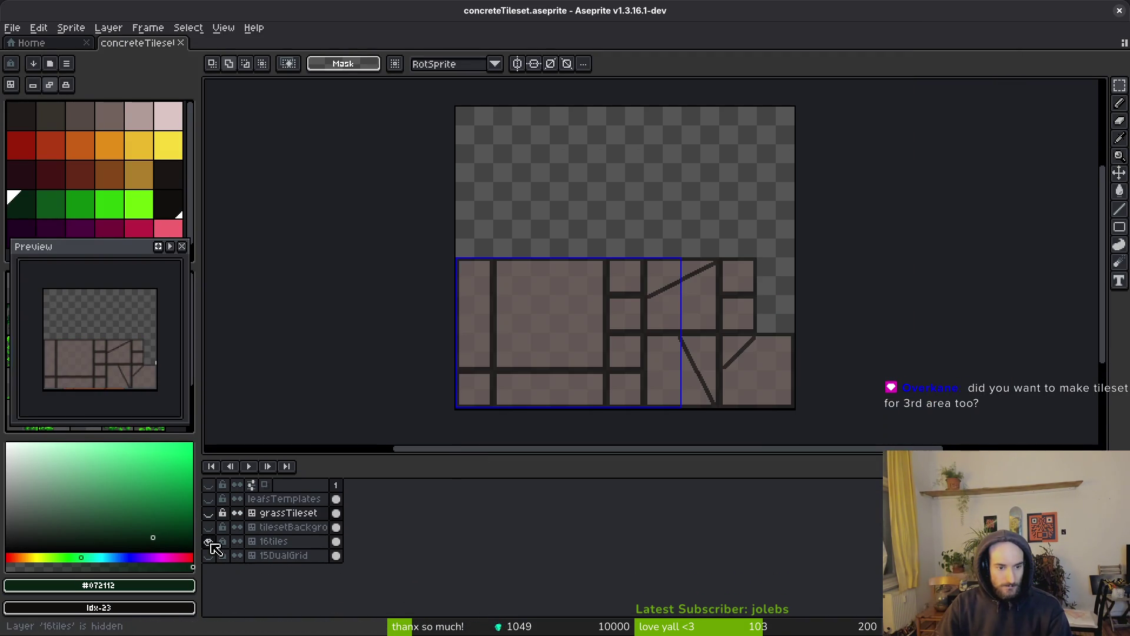
drag(576, 347, 614, 338)
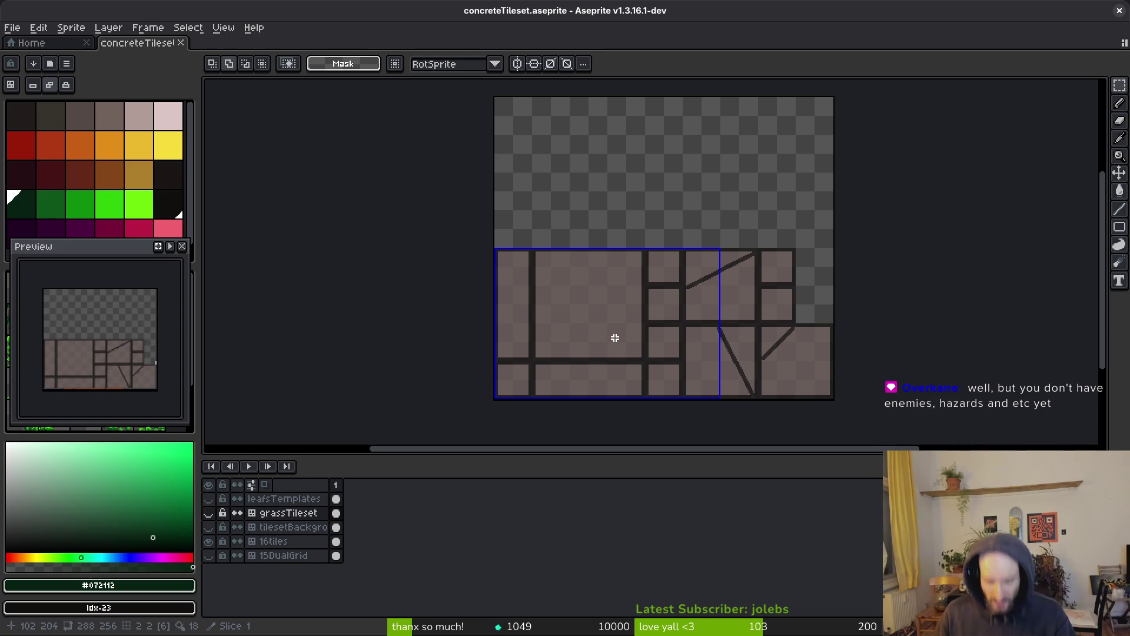
click(118, 126)
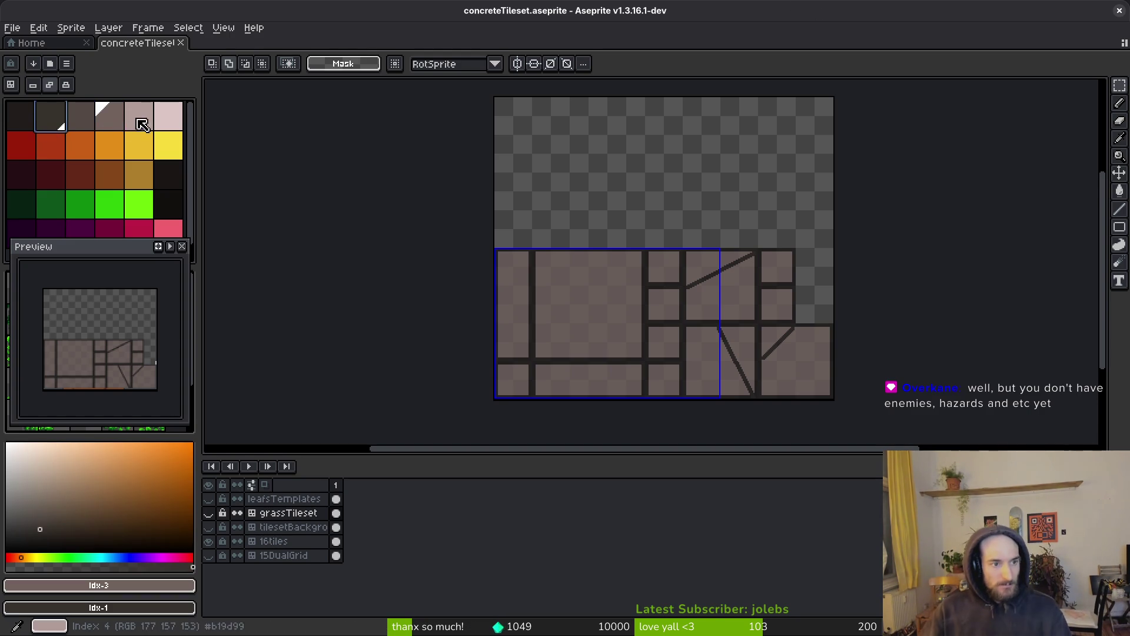
Step: Set brown foreground and background colours, show grassTileset again, and try a brown fill, undoing it
right_click(88, 120)
scroll(643, 285, up, 4)
scroll(642, 285, down, 4)
key(b)
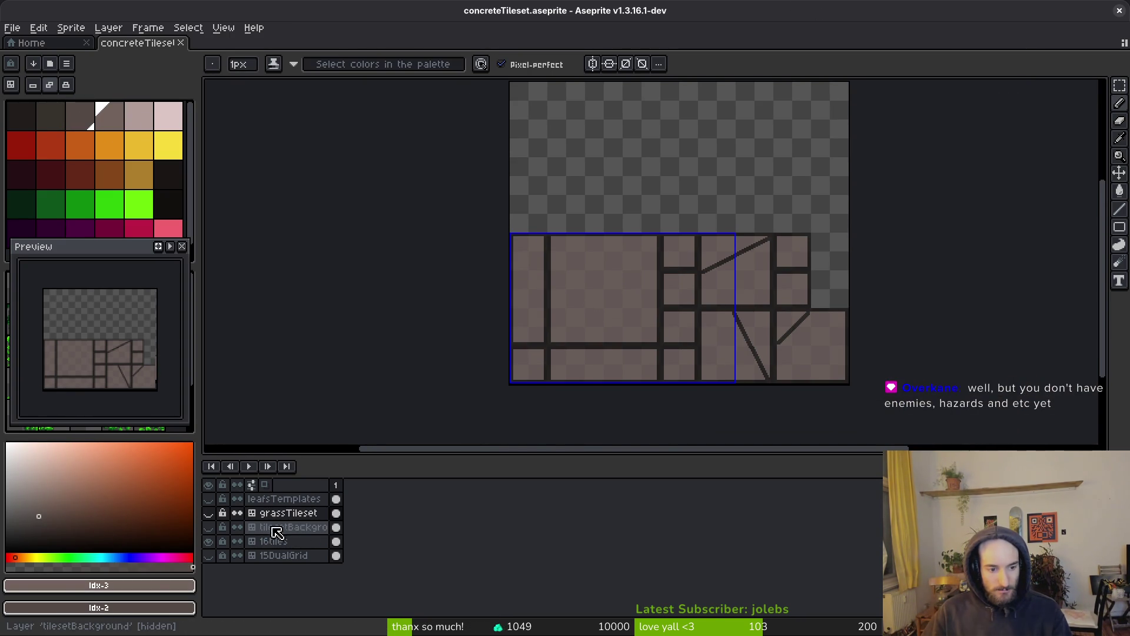
click(208, 513)
click(337, 528)
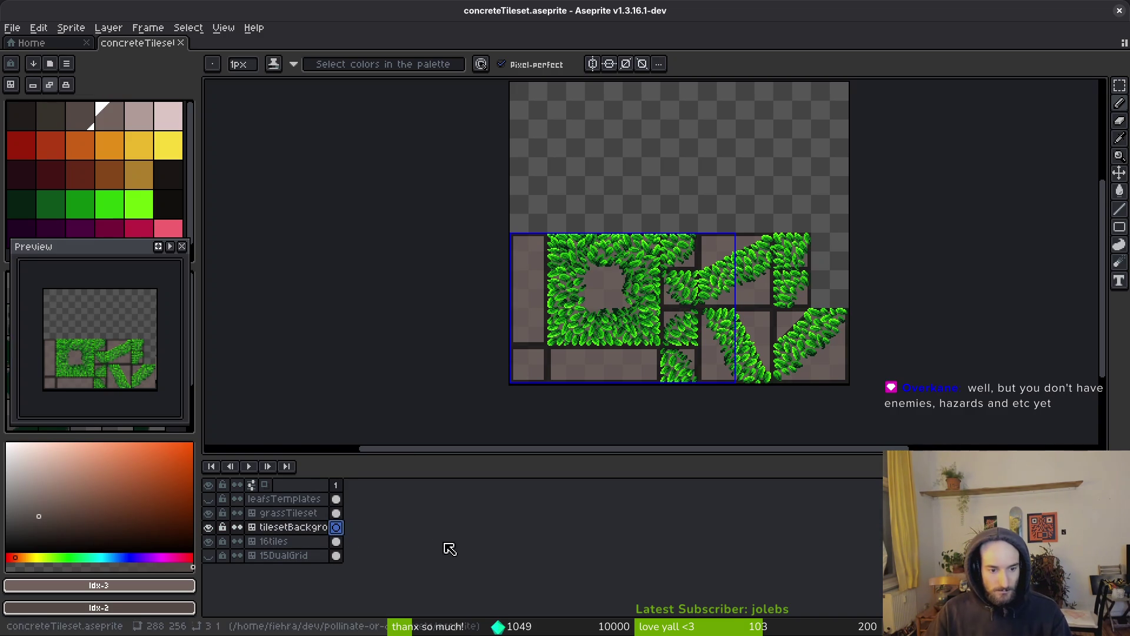
click(336, 513)
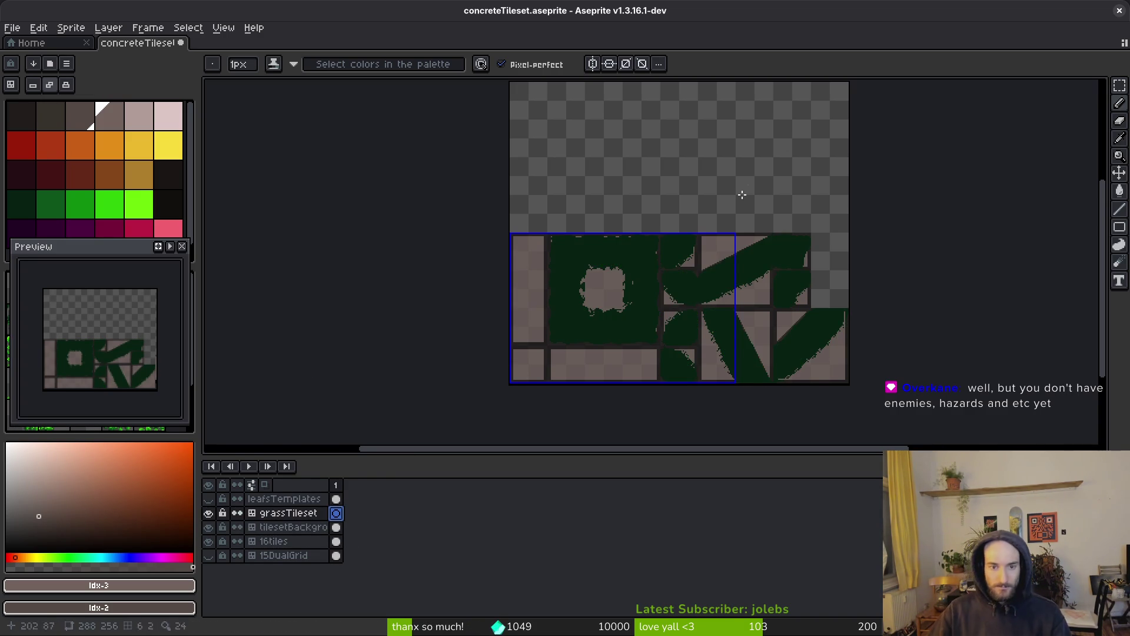
scroll(638, 290, up, 3)
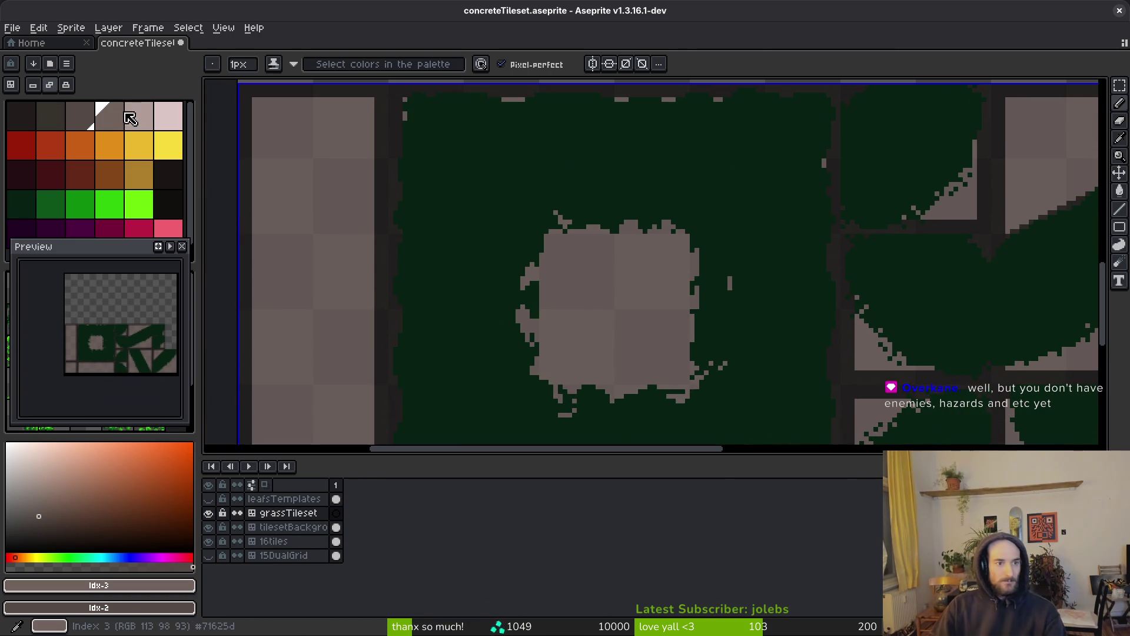
click(100, 115)
key(g)
click(536, 395)
key(ctrl+z)
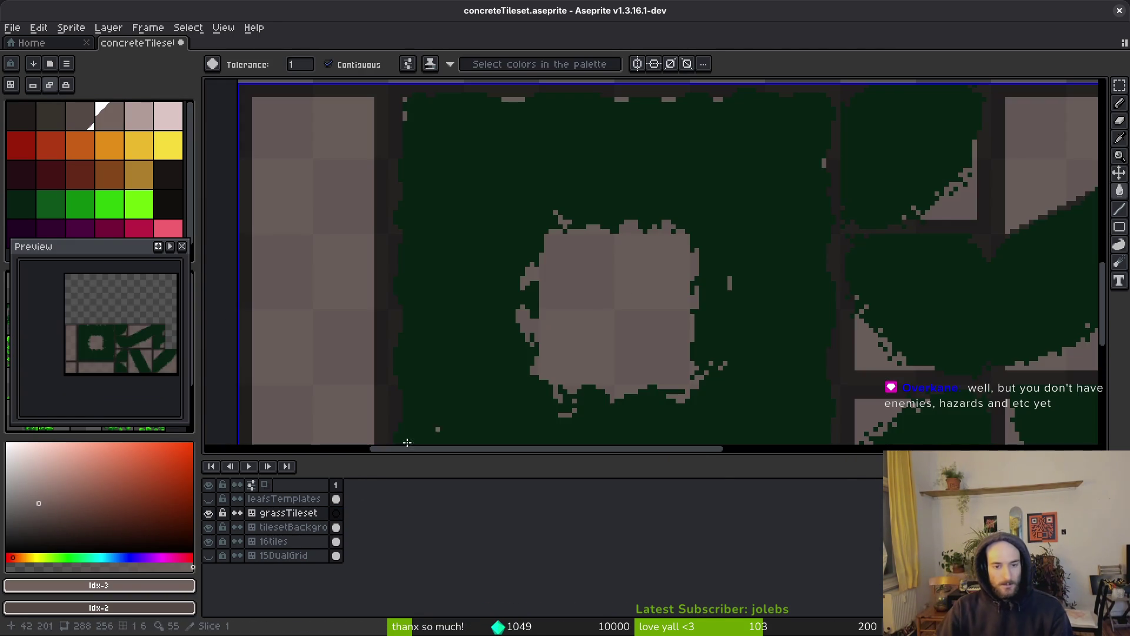
Step: On tilesetBackground, replace the sampled dark green #072112 with the darkest palette colour idx-0
click(337, 527)
scroll(601, 269, left, 2)
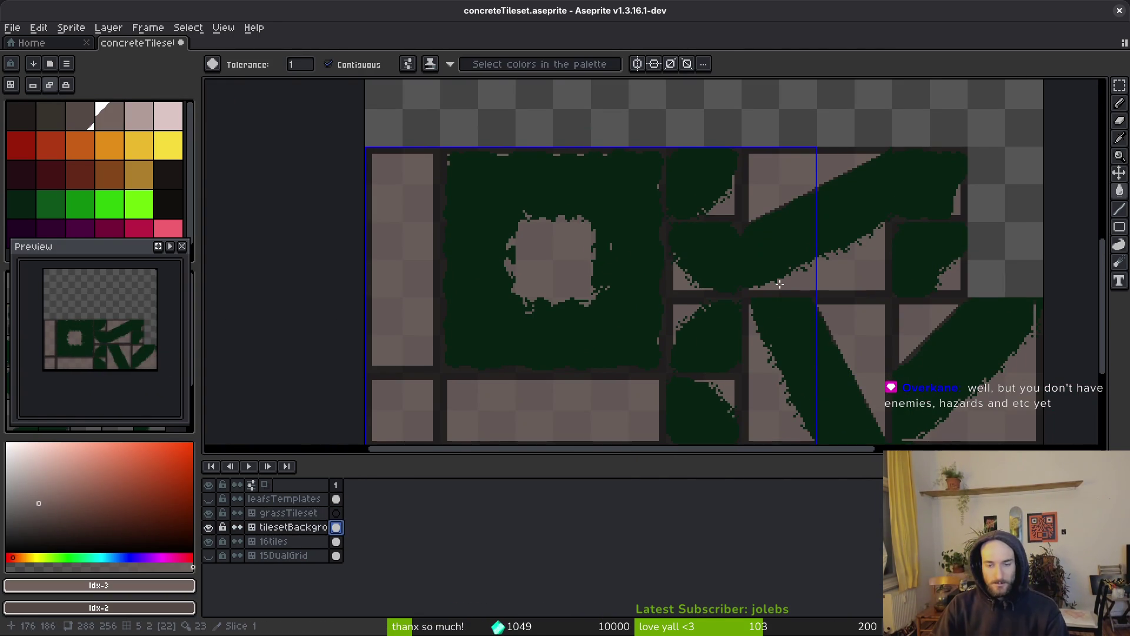
key(i)
click(792, 242)
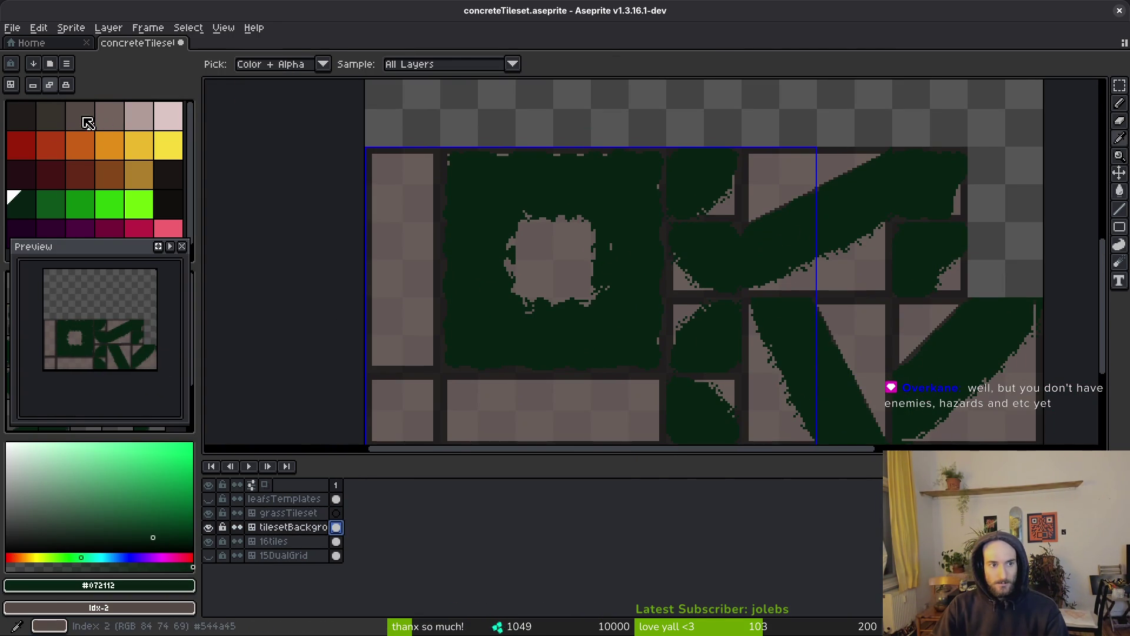
right_click(61, 126)
key(shift+r)
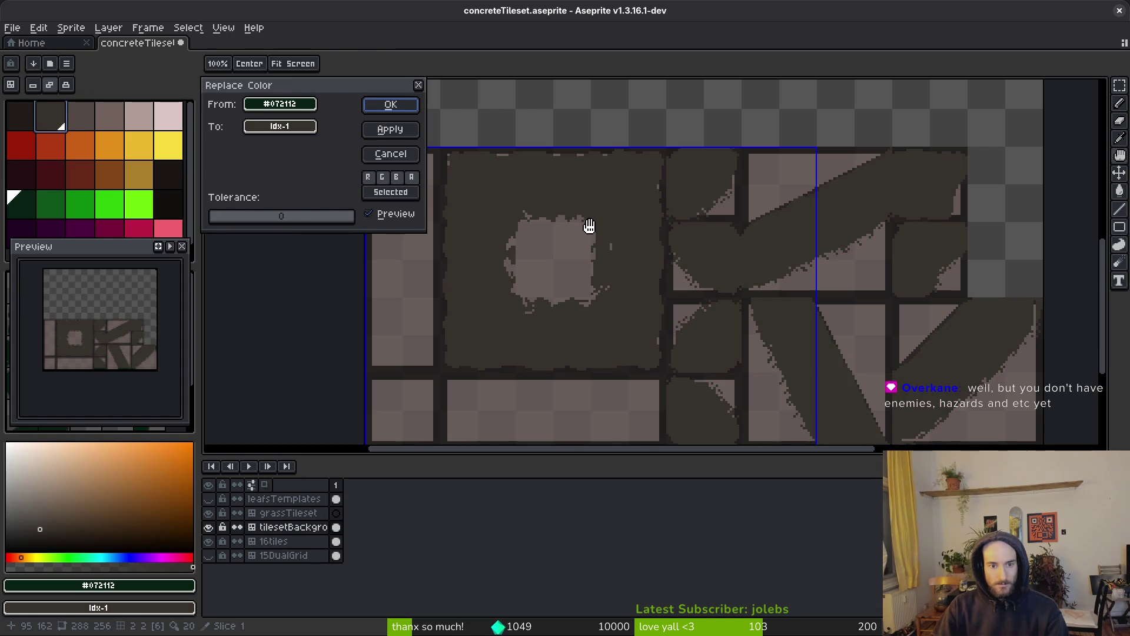
right_click(21, 125)
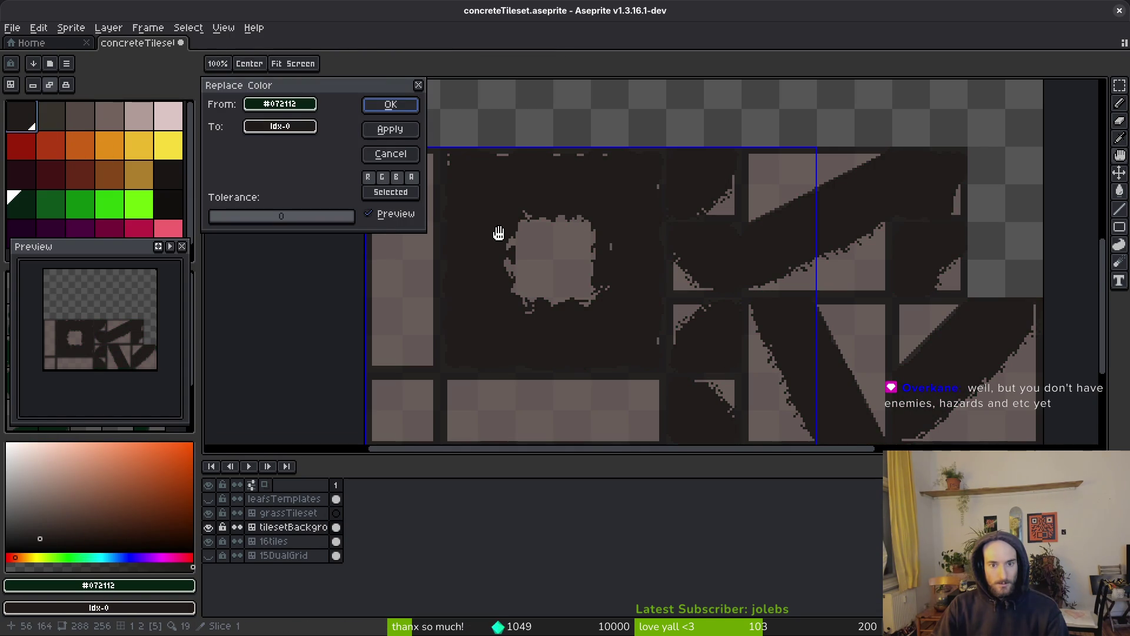
click(392, 106)
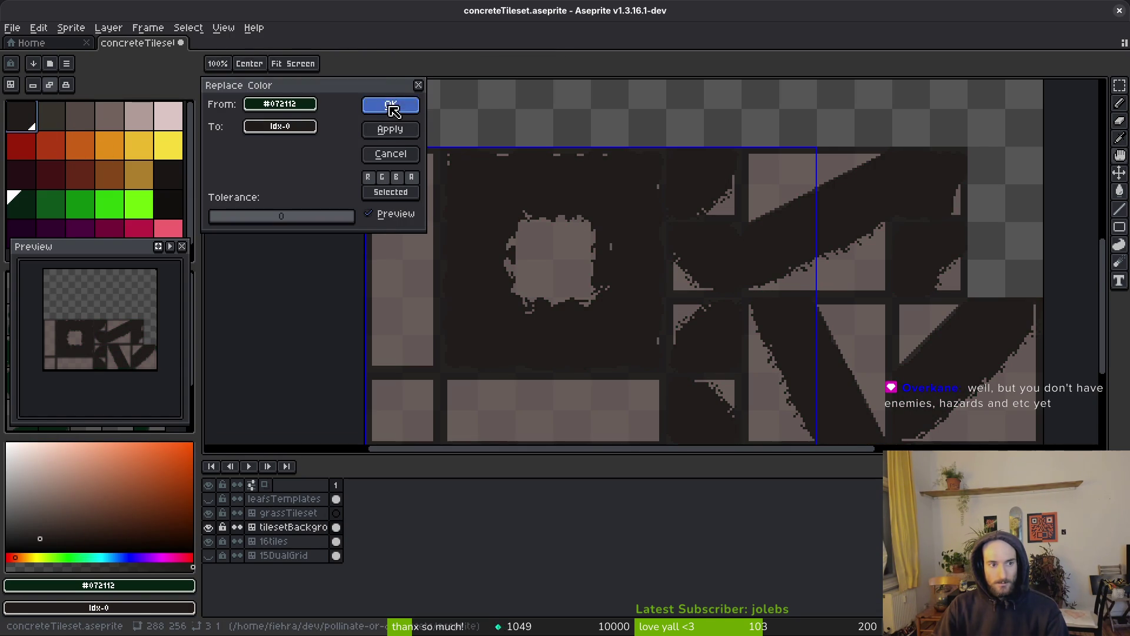
Step: Set mid grey-brown as foreground and dark brown as background with the pencil active
click(76, 125)
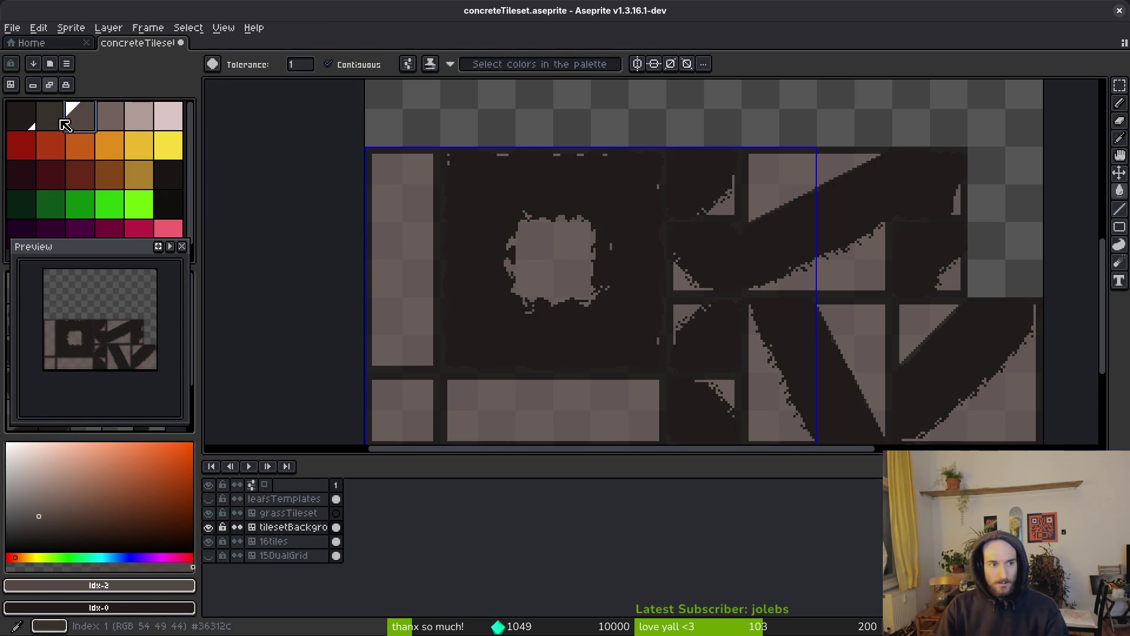
right_click(56, 121)
key(b)
scroll(554, 260, up, 3)
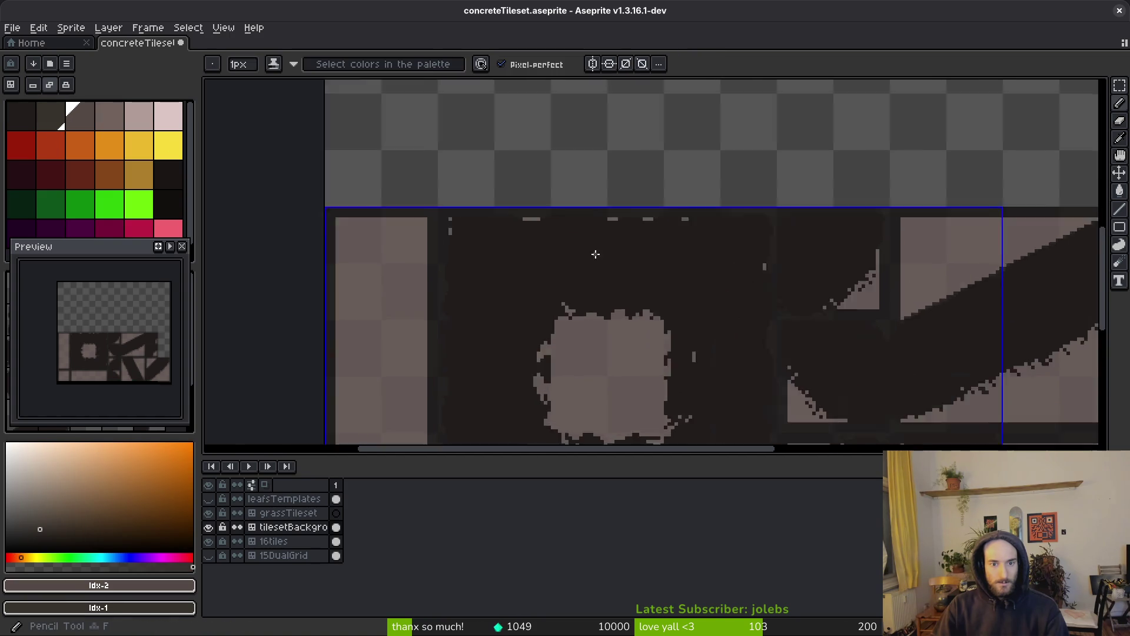
Step: On grassTileset, paint over the dark gap in the brown strip
click(337, 514)
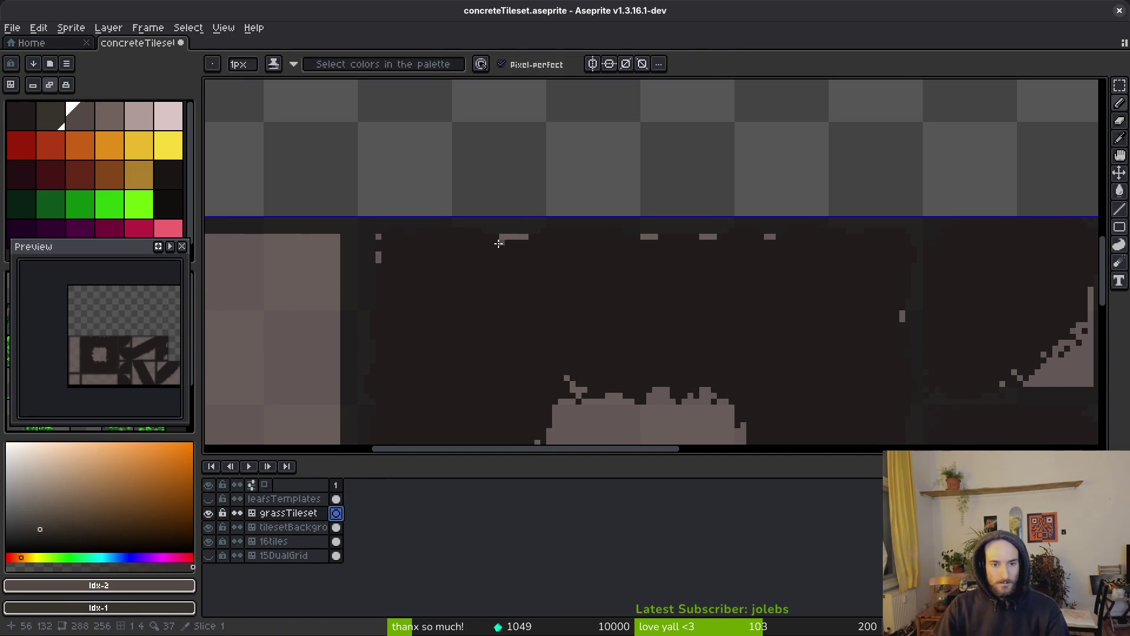
key(shift)
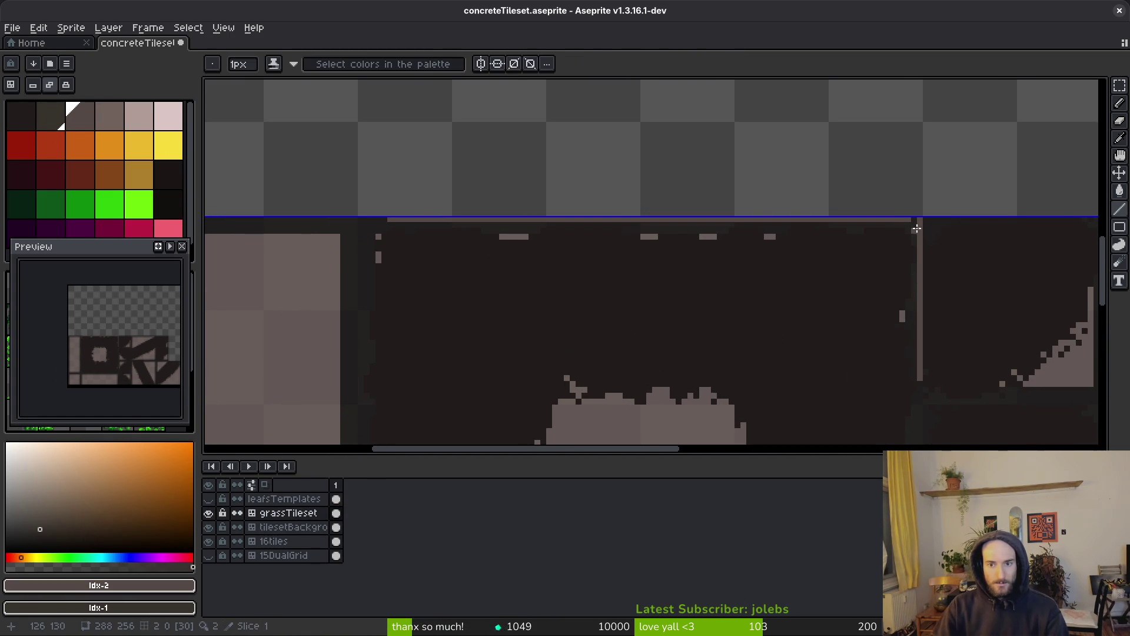
scroll(917, 228, up, 4)
key(e)
key(b)
scroll(614, 255, down, 3)
scroll(616, 235, up, 3)
drag(616, 235, 691, 237)
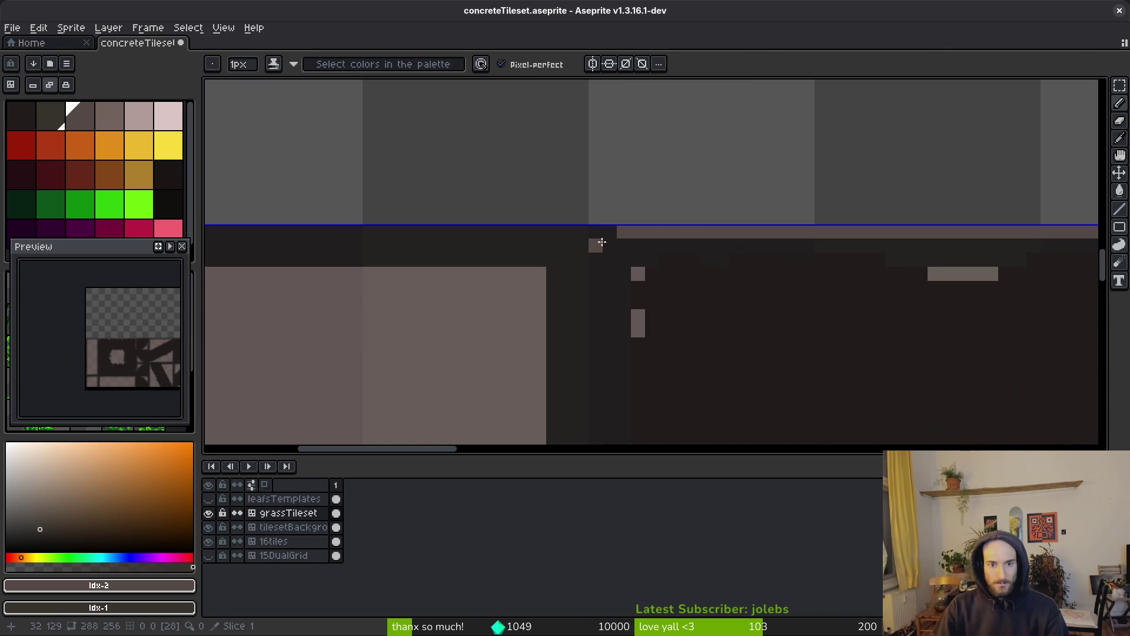
Step: Draw straight grey-brown lines forming a square outline around the light blob
key(l)
scroll(613, 273, down, 3)
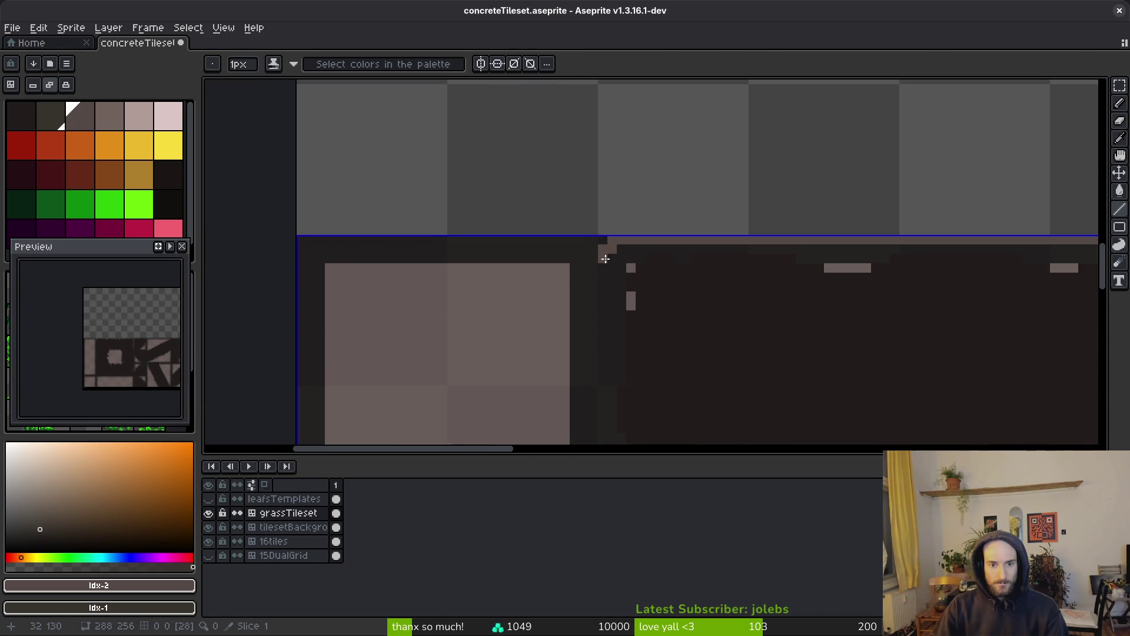
scroll(609, 383, down, 6)
scroll(691, 387, up, 8)
scroll(777, 300, down, 8)
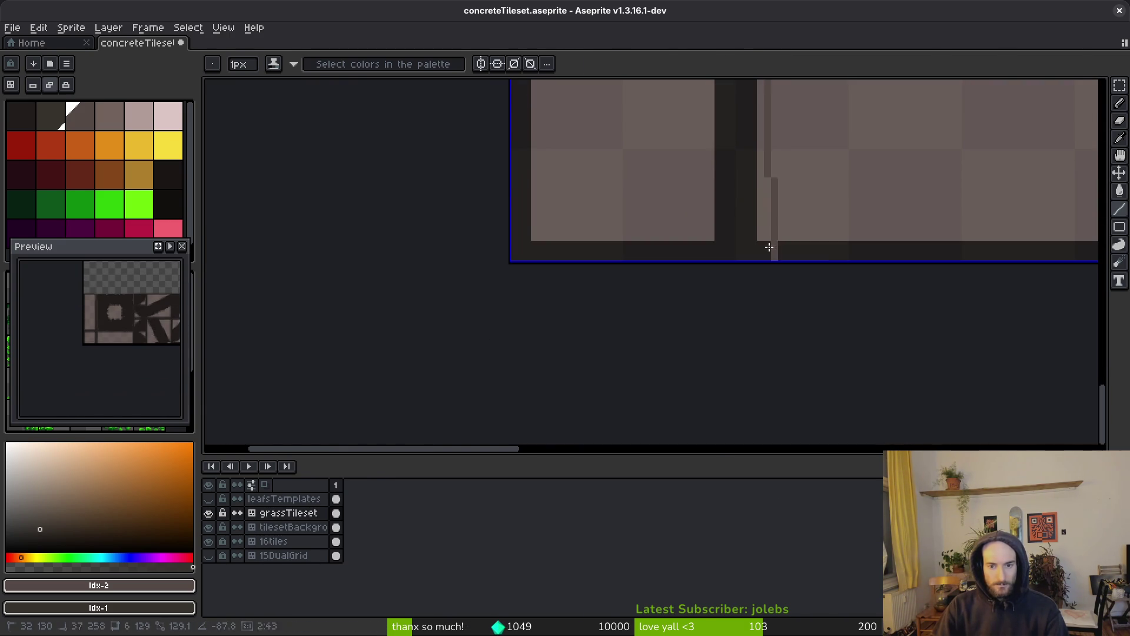
scroll(763, 319, up, 8)
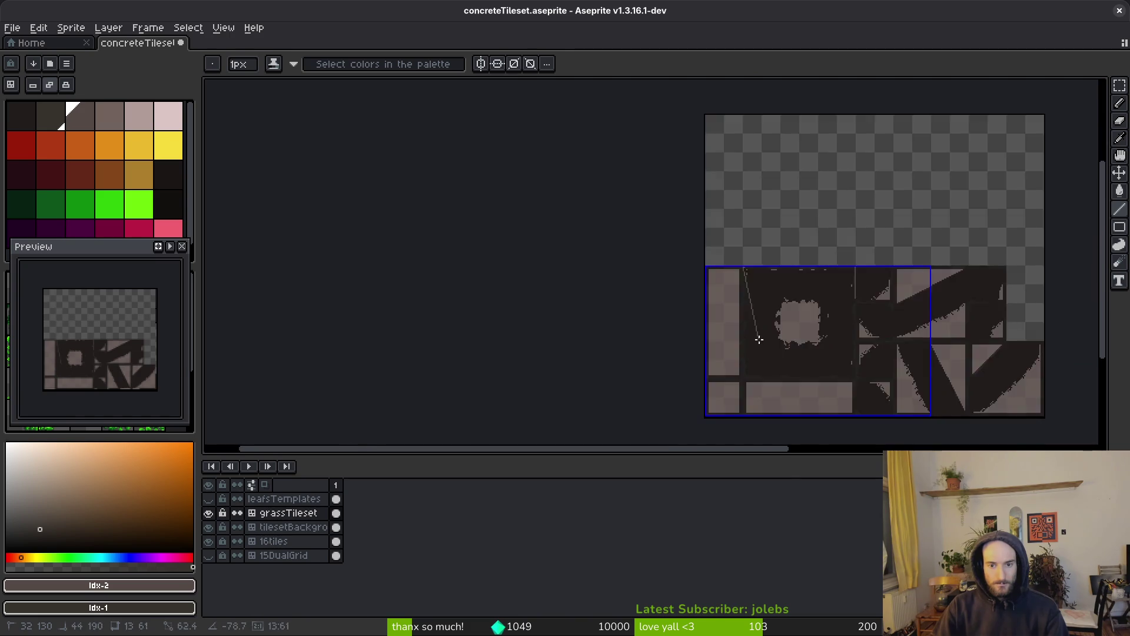
scroll(747, 375, down, 1)
scroll(883, 153, up, 1)
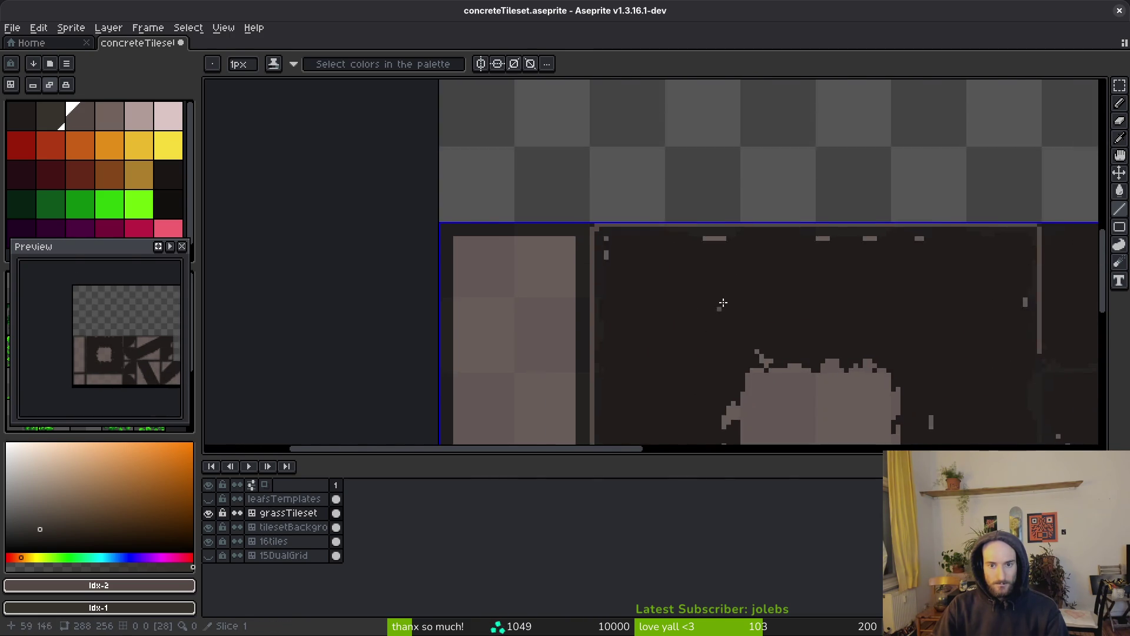
drag(638, 361, 922, 357)
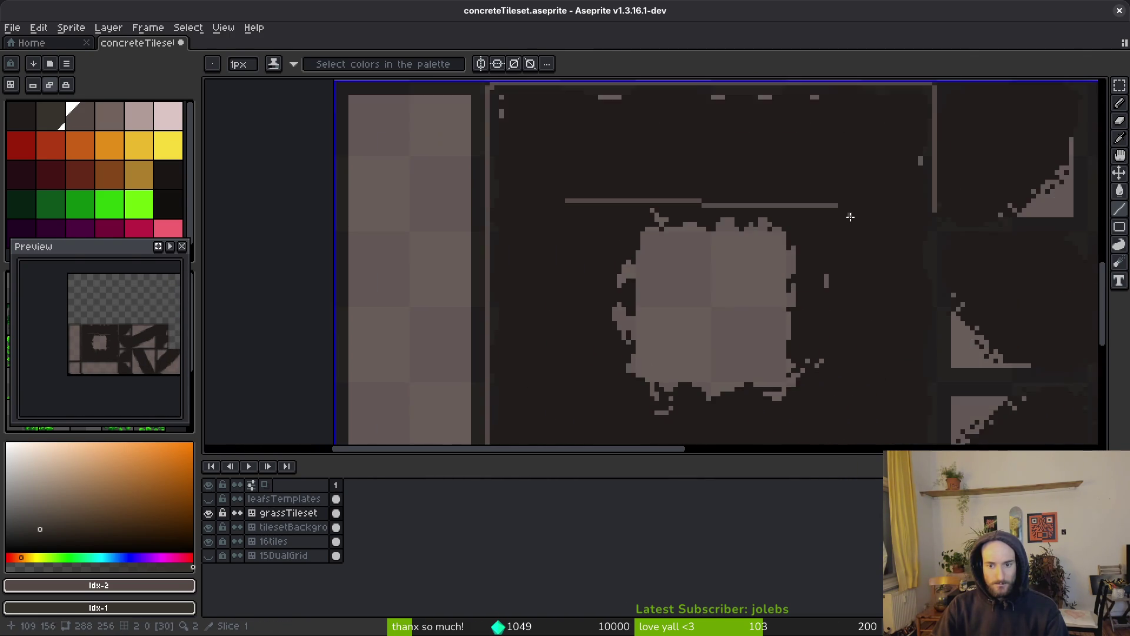
scroll(850, 229, down, 1)
mouse_move(843, 215)
mouse_down()
mouse_move(839, 385)
mouse_move(661, 380)
mouse_move(653, 210)
mouse_up()
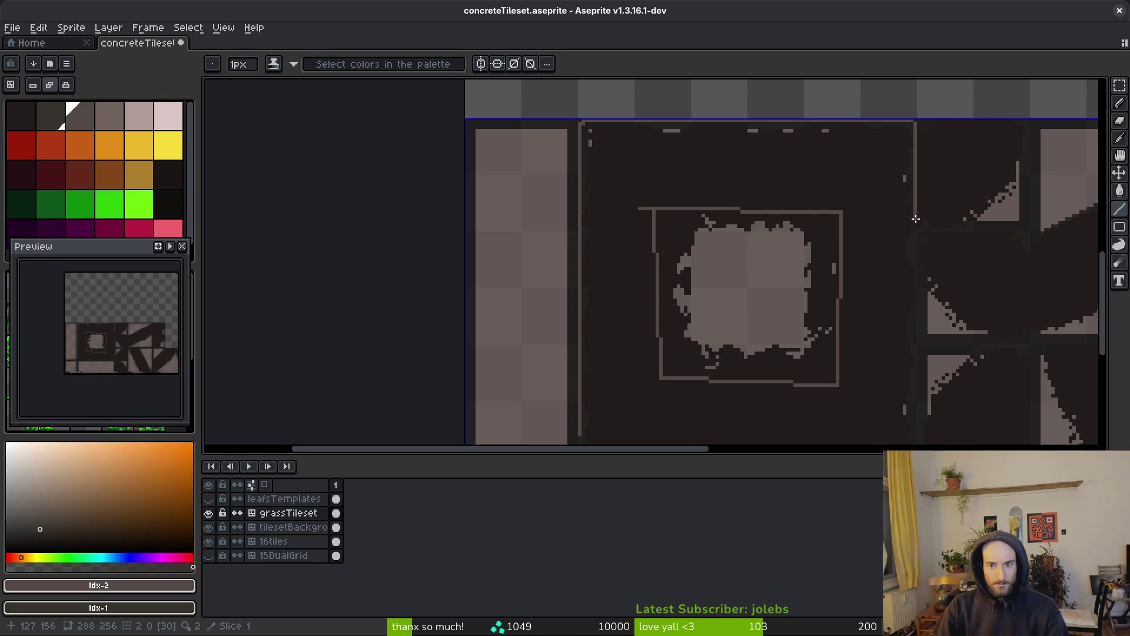
scroll(923, 278, down, 4)
scroll(864, 293, up, 6)
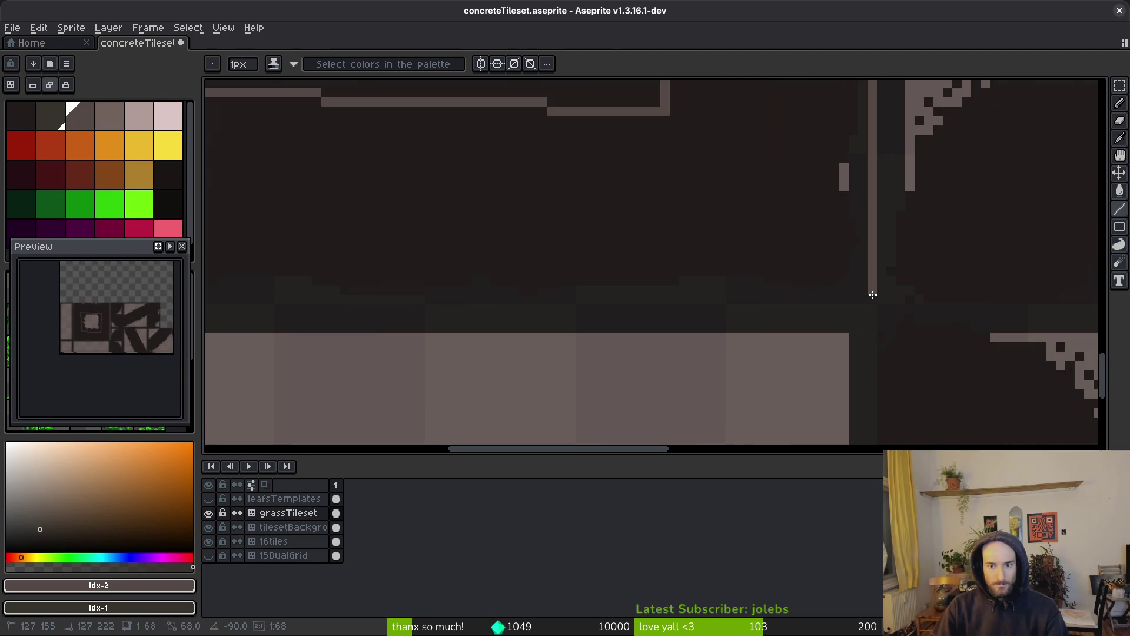
scroll(861, 299, down, 3)
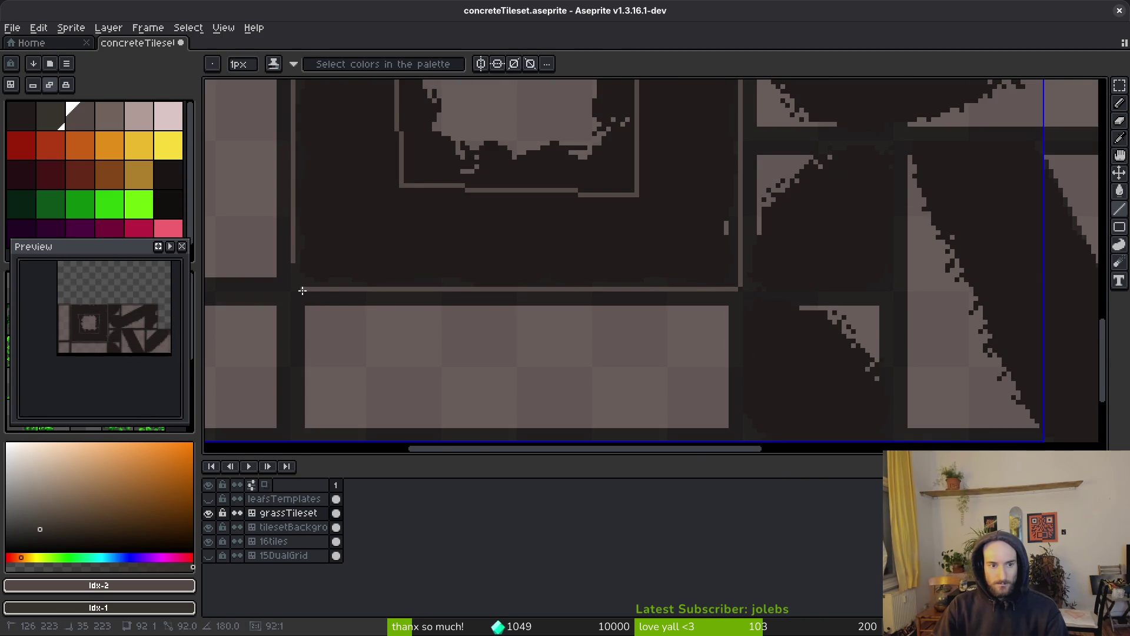
scroll(303, 306, up, 3)
scroll(300, 250, down, 3)
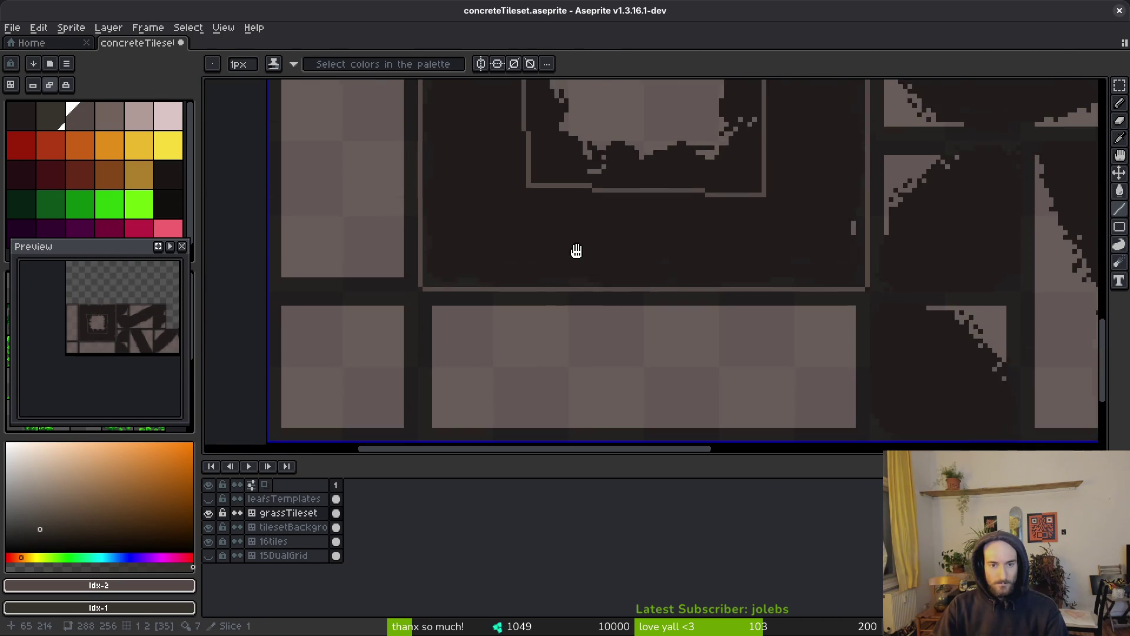
Step: Save concreteTileset.aseprite
key(g)
scroll(530, 288, down, 1)
key(ctrl+s)
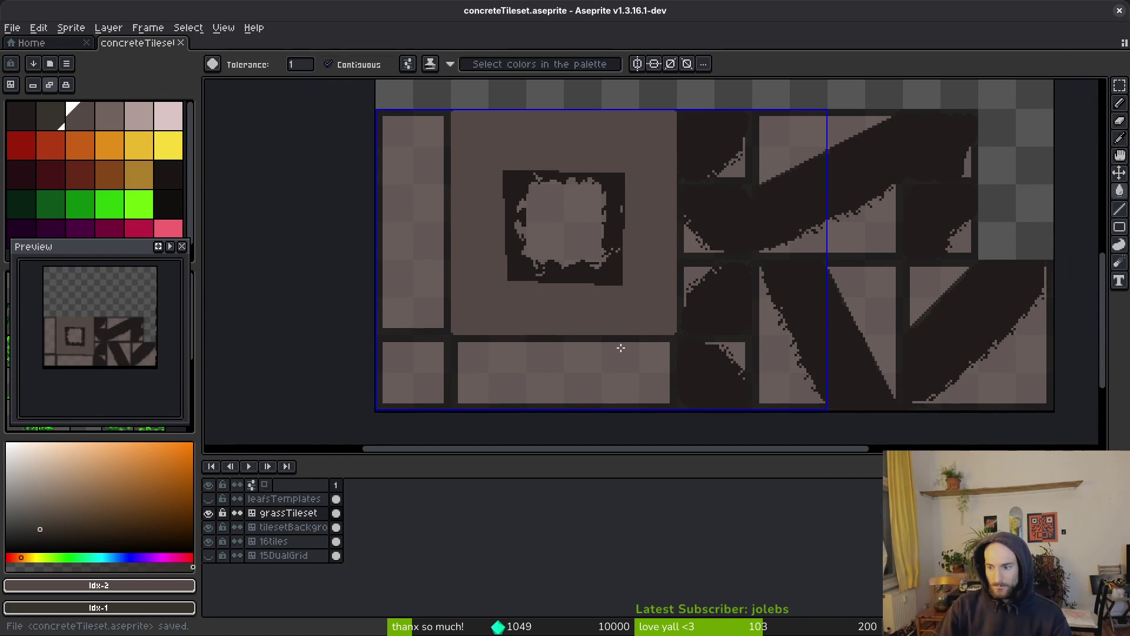
Step: Fill the tile area around the outlined square with a darker olive-brown
click(579, 306)
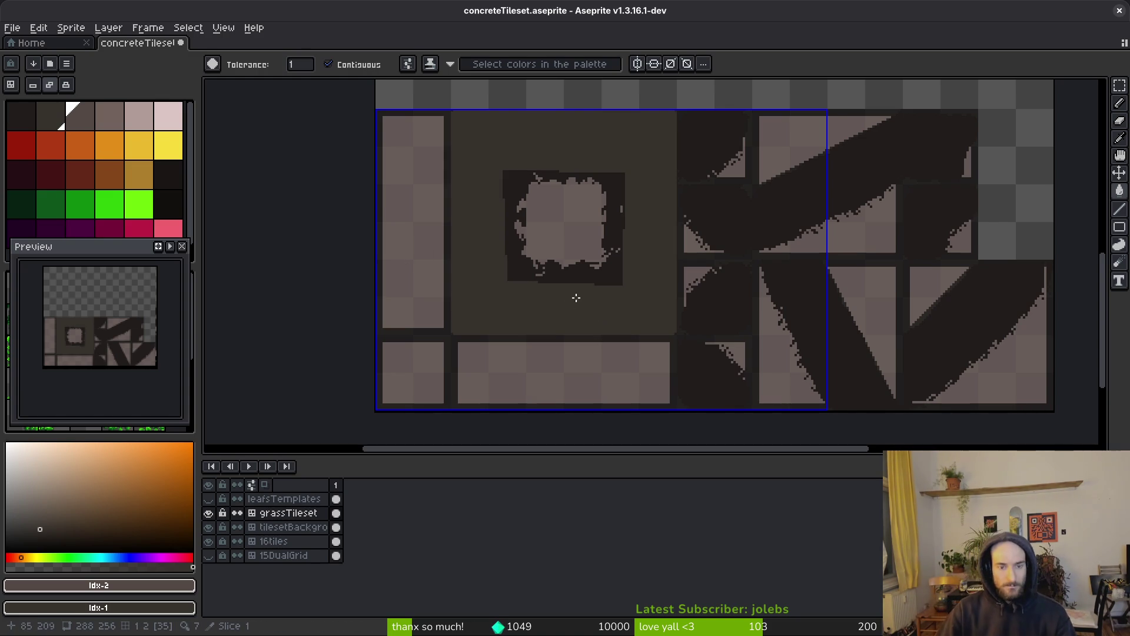
drag(620, 218, 656, 333)
scroll(586, 280, up, 3)
Step: Switch to the Pencil, pick up dark #201c1a and check the concrete reference images
key(b)
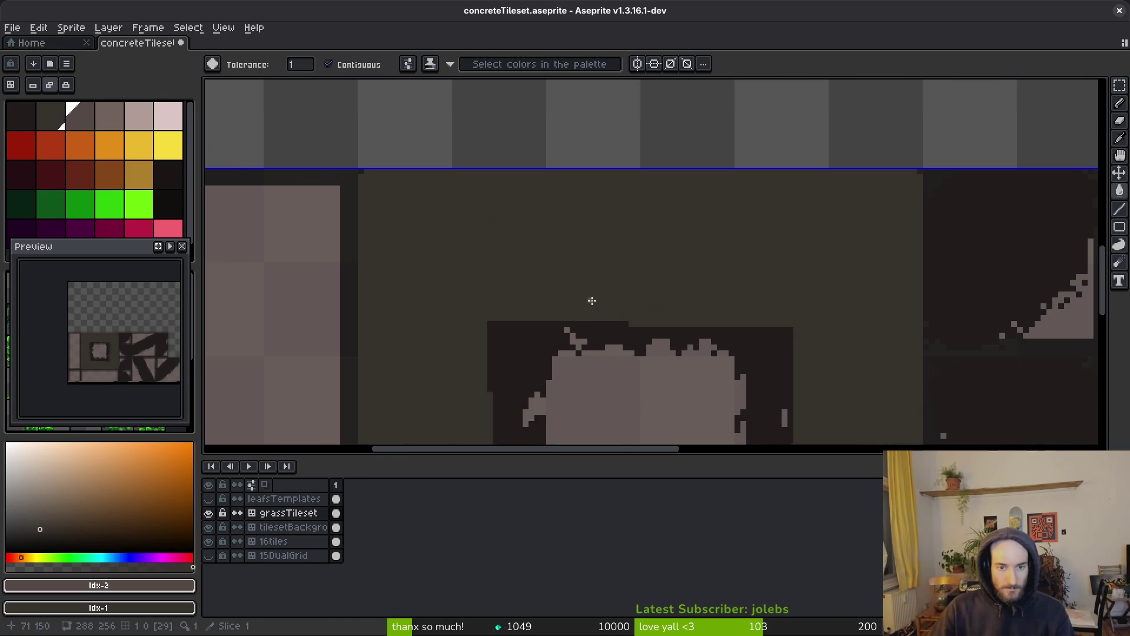
alt+click(543, 328)
scroll(604, 318, up, 1)
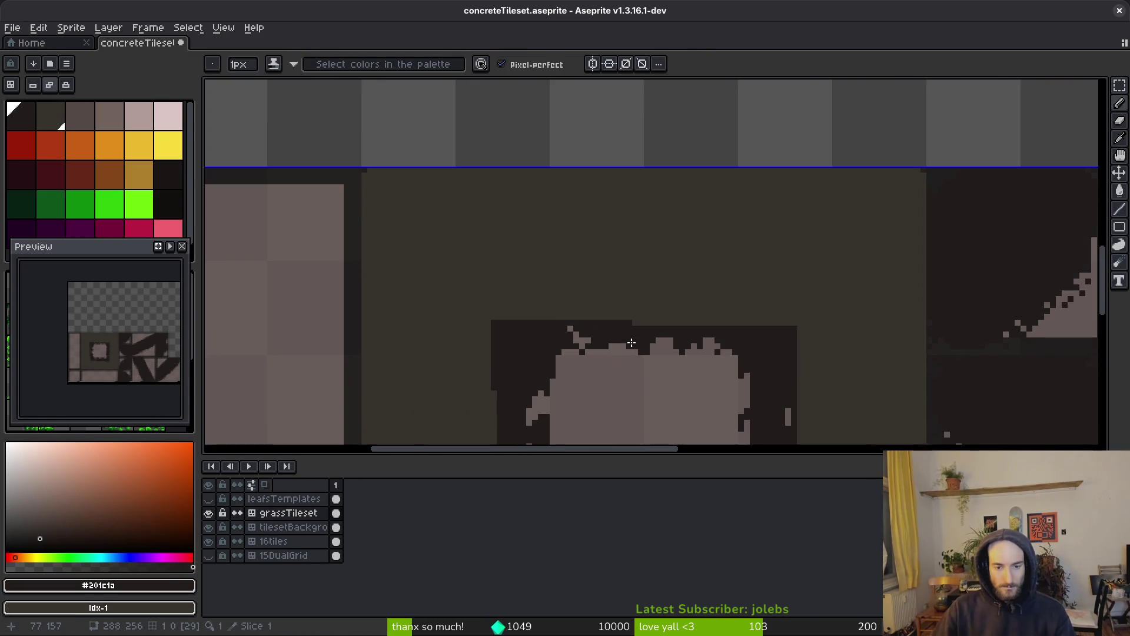
drag(617, 365, 588, 267)
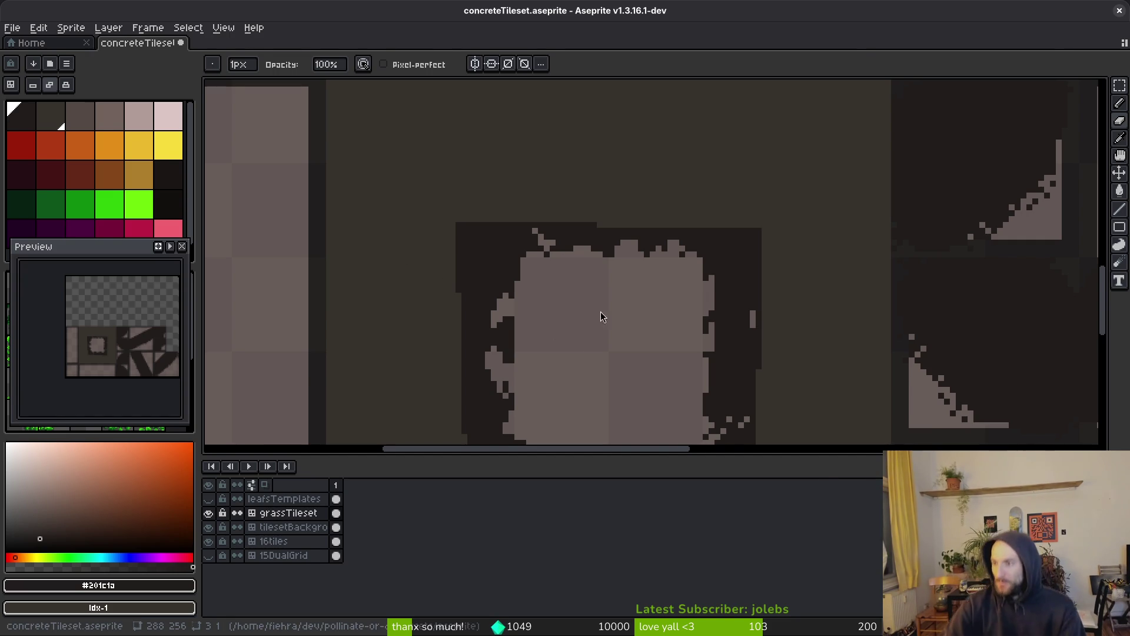
key(alt+Tab)
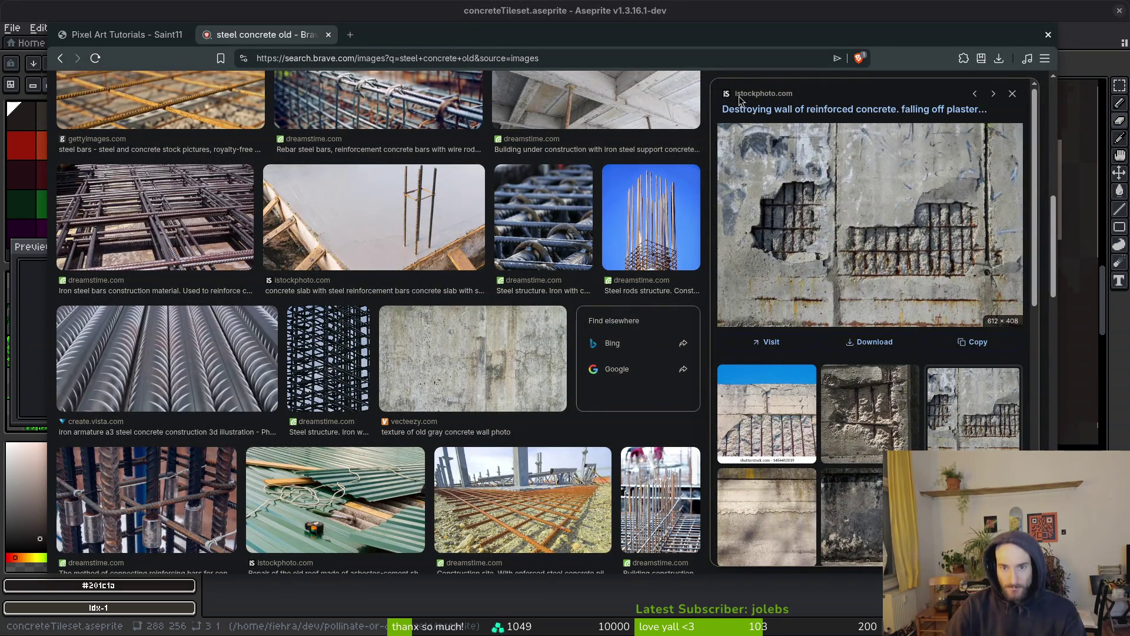
key(alt+Tab)
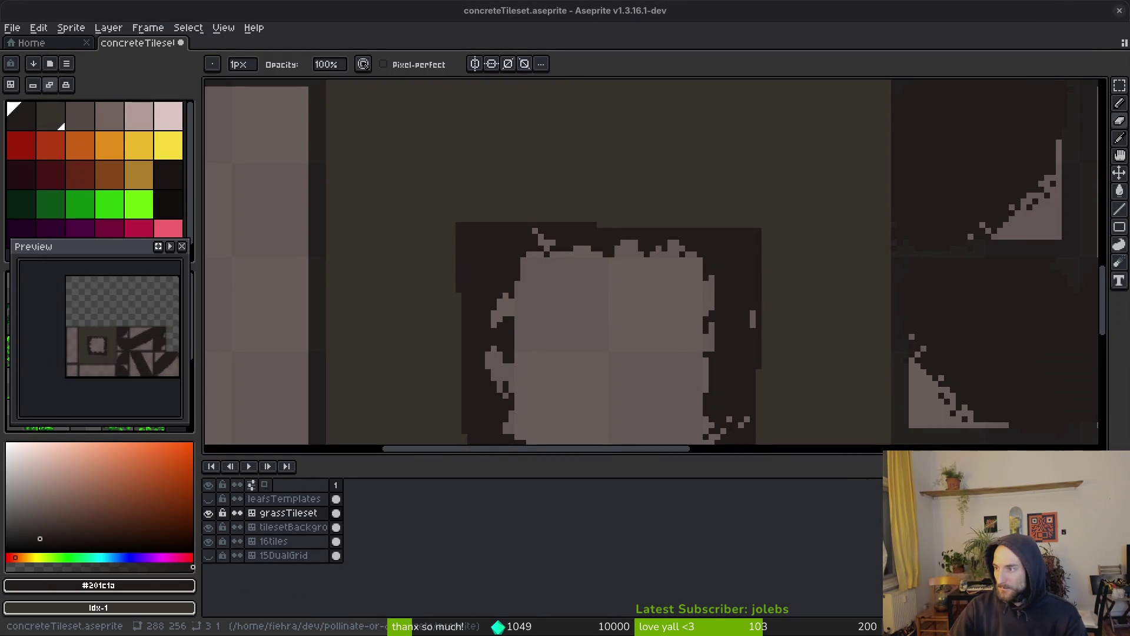
Step: Make the tileset background layer active with the Pencil ready for shading
scroll(700, 307, down, 3)
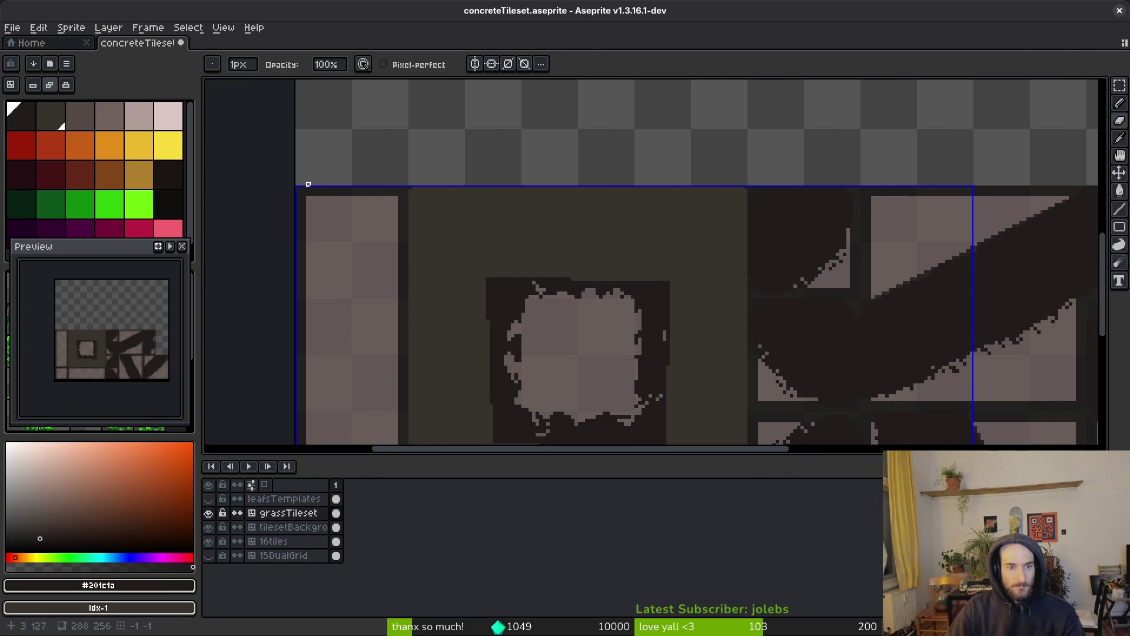
drag(665, 300, 599, 245)
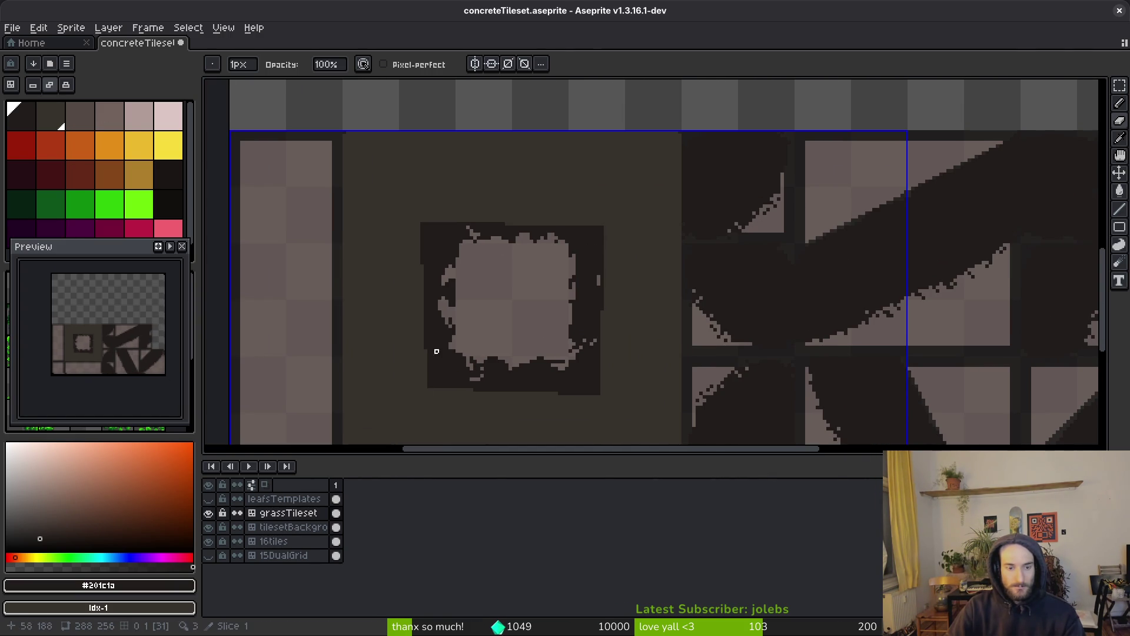
click(300, 527)
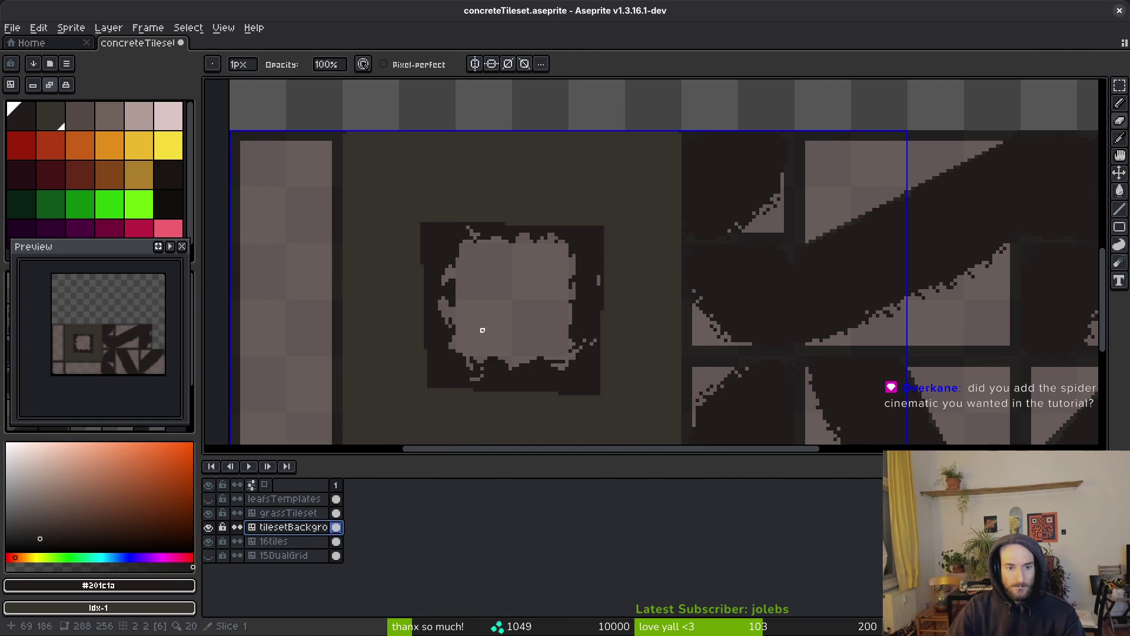
scroll(398, 414, up, 3)
key(b)
scroll(459, 306, up, 1)
drag(429, 370, 414, 223)
scroll(428, 299, down, 3)
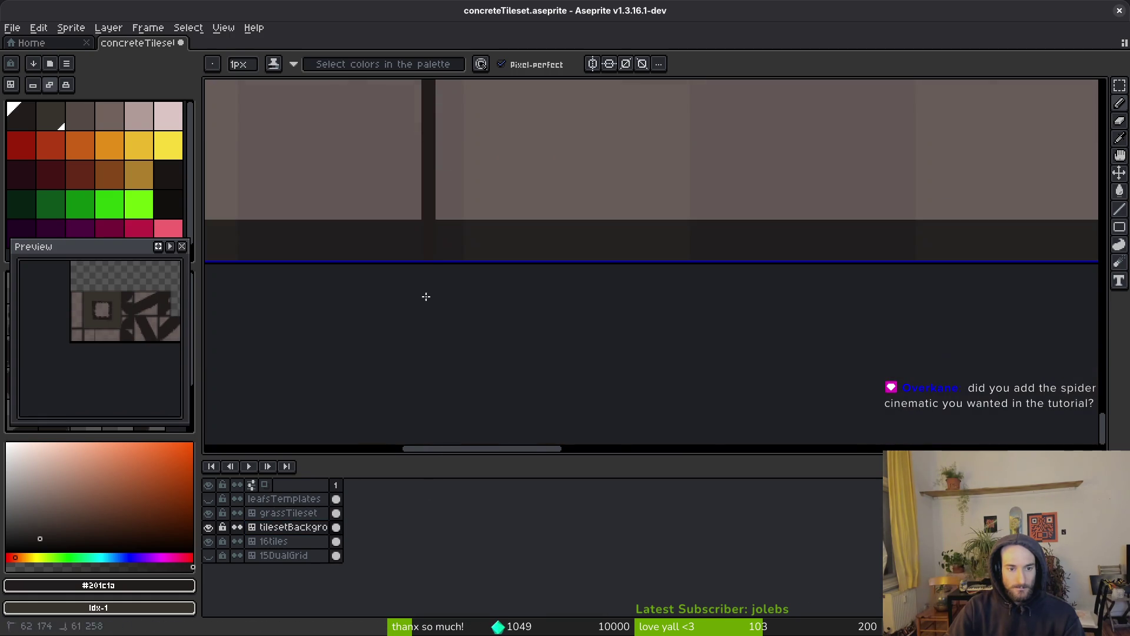
scroll(439, 279, down, 1)
scroll(533, 412, up, 5)
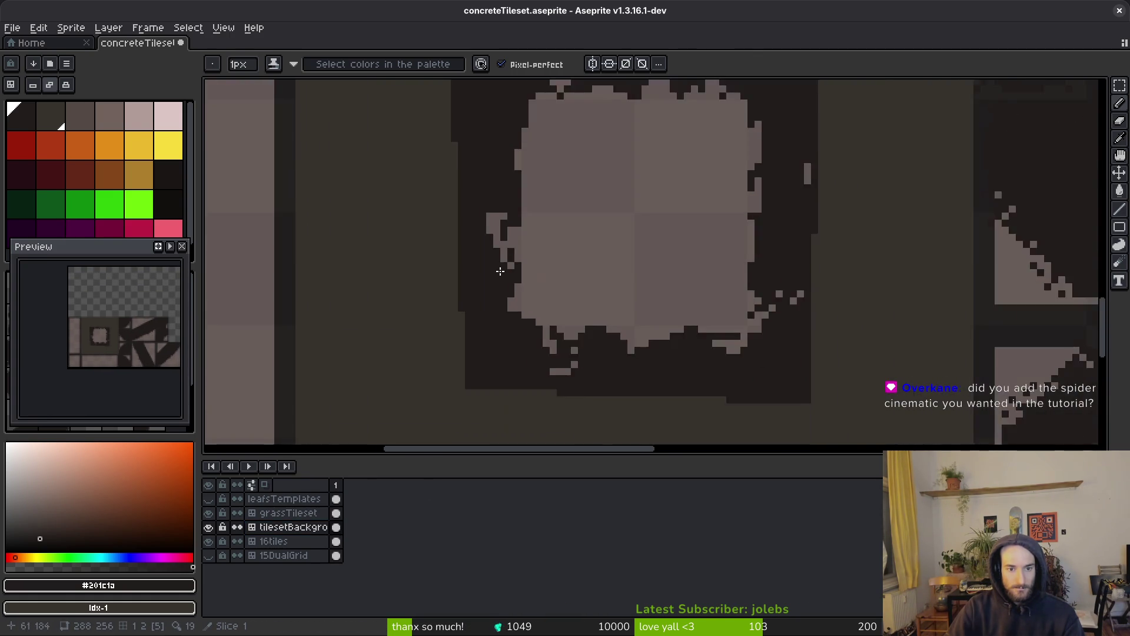
scroll(503, 275, up, 1)
Step: Darken the light pixels along the blob's lower border and right edge
mouse_move(522, 353)
mouse_down()
mouse_move(494, 169)
mouse_move(477, 194)
mouse_up()
click(662, 294)
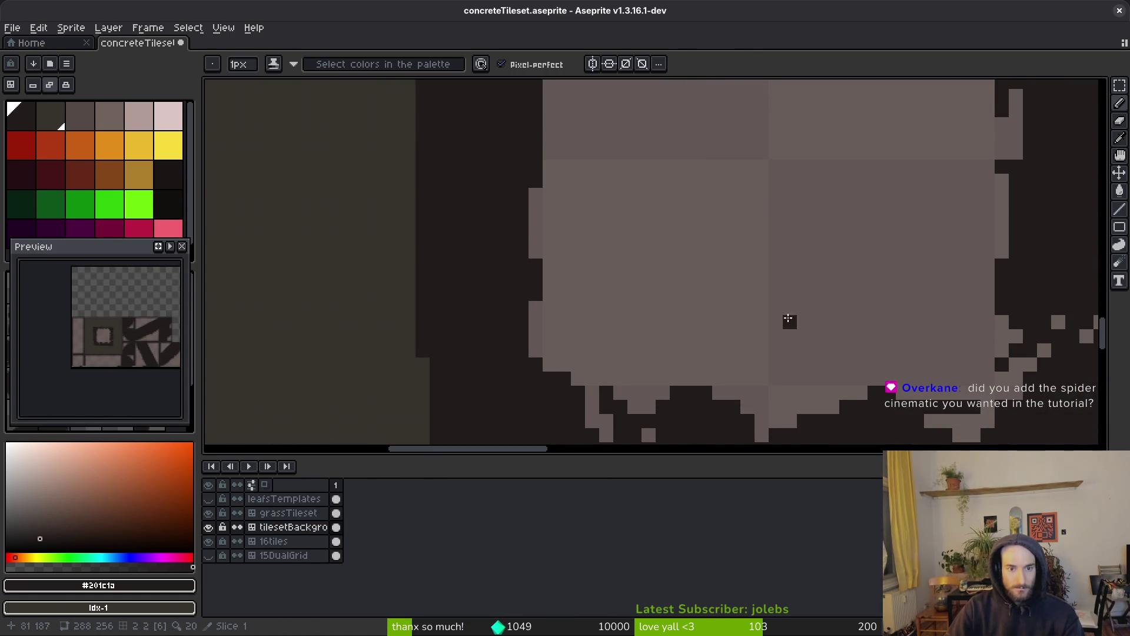
drag(711, 308, 542, 186)
mouse_move(465, 284)
mouse_down()
mouse_move(647, 299)
mouse_move(902, 265)
mouse_up()
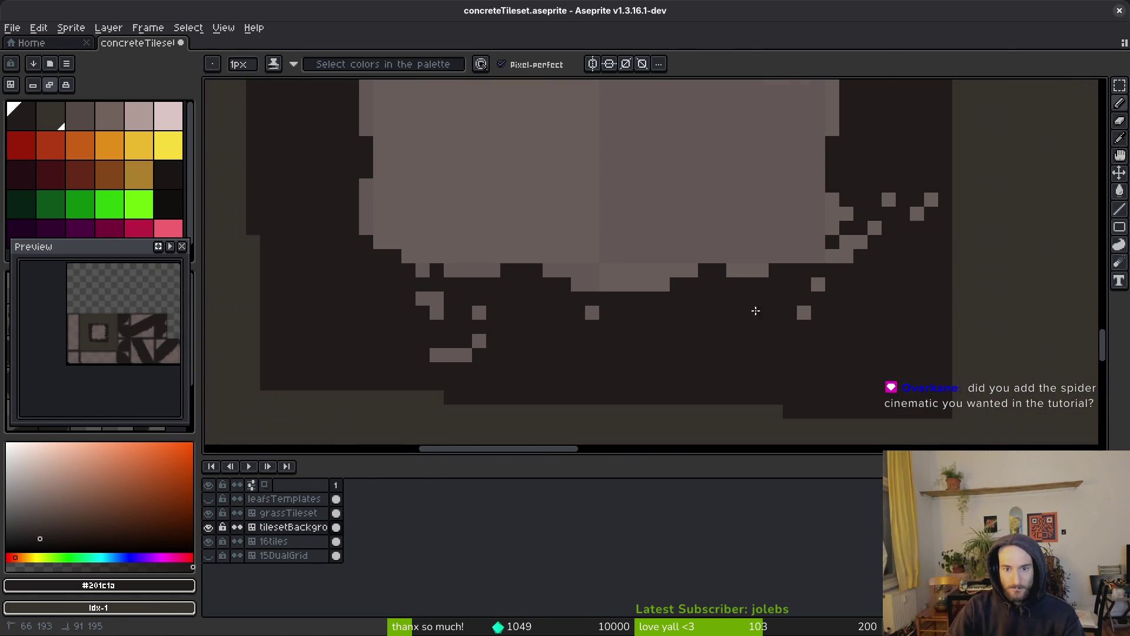
mouse_move(399, 301)
mouse_down()
mouse_move(412, 355)
mouse_move(663, 306)
mouse_up()
scroll(585, 363, up, 2)
scroll(806, 348, down, 1)
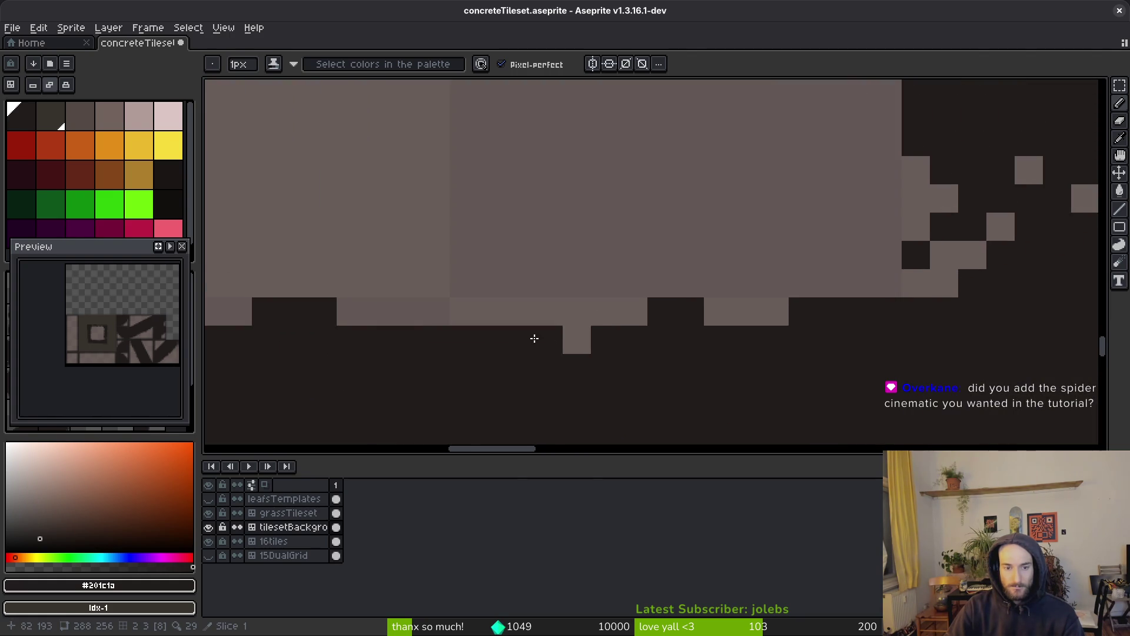
scroll(757, 308, up, 1)
mouse_move(757, 307)
mouse_down()
mouse_move(752, 277)
mouse_move(827, 284)
mouse_up()
click(808, 272)
scroll(808, 272, down, 3)
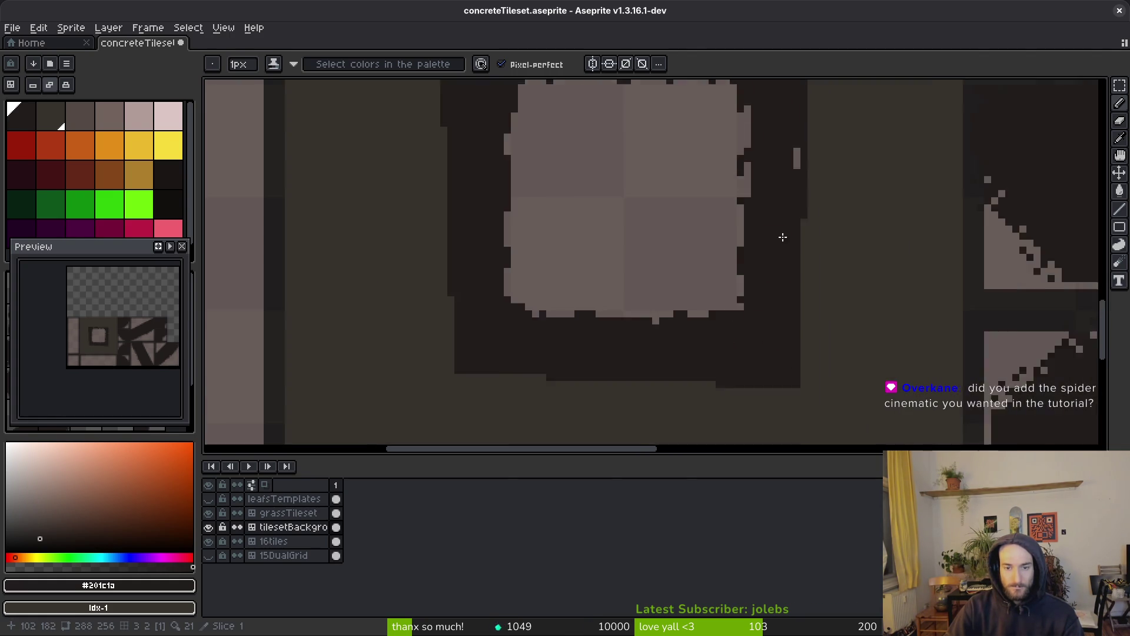
scroll(758, 308, up, 2)
drag(664, 335, 663, 235)
scroll(663, 247, down, 1)
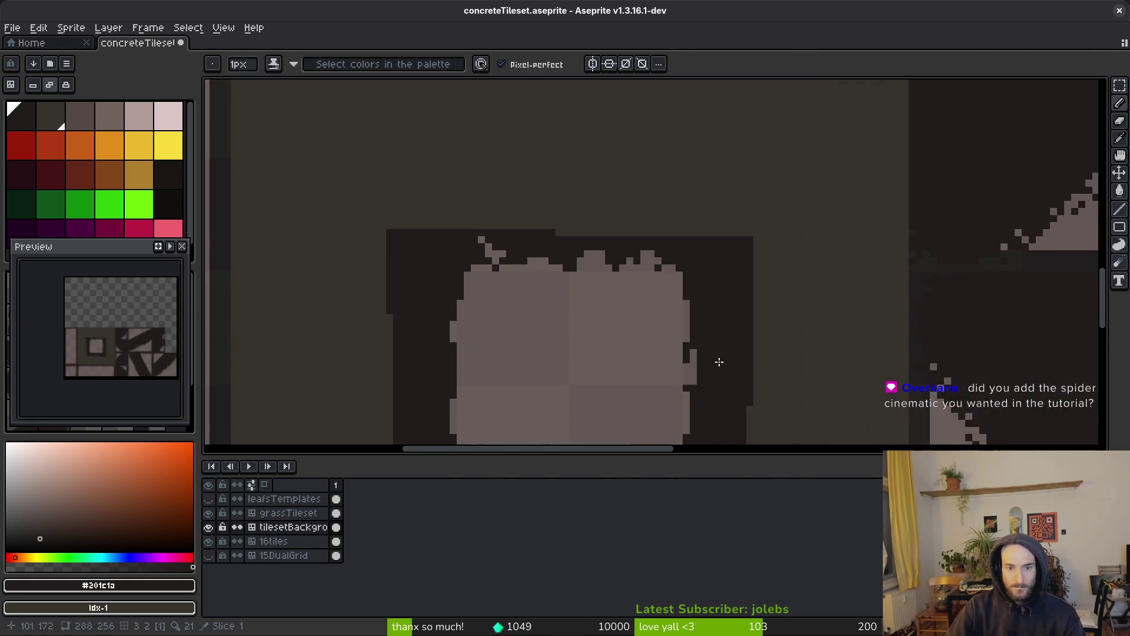
scroll(676, 331, up, 1)
drag(676, 321, 665, 283)
Step: Darken the blob's bottom row, stray pixels and top-edge bumps, adding one light bump
scroll(697, 354, down, 1)
scroll(623, 270, up, 1)
scroll(419, 330, up, 1)
scroll(355, 305, up, 1)
mouse_move(355, 305)
mouse_down()
mouse_move(739, 306)
mouse_move(691, 281)
mouse_move(411, 268)
mouse_move(387, 288)
mouse_up()
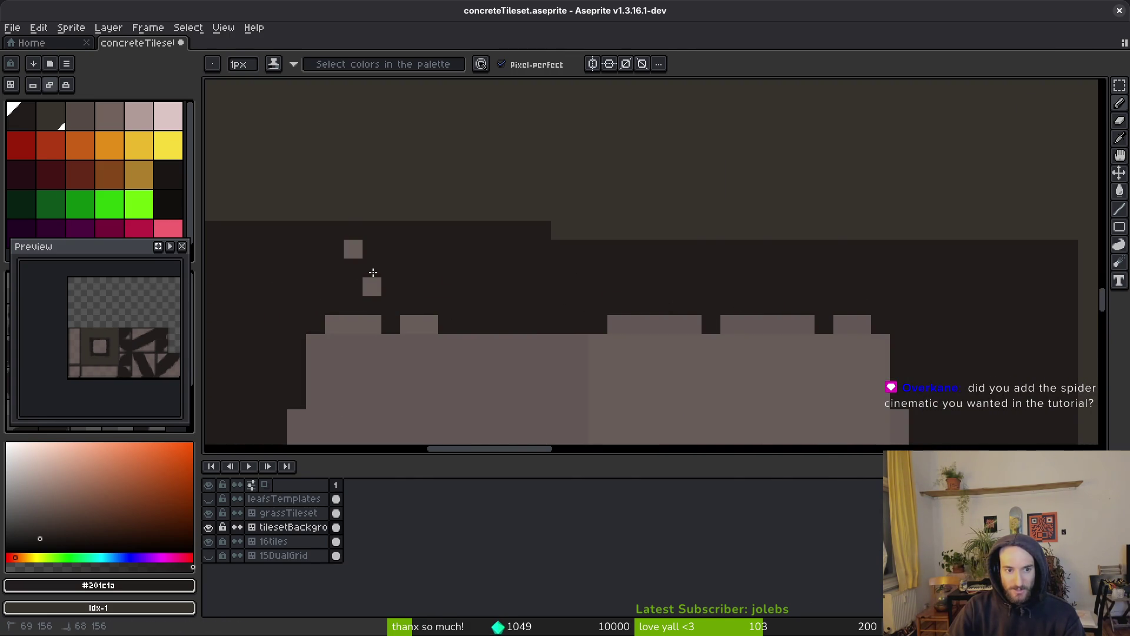
mouse_move(633, 304)
mouse_down()
mouse_move(618, 323)
mouse_move(598, 323)
mouse_move(606, 307)
mouse_up()
click(356, 250)
scroll(647, 312, up, 1)
scroll(548, 301, down, 1)
click(699, 318)
drag(699, 317, 797, 318)
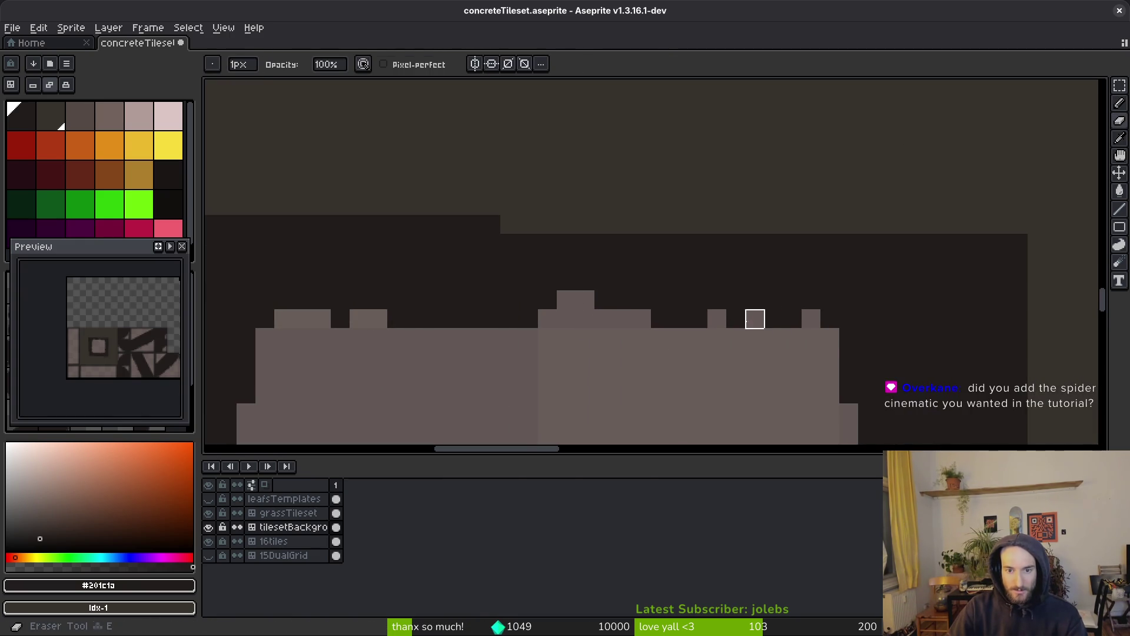
Step: Save concreteTileset.aseprite with the newly chipped concrete edges
scroll(884, 376, down, 3)
scroll(825, 365, down, 1)
scroll(736, 294, up, 2)
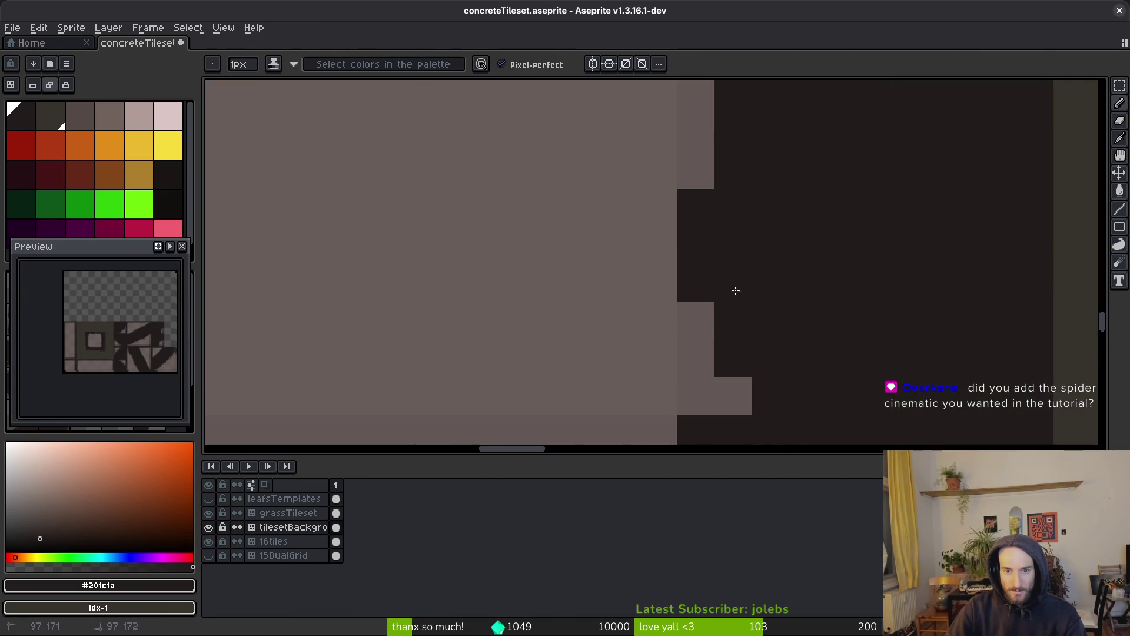
scroll(796, 347, down, 2)
scroll(766, 324, up, 2)
scroll(749, 303, down, 2)
scroll(742, 312, up, 2)
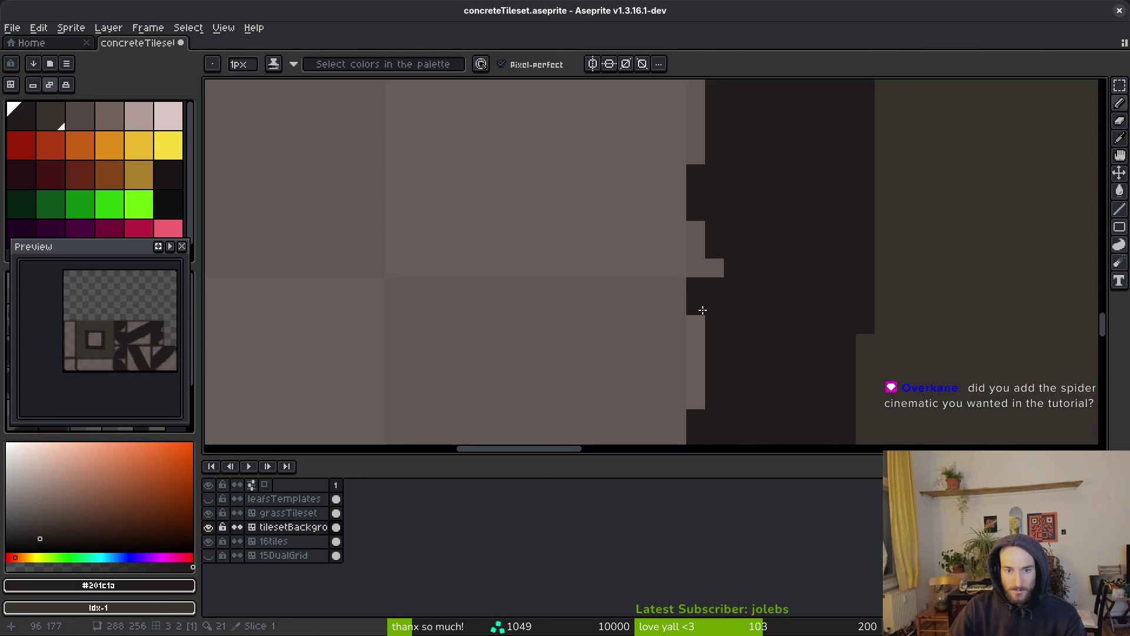
scroll(736, 318, down, 2)
scroll(735, 321, up, 2)
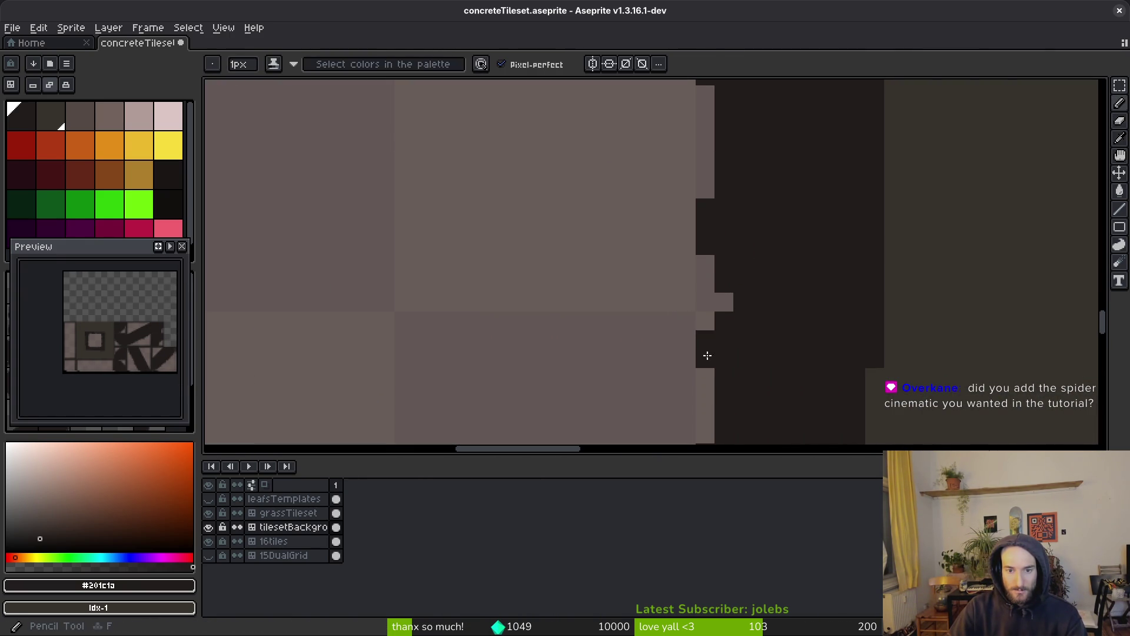
scroll(777, 383, down, 3)
scroll(713, 365, up, 3)
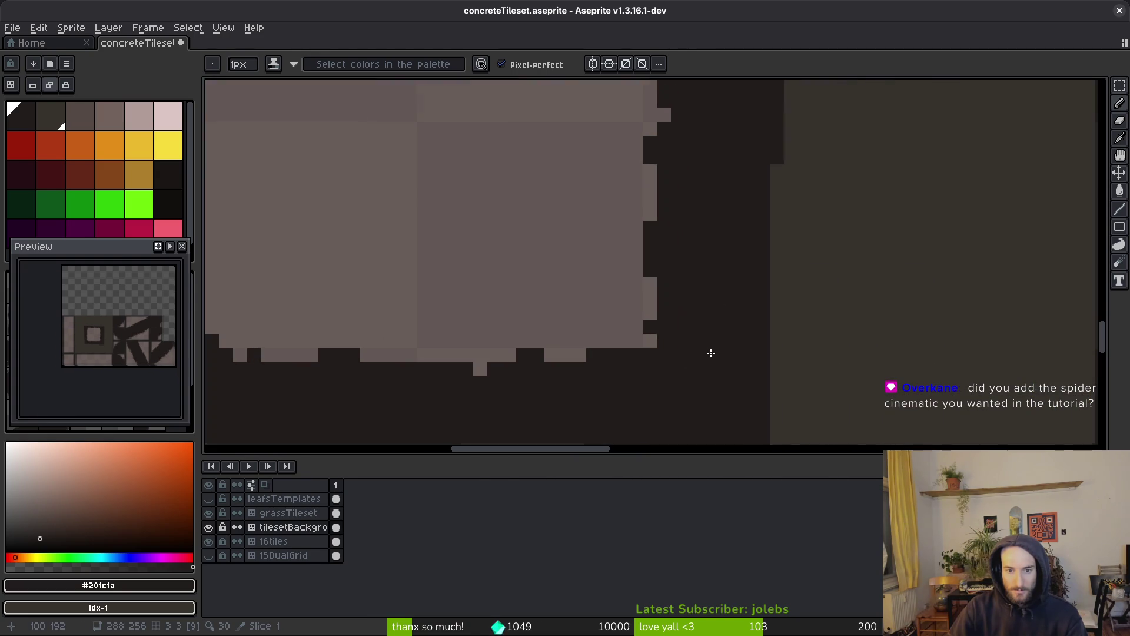
scroll(677, 353, down, 4)
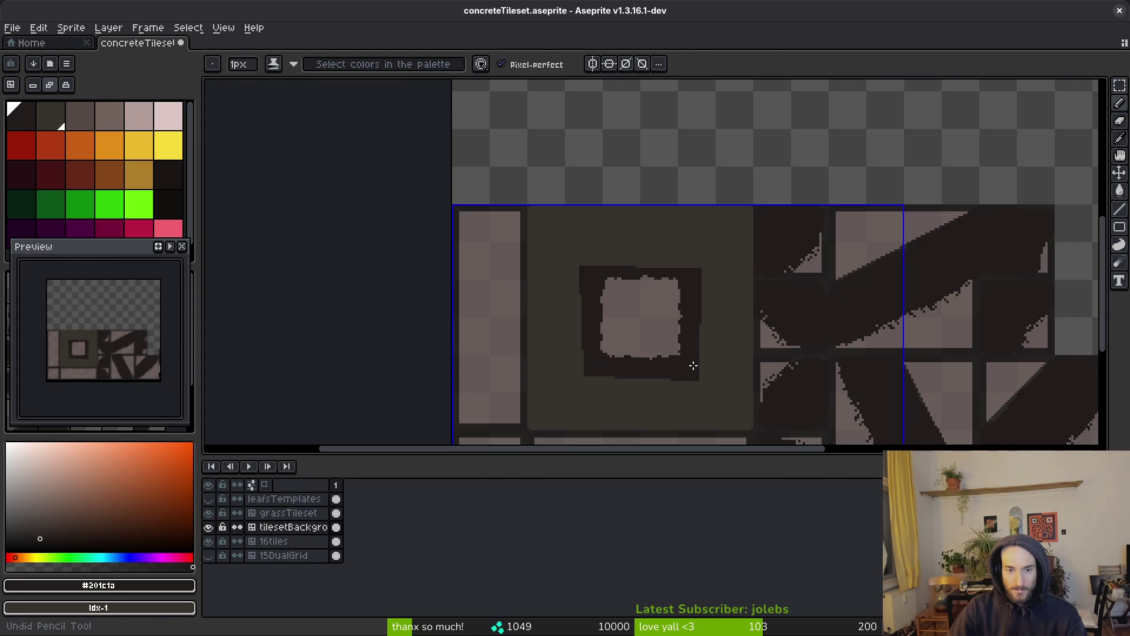
scroll(653, 342, up, 3)
key(e)
scroll(654, 340, up, 2)
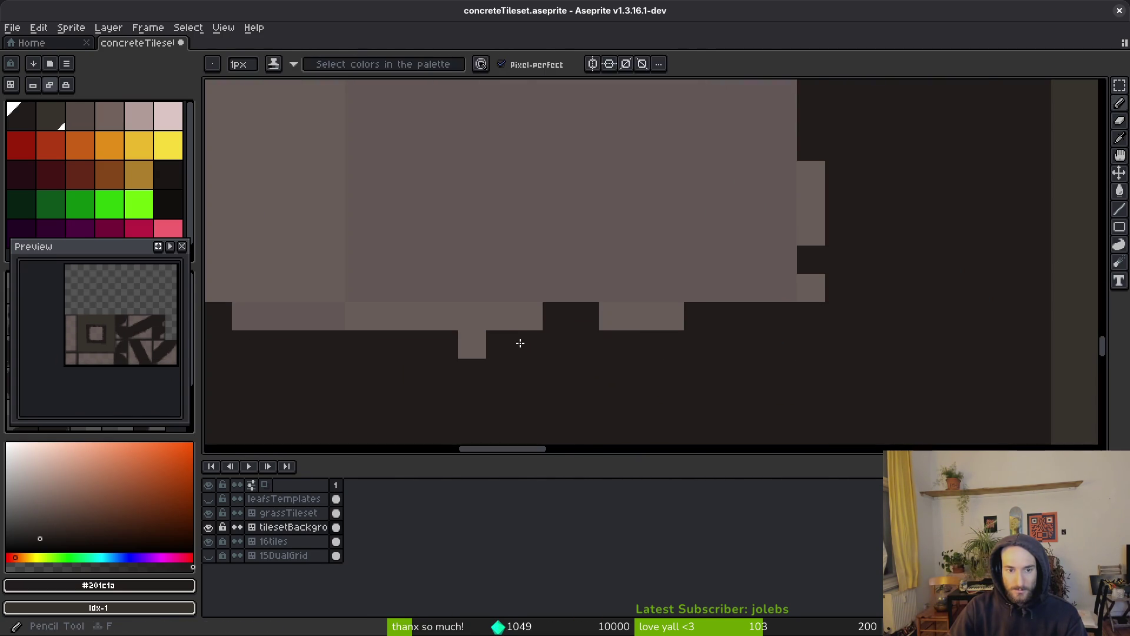
scroll(504, 289, up, 1)
scroll(596, 337, down, 3)
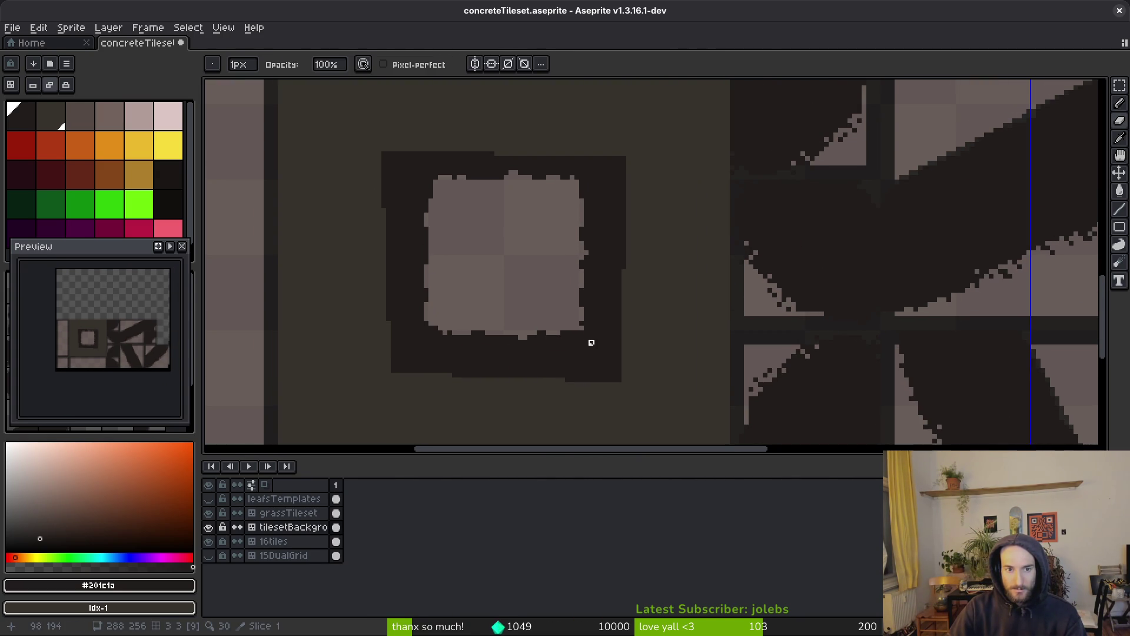
drag(526, 253, 550, 283)
scroll(550, 283, down, 3)
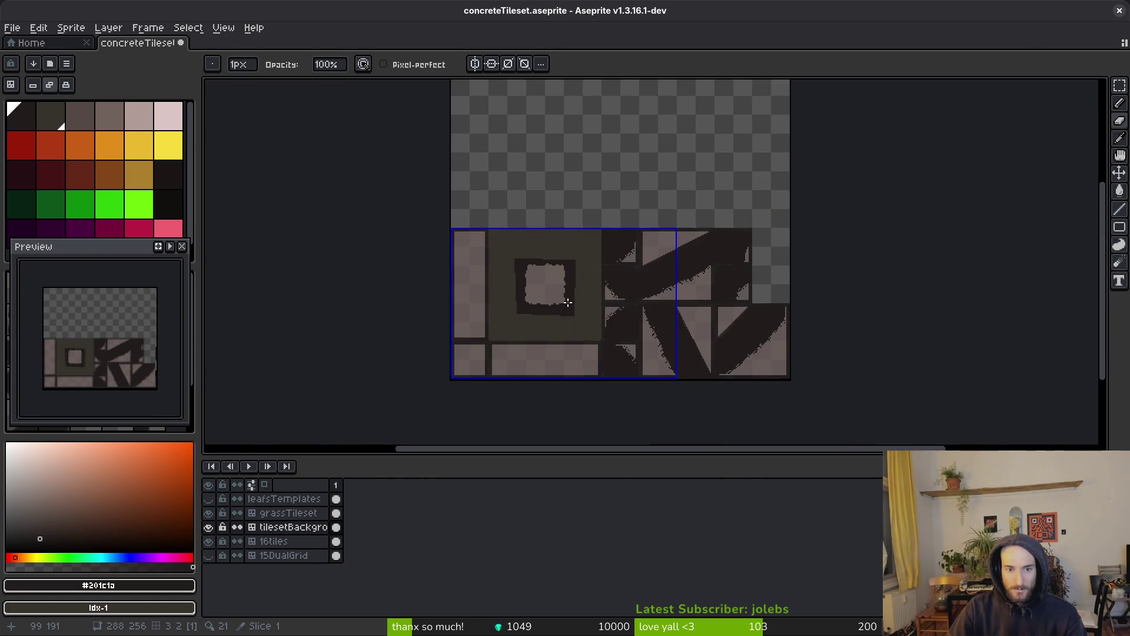
scroll(571, 277, up, 3)
scroll(623, 304, up, 1)
key(b)
key(ctrl+s)
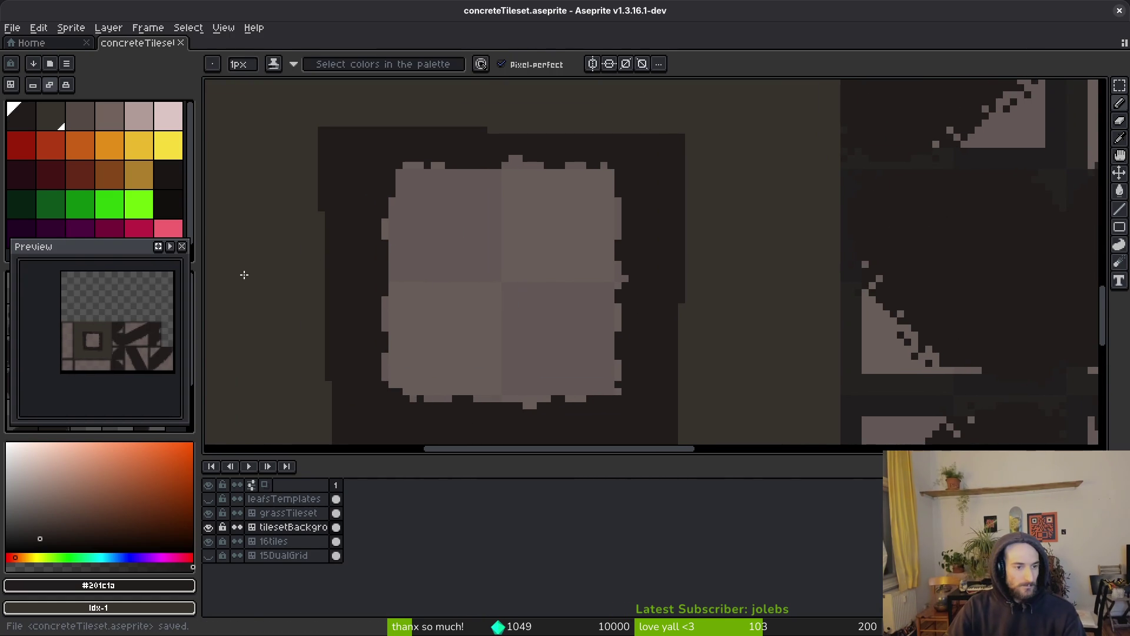
Step: Rename layer grassTileset to 'concrete', then remove the hidden leafsTemplates layer
click(297, 517)
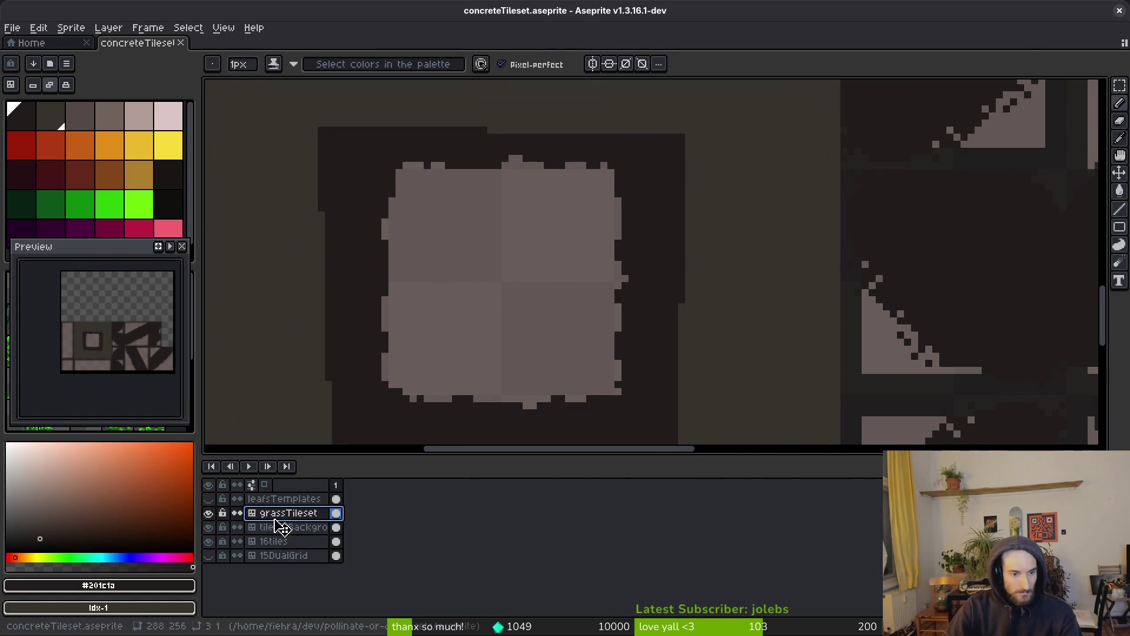
double_click(274, 519)
text(concrete)
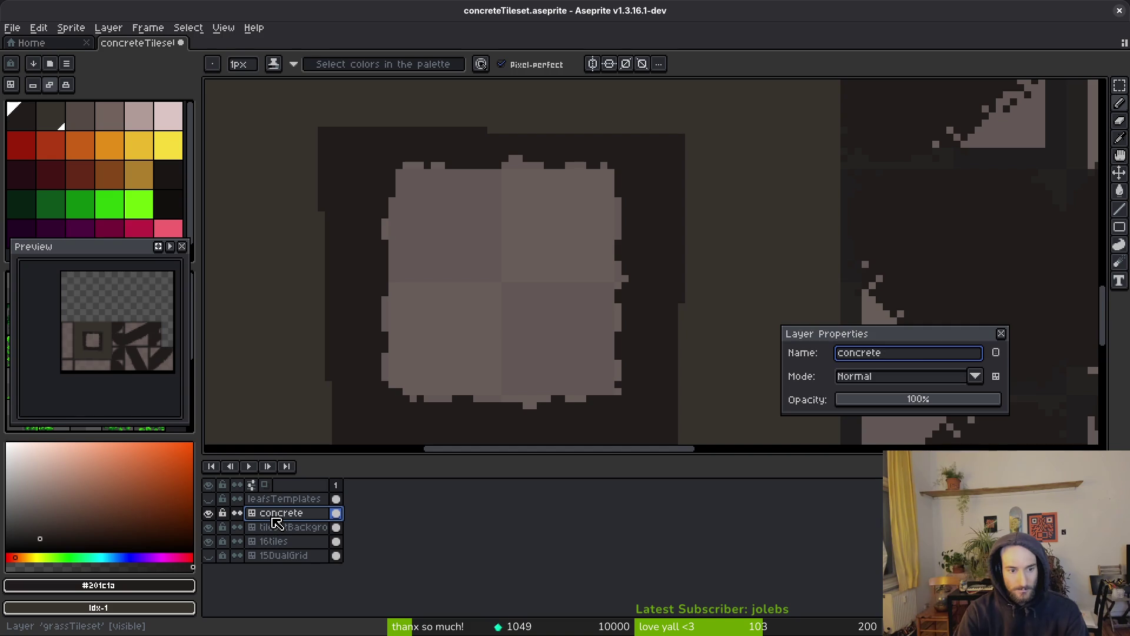
key(Return)
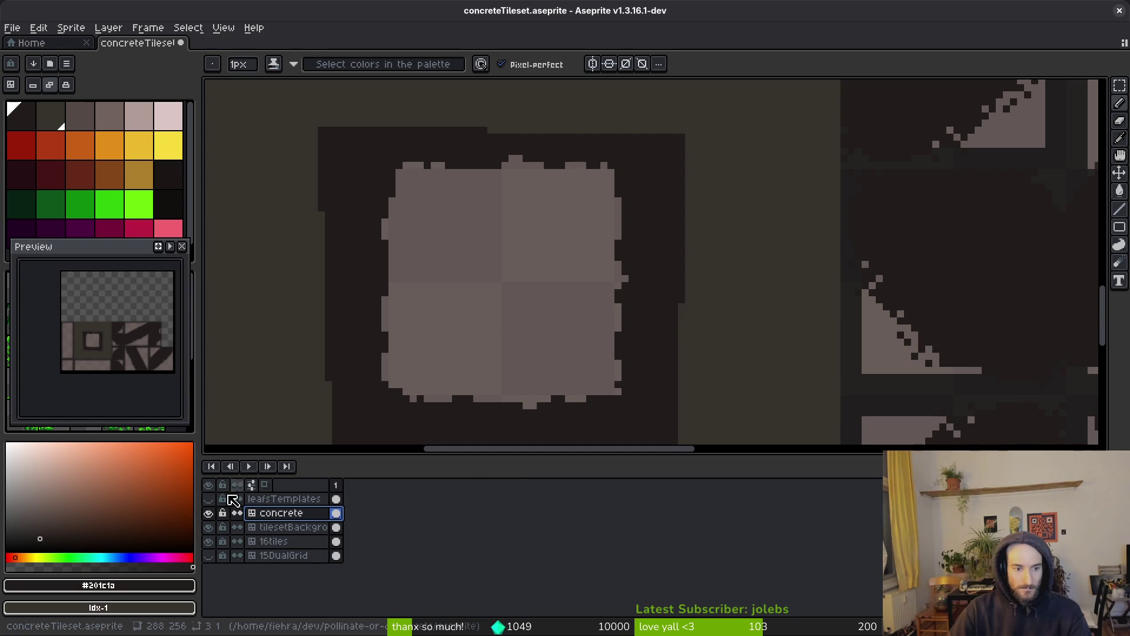
click(294, 501)
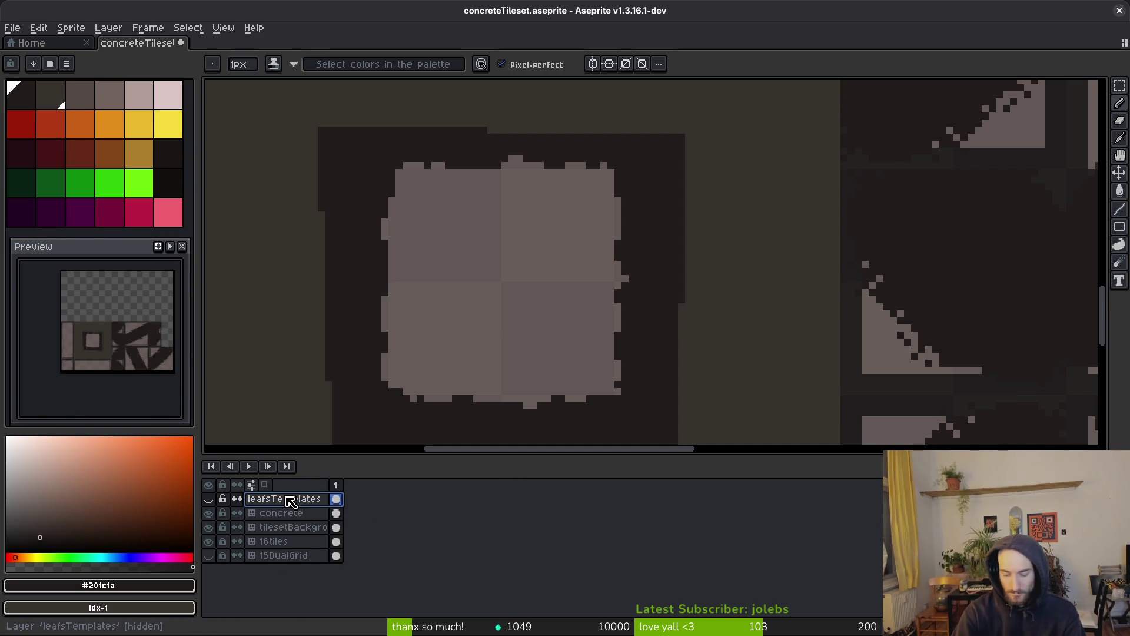
key(Delete)
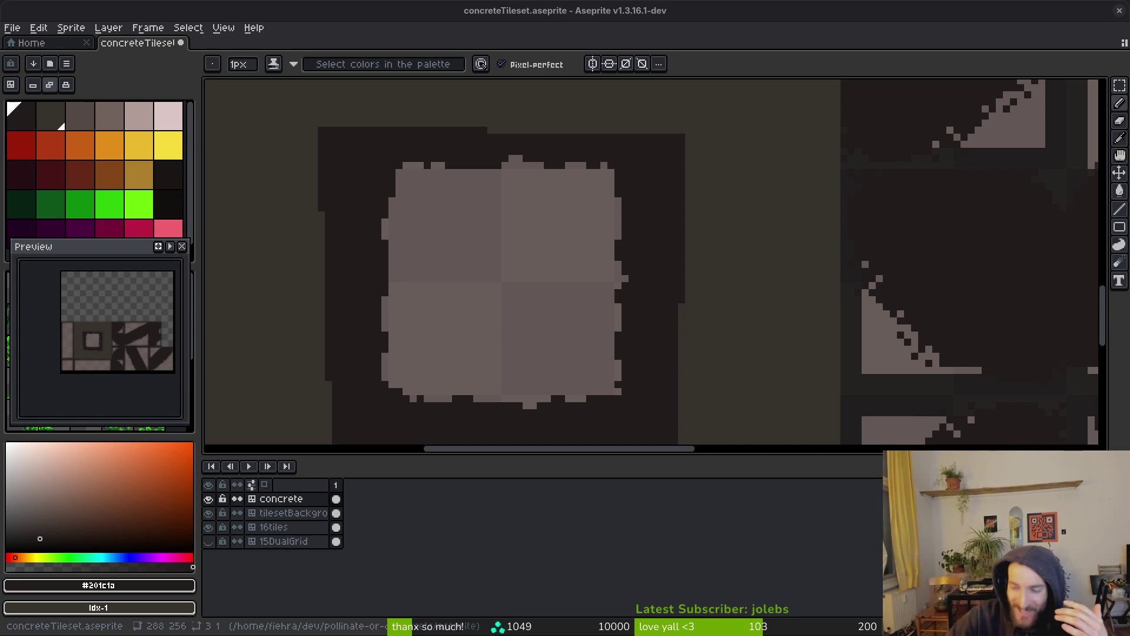
Step: Eyedrop the olive background colour and cover the square's lower-right outline with a 3px pencil
scroll(773, 276, left, 1)
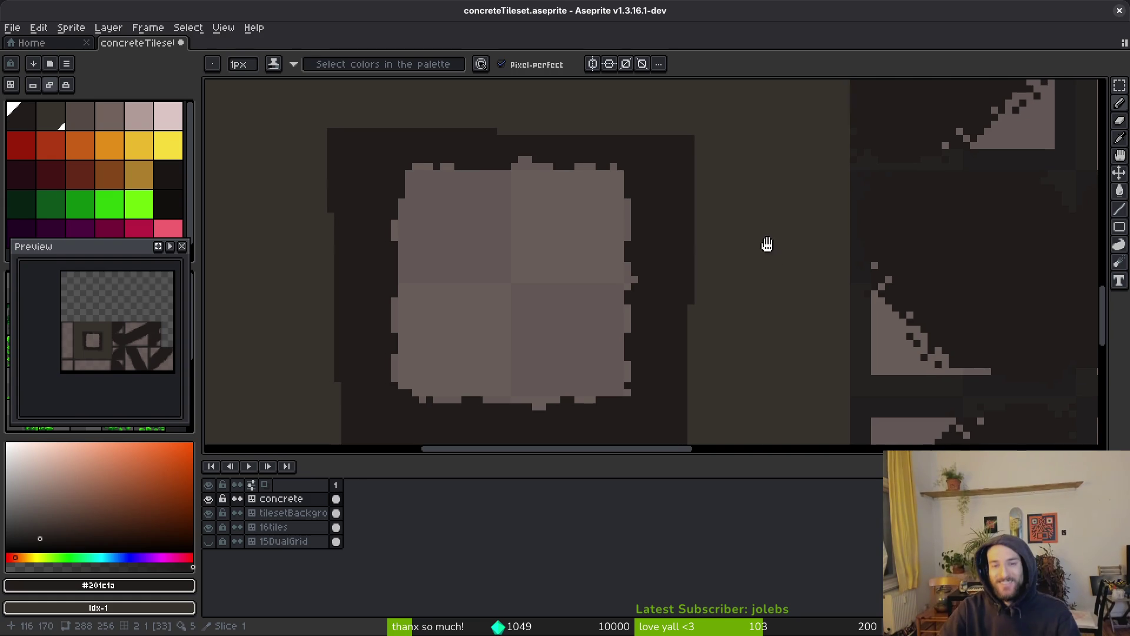
scroll(789, 338, down, 2)
scroll(786, 339, down, 2)
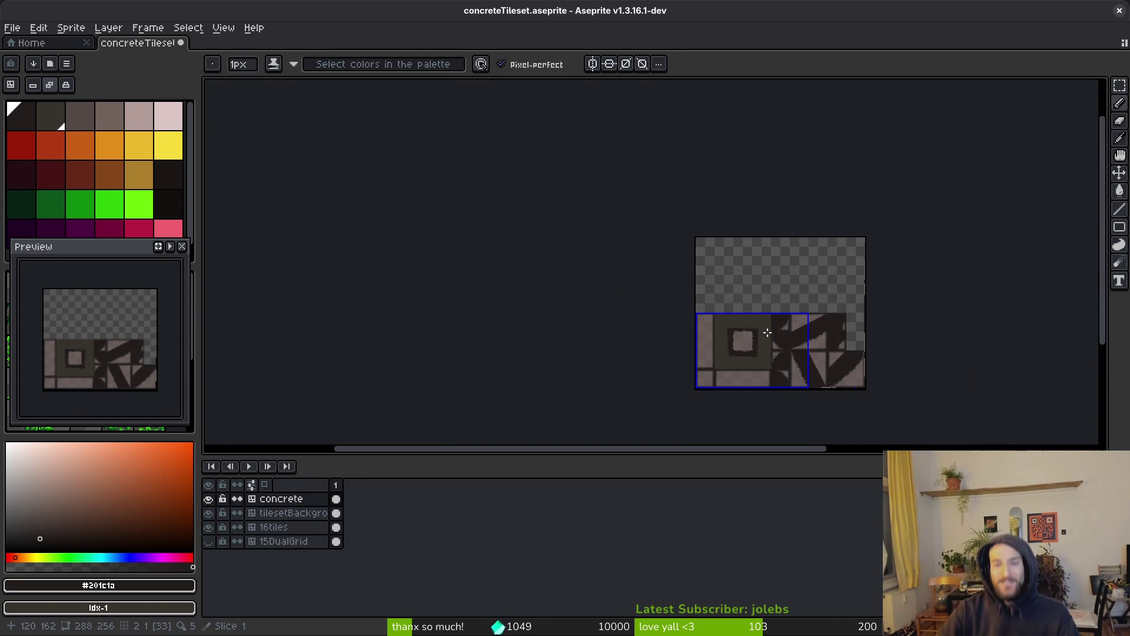
scroll(739, 258, up, 2)
alt+click(745, 310)
scroll(730, 315, up, 1)
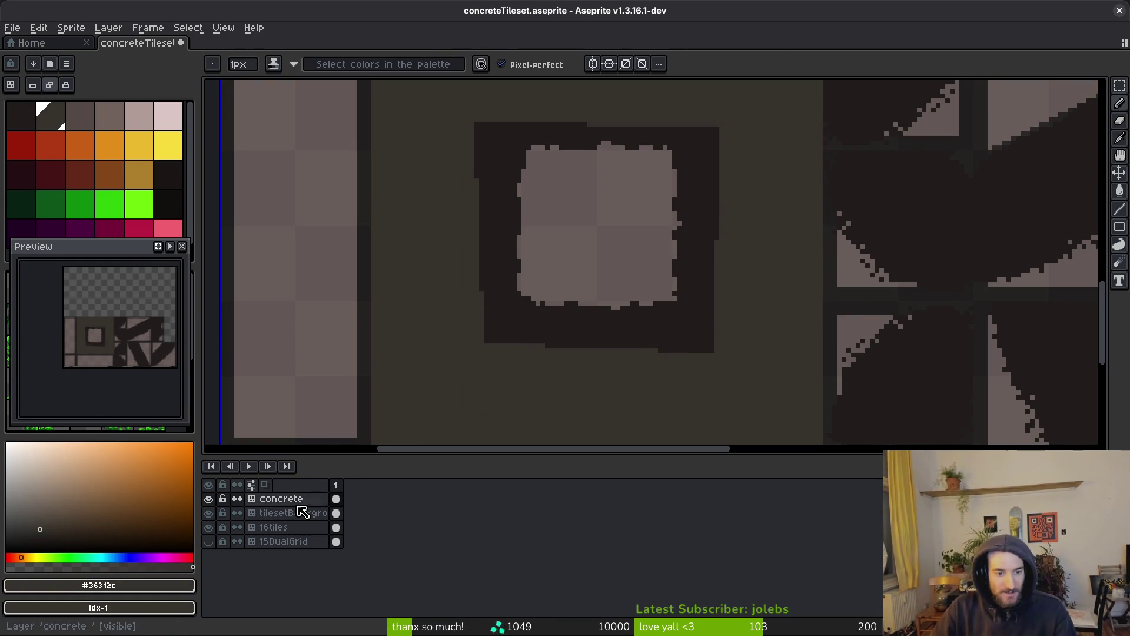
click(336, 500)
scroll(716, 346, up, 1)
mouse_move(717, 315)
mouse_down()
mouse_move(681, 379)
mouse_move(687, 336)
mouse_move(629, 323)
mouse_move(446, 316)
mouse_move(530, 343)
mouse_move(404, 340)
mouse_move(526, 350)
mouse_up()
key(plus)
key(plus)
drag(727, 341, 699, 351)
Step: Thin the square's right and left outlines, bevel its top-left corner and roughen the top edge
mouse_move(710, 84)
mouse_down()
mouse_move(676, 134)
mouse_move(704, 281)
mouse_move(697, 142)
mouse_move(689, 191)
mouse_up()
drag(673, 330, 694, 335)
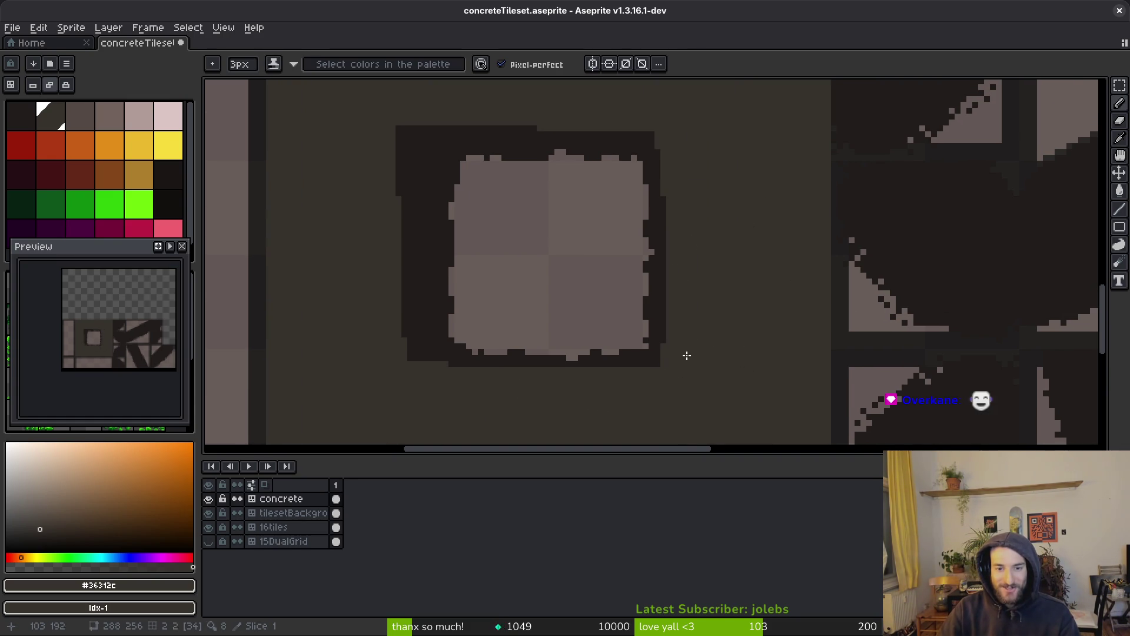
scroll(663, 371, up, 2)
scroll(683, 353, left, 5)
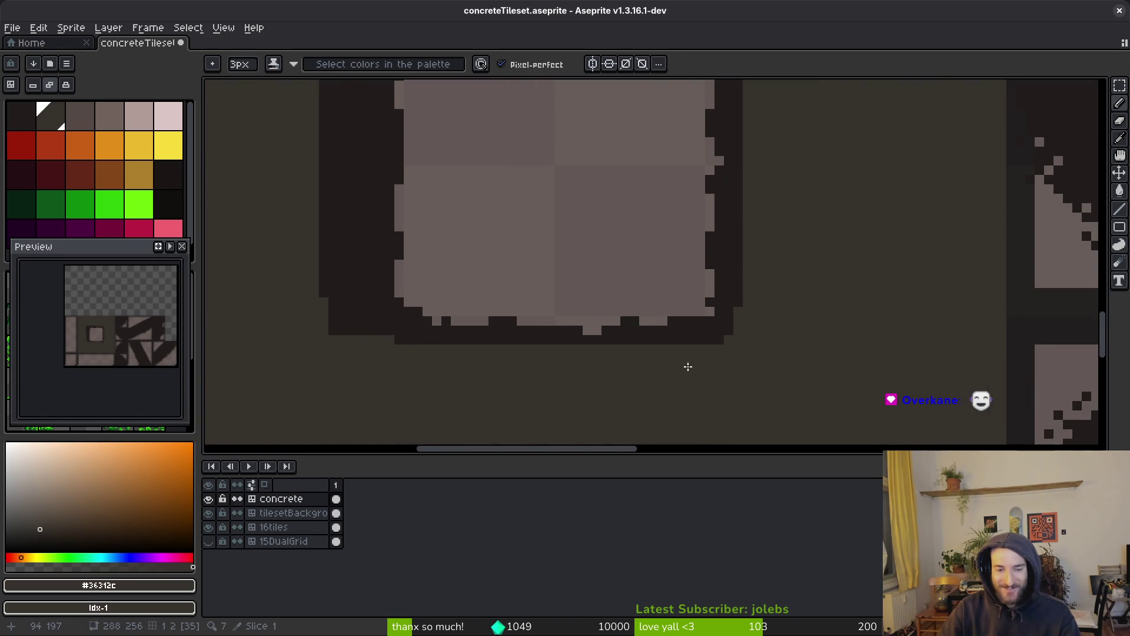
scroll(424, 268, down, 2)
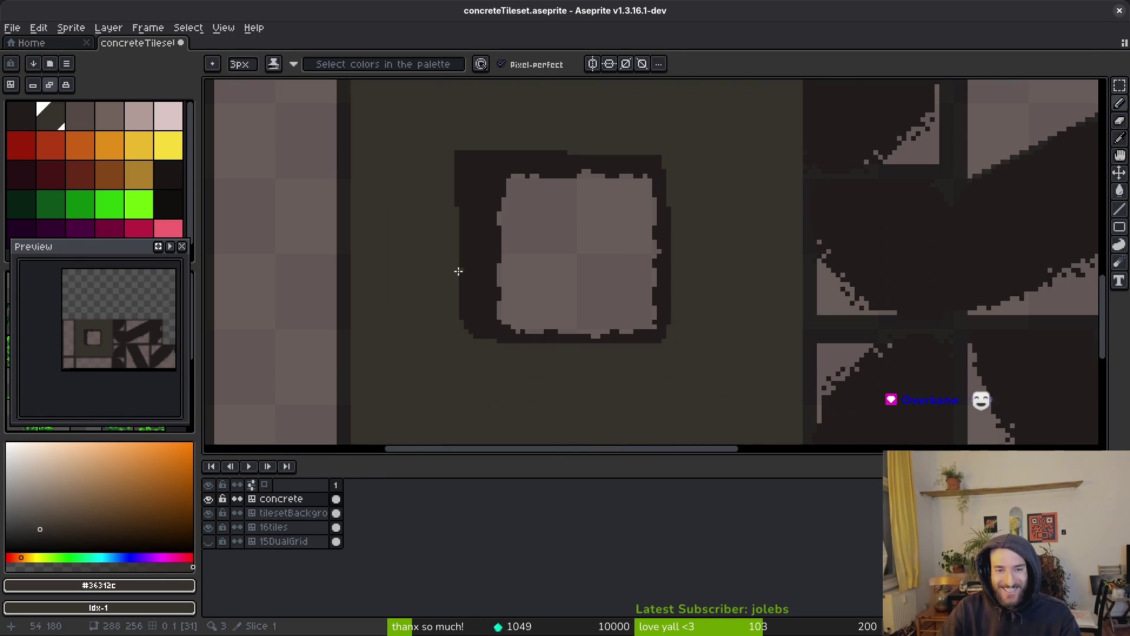
drag(459, 146, 459, 354)
scroll(467, 214, up, 1)
drag(467, 215, 482, 401)
scroll(486, 313, up, 3)
drag(431, 206, 431, 300)
mouse_move(463, 258)
mouse_down()
mouse_move(491, 206)
mouse_move(591, 212)
mouse_up()
mouse_move(489, 215)
mouse_down()
mouse_move(672, 217)
mouse_move(732, 200)
mouse_up()
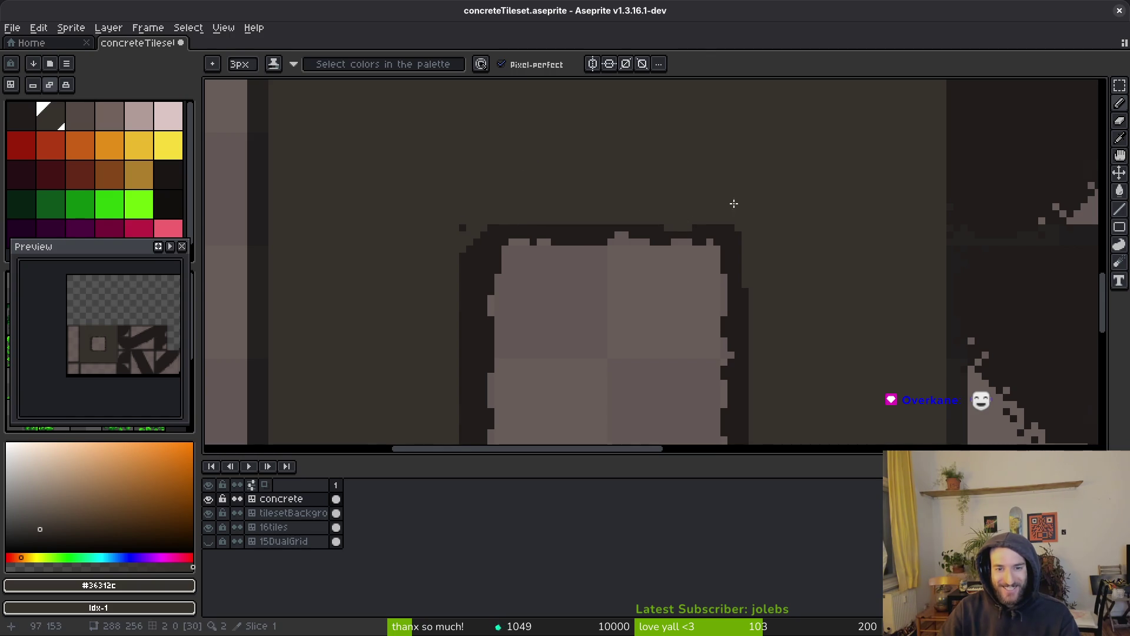
Step: Roughen the square's left outline further, save the file, and pick grey #544a45
scroll(736, 227, down, 2)
scroll(615, 224, up, 2)
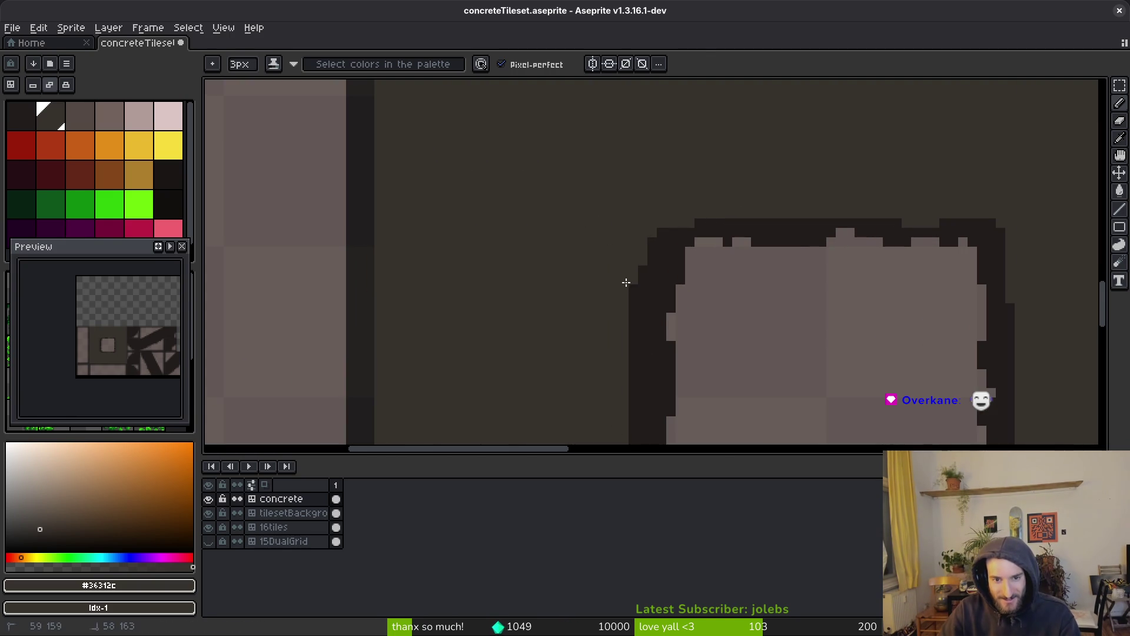
scroll(609, 298, down, 2)
scroll(609, 298, up, 2)
drag(630, 254, 630, 371)
scroll(610, 399, down, 4)
drag(618, 127, 619, 296)
scroll(596, 194, up, 4)
scroll(575, 361, down, 3)
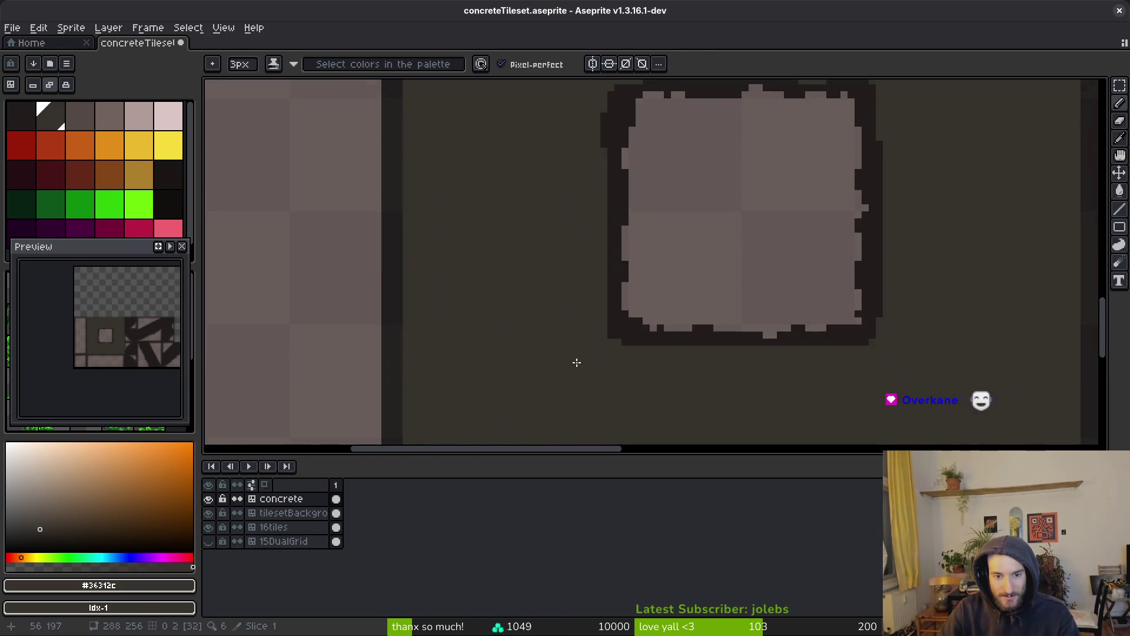
scroll(627, 318, up, 2)
scroll(628, 318, down, 2)
scroll(701, 337, right, 3)
key(ctrl+s)
scroll(639, 317, up, 3)
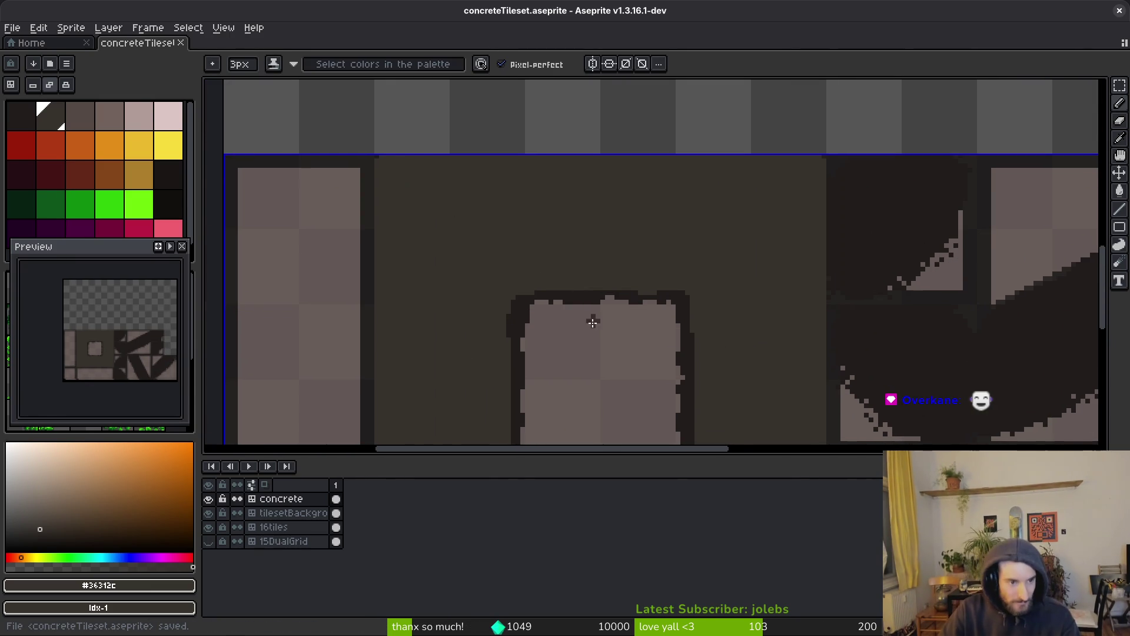
scroll(590, 320, down, 1)
click(94, 120)
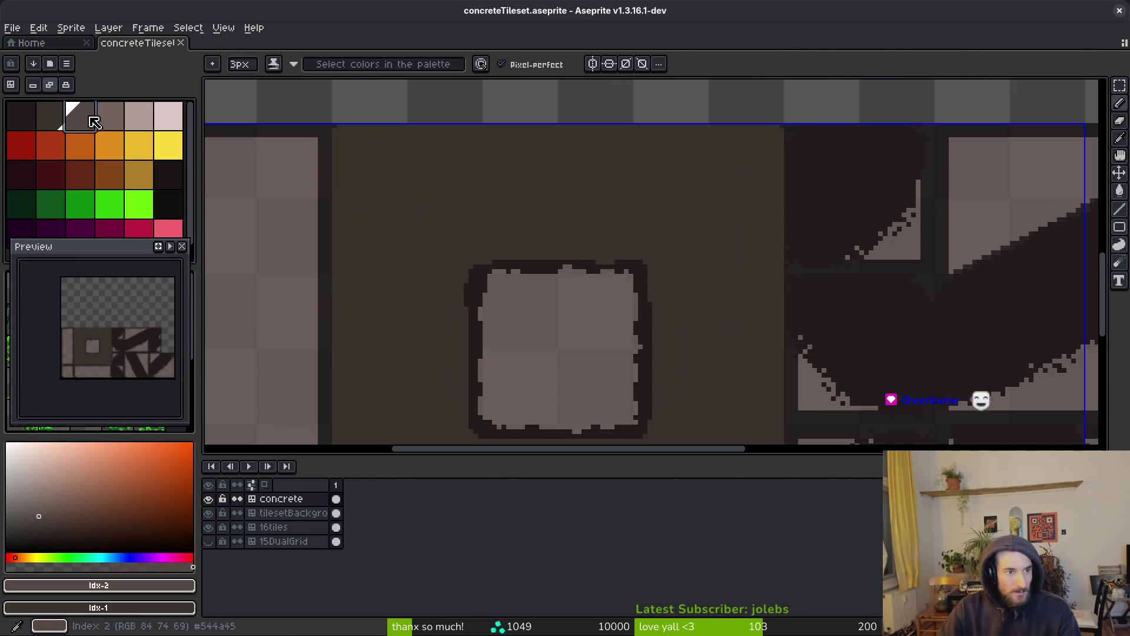
Step: Set the pencil back to 1 pixel and draw a light grey line along the tile's whole top edge
scroll(619, 218, up, 3)
key(minus)
key(minus)
click(139, 115)
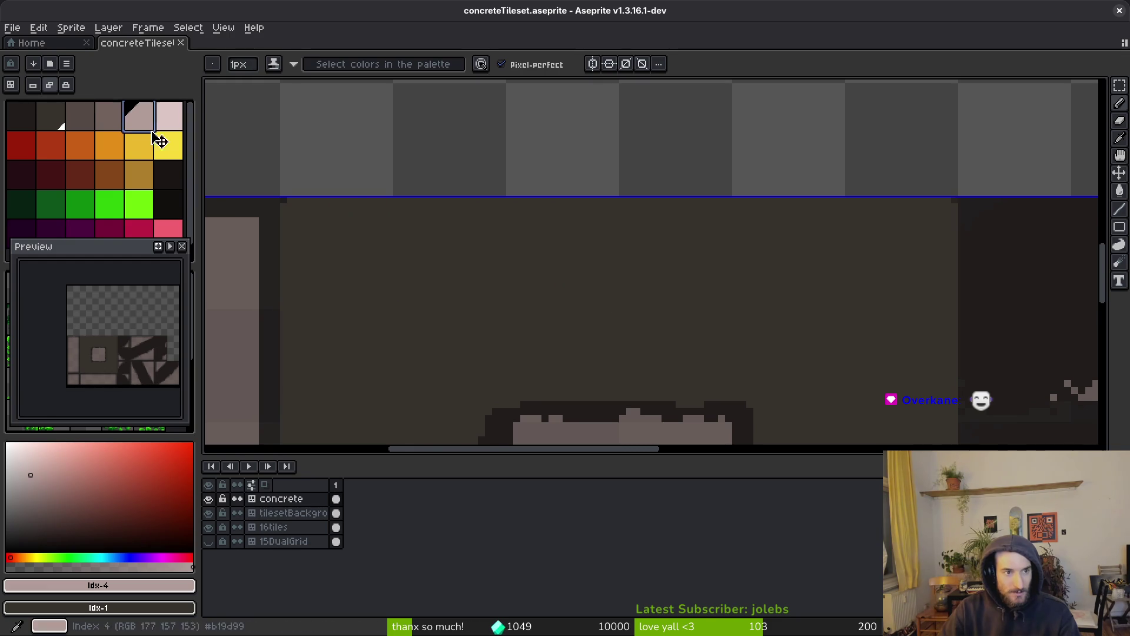
click(109, 117)
drag(323, 200, 521, 210)
key(ctrl+z)
drag(311, 201, 904, 201)
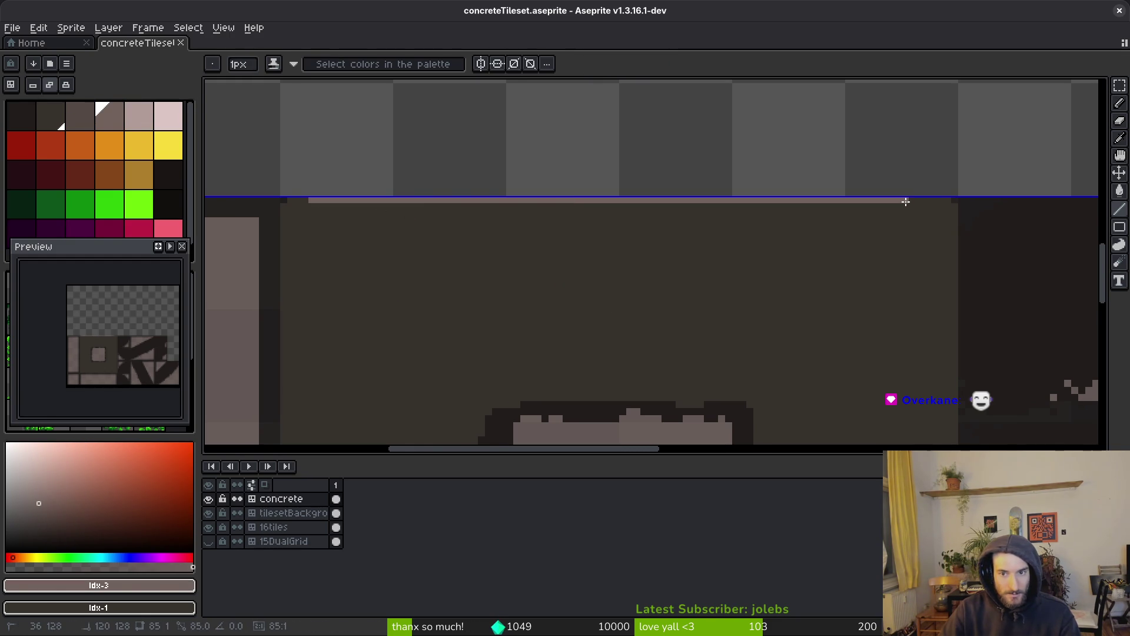
Step: Try bucket-filling the dark area with the mid-grey palette colour, then undo it
scroll(303, 202, up, 3)
scroll(550, 320, down, 2)
scroll(550, 319, down, 2)
click(88, 118)
key(g)
click(492, 302)
scroll(536, 327, up, 1)
key(ctrl+z)
scroll(557, 322, up, 1)
Step: With the pencil, paint a light highlight beside the square and down its right side
key(b)
scroll(518, 286, up, 2)
mouse_move(485, 297)
mouse_down()
mouse_move(533, 280)
mouse_move(457, 295)
mouse_move(638, 304)
mouse_move(860, 283)
mouse_move(871, 353)
mouse_up()
scroll(826, 281, down, 2)
scroll(825, 282, up, 2)
drag(813, 318, 806, 412)
scroll(826, 306, down, 2)
scroll(796, 217, up, 2)
drag(772, 186, 777, 319)
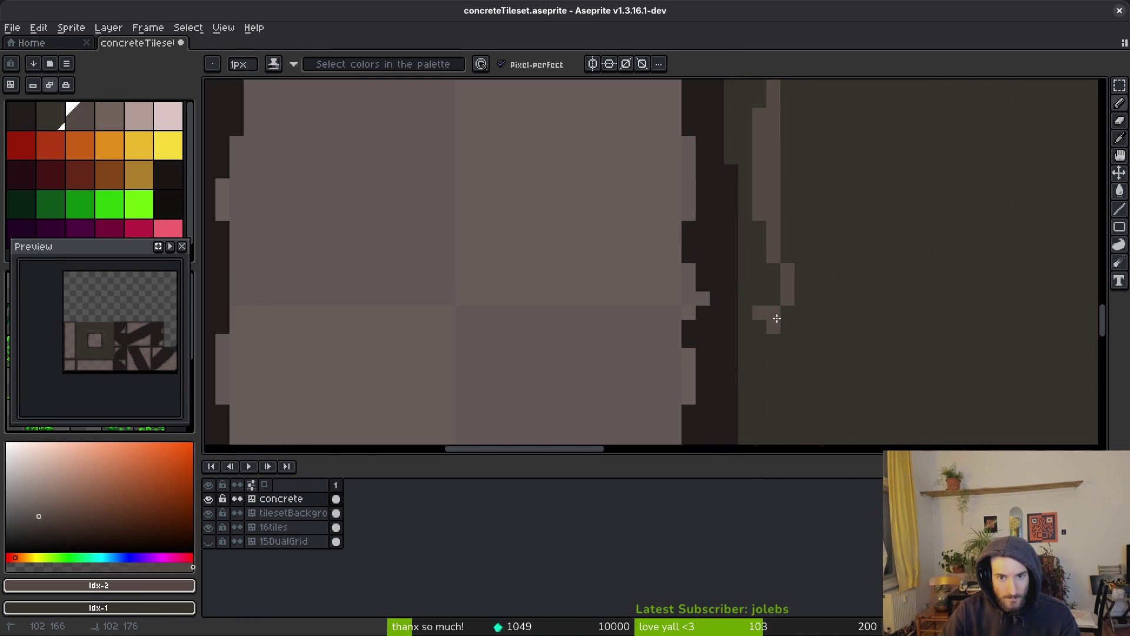
mouse_move(775, 253)
mouse_down()
mouse_move(765, 373)
mouse_move(770, 361)
mouse_move(709, 298)
mouse_up()
Step: Paint out stray light pixels with the olive background colour and add a light bar across the corner
scroll(770, 361, down, 1)
scroll(758, 259, up, 1)
scroll(757, 259, down, 1)
scroll(736, 294, up, 1)
alt+click(691, 288)
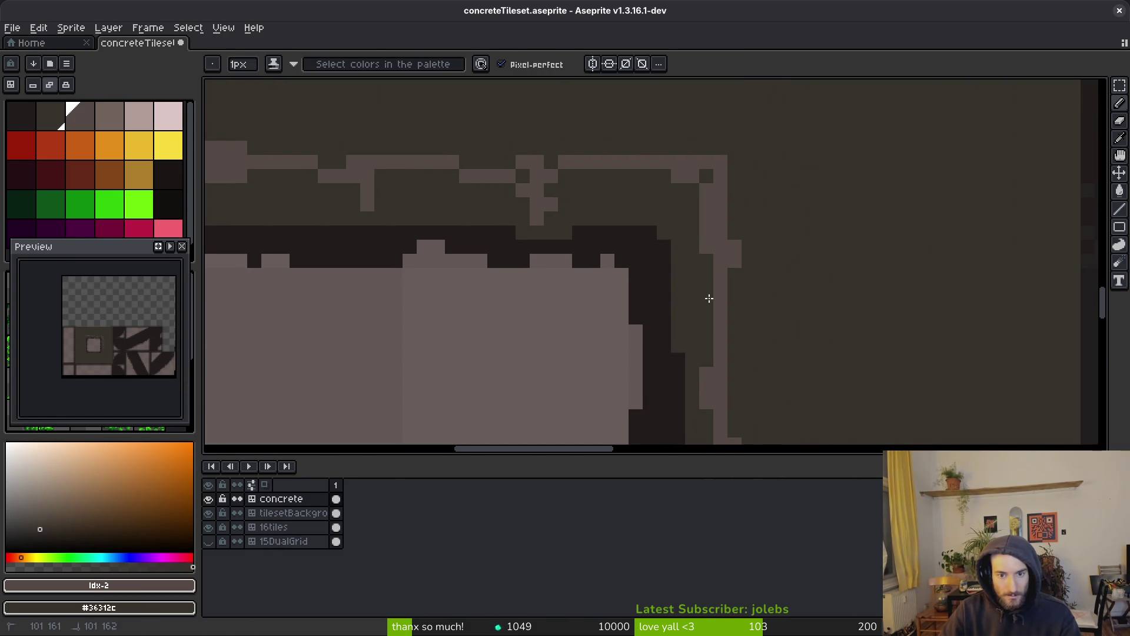
click(714, 342)
right_click(709, 315)
drag(707, 348, 704, 365)
right_click(692, 318)
right_click(727, 314)
scroll(728, 315, down, 3)
scroll(749, 330, up, 2)
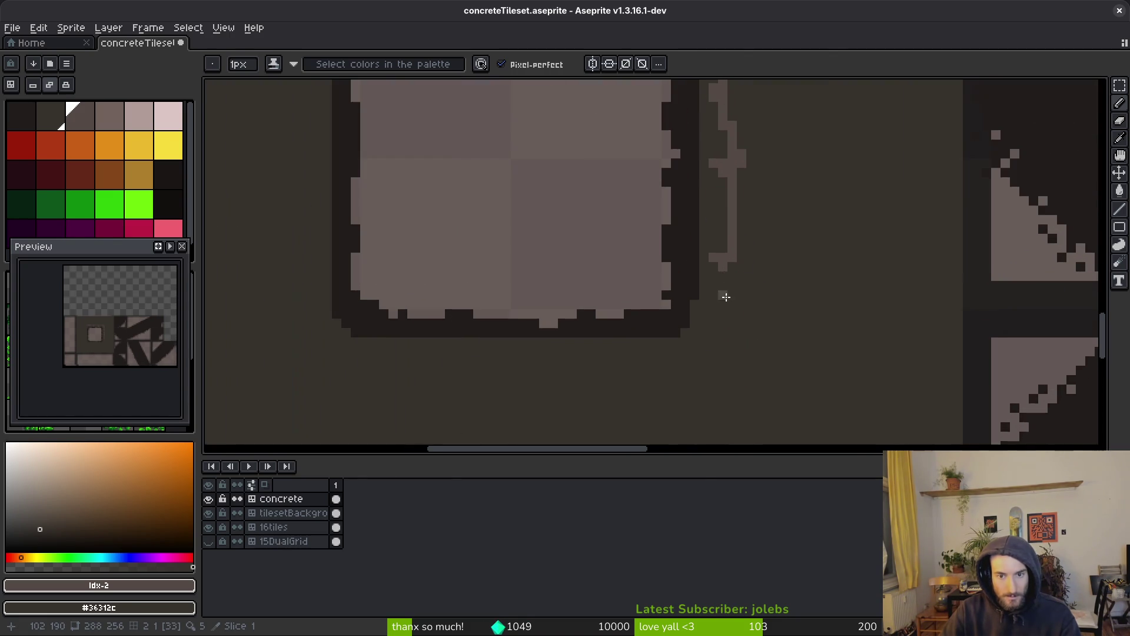
Step: Continue the light edge down the right side and leftward along the bottom of the square
drag(739, 276, 732, 333)
scroll(734, 290, up, 2)
scroll(722, 323, down, 2)
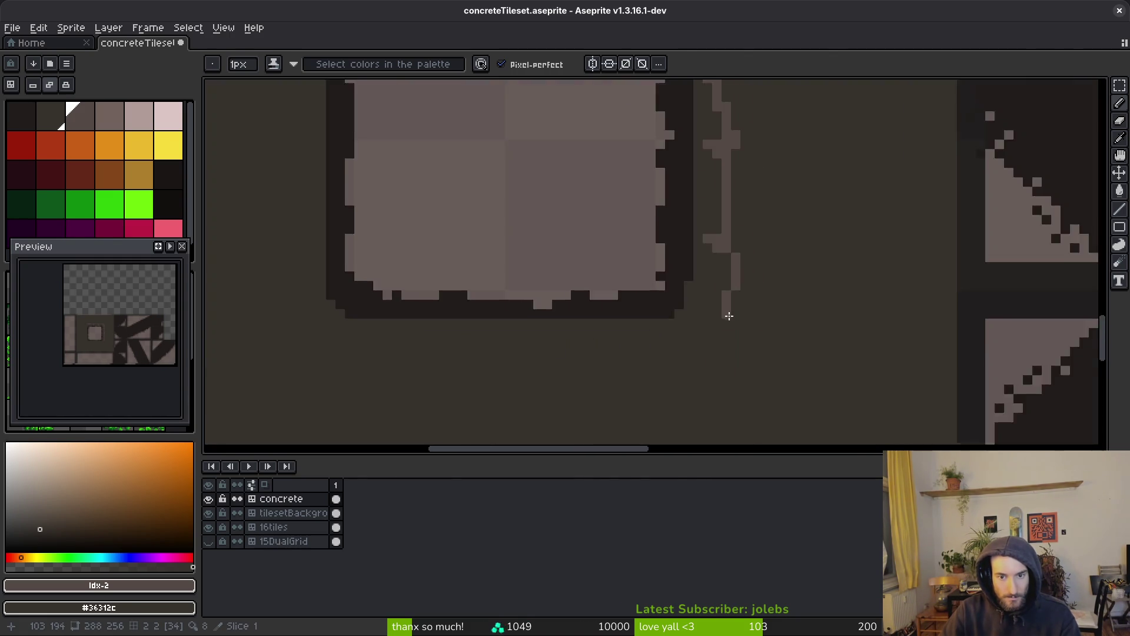
scroll(727, 306, up, 1)
mouse_move(745, 250)
mouse_down()
mouse_move(662, 329)
mouse_move(522, 332)
mouse_move(514, 321)
mouse_move(711, 335)
mouse_move(514, 312)
mouse_move(535, 330)
mouse_move(689, 351)
mouse_move(602, 313)
mouse_move(618, 353)
mouse_move(750, 336)
mouse_move(571, 366)
mouse_move(520, 328)
mouse_up()
scroll(633, 354, down, 1)
scroll(705, 372, down, 1)
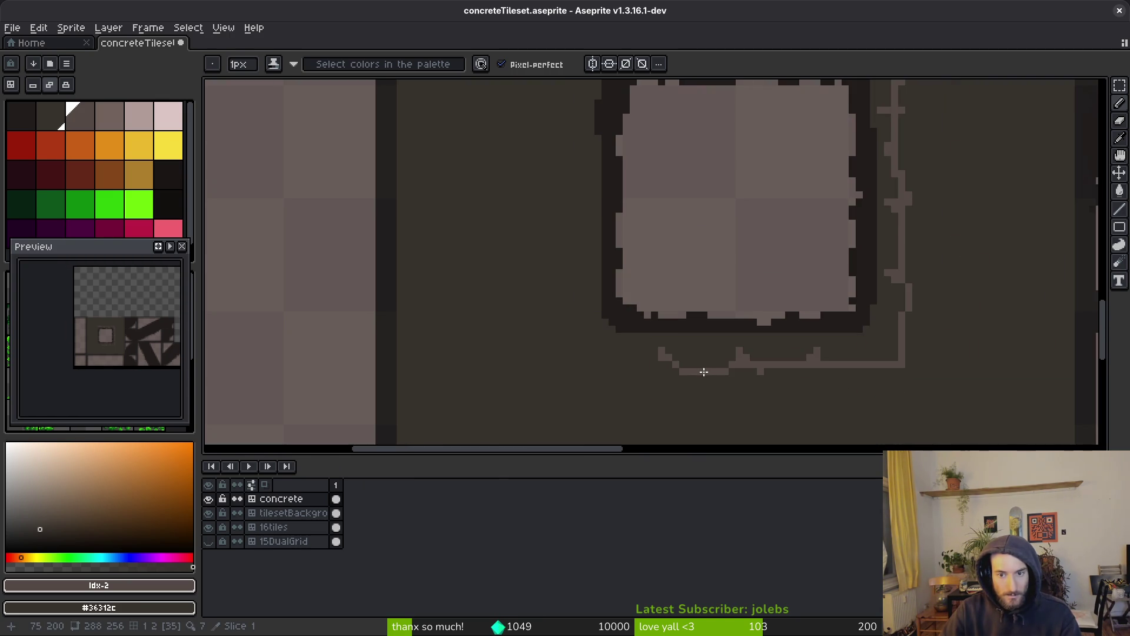
scroll(654, 364, up, 5)
drag(641, 364, 331, 366)
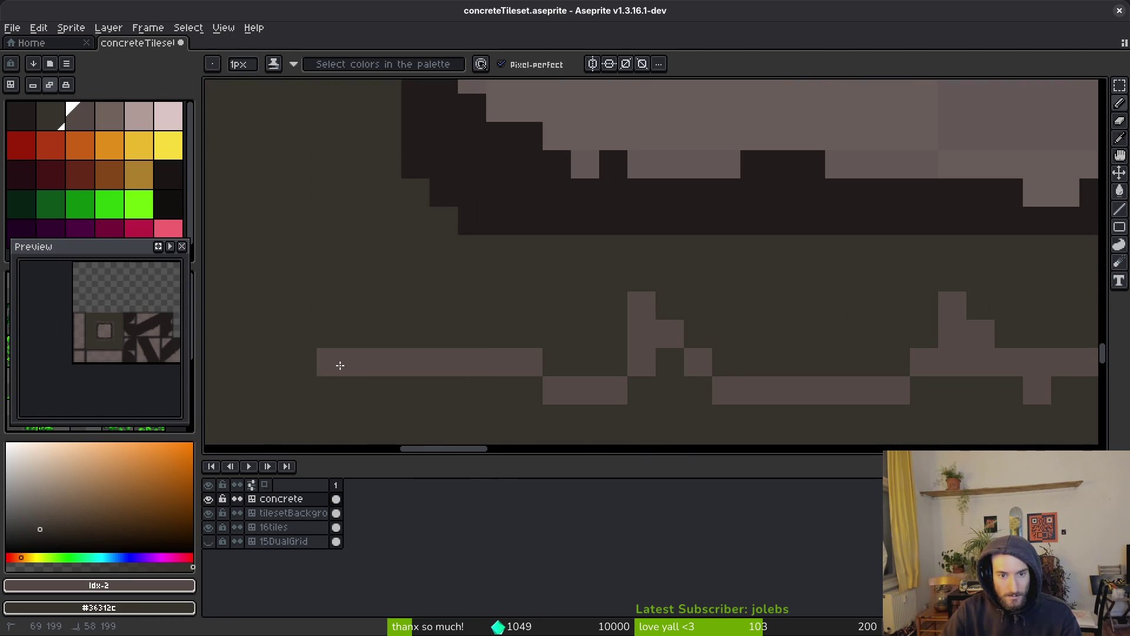
Step: Add light pixel columns and bars on the square's left side, undoing the misplaced strokes
scroll(354, 353, up, 1)
mouse_move(404, 336)
mouse_down()
mouse_move(425, 390)
mouse_move(412, 295)
mouse_move(467, 235)
mouse_up()
key(ctrl+z)
mouse_move(518, 404)
mouse_down()
mouse_move(450, 277)
mouse_move(489, 230)
mouse_move(517, 224)
mouse_up()
key(ctrl+z)
mouse_move(443, 258)
mouse_down()
mouse_move(465, 336)
mouse_move(454, 313)
mouse_move(461, 253)
mouse_move(471, 254)
mouse_up()
scroll(510, 336, down, 3)
scroll(510, 337, up, 3)
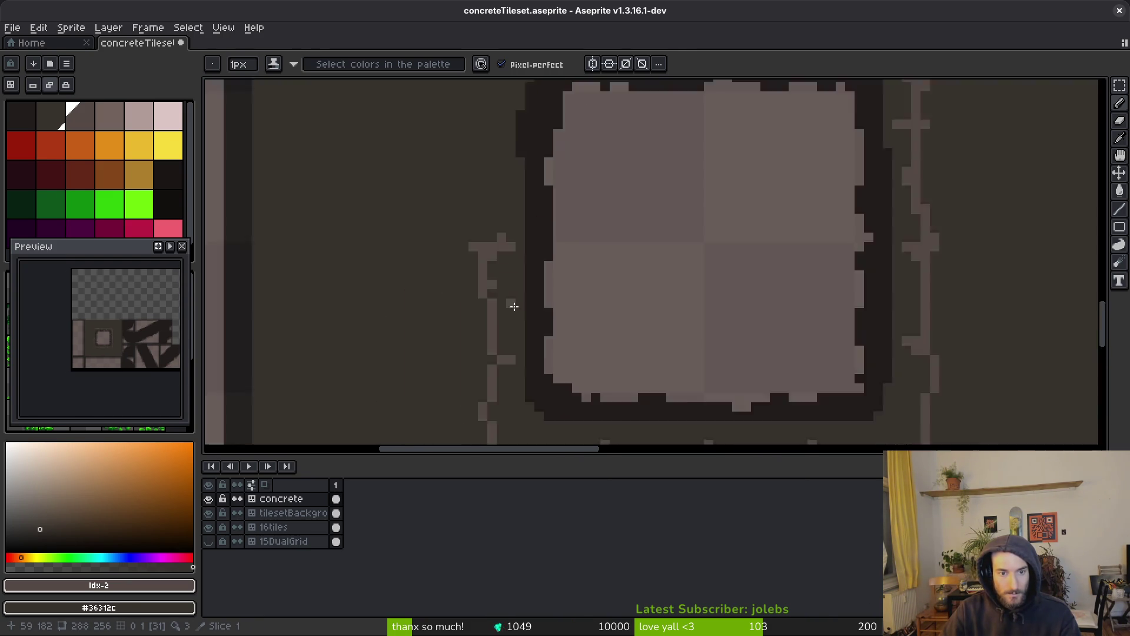
click(497, 272)
Step: Draw two more light columns to close the ragged ring around the block's left side
scroll(480, 271, down, 3)
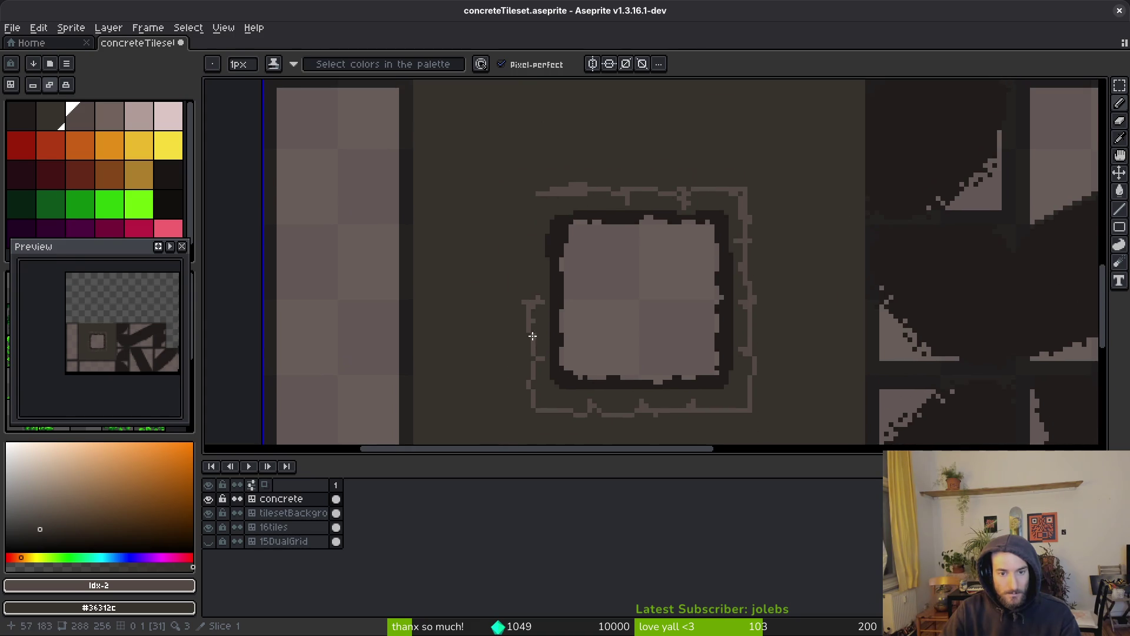
scroll(529, 318, up, 3)
drag(555, 226, 533, 353)
scroll(518, 294, down, 3)
drag(505, 270, 507, 333)
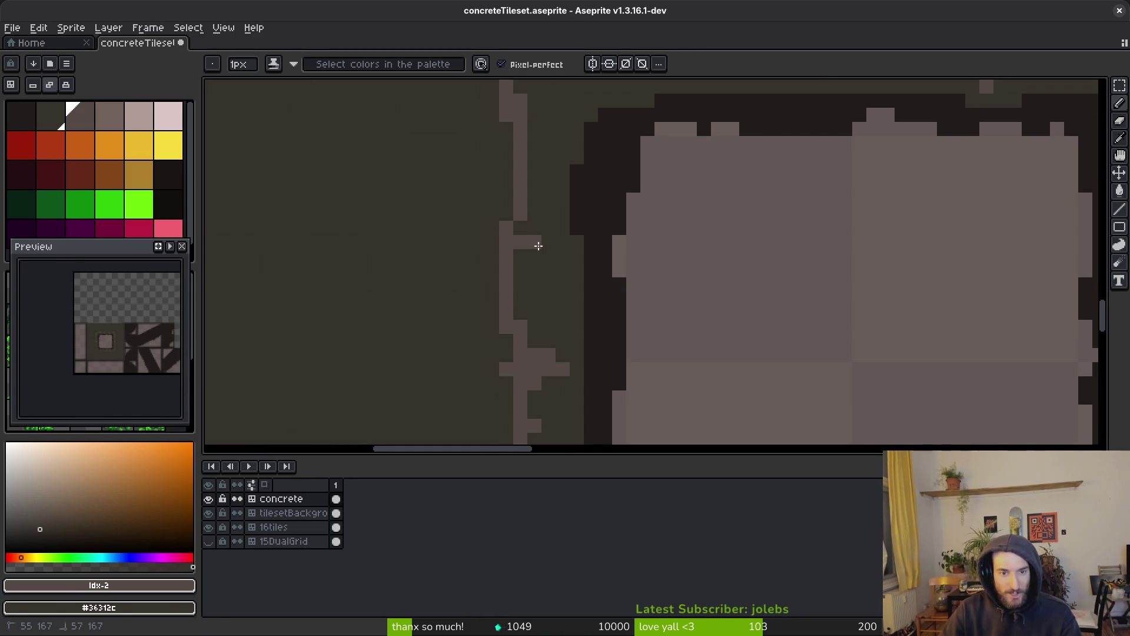
scroll(552, 245, down, 2)
scroll(577, 234, up, 2)
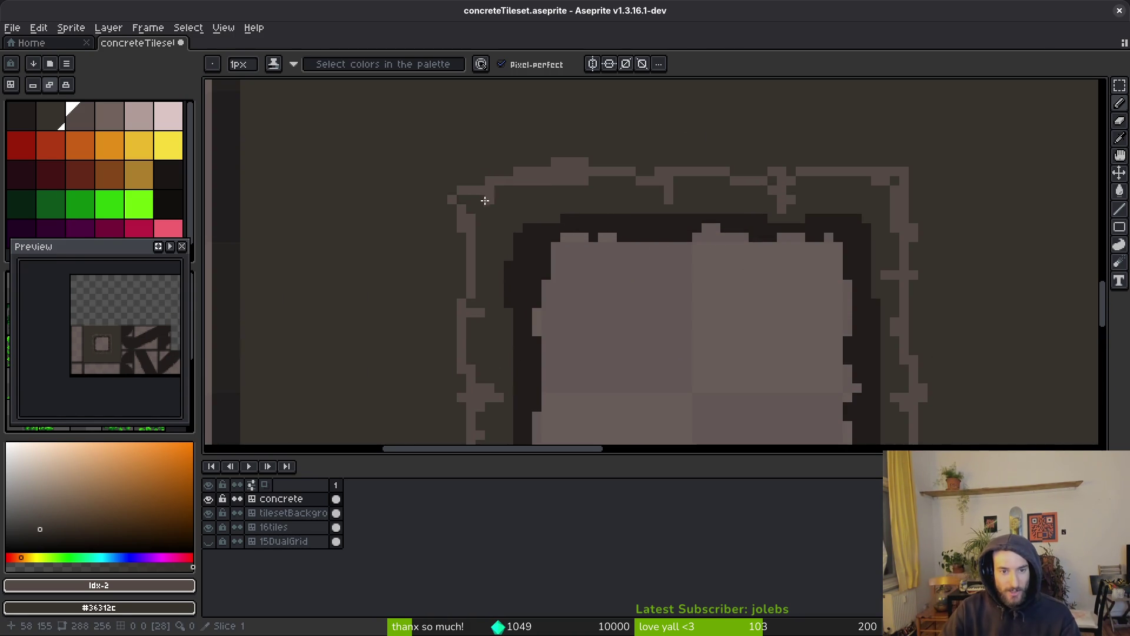
scroll(489, 210, down, 1)
scroll(681, 234, down, 2)
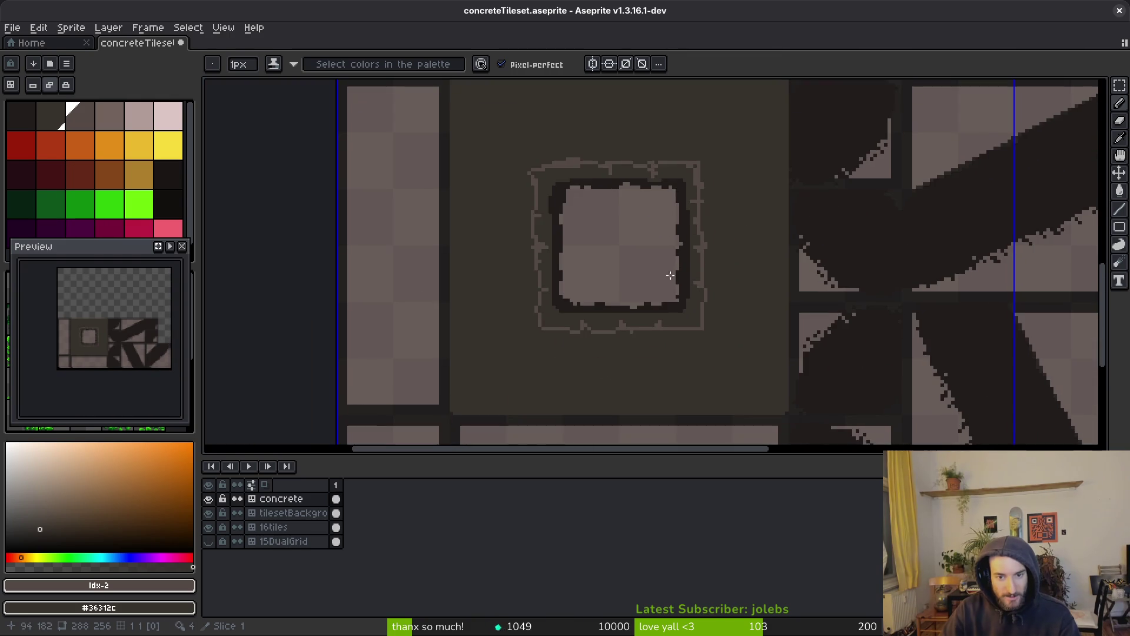
key(g)
scroll(715, 283, down, 2)
scroll(700, 319, up, 3)
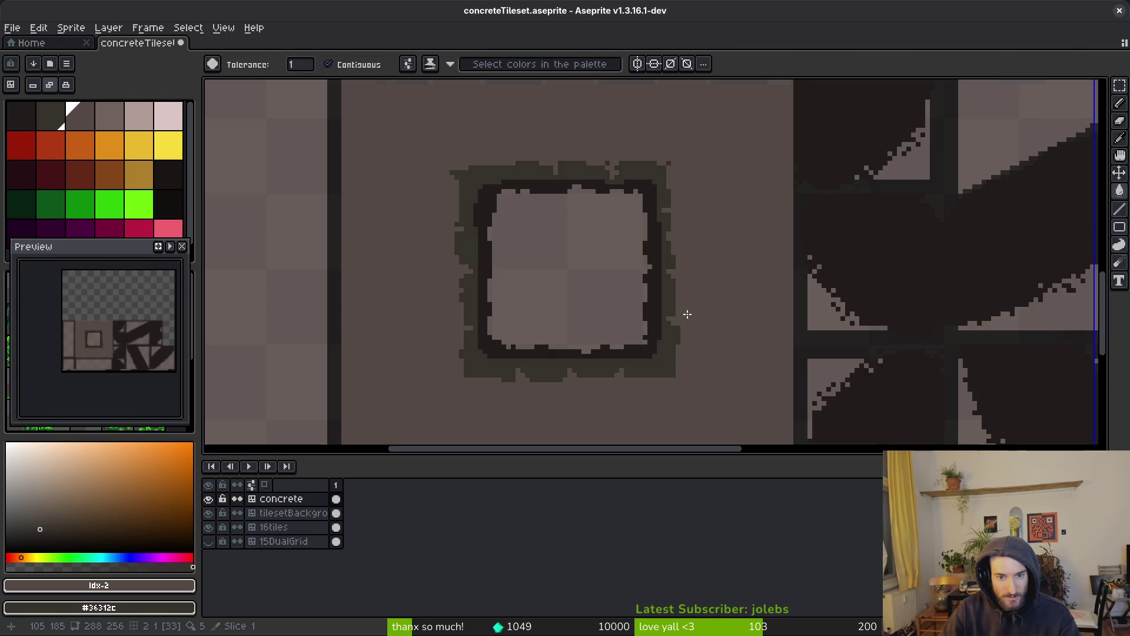
Step: Save the concrete tileset with Ctrl+S
scroll(692, 317, up, 1)
scroll(490, 383, down, 2)
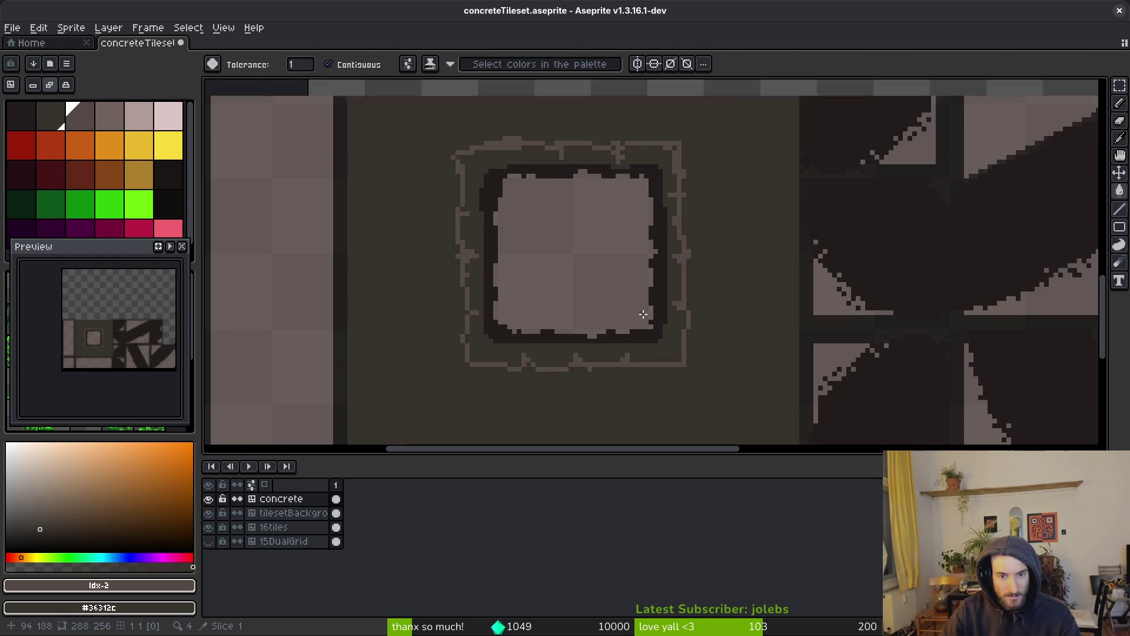
scroll(657, 327, down, 1)
key(ctrl+s)
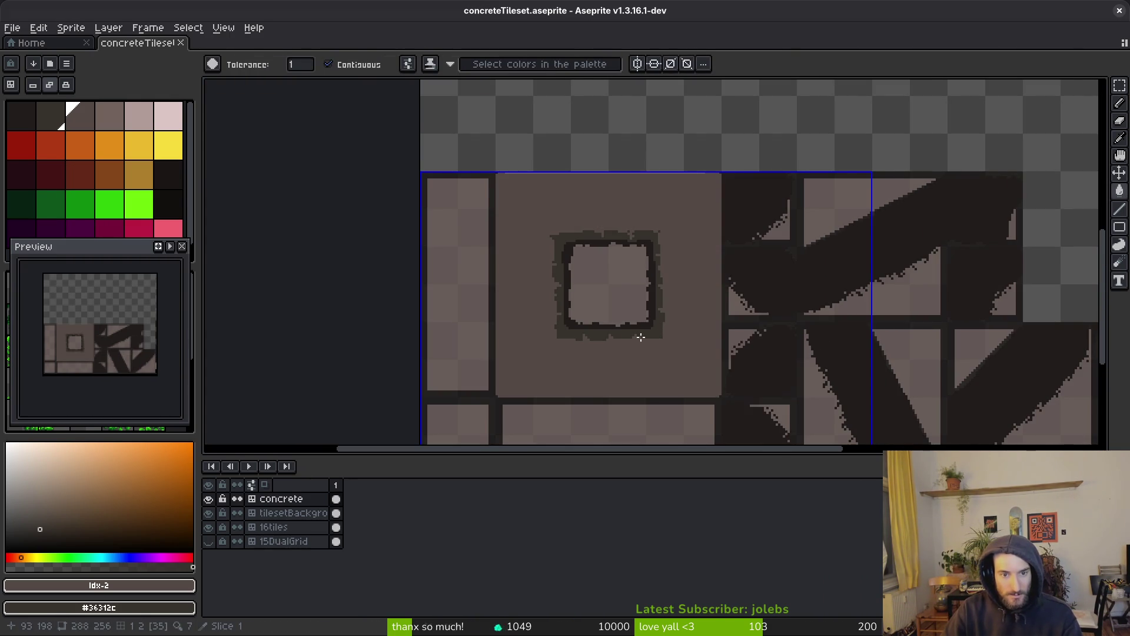
Step: Eyedrop the dark #36312c and pencil a curved crack above the square block
mouse_move(636, 337)
mouse_down()
mouse_move(611, 329)
mouse_move(613, 346)
mouse_up()
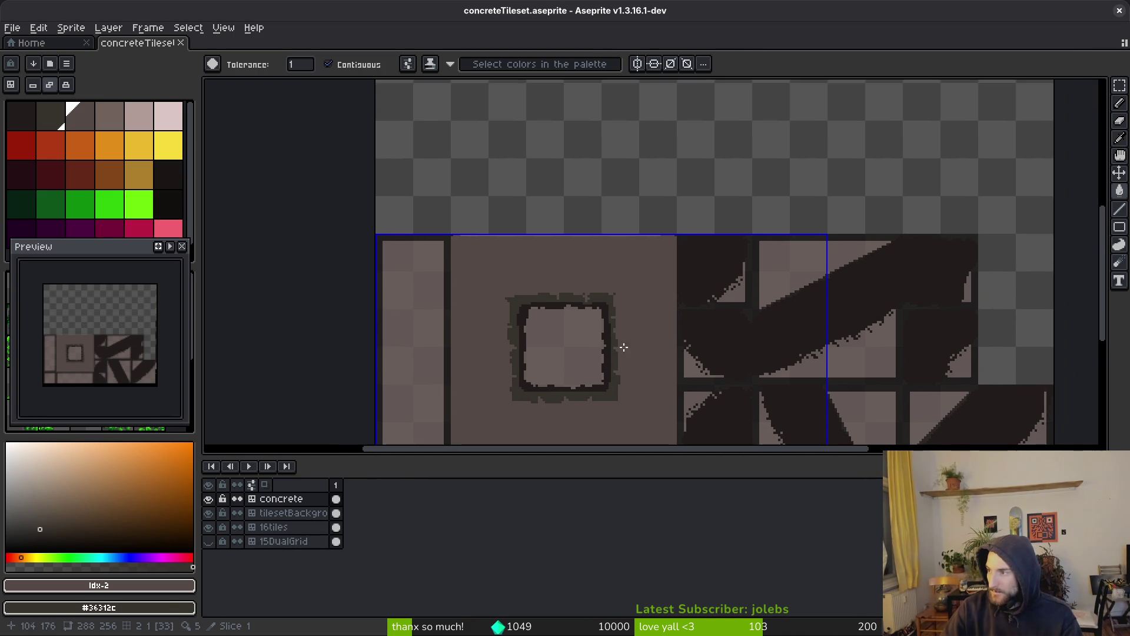
scroll(606, 288, up, 2)
alt+click(610, 301)
scroll(663, 265, up, 2)
key(b)
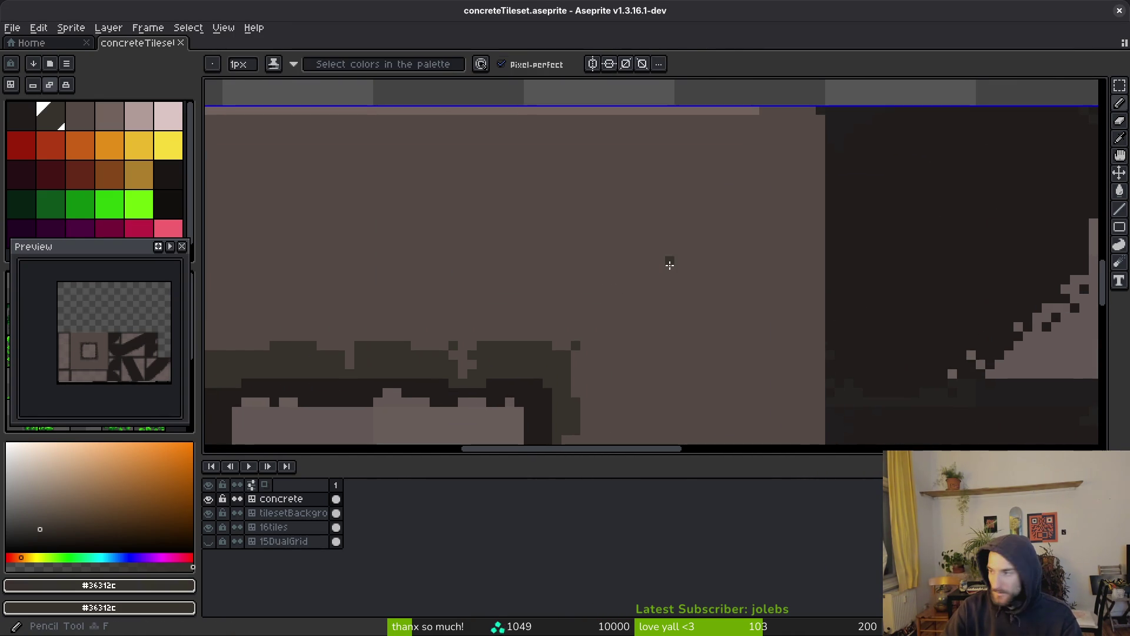
scroll(677, 212, right, 3)
scroll(654, 277, up, 1)
scroll(662, 262, left, 1)
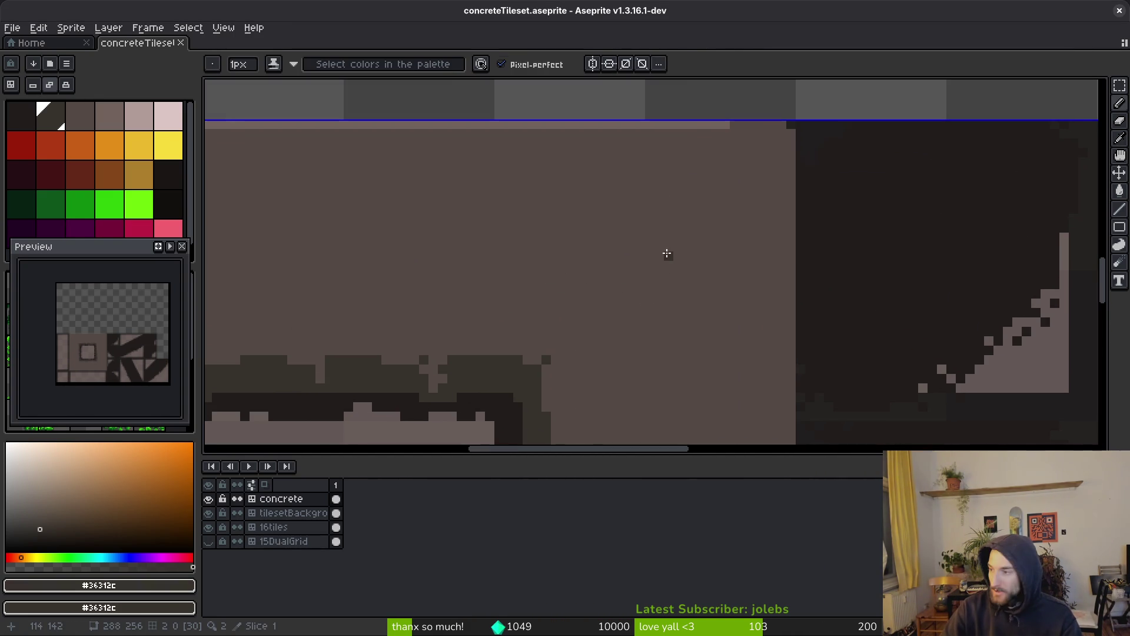
mouse_move(689, 224)
mouse_down()
mouse_move(671, 219)
mouse_move(574, 294)
mouse_move(615, 227)
mouse_move(747, 209)
mouse_up()
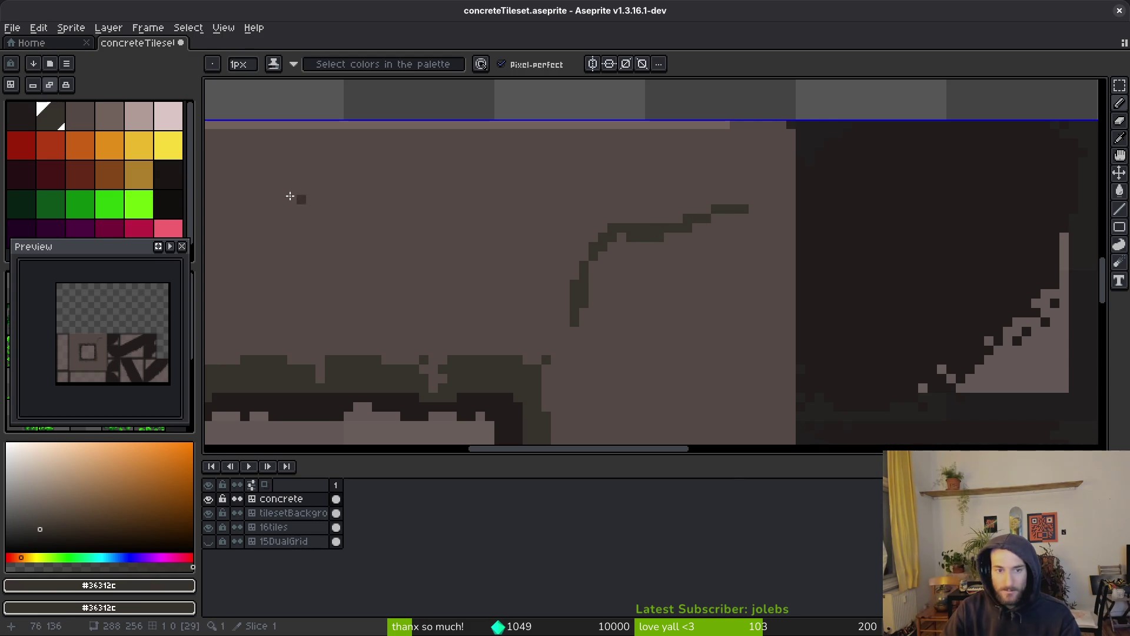
Step: Bucket-fill the tile's top pixel row with a light palette colour, then reselect the darker colour
scroll(661, 240, up, 1)
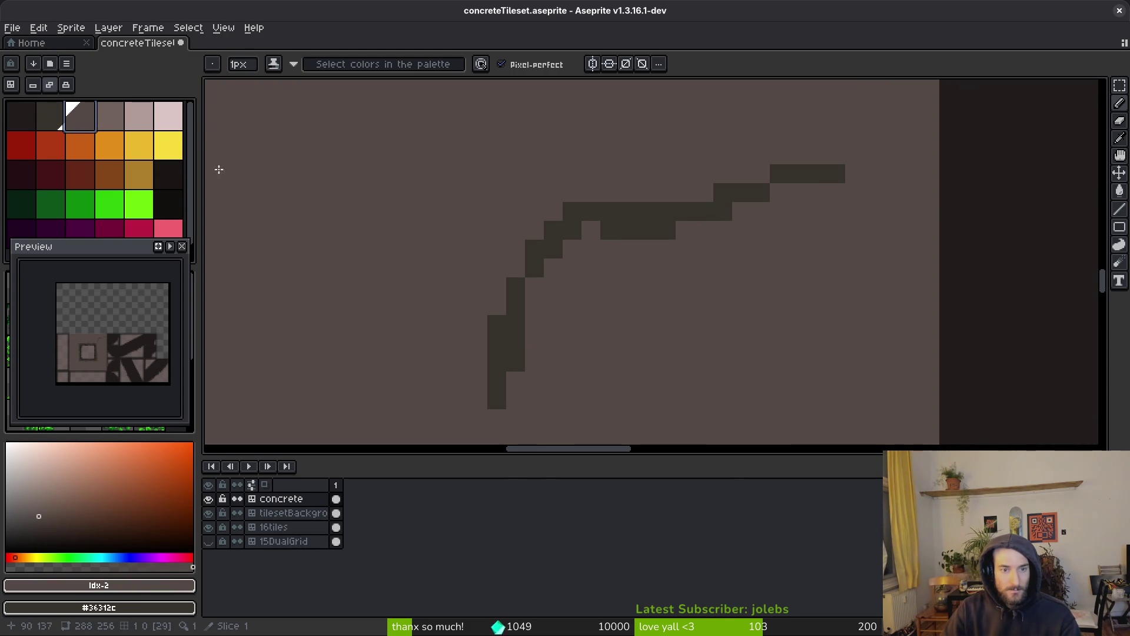
click(111, 117)
scroll(641, 184, down, 3)
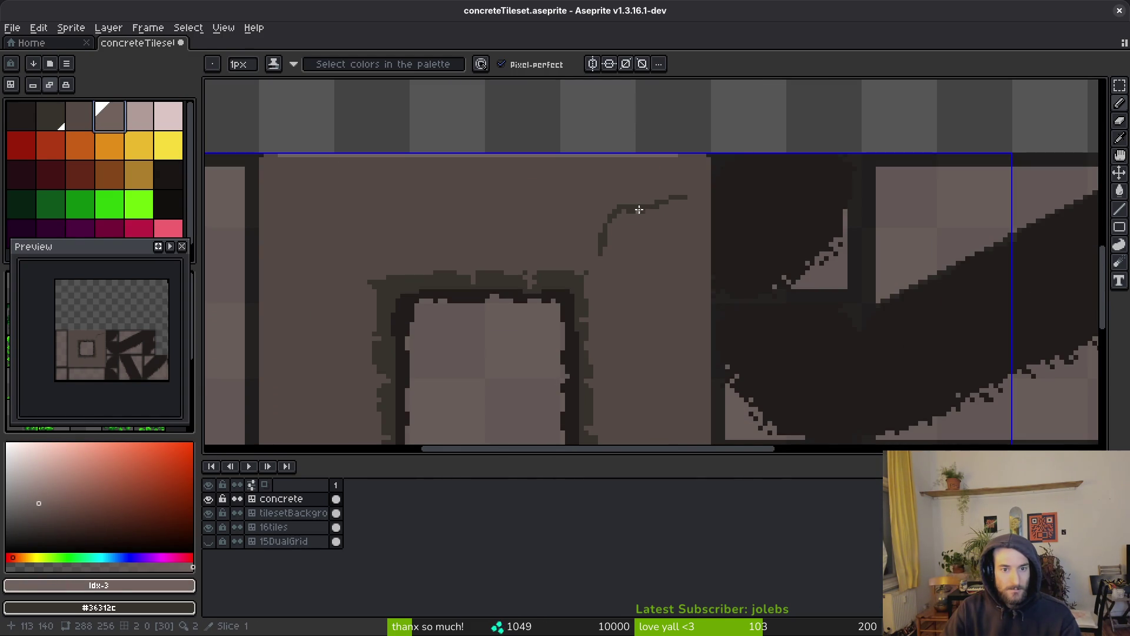
click(141, 116)
key(g)
scroll(570, 168, up, 1)
click(526, 146)
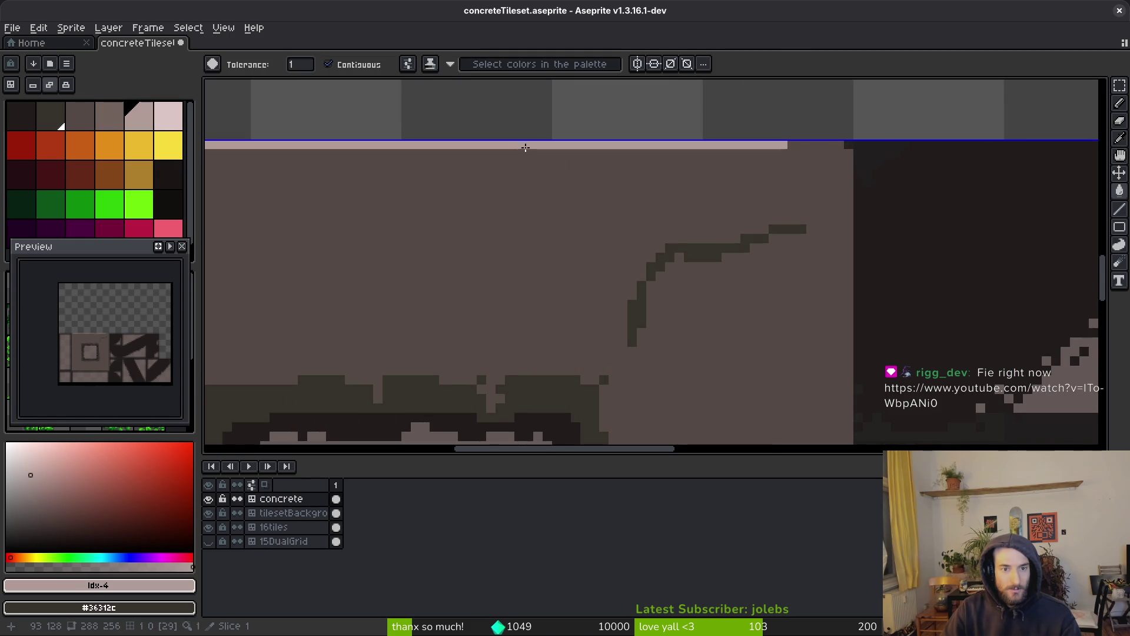
click(117, 125)
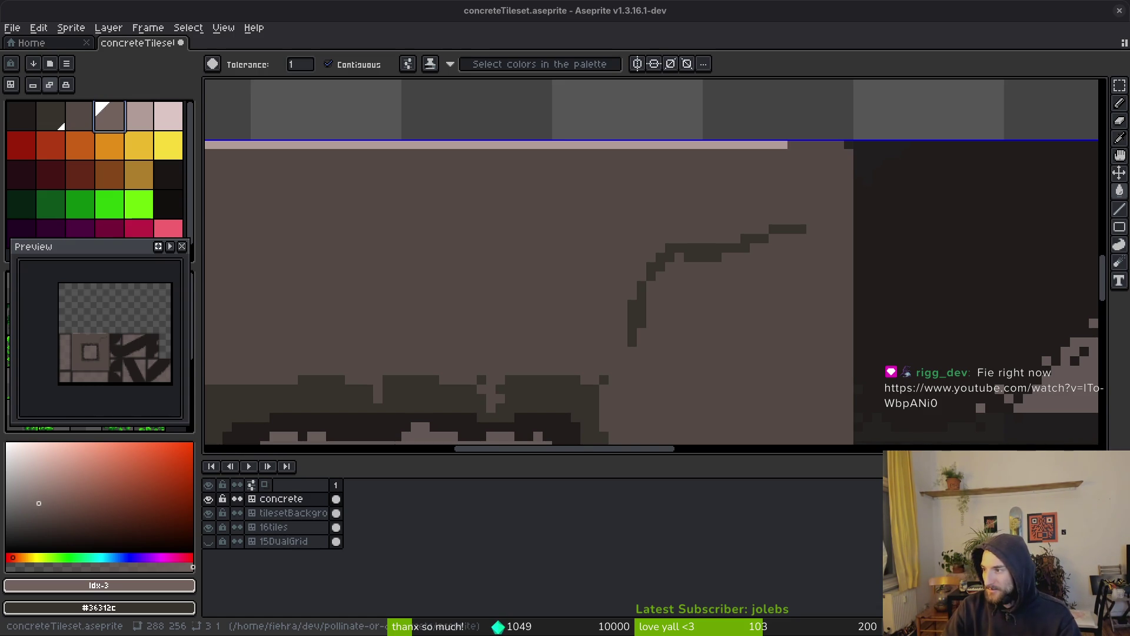
key(alt+Tab)
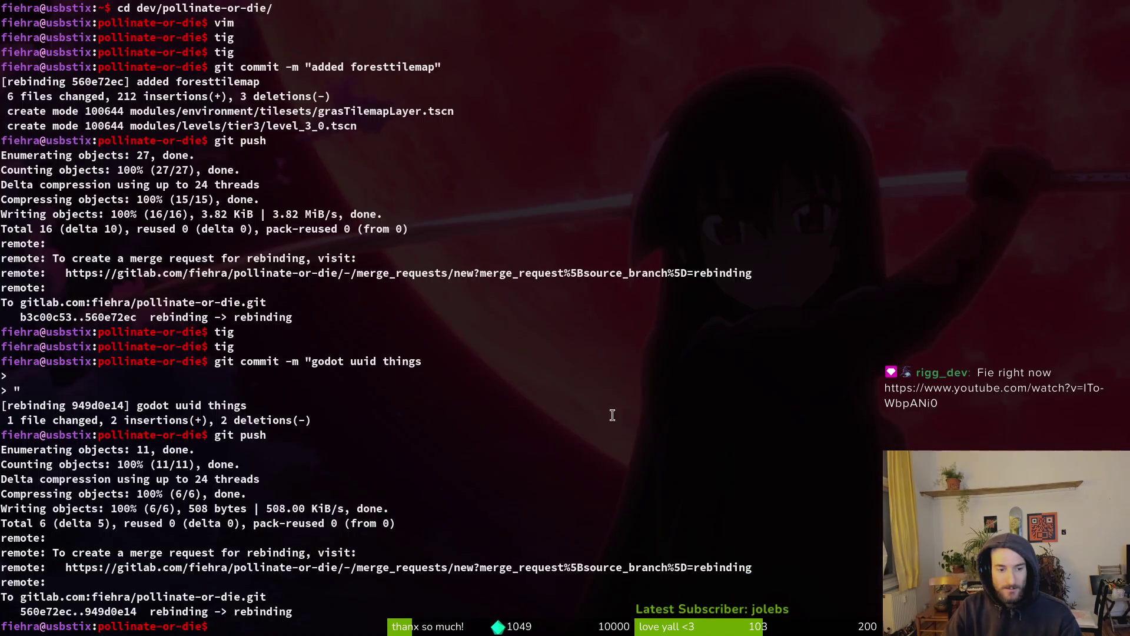
key(alt+Tab)
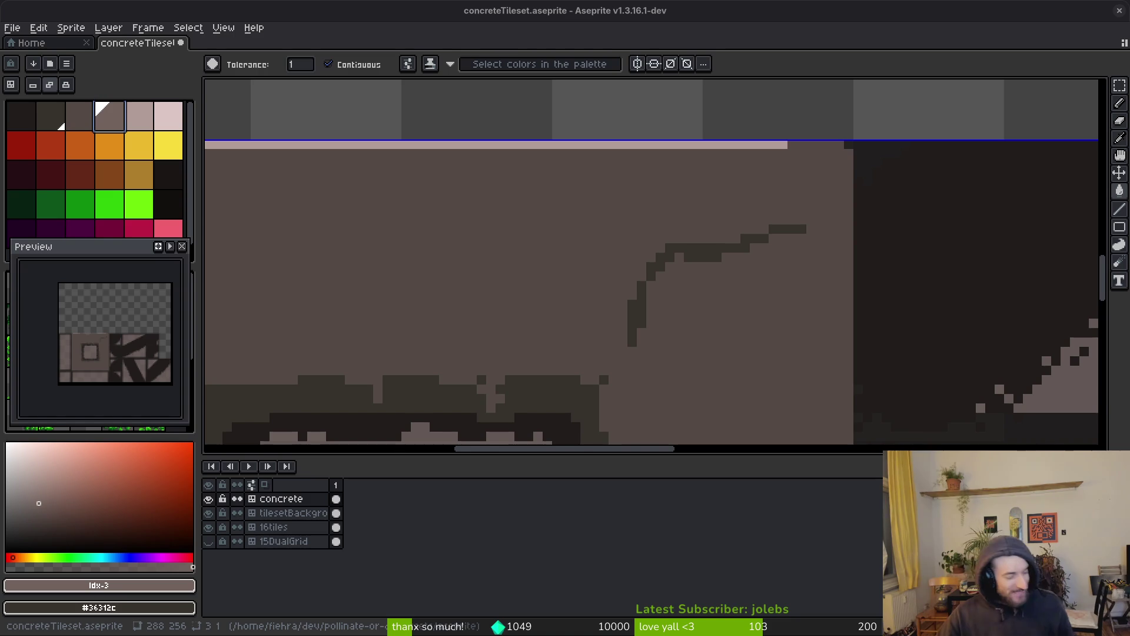
drag(742, 288, 780, 250)
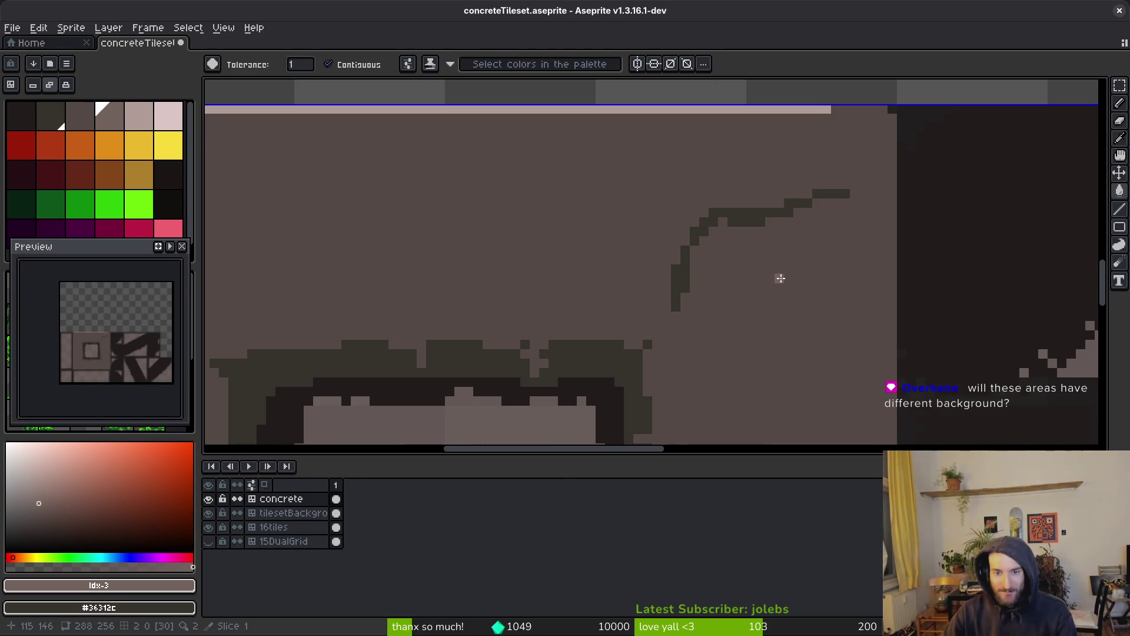
drag(762, 308, 763, 307)
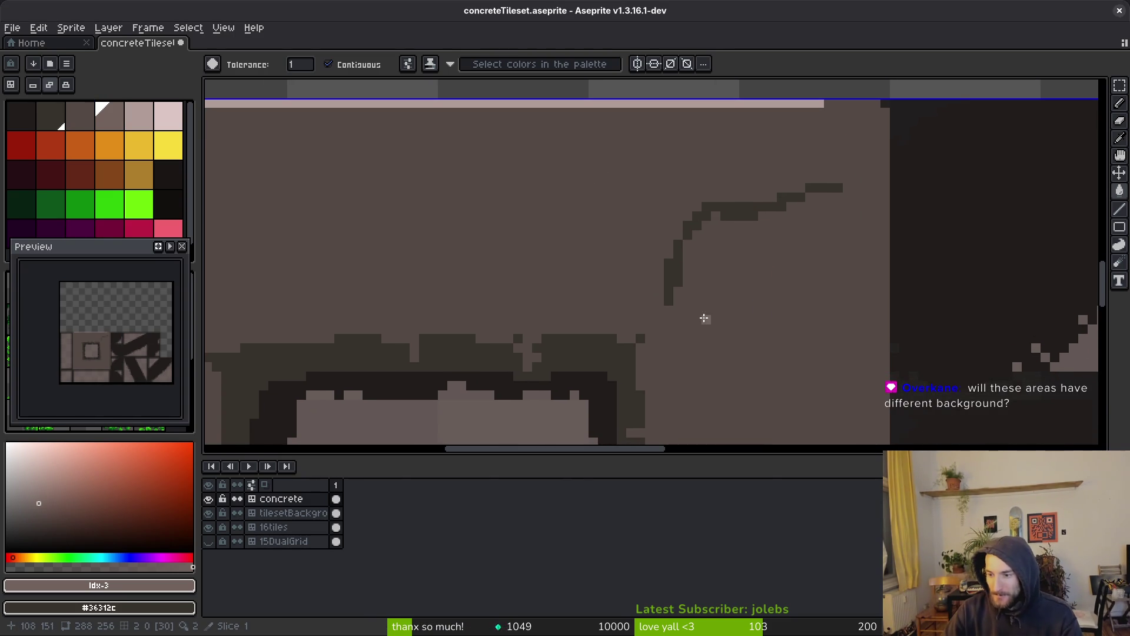
scroll(706, 318, down, 1)
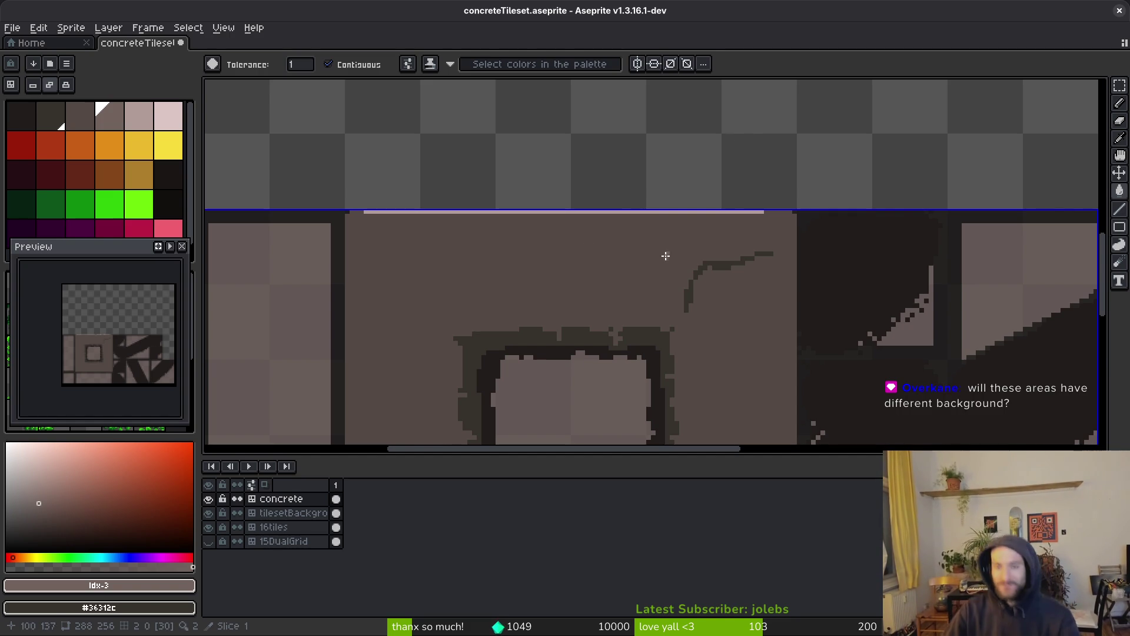
scroll(784, 353, up, 2)
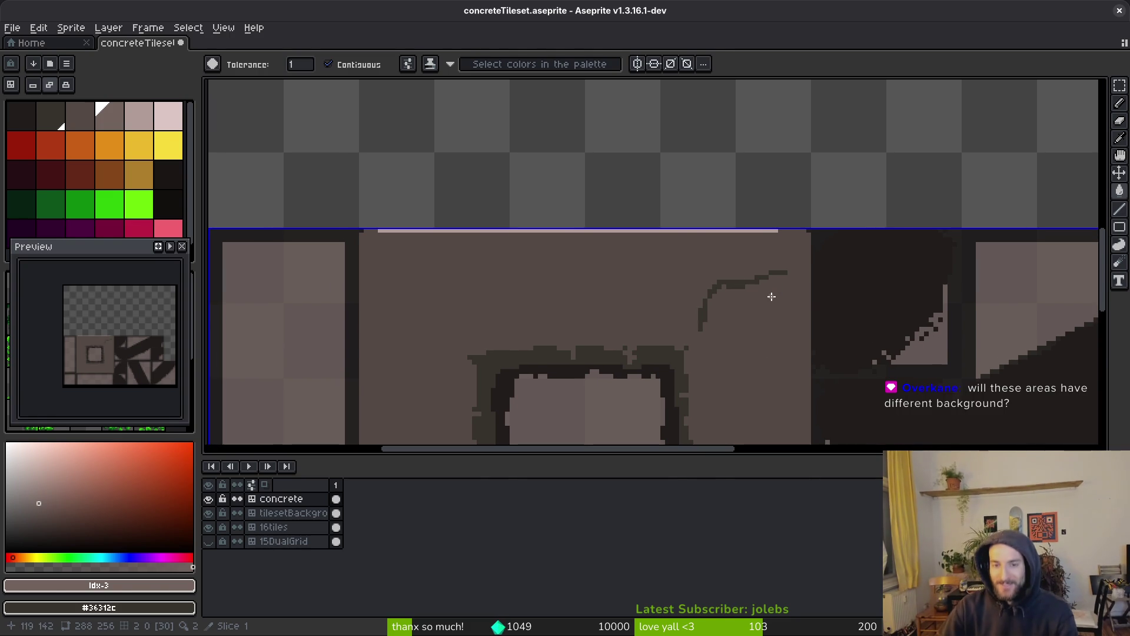
drag(736, 334, 734, 324)
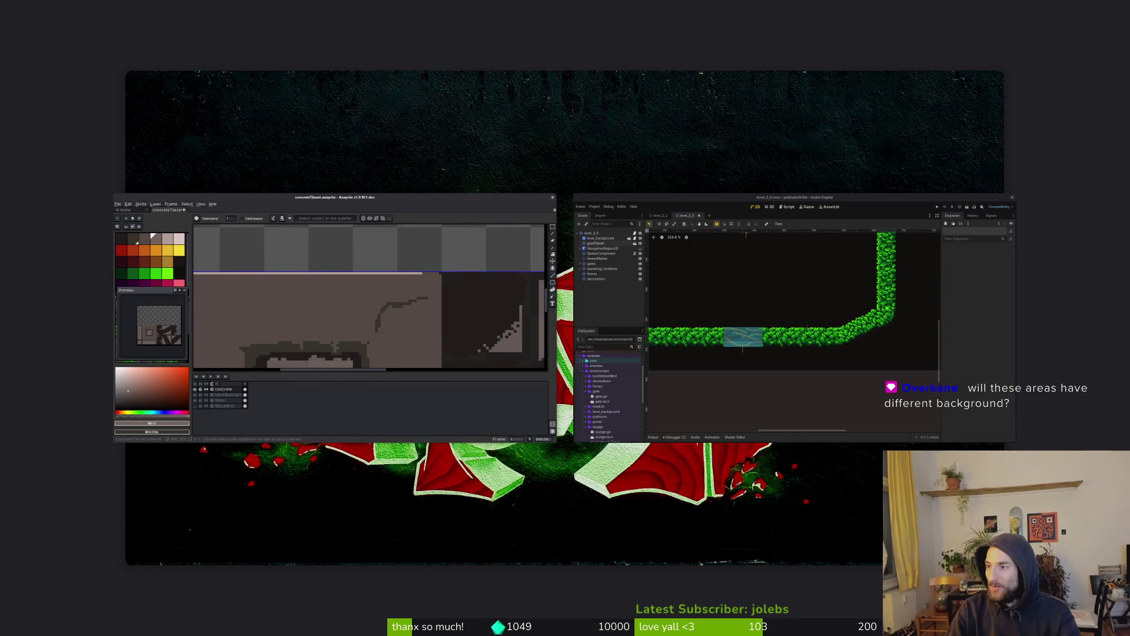
Step: Open the file manager and go through Downloads to the dev folder holding pollinate-or-die
key(super+e)
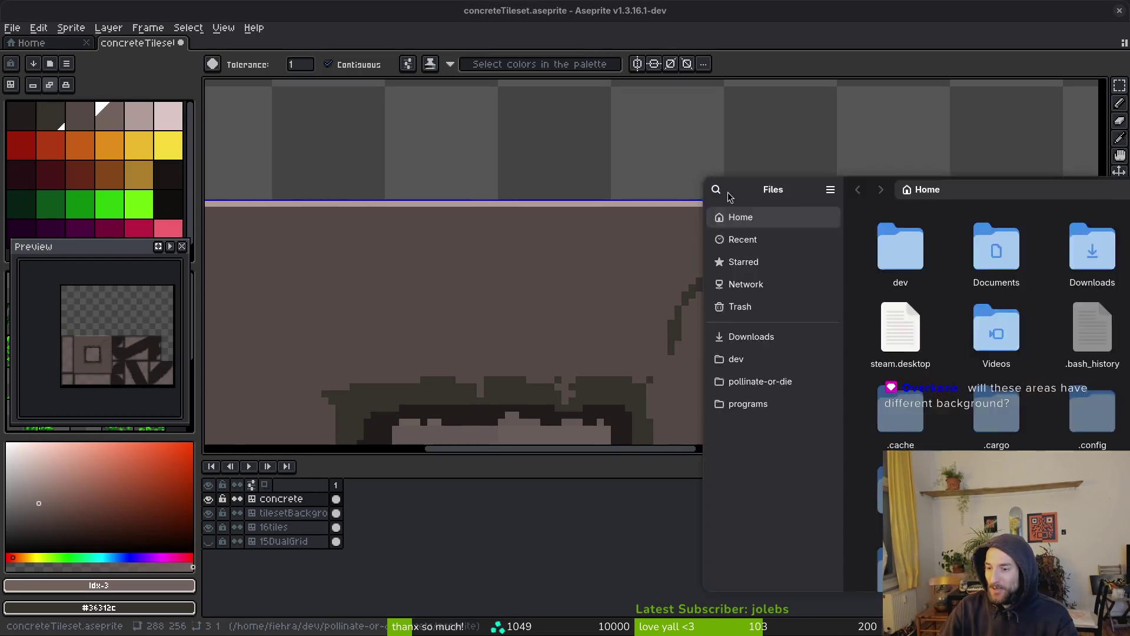
click(365, 199)
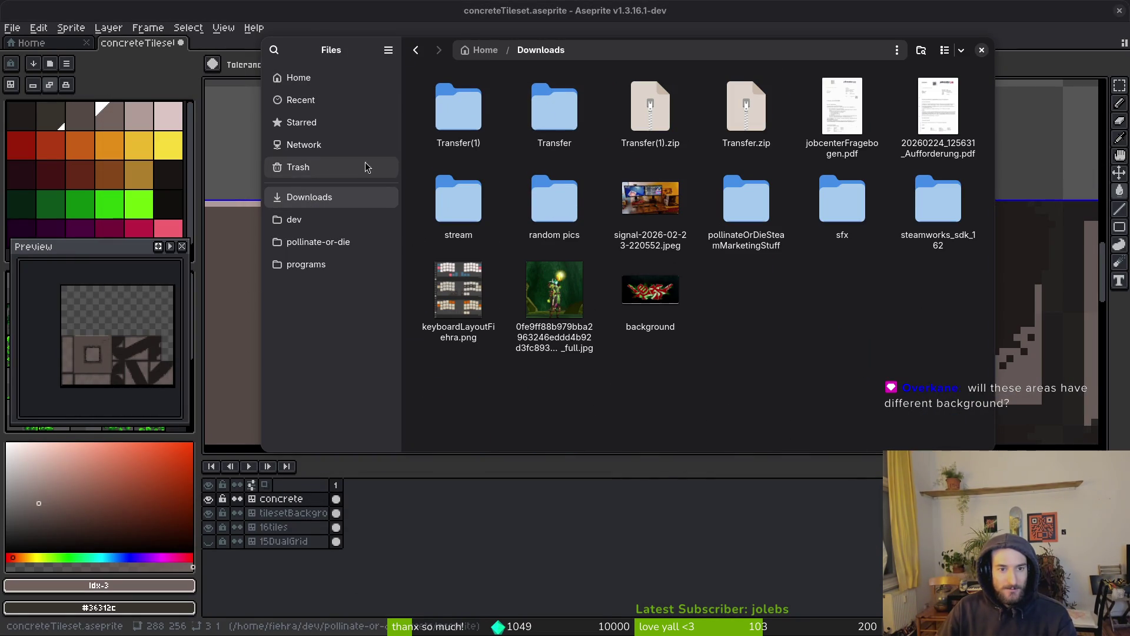
click(321, 222)
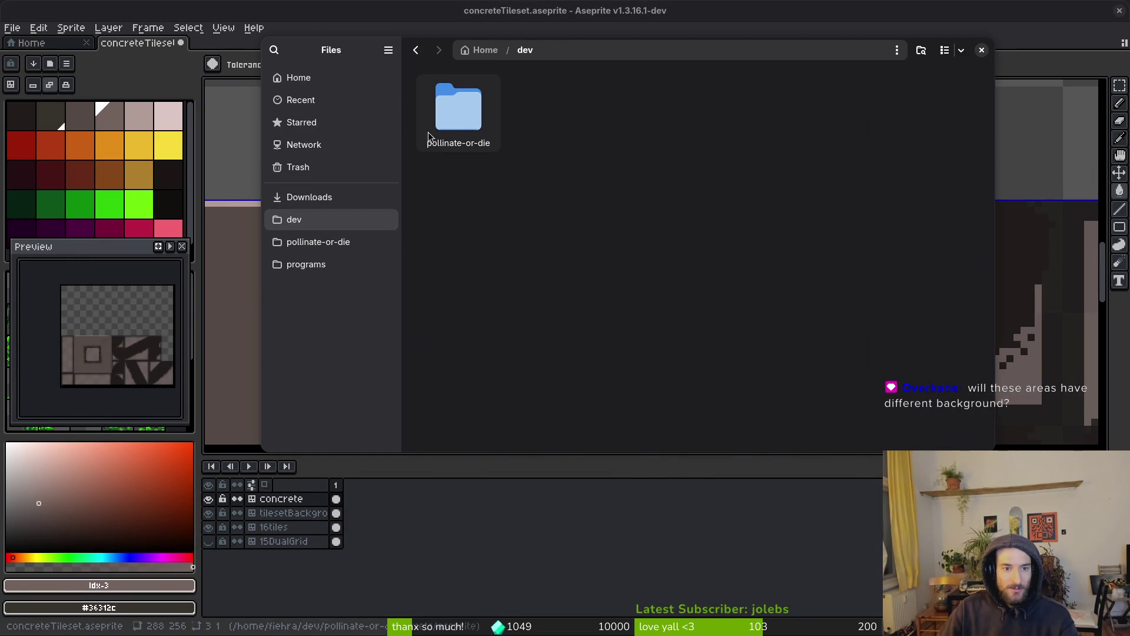
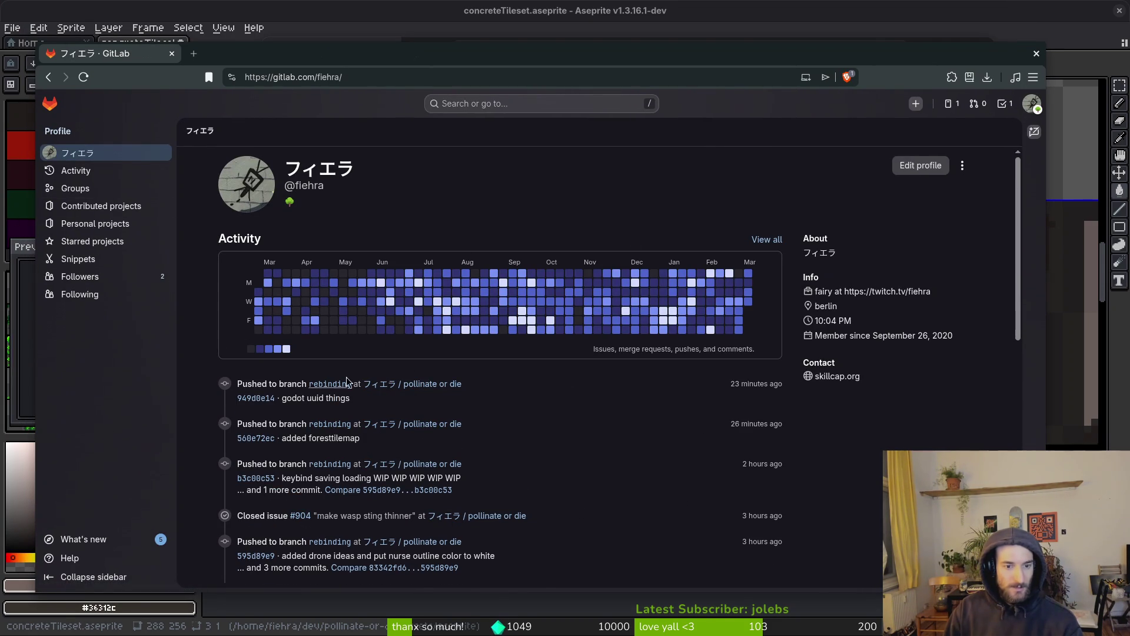
Step: In GitLab, browse Personal projects to the dinoLife project's assets folder
scroll(313, 411, down, 5)
scroll(207, 280, up, 5)
click(94, 224)
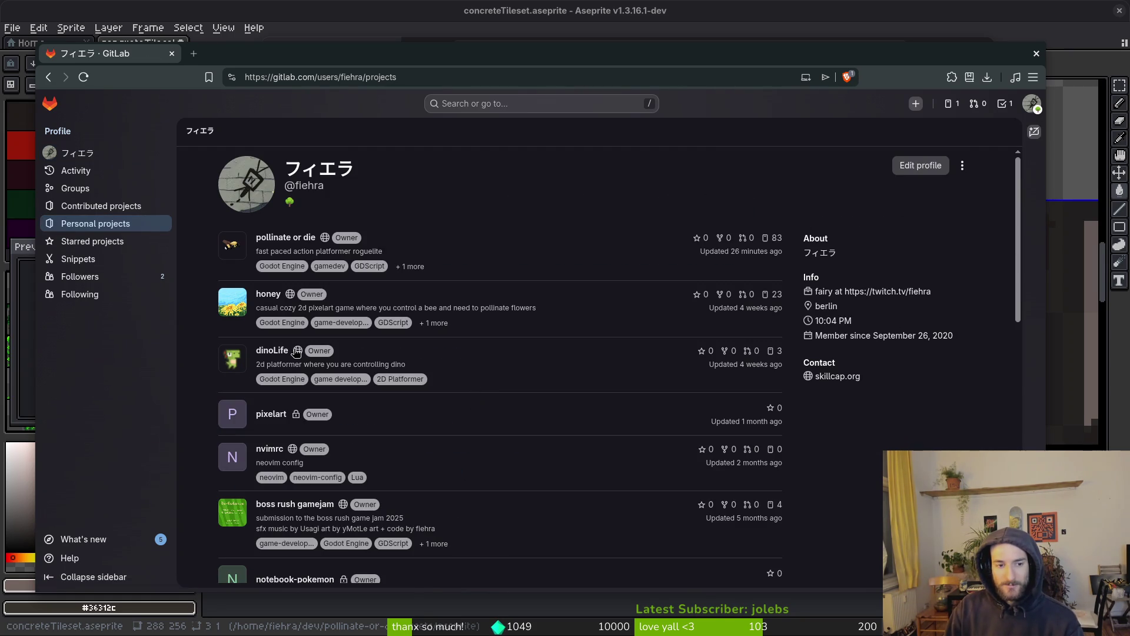
click(266, 352)
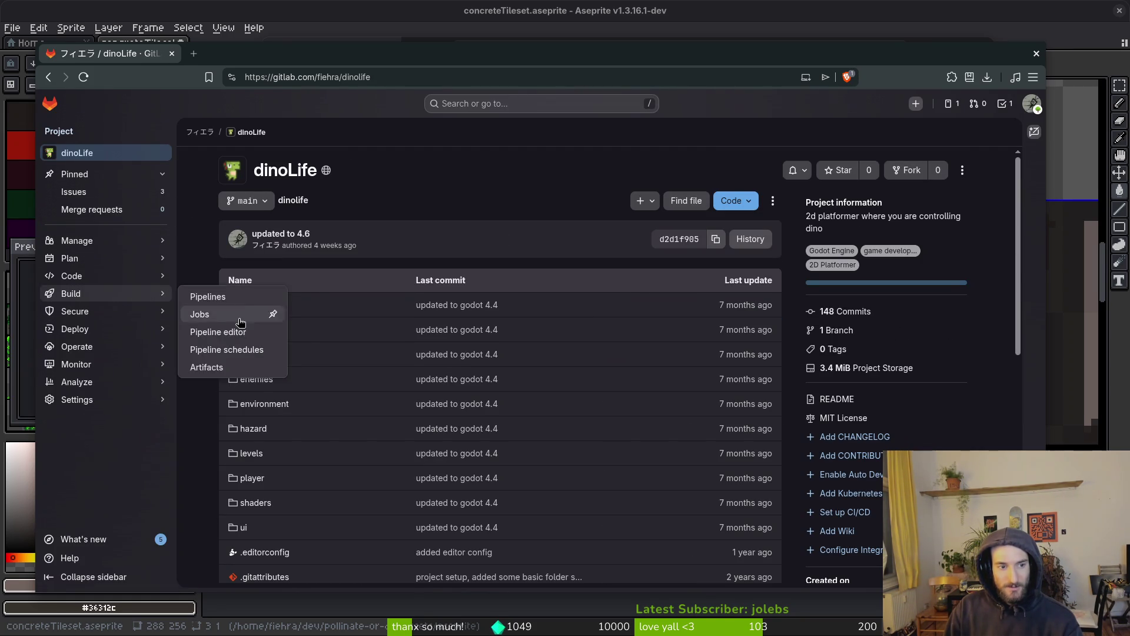
click(269, 310)
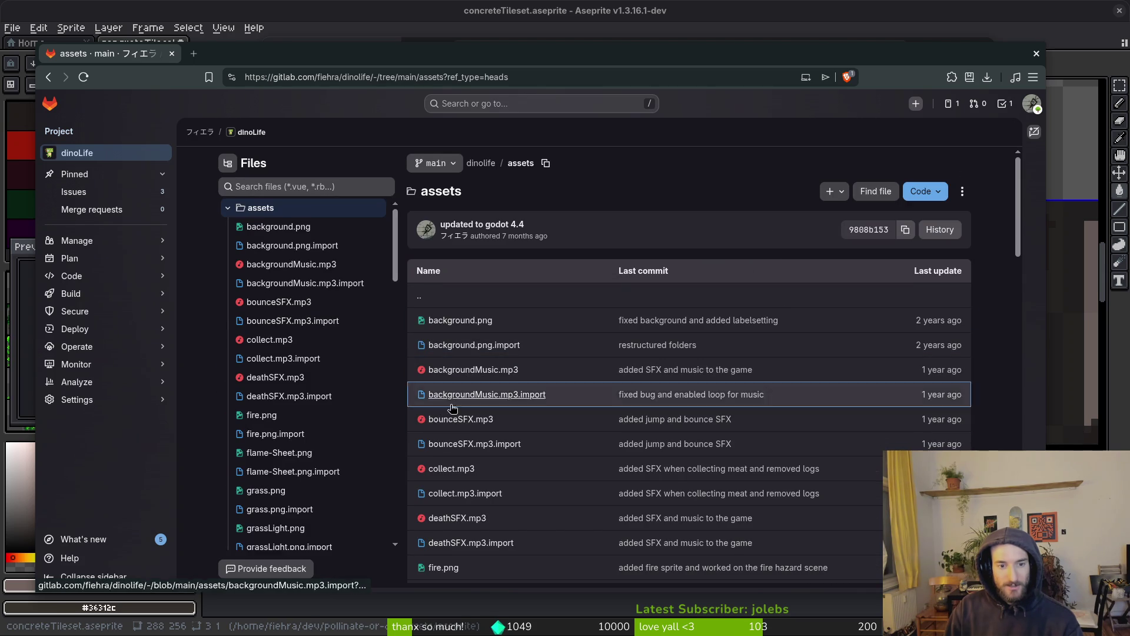
scroll(472, 474, down, 5)
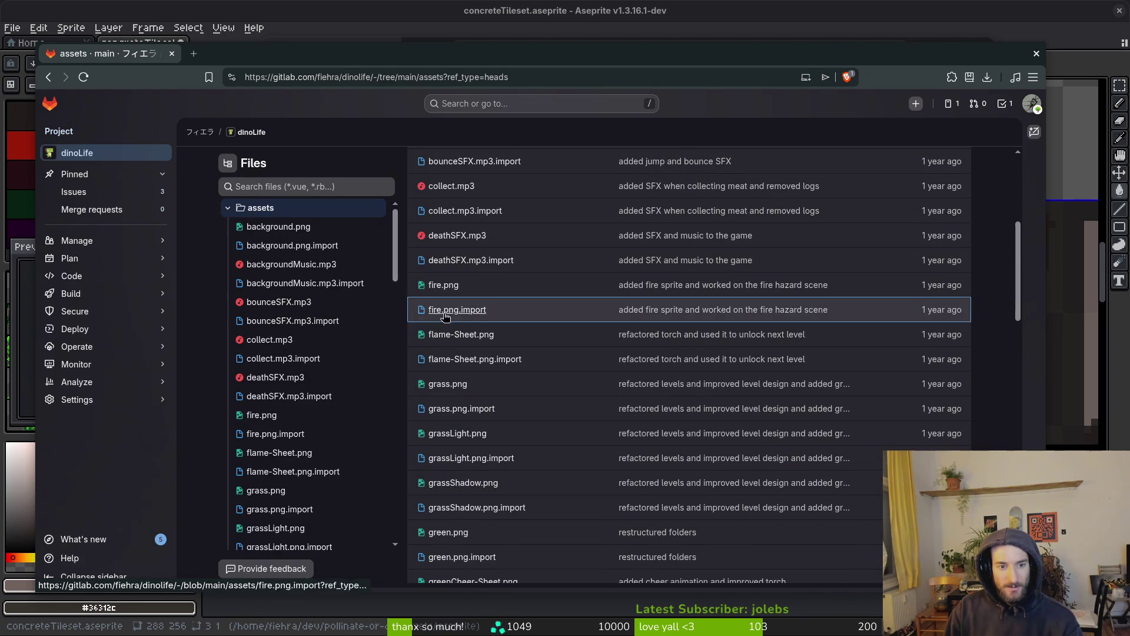
scroll(470, 218, up, 4)
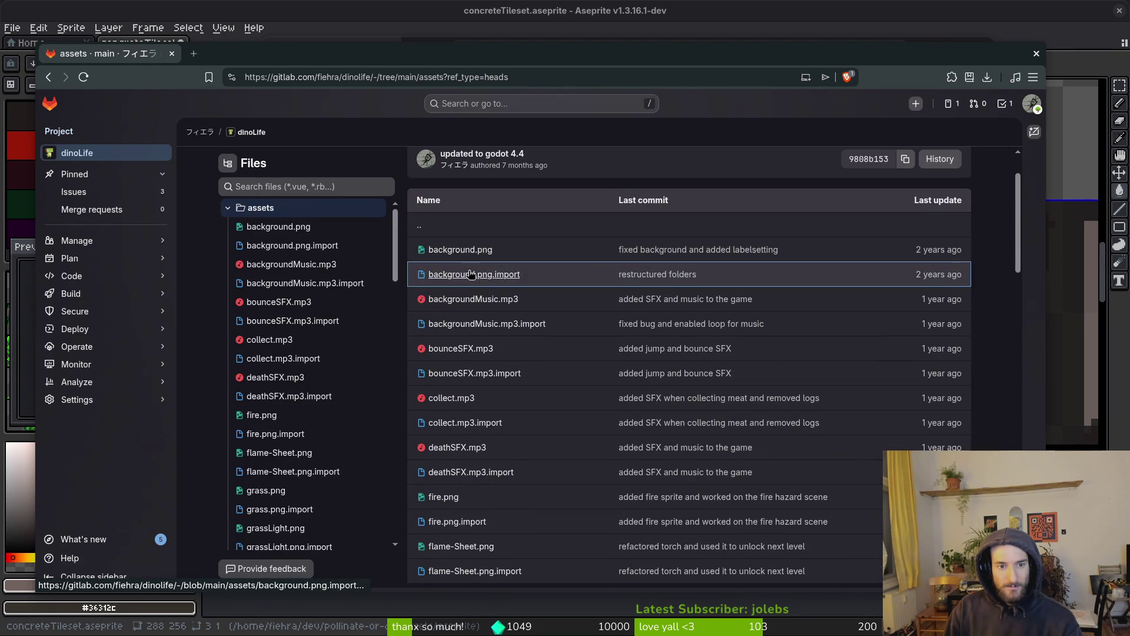
scroll(494, 386, down, 5)
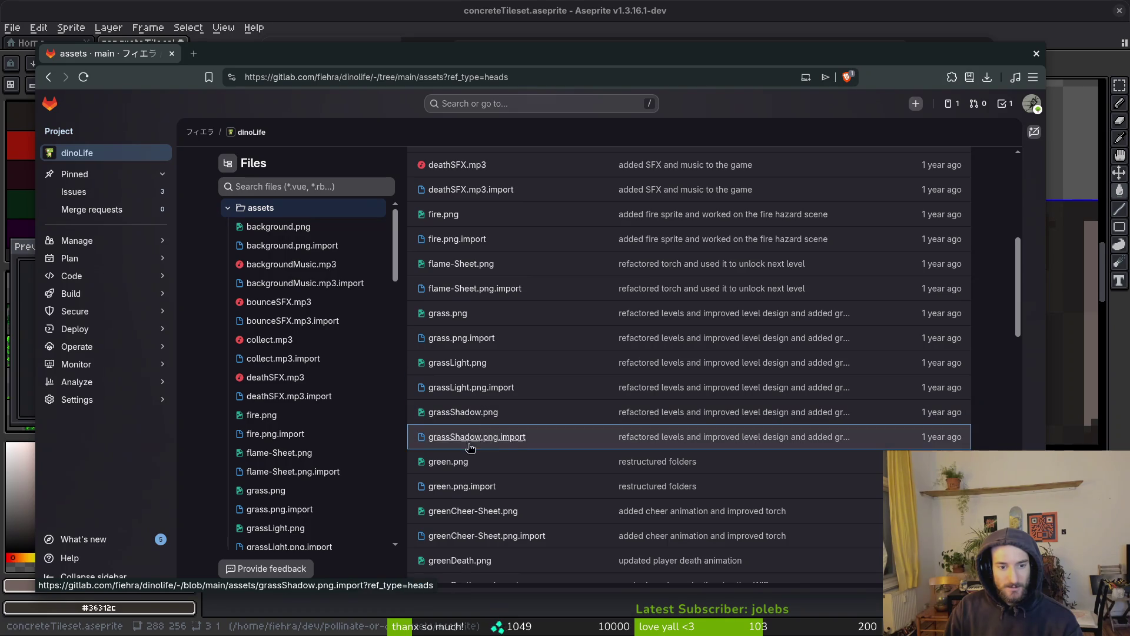
scroll(508, 515, down, 4)
scroll(510, 519, down, 5)
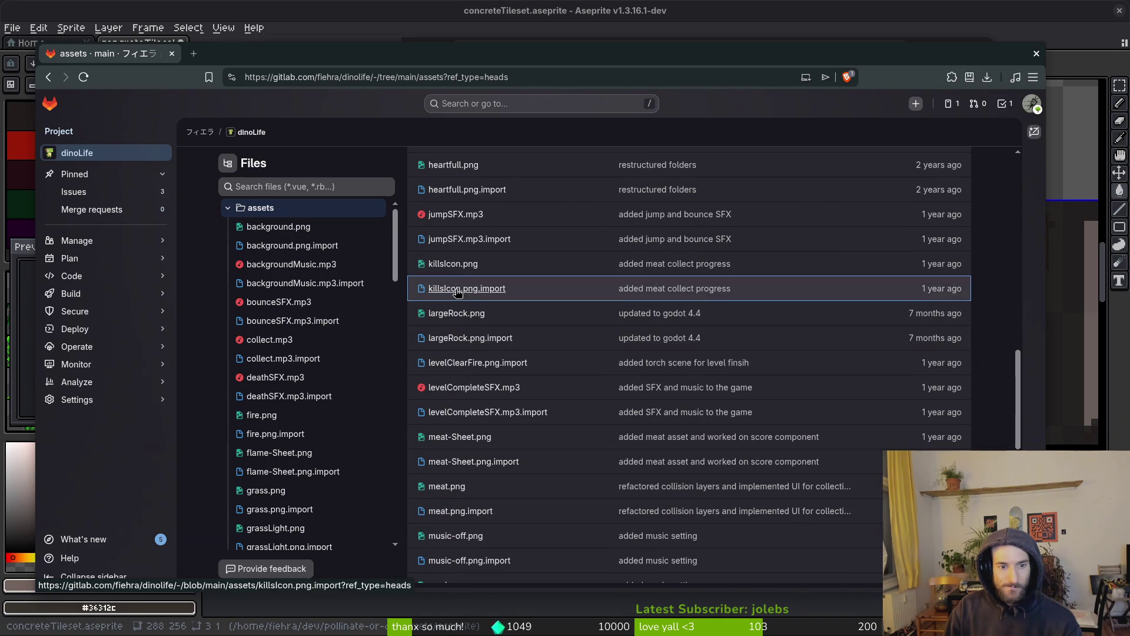
scroll(556, 513, down, 3)
scroll(555, 514, down, 7)
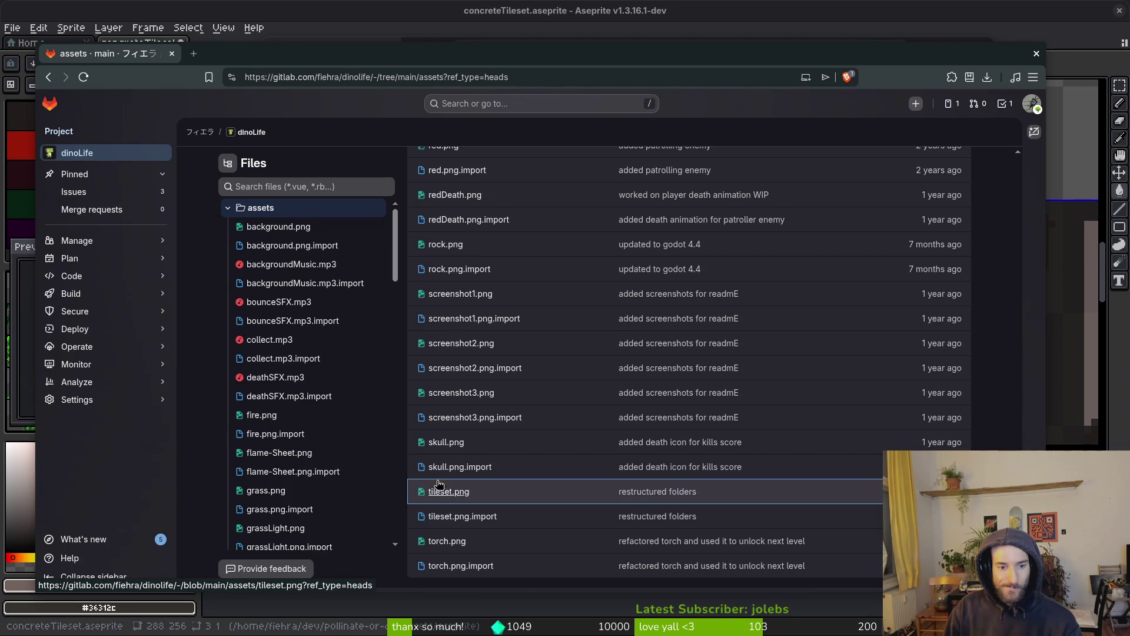
Step: Preview tileset.png, save the image into Downloads, and close the browser
click(461, 497)
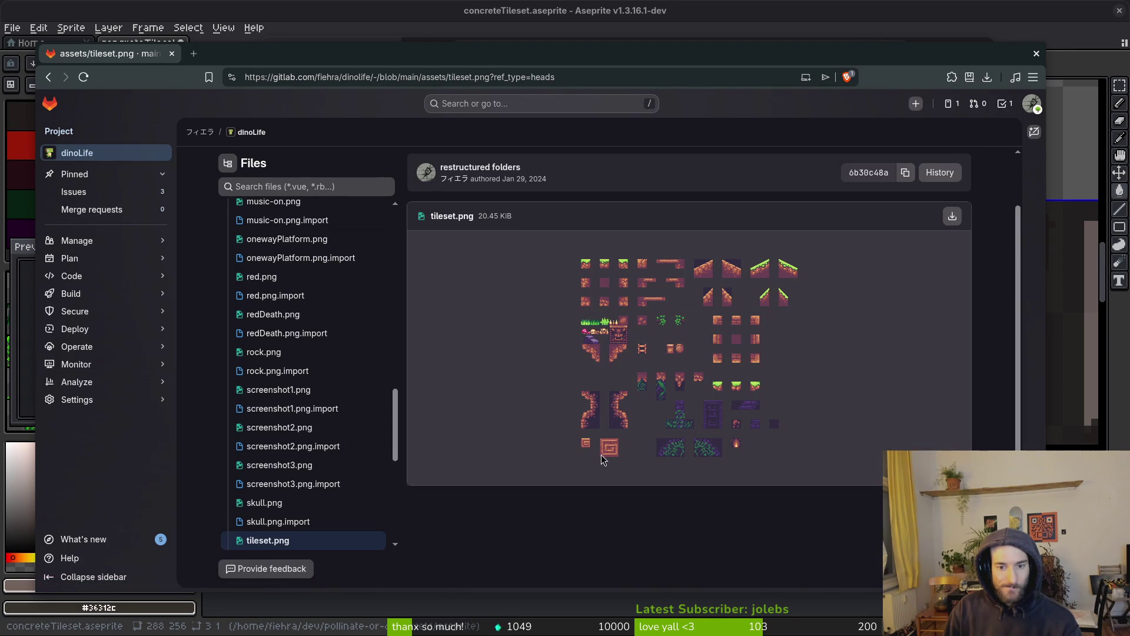
key(ctrl+plus)
key(ctrl+plus)
key(ctrl+plus)
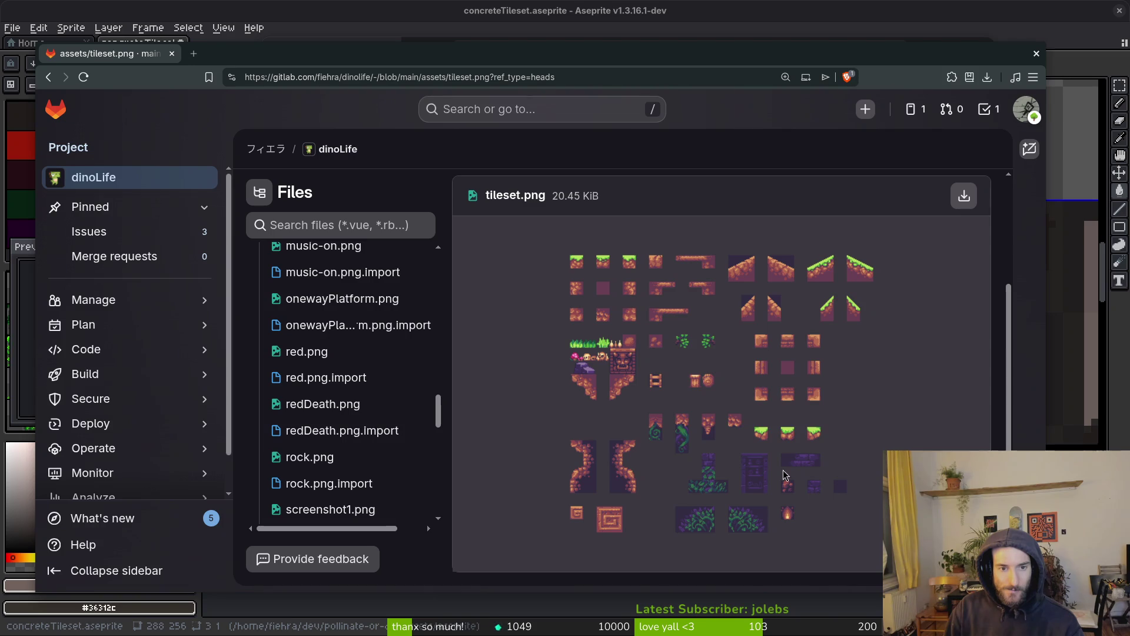
right_click(804, 477)
click(677, 348)
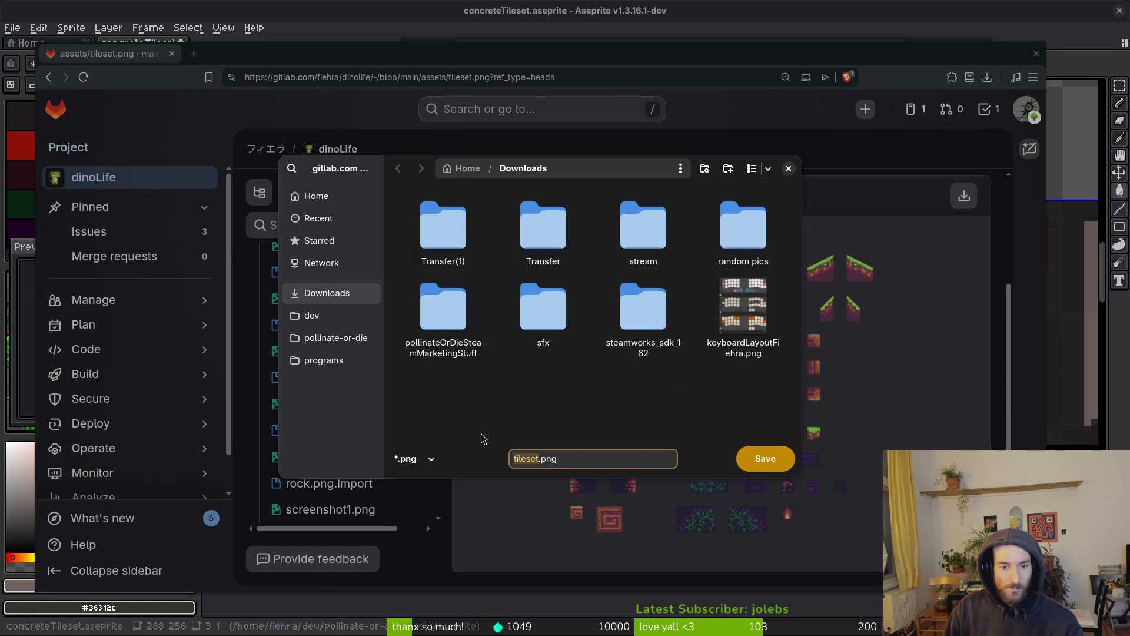
click(772, 461)
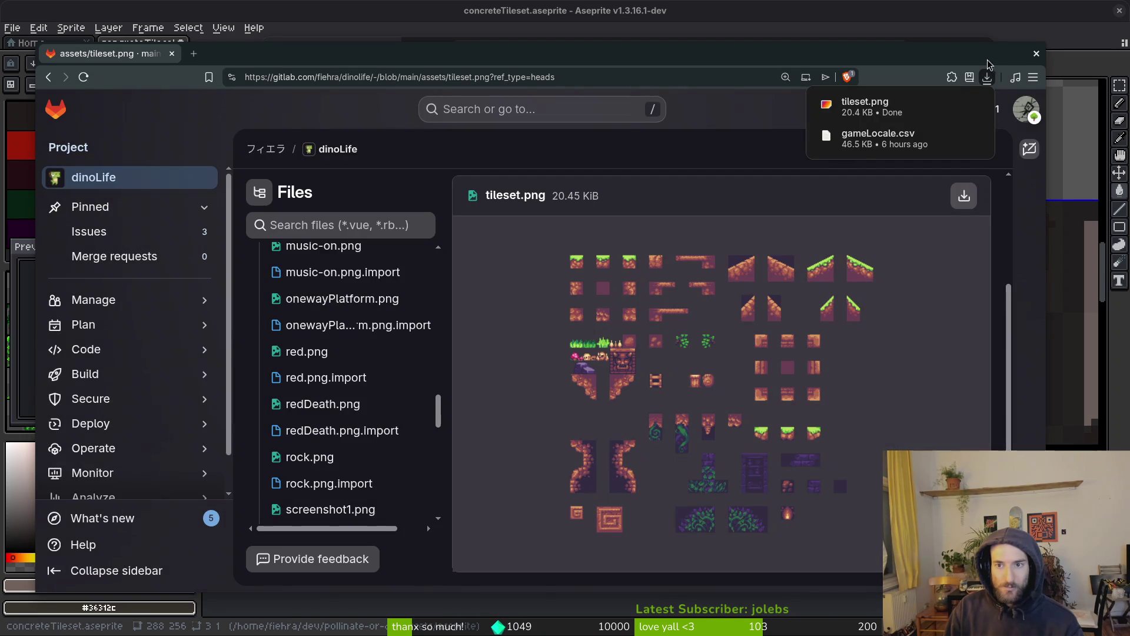
click(1035, 54)
Step: Preview the downloaded tileset.png in Downloads, then close both Files windows
key(super)
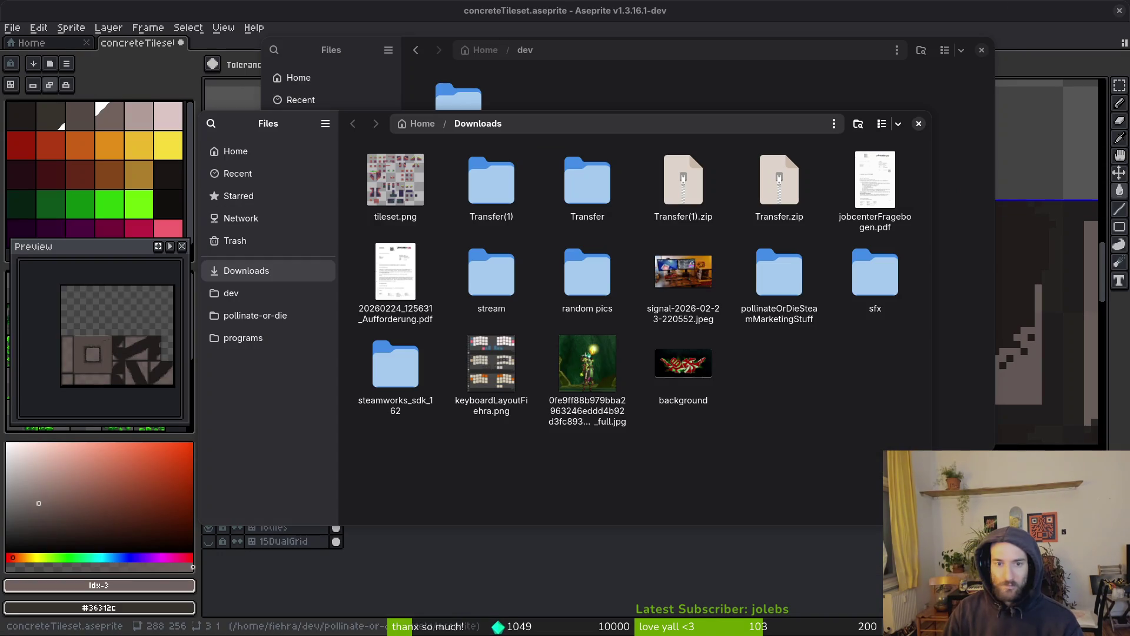
click(387, 207)
key(space)
key(space)
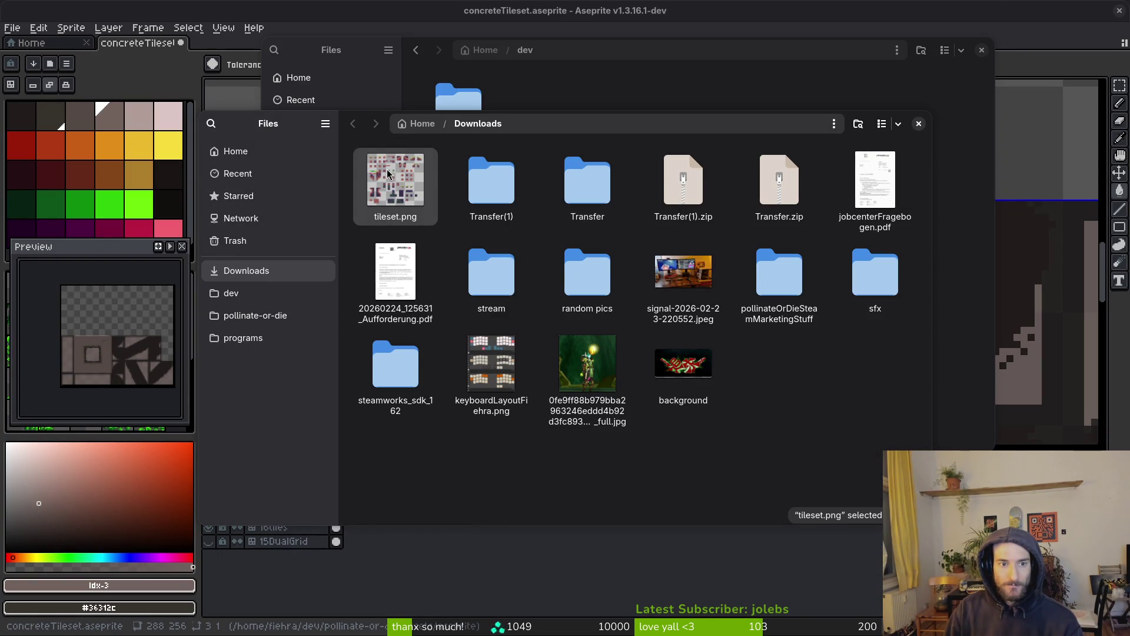
click(919, 123)
click(982, 49)
Step: Apply an Edit-menu command to concreteTileset and save the file
click(33, 29)
click(45, 45)
key(v)
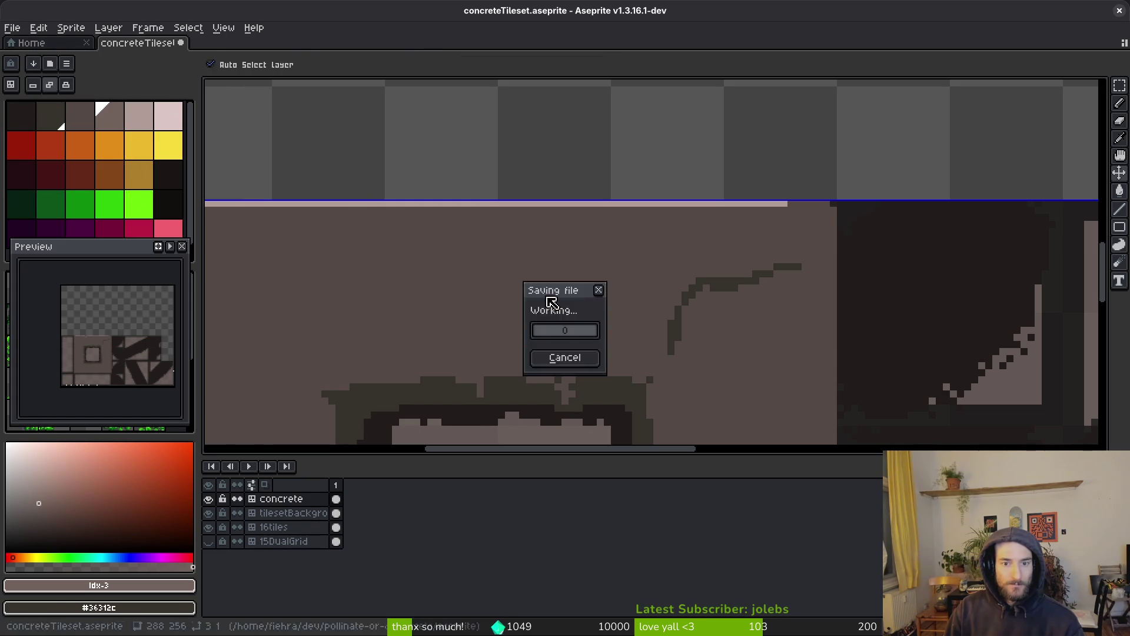
click(11, 28)
click(35, 57)
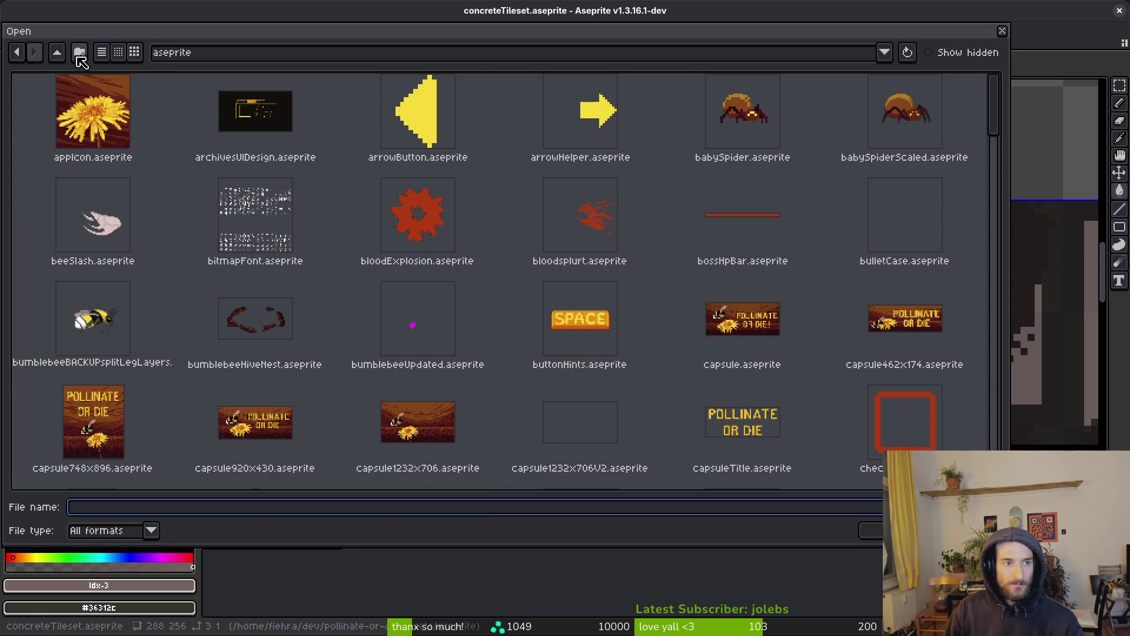
click(57, 52)
click(56, 52)
double_click(209, 108)
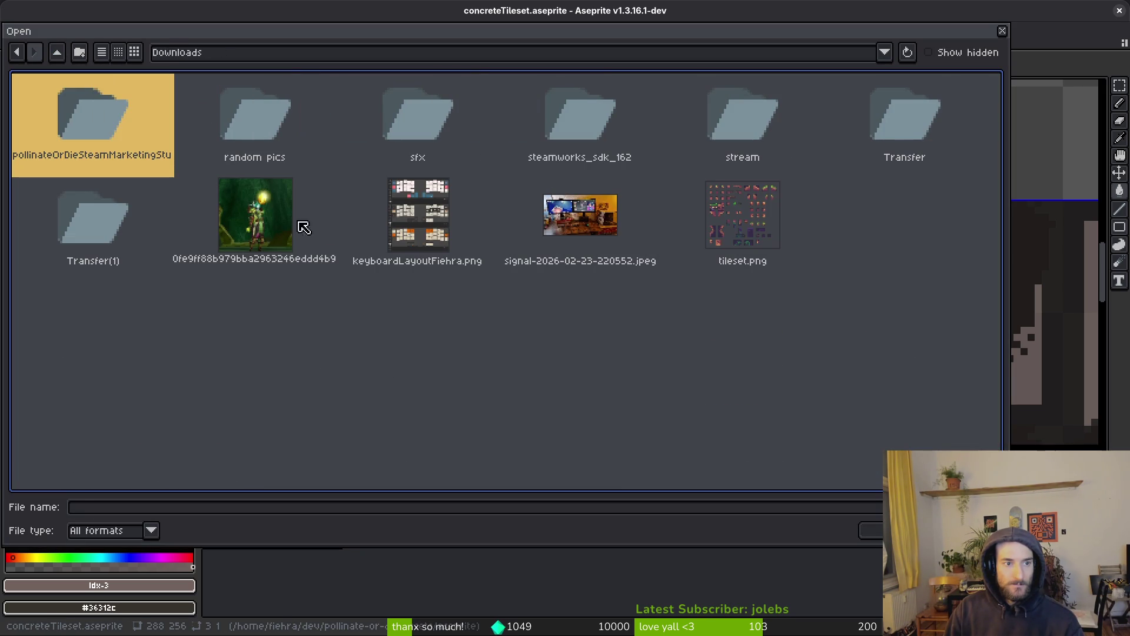
click(742, 215)
double_click(738, 212)
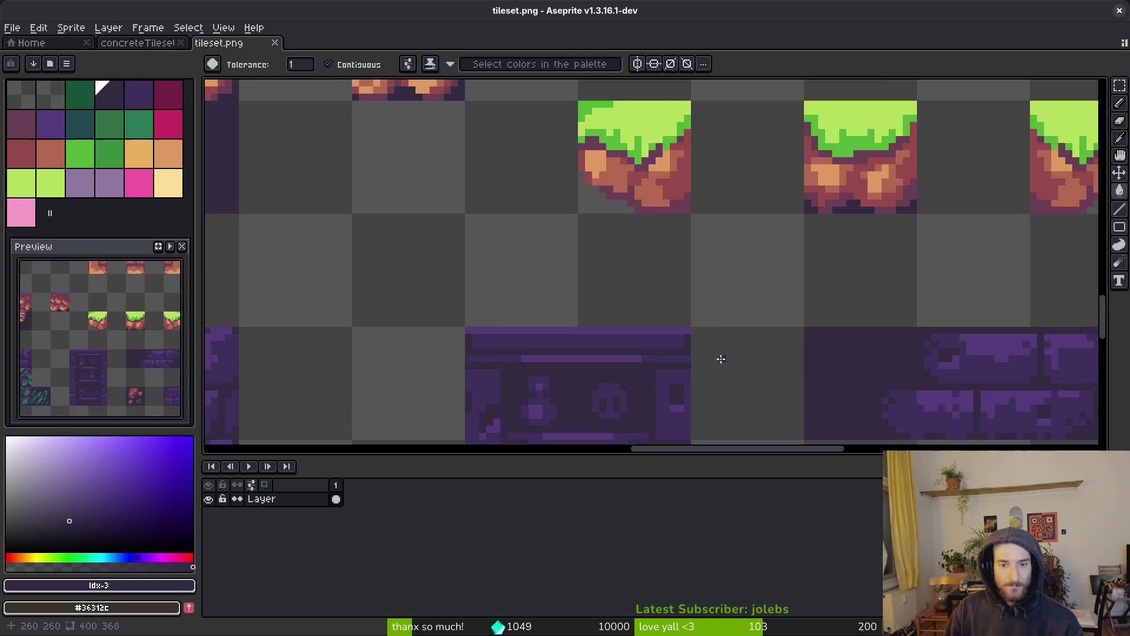
scroll(718, 358, up, 3)
scroll(711, 307, down, 3)
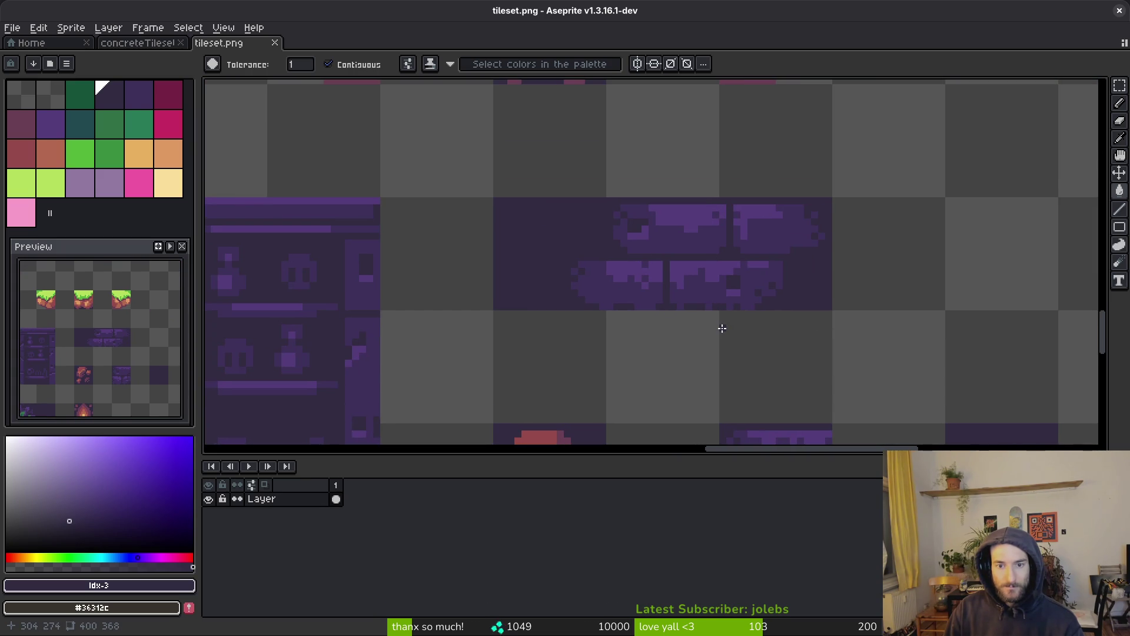
mouse_move(715, 327)
mouse_down()
mouse_move(632, 318)
mouse_move(624, 272)
mouse_move(568, 260)
mouse_up()
scroll(628, 315, down, 1)
scroll(601, 308, down, 2)
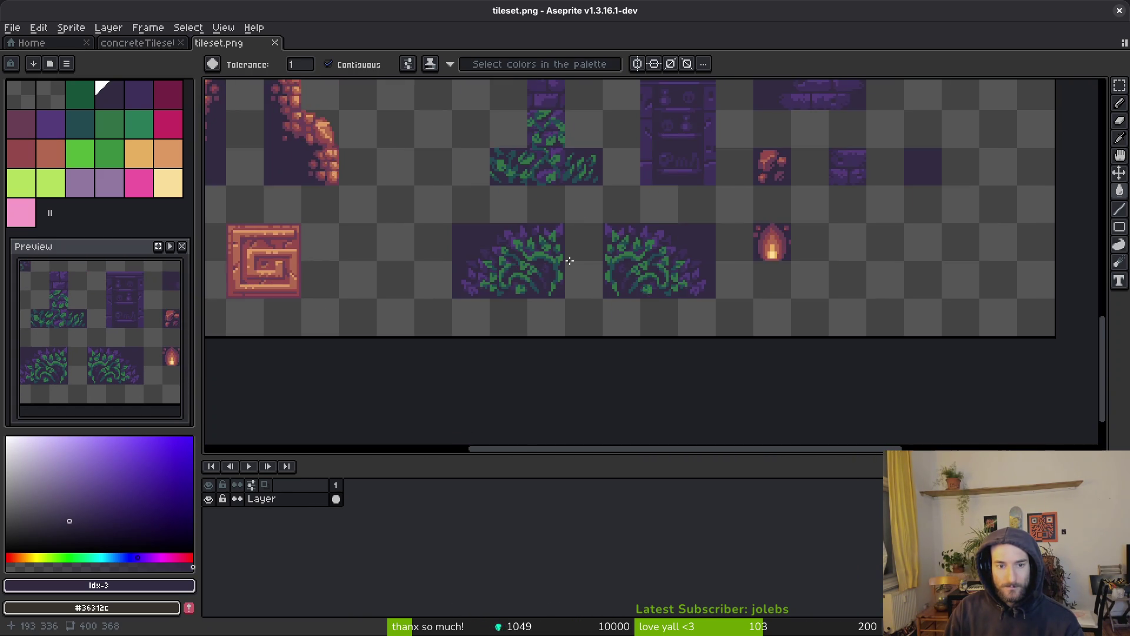
scroll(513, 289, up, 2)
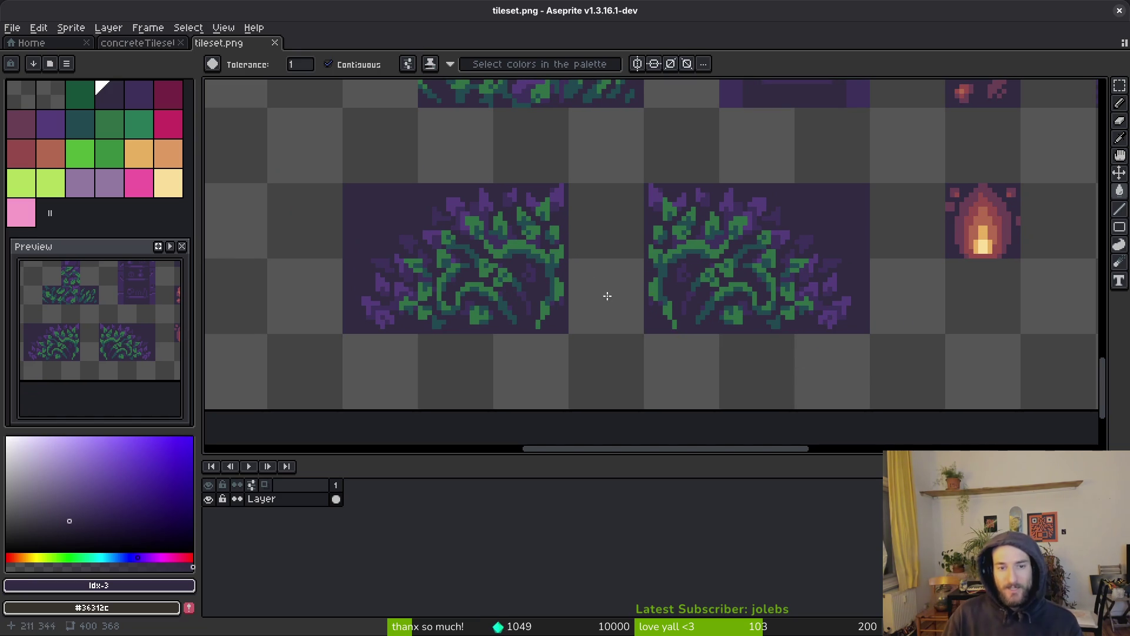
scroll(676, 273, down, 3)
scroll(630, 194, up, 3)
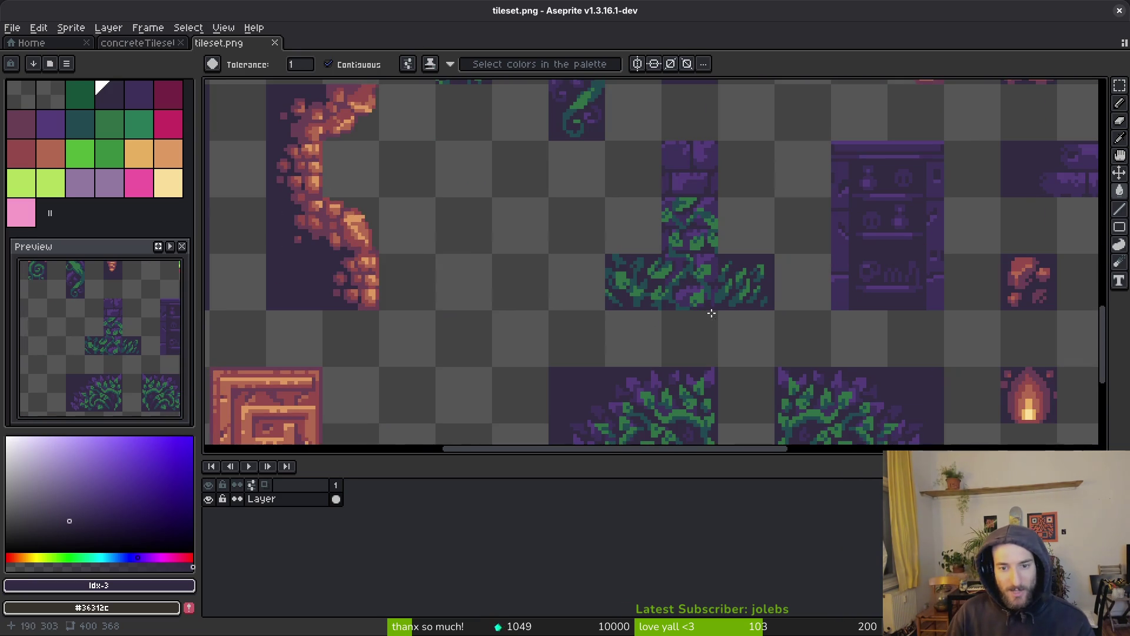
scroll(707, 271, up, 2)
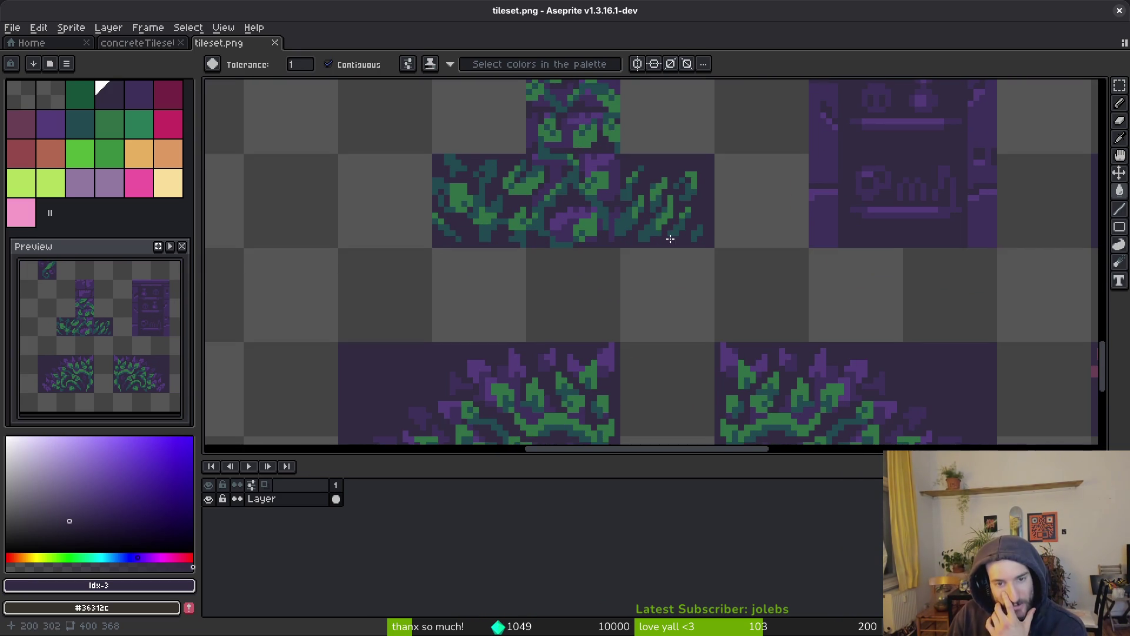
scroll(594, 256, down, 1)
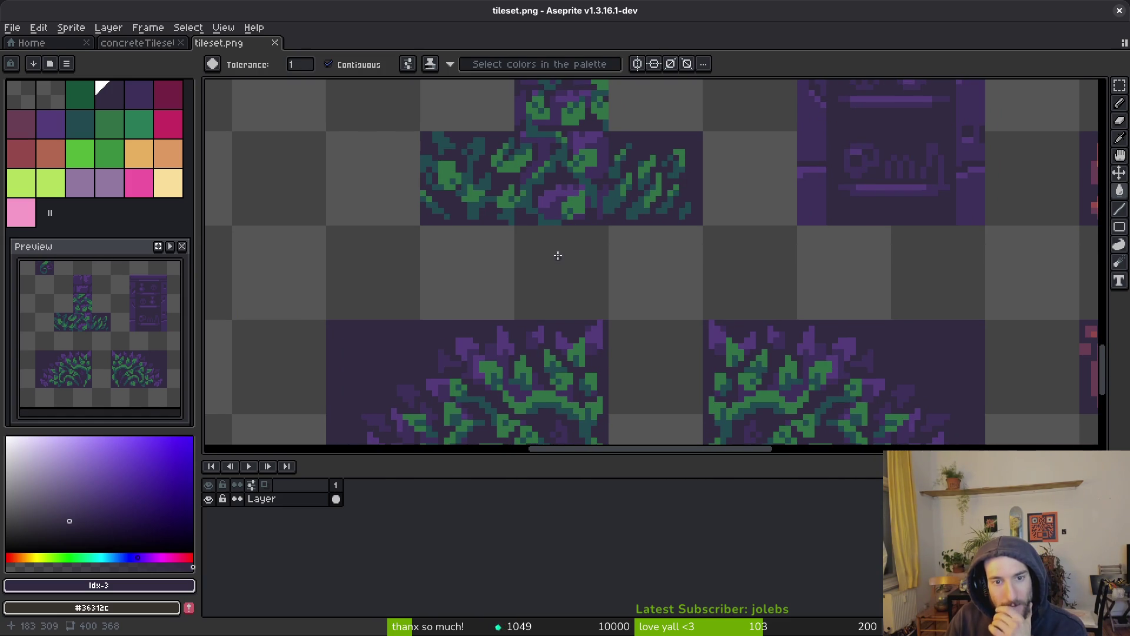
scroll(558, 255, down, 3)
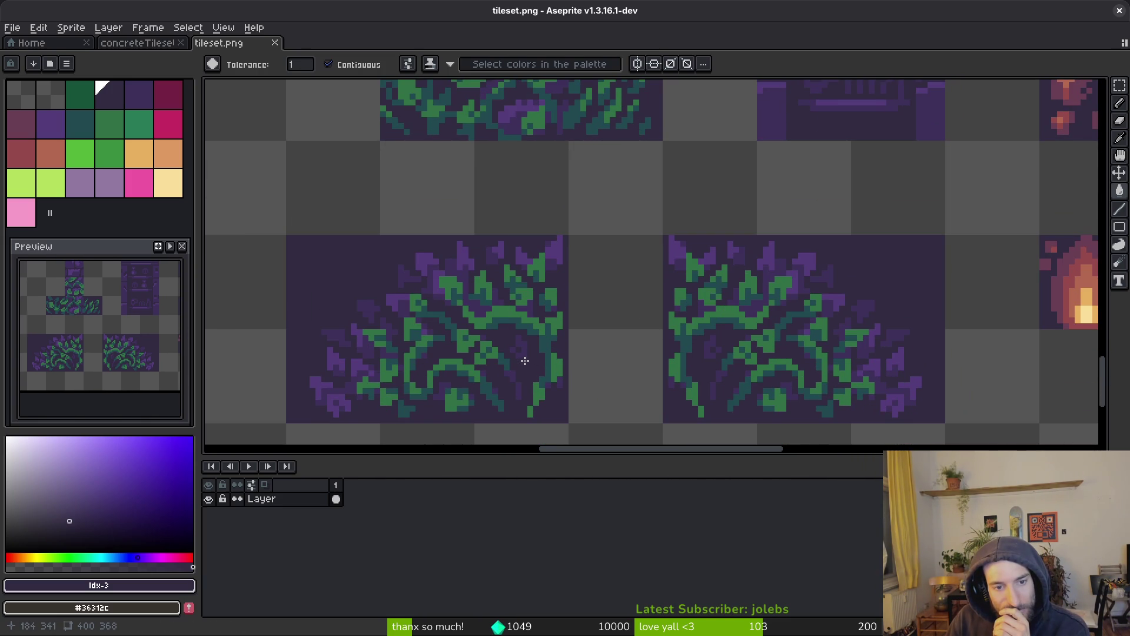
scroll(470, 306, down, 2)
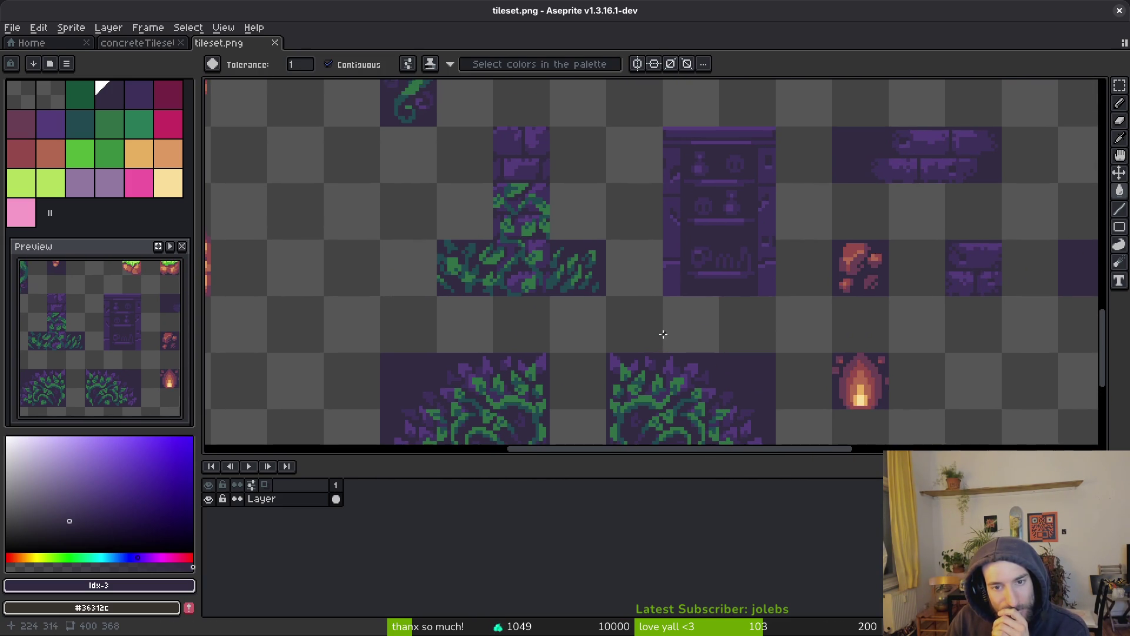
scroll(581, 225, up, 5)
scroll(582, 225, left, 4)
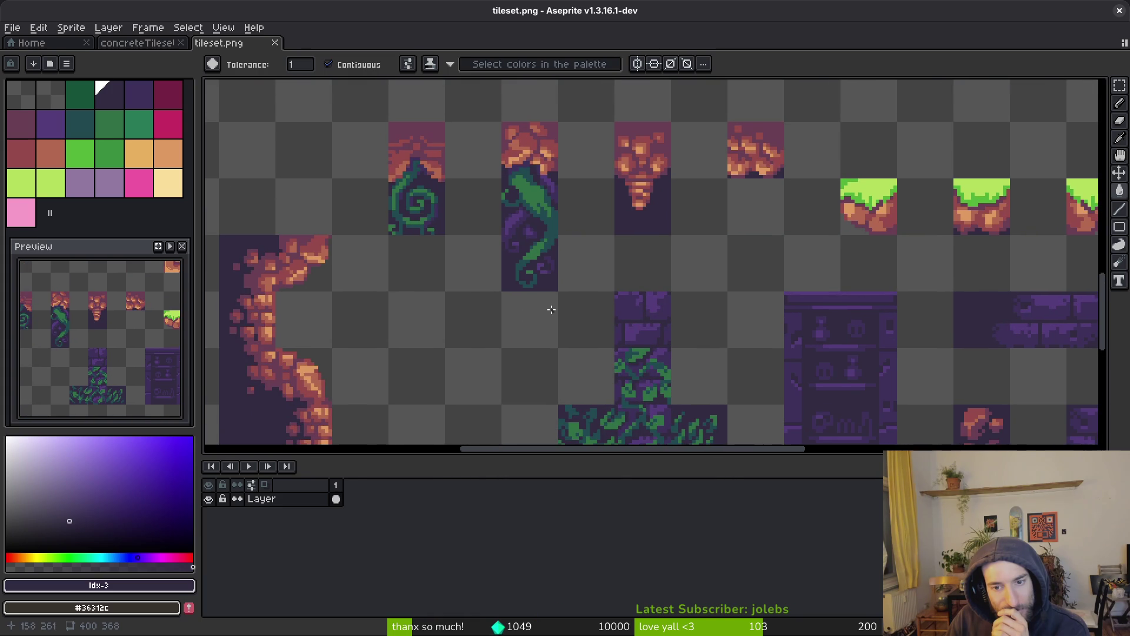
scroll(603, 273, up, 4)
scroll(669, 318, down, 1)
scroll(567, 292, up, 2)
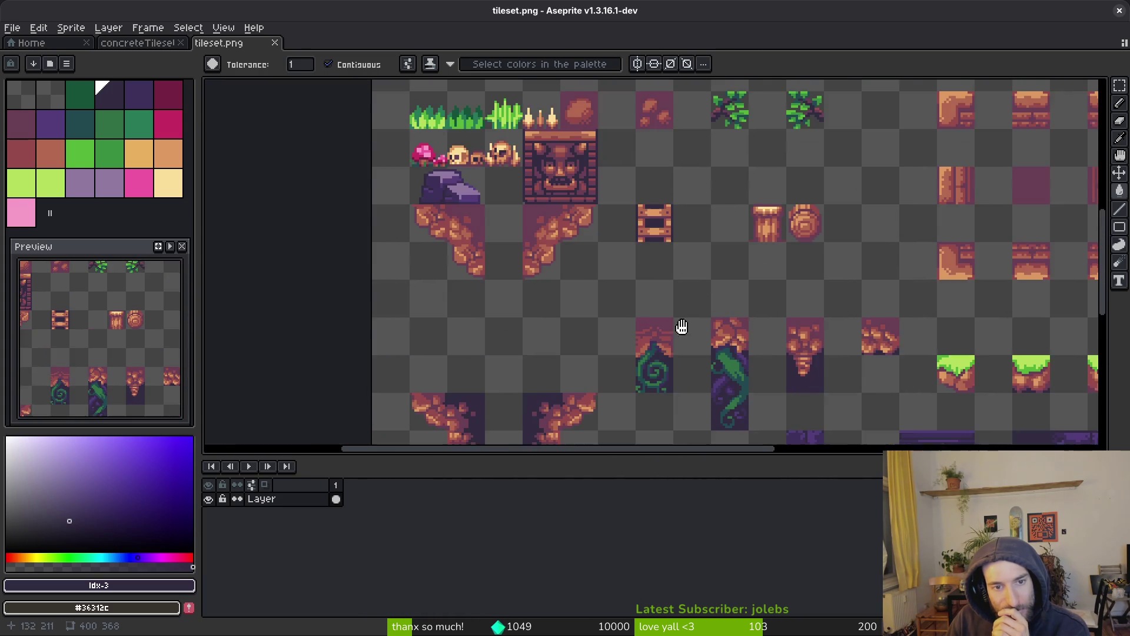
scroll(567, 291, up, 3)
scroll(574, 332, up, 2)
scroll(574, 332, left, 1)
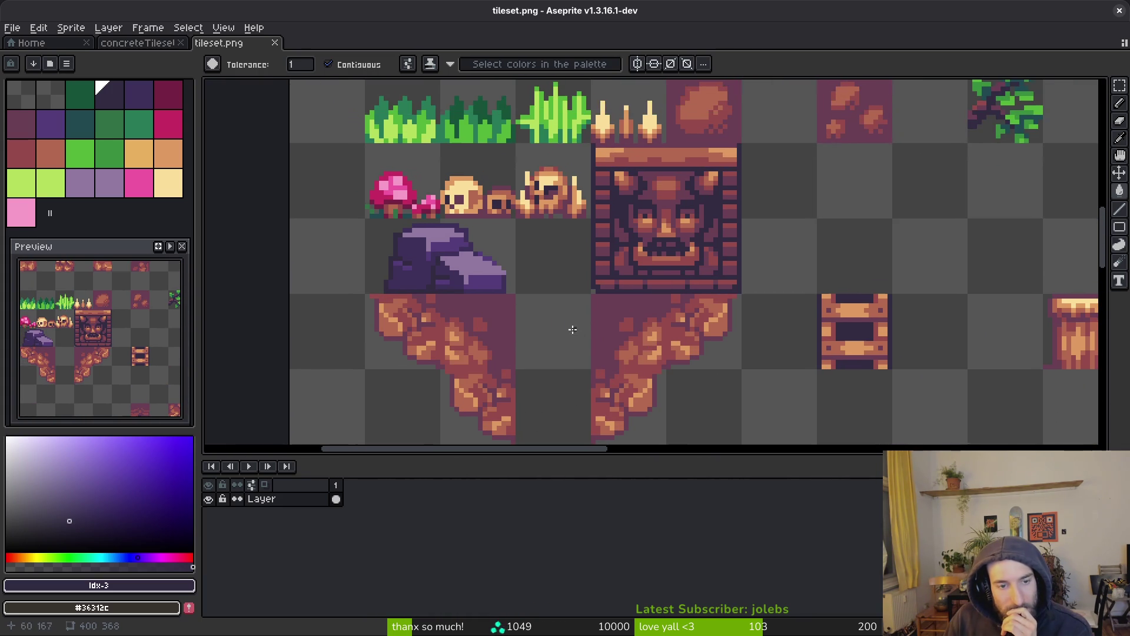
scroll(507, 319, up, 2)
scroll(507, 319, left, 1)
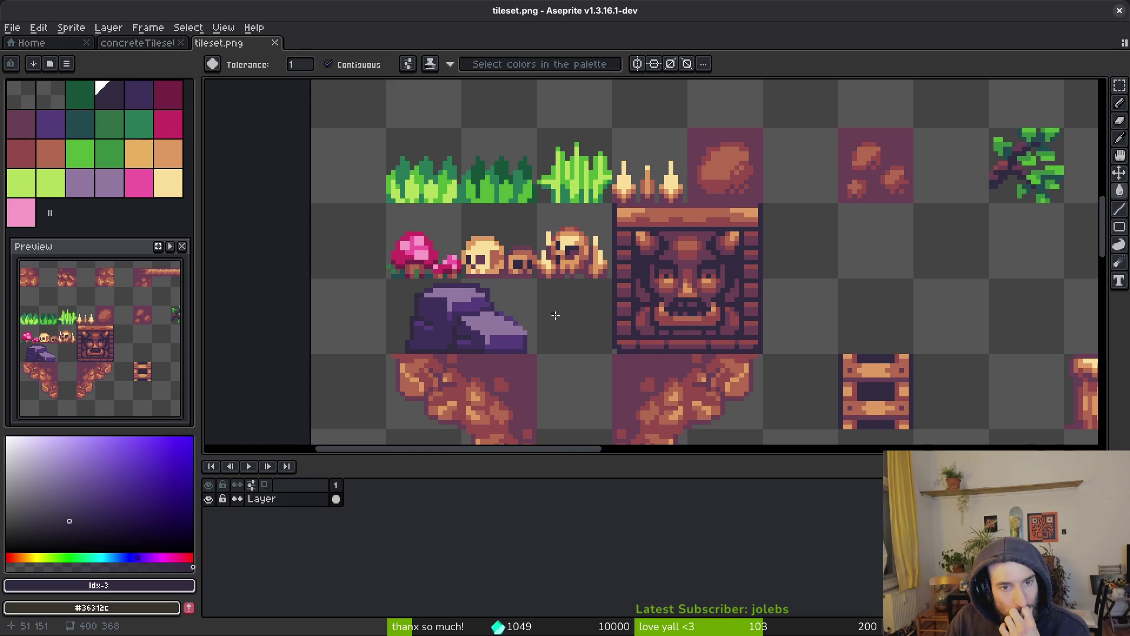
scroll(618, 287, down, 3)
scroll(630, 292, up, 4)
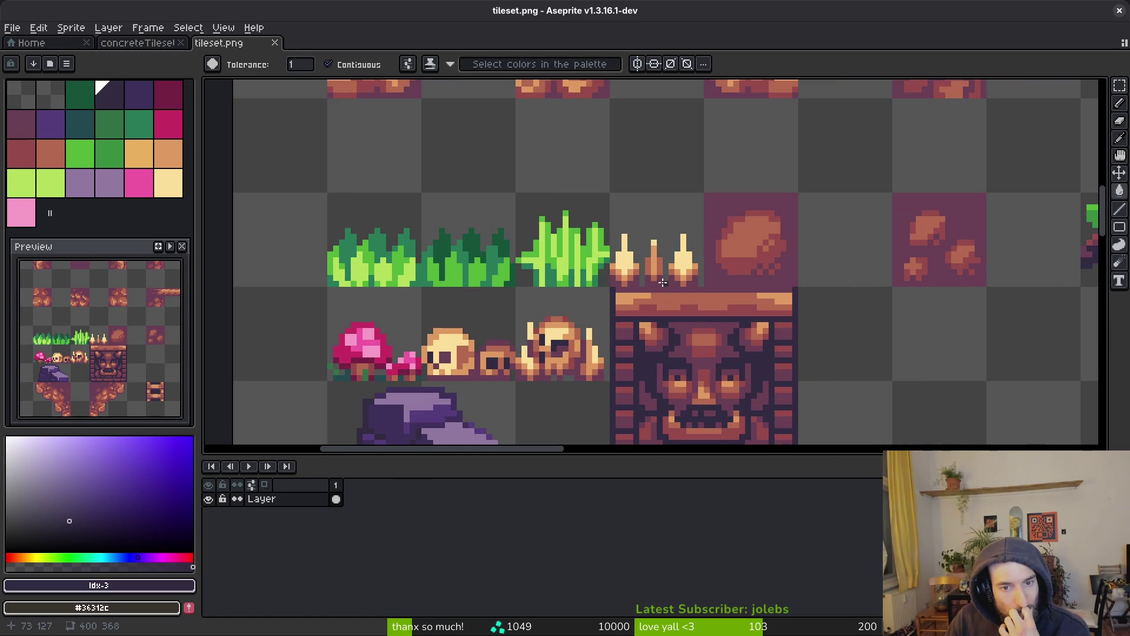
scroll(645, 285, down, 4)
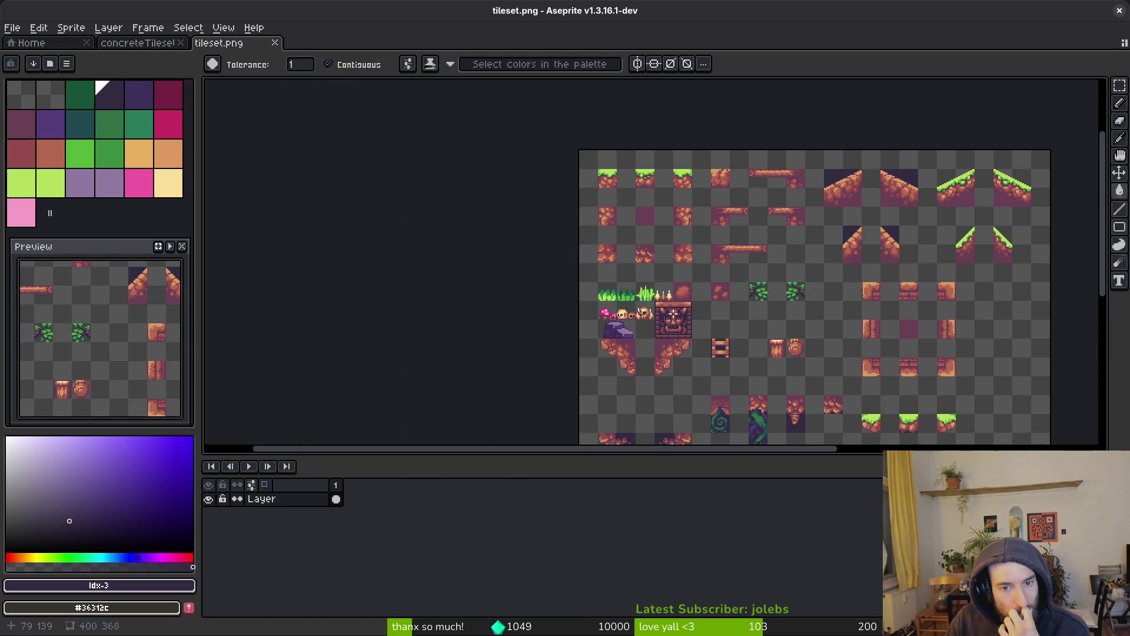
scroll(745, 294, up, 4)
scroll(765, 321, right, 2)
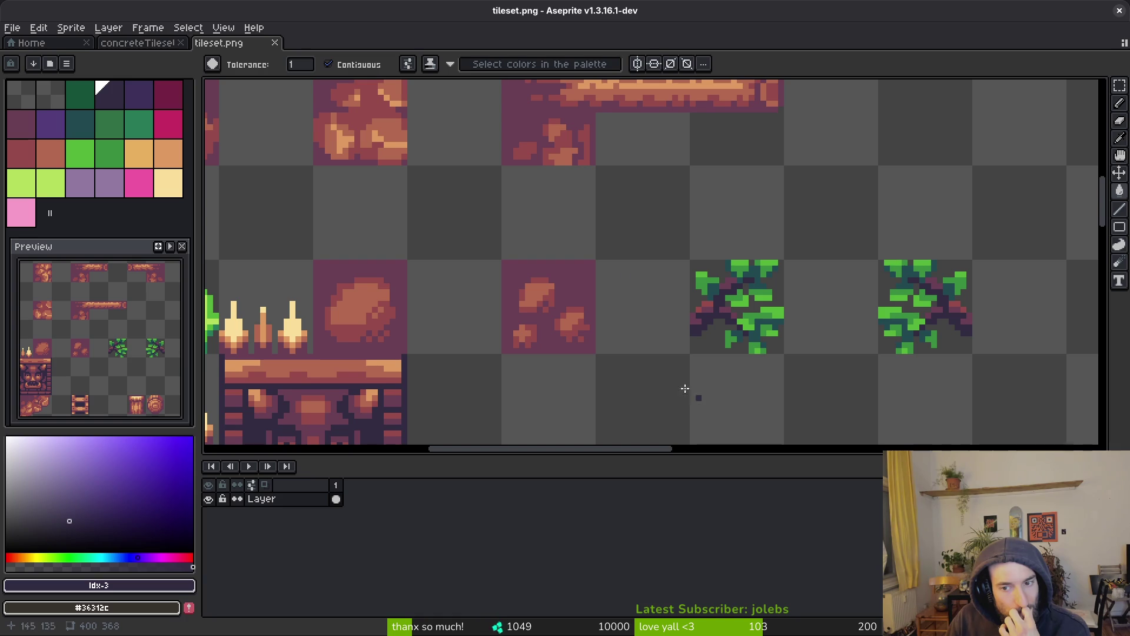
scroll(676, 389, down, 4)
scroll(759, 269, up, 1)
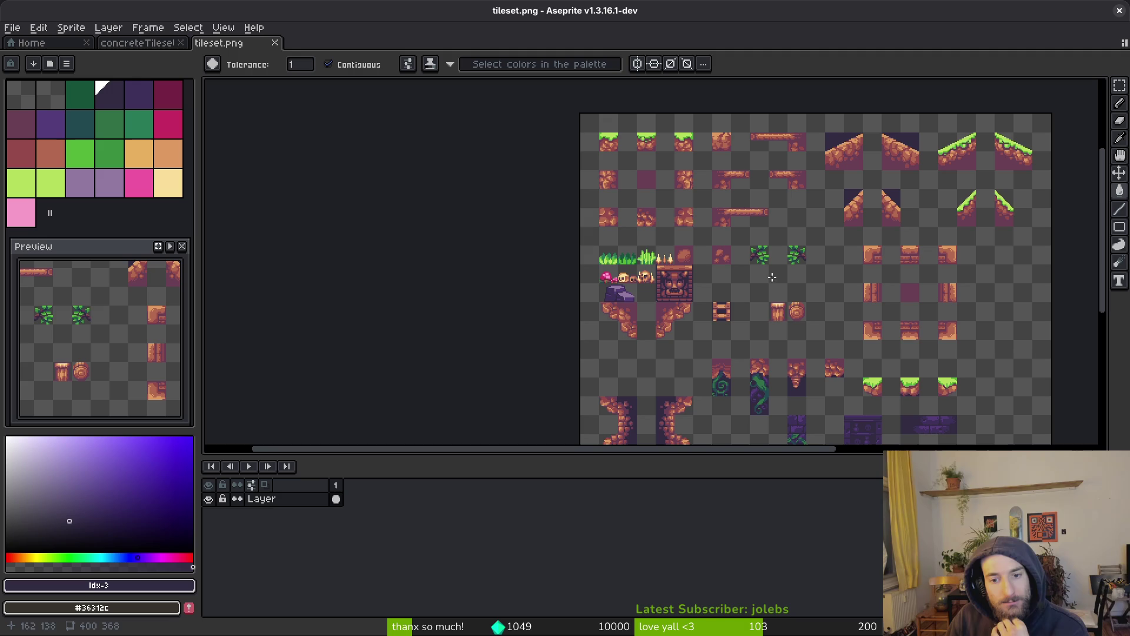
scroll(789, 300, down, 2)
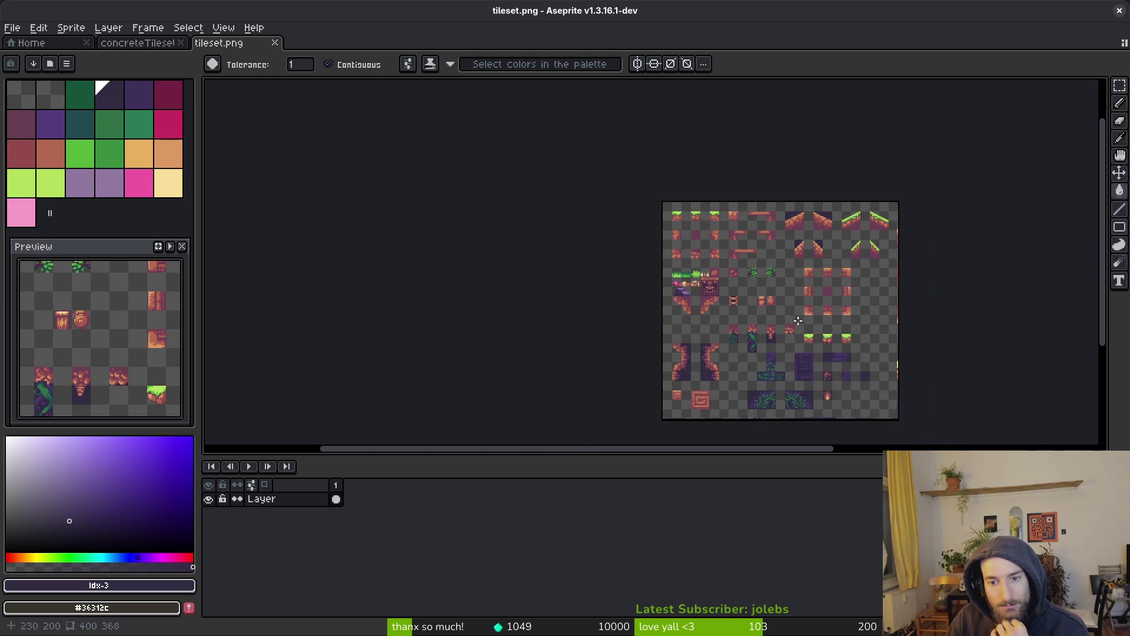
scroll(799, 321, up, 3)
scroll(703, 268, down, 2)
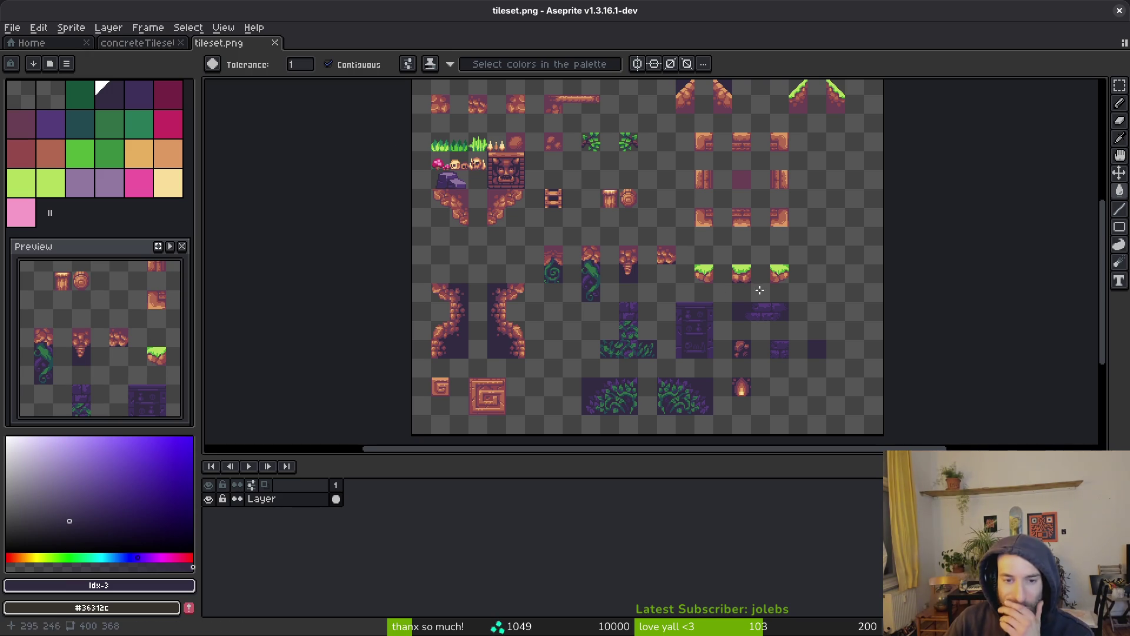
scroll(707, 265, down, 3)
scroll(733, 300, up, 3)
scroll(719, 297, down, 2)
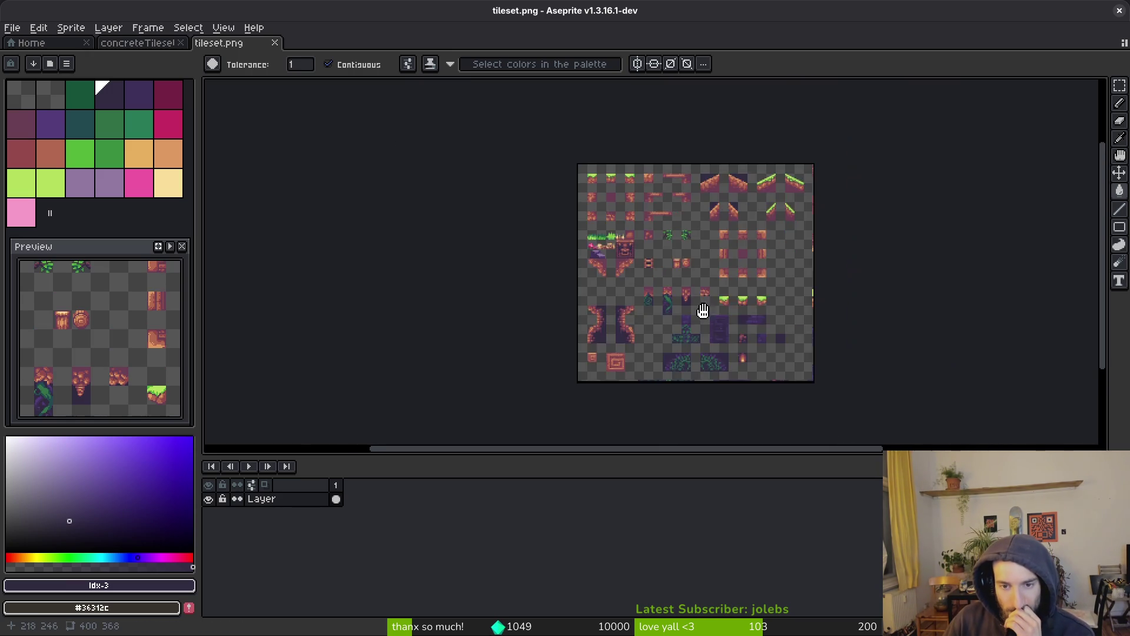
scroll(719, 298, up, 5)
drag(627, 179, 682, 345)
scroll(681, 346, down, 2)
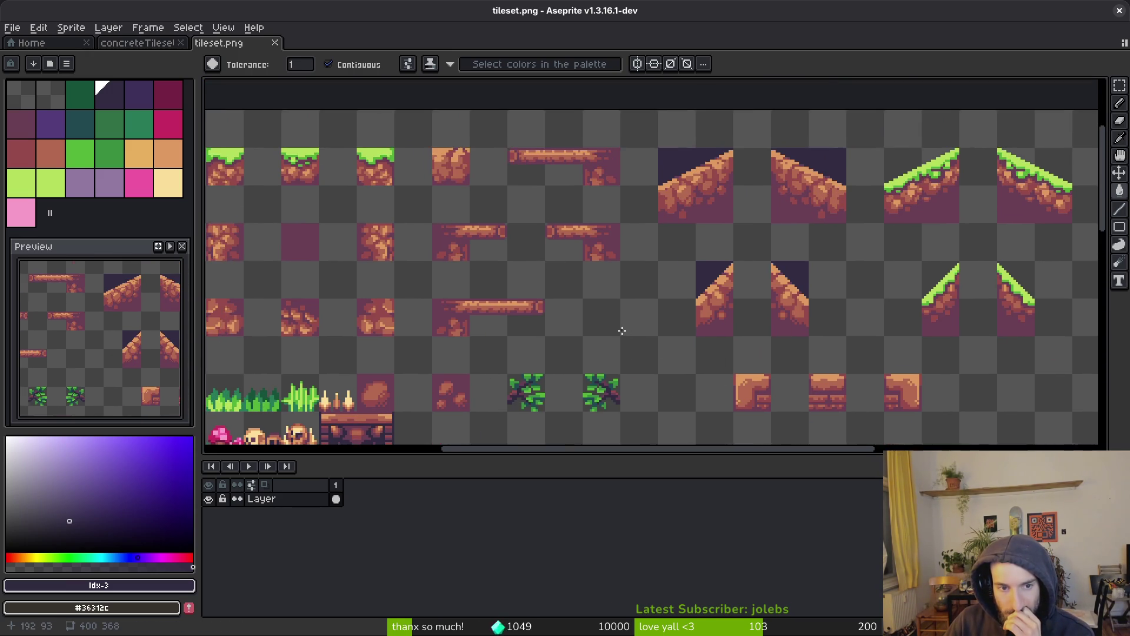
scroll(623, 330, down, 3)
scroll(548, 294, up, 1)
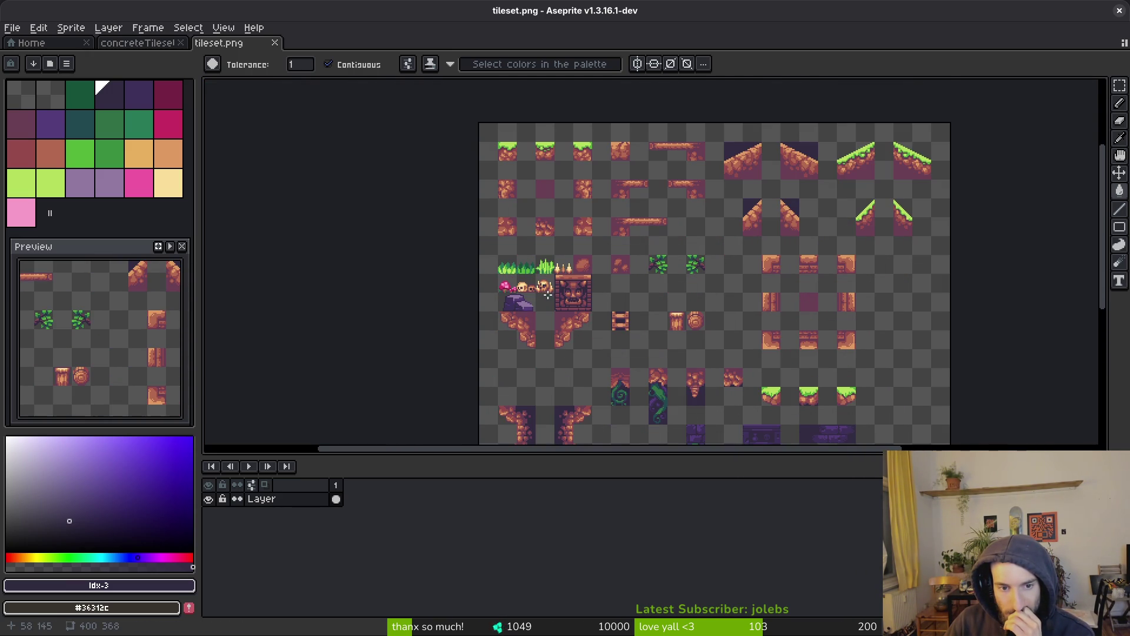
scroll(504, 286, up, 3)
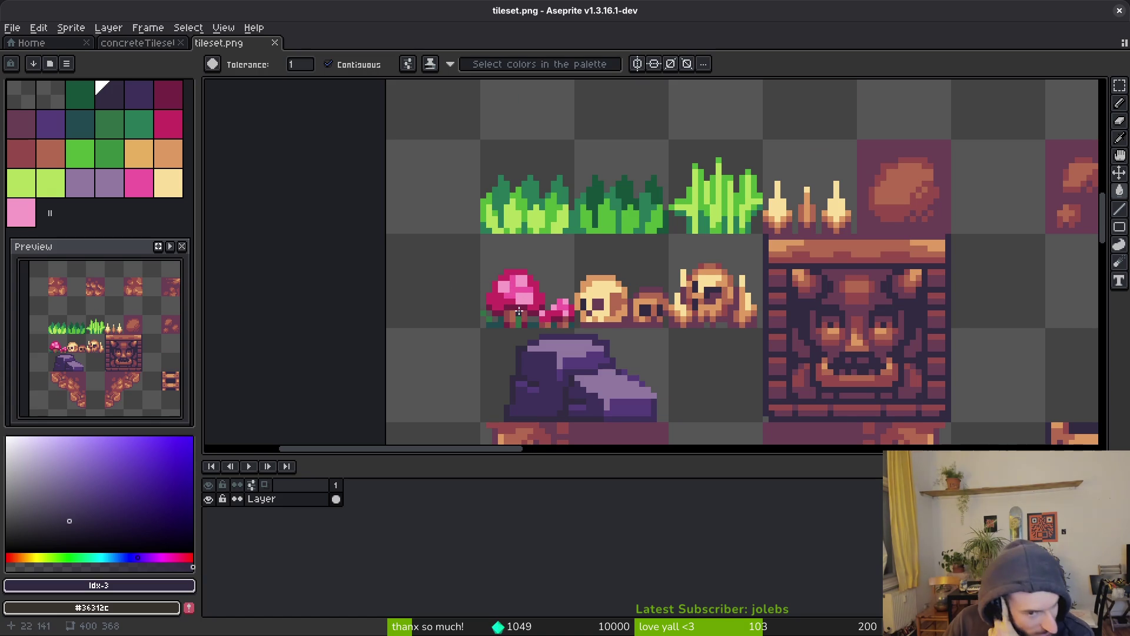
scroll(524, 291, down, 3)
scroll(595, 273, right, 4)
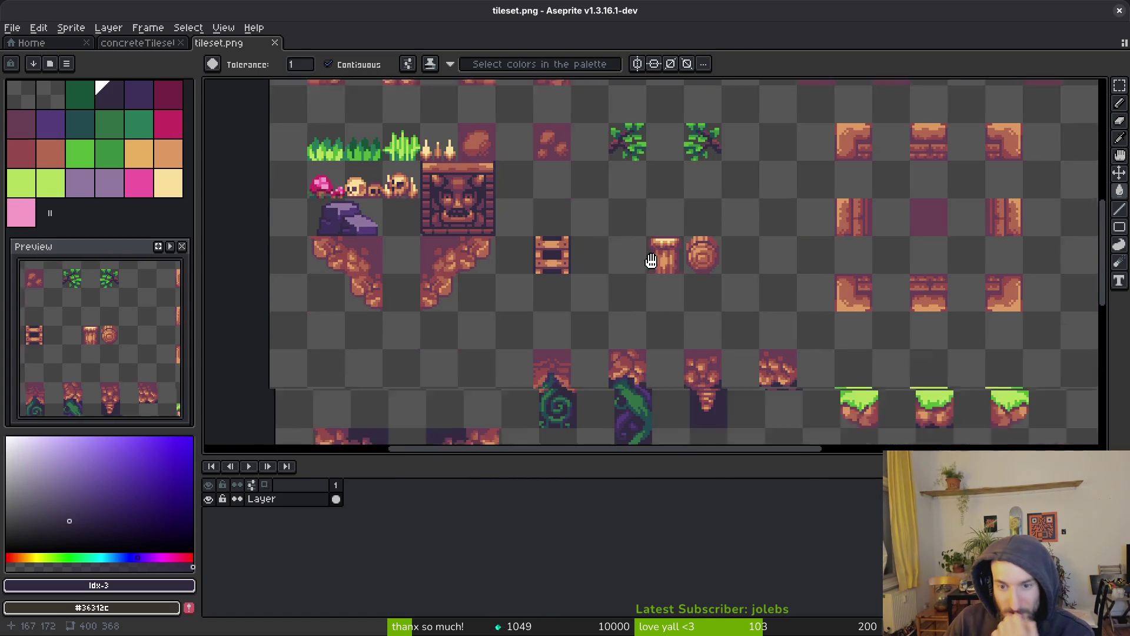
scroll(679, 270, down, 2)
scroll(679, 270, up, 5)
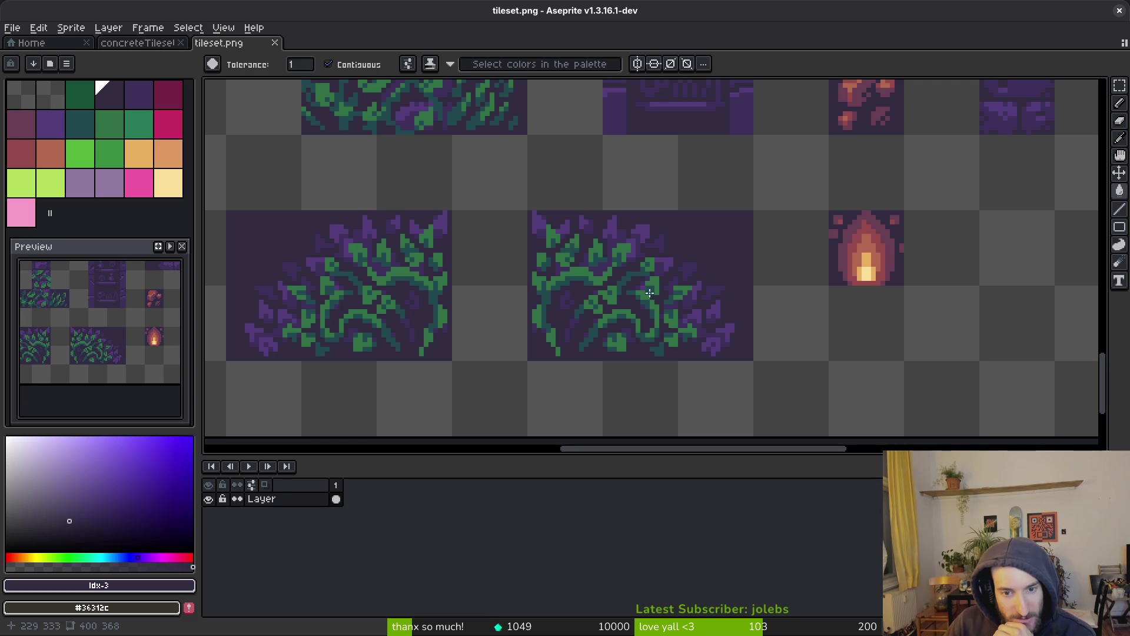
scroll(607, 277, down, 1)
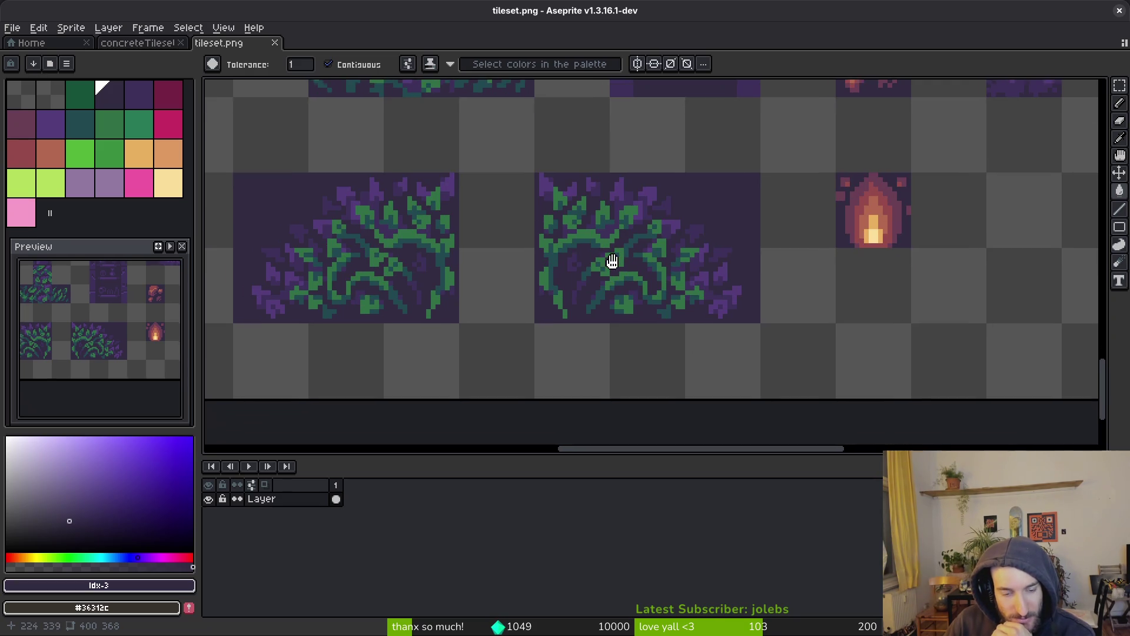
Step: Magic-wand select the green leaf pixels on the two large vine tiles
key(m)
scroll(653, 294, up, 1)
click(666, 279)
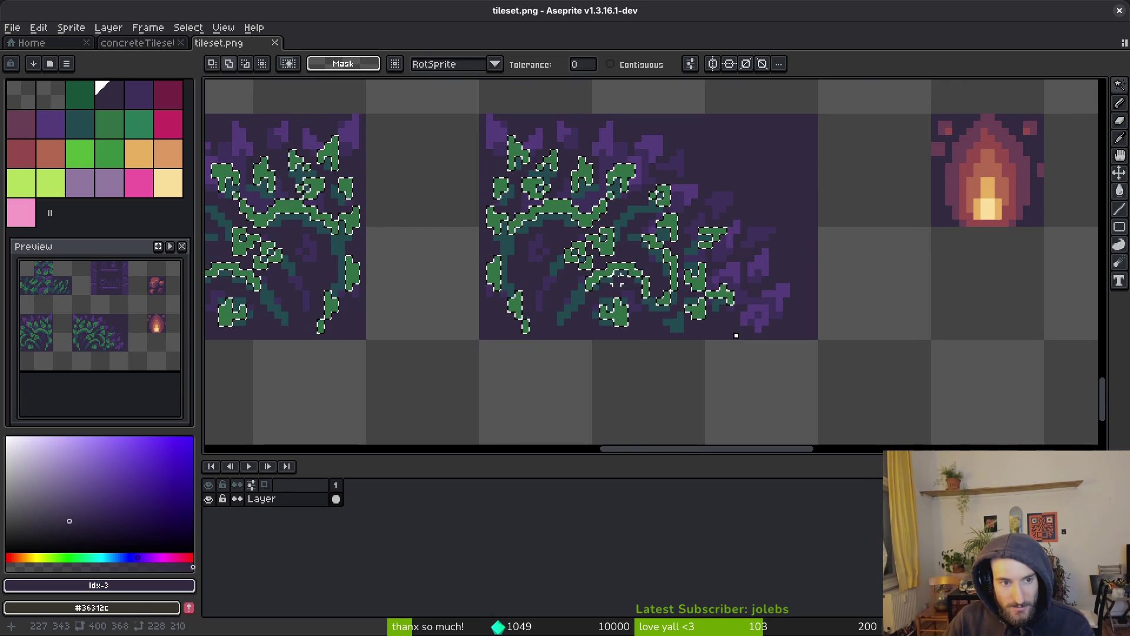
scroll(606, 295, down, 3)
scroll(576, 265, up, 2)
scroll(576, 264, up, 1)
key(m)
mouse_move(236, 169)
mouse_down()
mouse_move(343, 235)
mouse_move(828, 426)
mouse_up()
key(w)
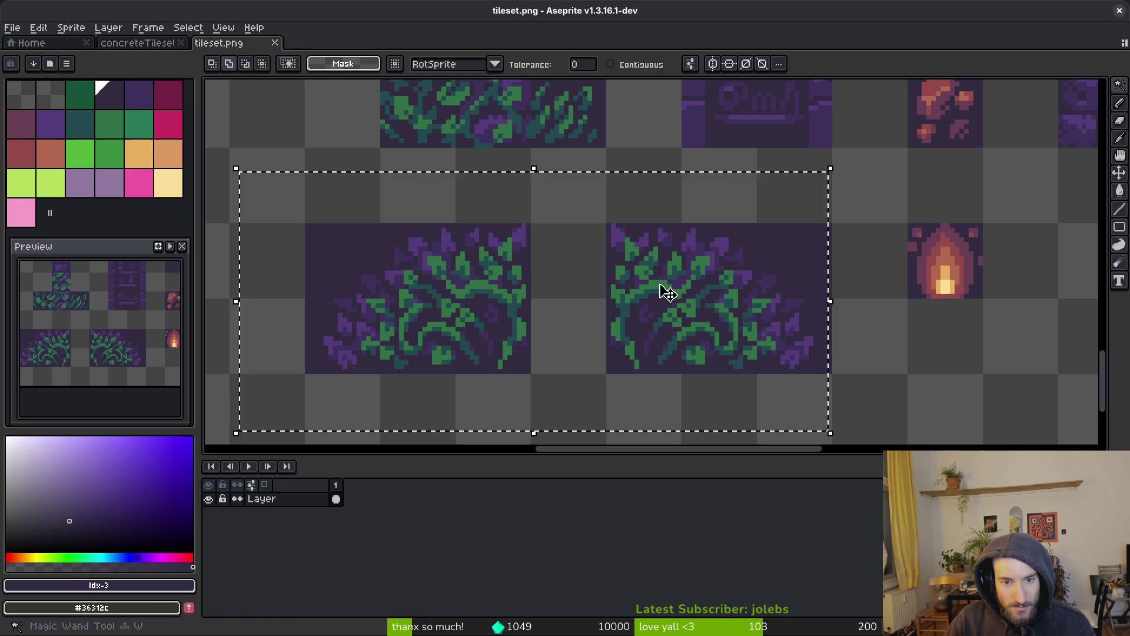
key(ctrl+d)
scroll(671, 318, up, 1)
click(661, 277)
scroll(661, 280, down, 4)
Step: Copy the leaf pixels into concreteTileset and commit them above the concrete tiles
key(ctrl+x)
key(ctrl+z)
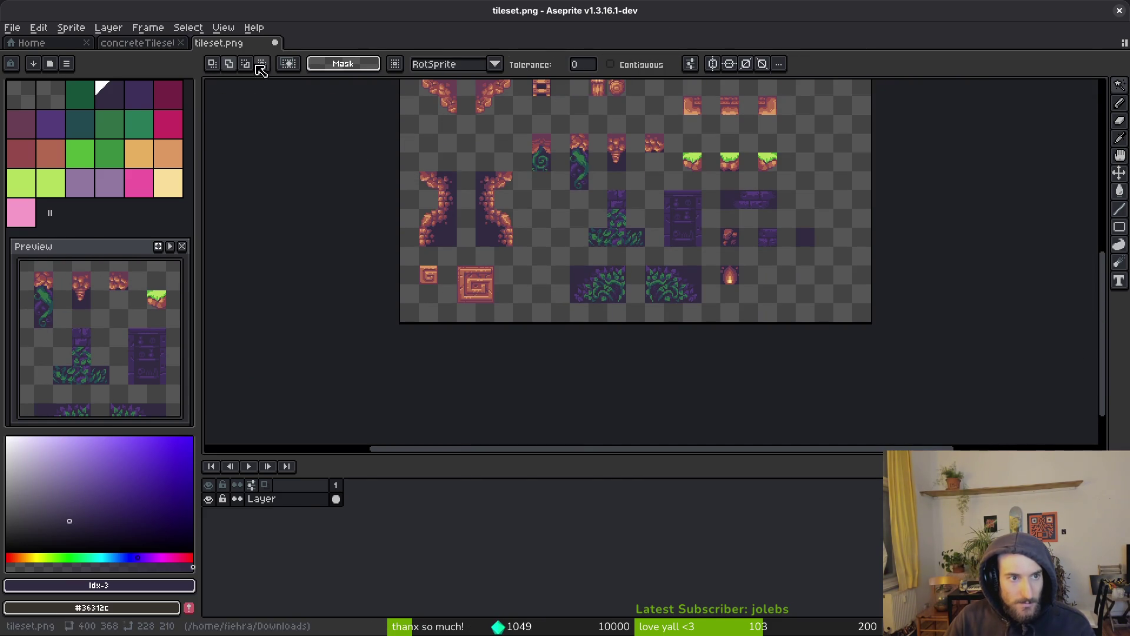
click(141, 43)
key(ctrl+v)
scroll(819, 247, down, 3)
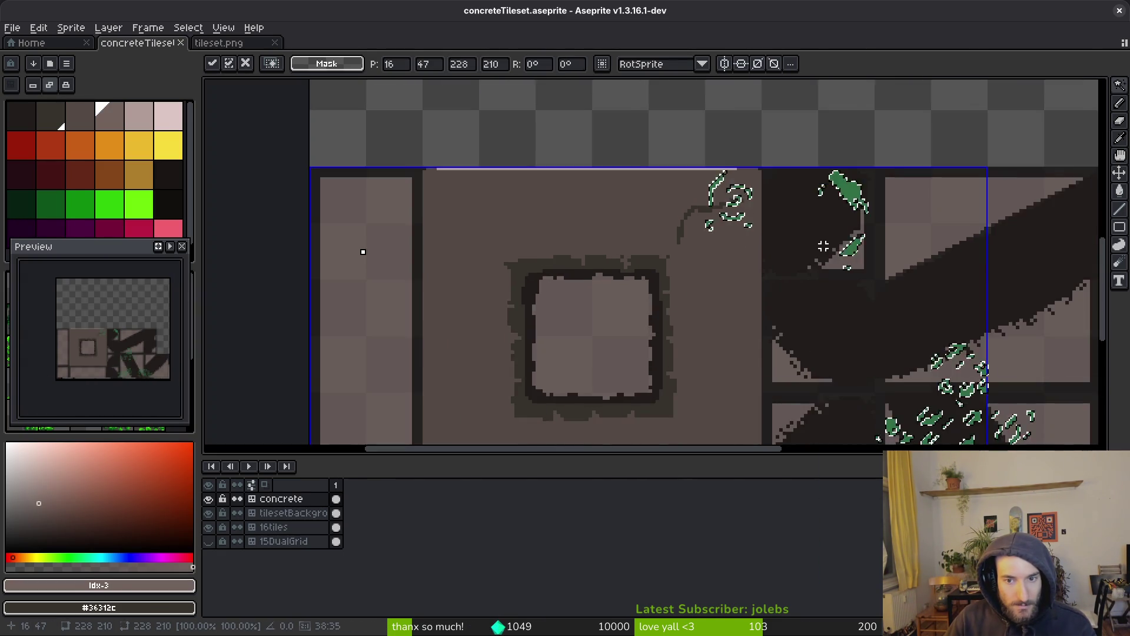
scroll(841, 287, up, 3)
mouse_move(841, 286)
mouse_down()
mouse_move(676, 112)
mouse_move(674, 126)
mouse_move(660, 121)
mouse_up()
scroll(693, 189, down, 3)
scroll(674, 127, up, 4)
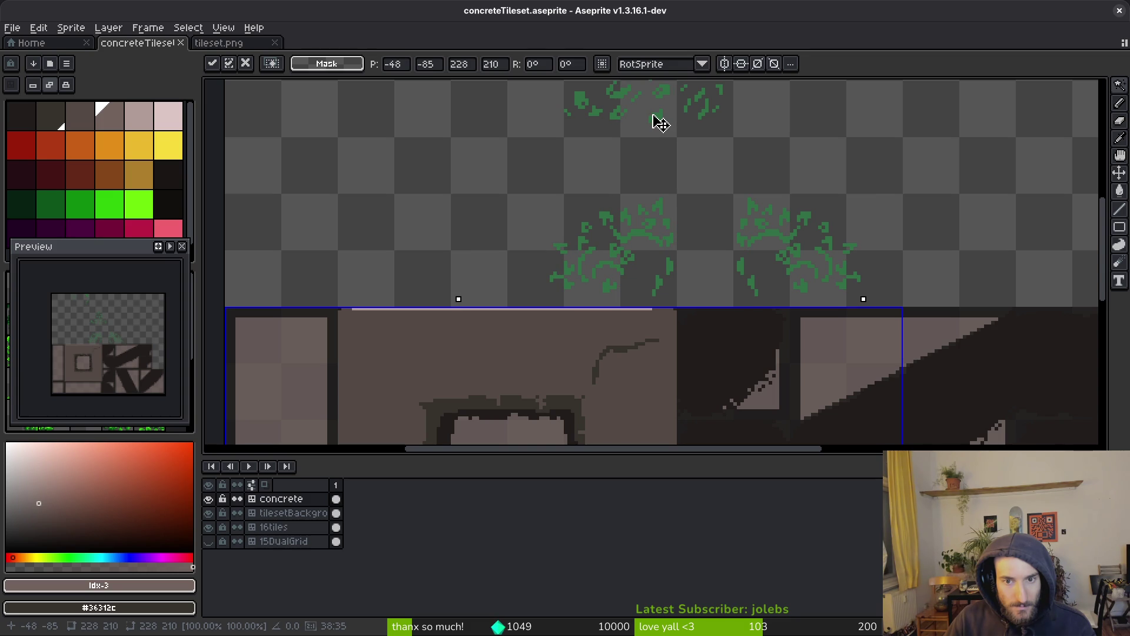
key(Return)
Step: Paste and commit a second copy of the leaves, then sample the green leaf colour
scroll(681, 222, down, 1)
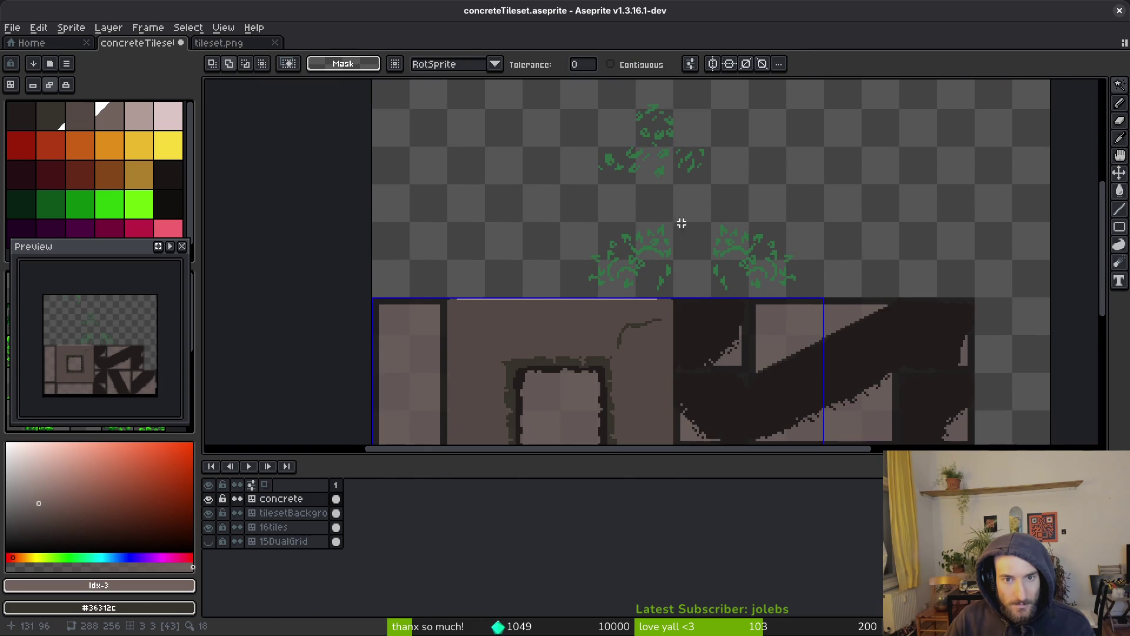
key(ctrl+x)
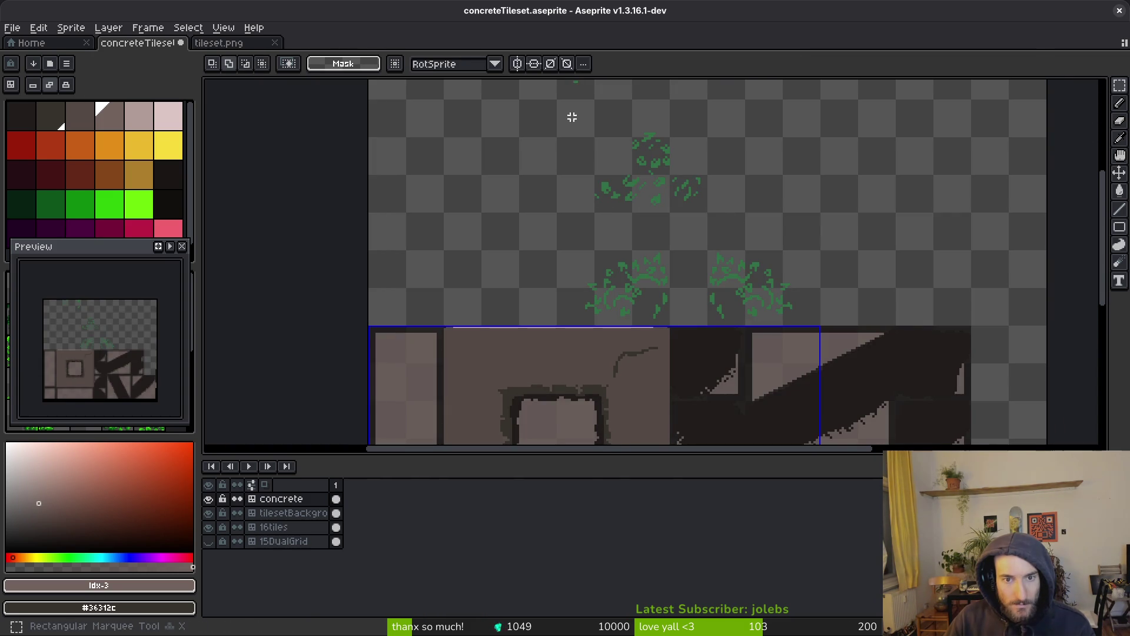
key(ctrl+v)
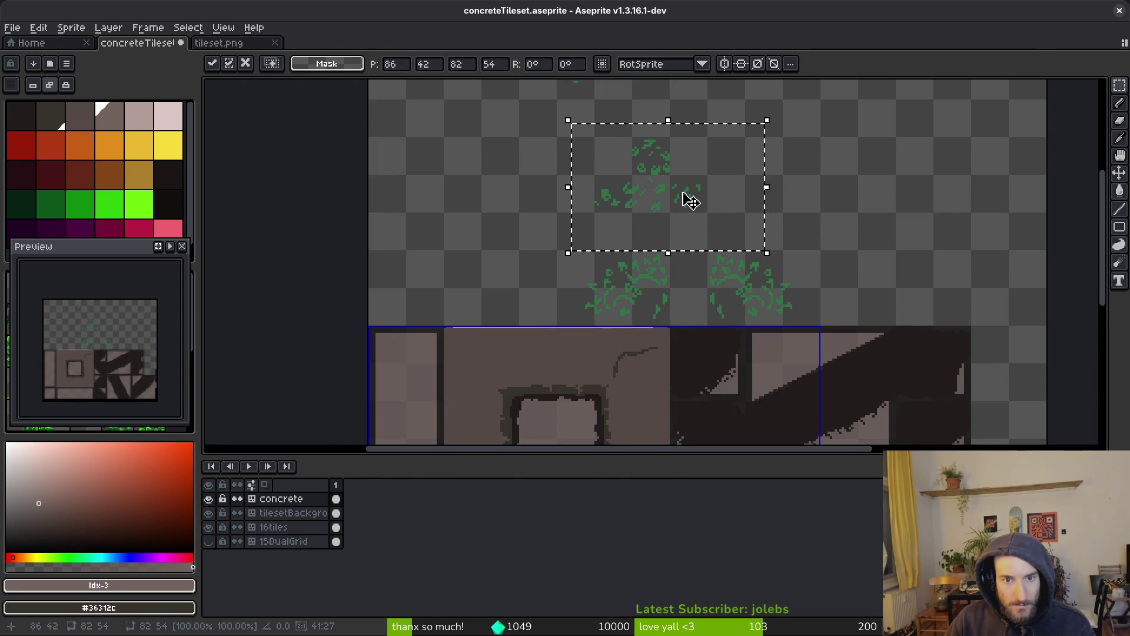
key(Return)
scroll(697, 192, down, 2)
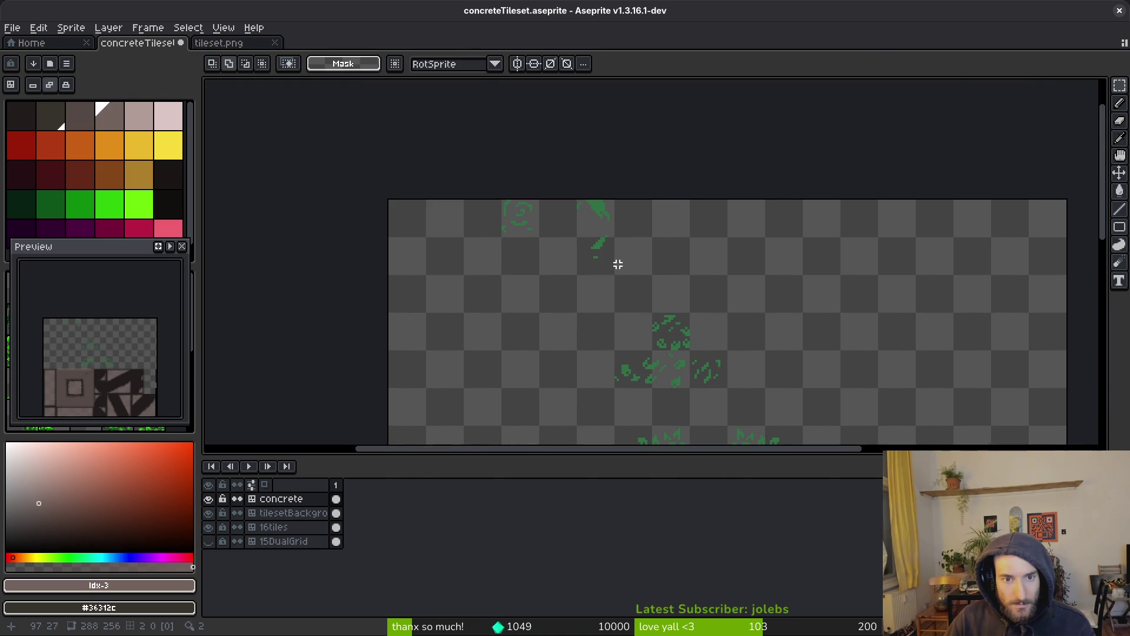
drag(461, 201, 583, 257)
Step: Replace the green #307047 leaf pixels with pale pink palette index 5
scroll(565, 247, up, 2)
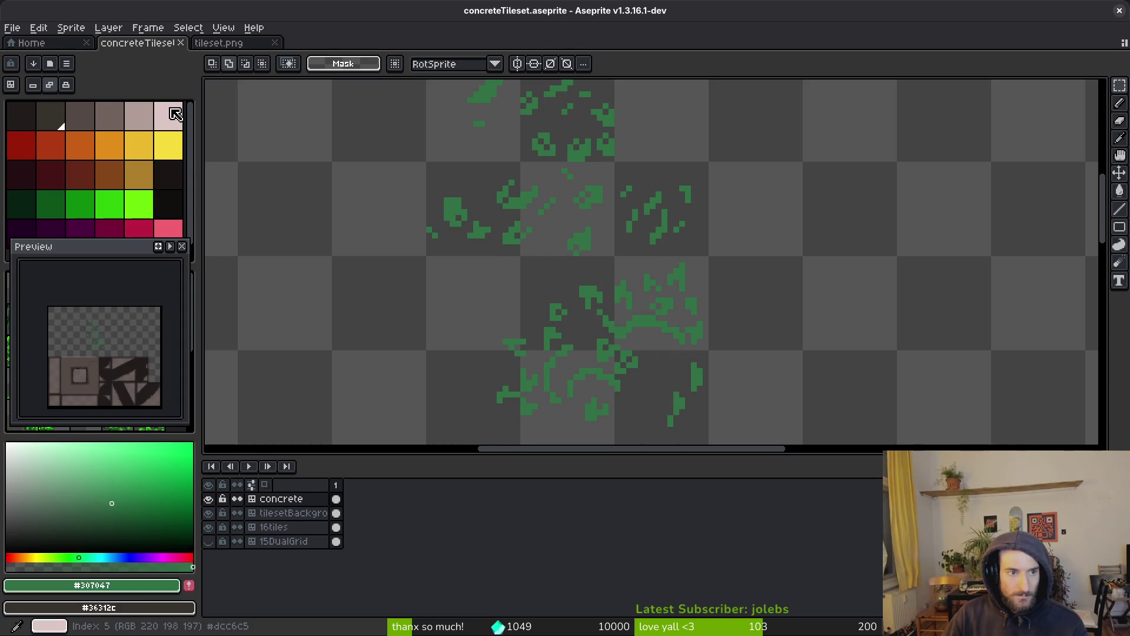
key(shift+r)
scroll(540, 236, down, 3)
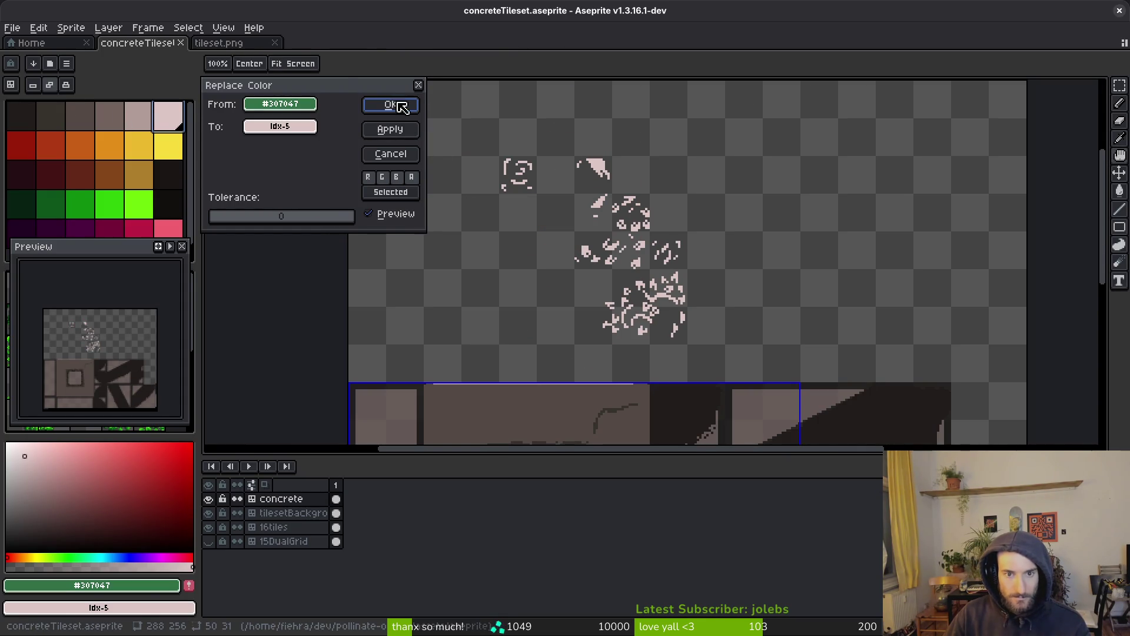
key(Escape)
key(shift+r)
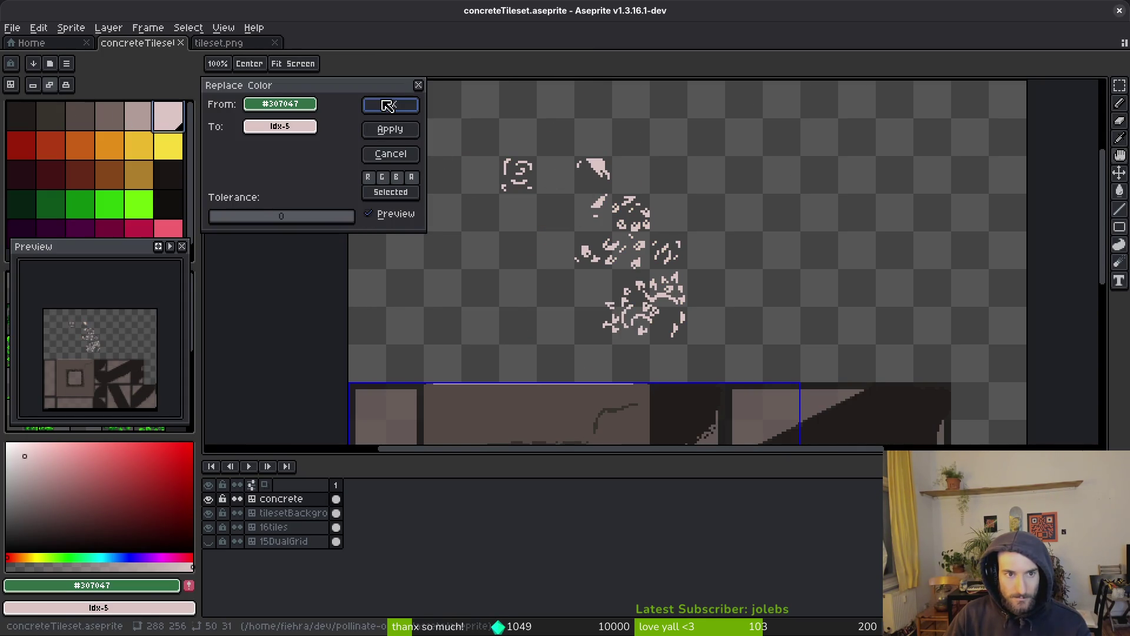
key(Return)
Step: Save concreteTileset.aseprite with the recoloured foliage
scroll(688, 258, down, 3)
key(ctrl+s)
scroll(681, 278, up, 2)
drag(519, 157, 743, 310)
key(ctrl+s)
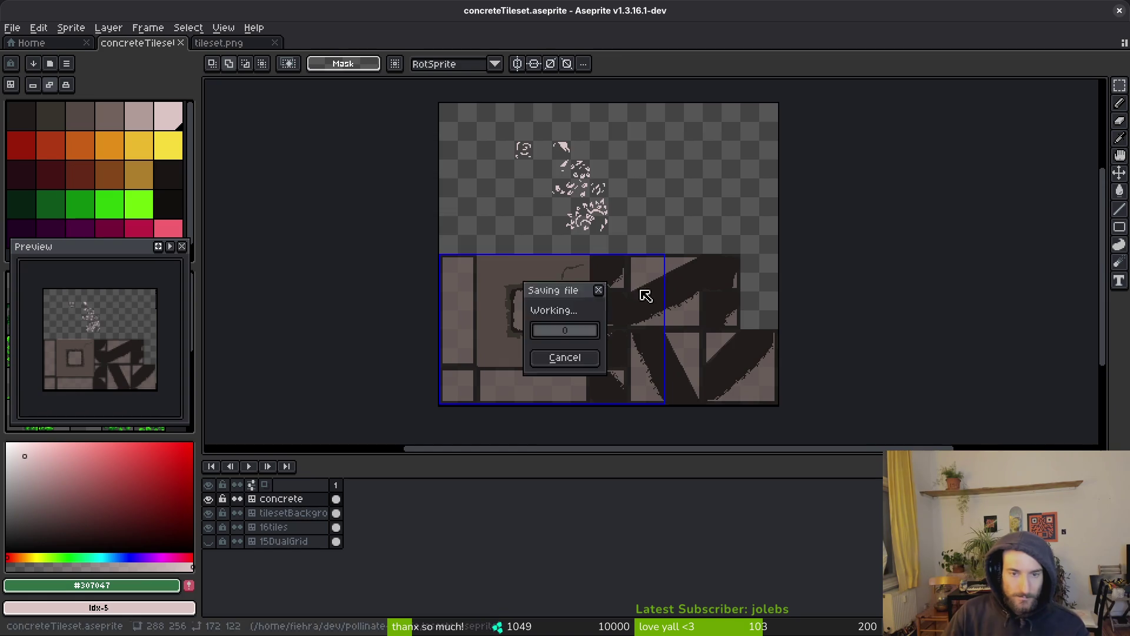
scroll(643, 293, up, 2)
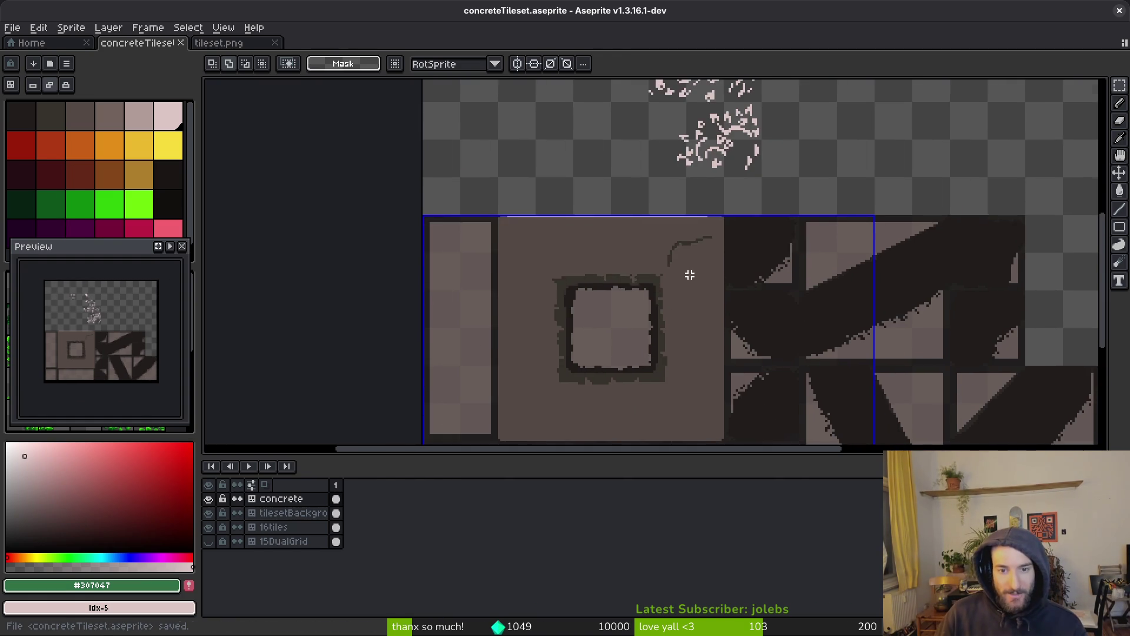
scroll(690, 279, up, 2)
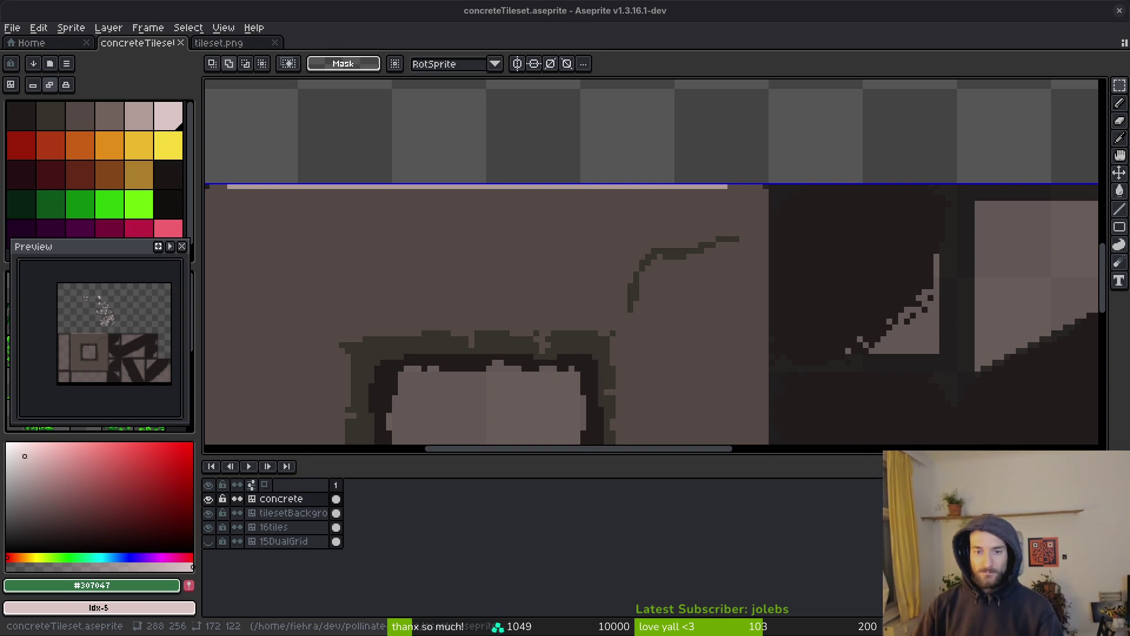
Step: Pencil a mid-grey highlight along the curved crack's inner edge, then zoom out to check
drag(630, 287, 732, 217)
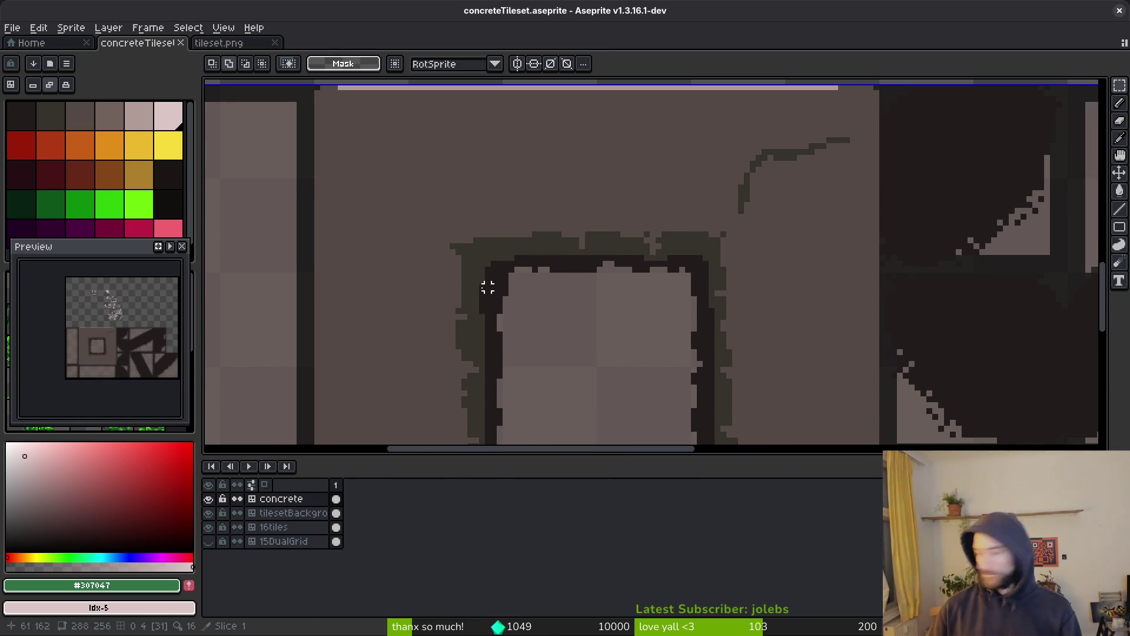
scroll(581, 240, up, 1)
scroll(790, 222, up, 3)
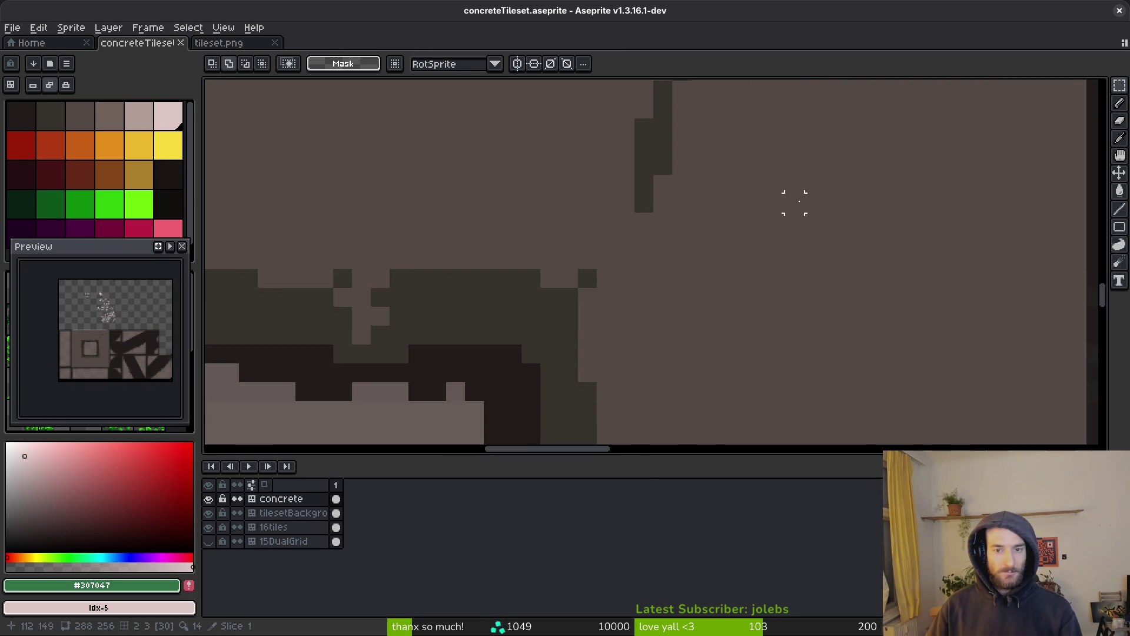
click(139, 128)
click(110, 116)
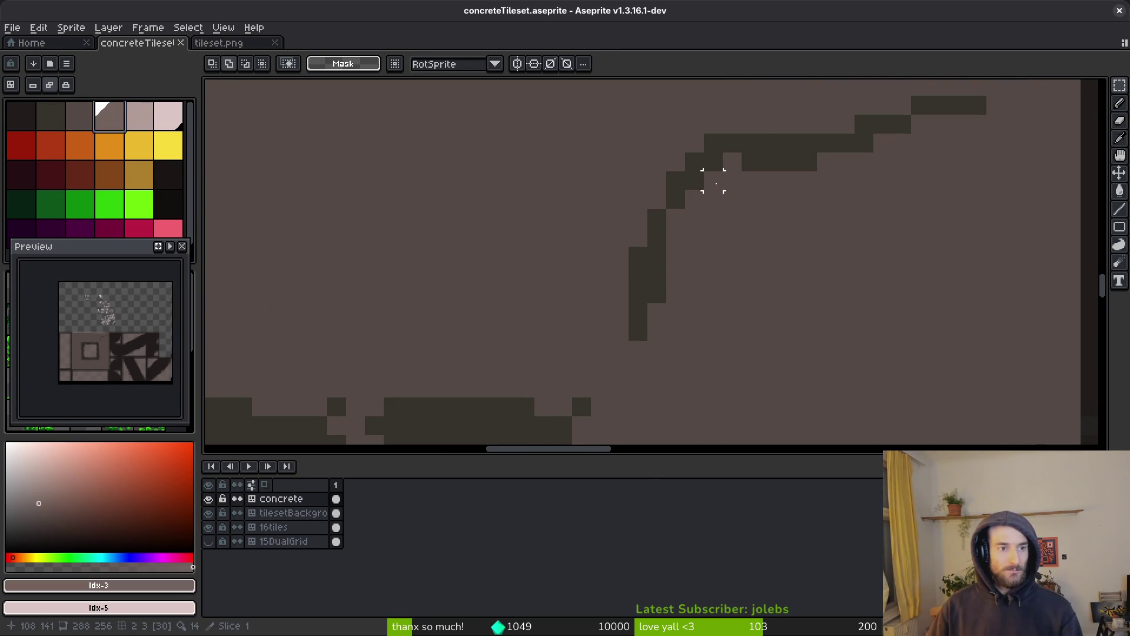
key(b)
scroll(765, 189, up, 5)
mouse_move(930, 177)
mouse_down()
mouse_move(892, 177)
mouse_move(817, 215)
mouse_move(692, 220)
mouse_move(648, 253)
mouse_move(592, 354)
mouse_move(592, 407)
mouse_up()
scroll(703, 320, down, 2)
scroll(713, 320, down, 2)
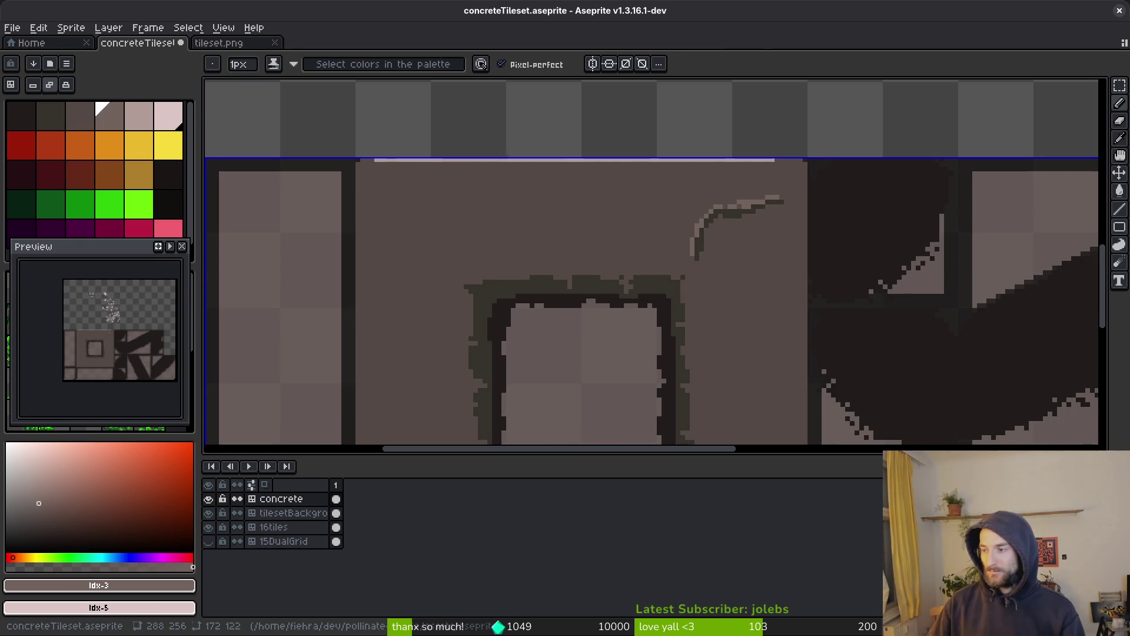
Step: Open destroying-wall-of-reinforced-concrete-falling-off-plaster.webp from pollinate-or-die/assets/inspiration
click(259, 43)
click(26, 28)
click(41, 58)
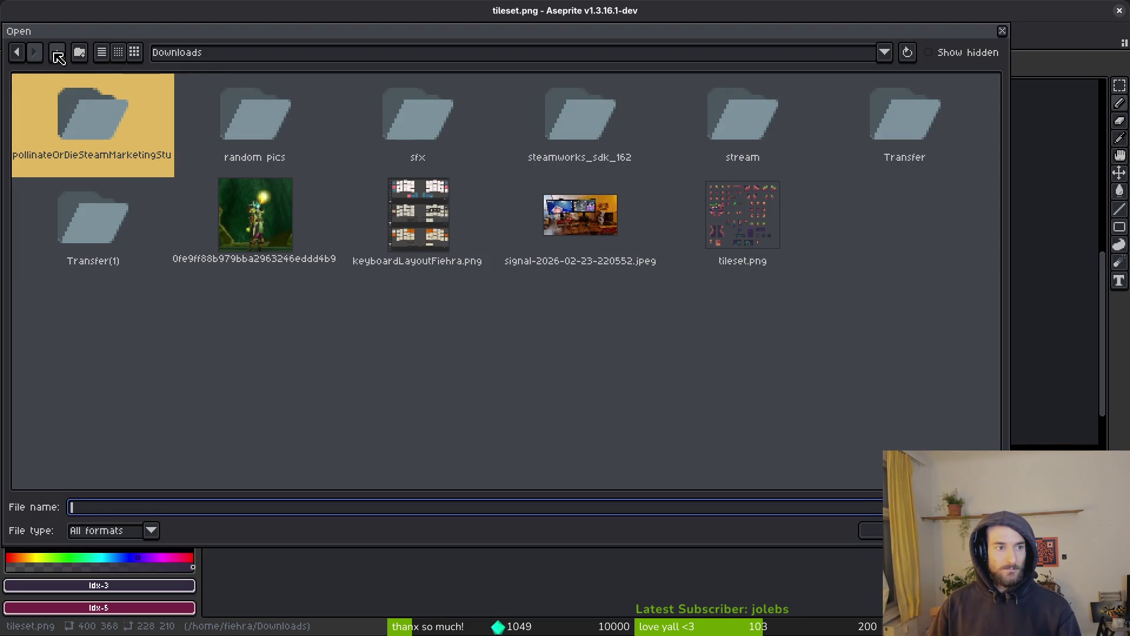
click(59, 57)
double_click(51, 106)
double_click(37, 97)
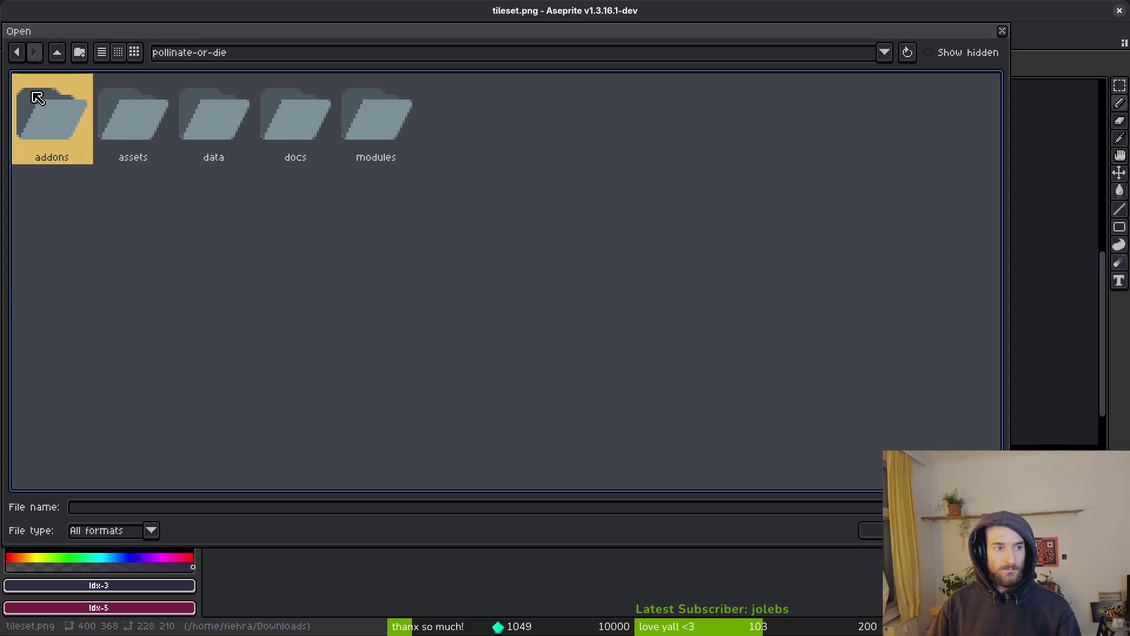
double_click(134, 122)
click(381, 127)
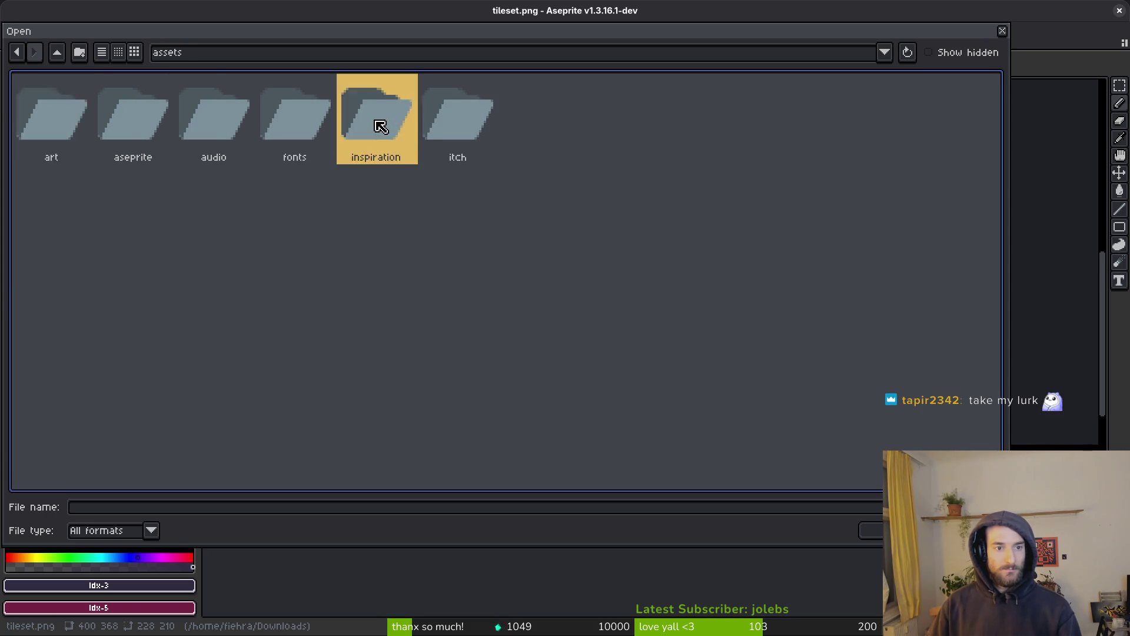
double_click(380, 127)
scroll(495, 245, down, 5)
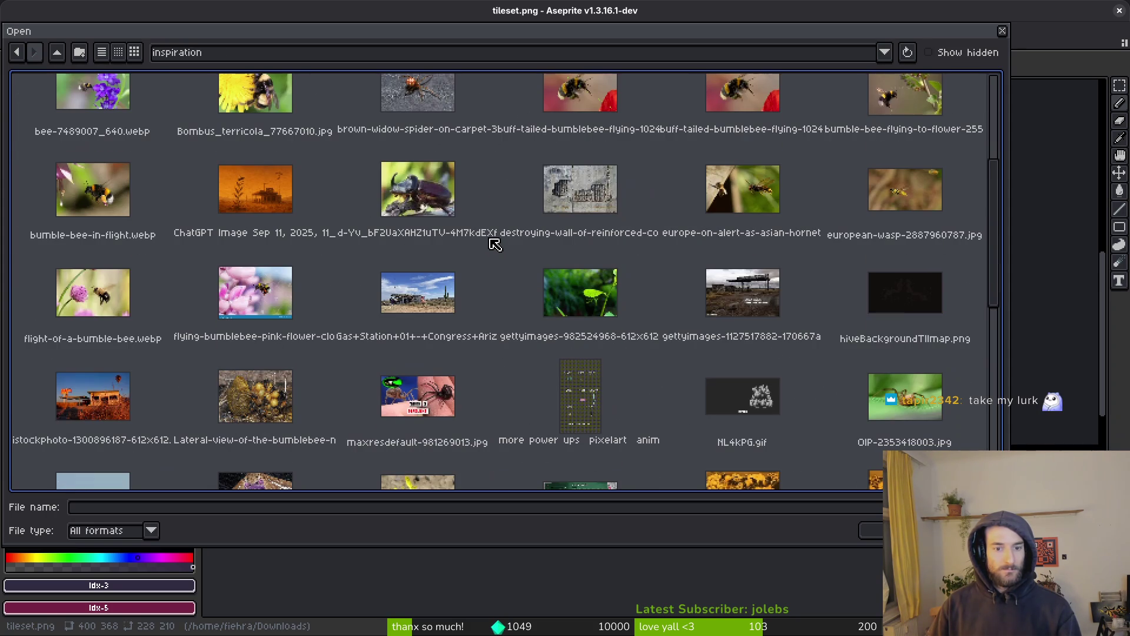
click(580, 191)
click(872, 529)
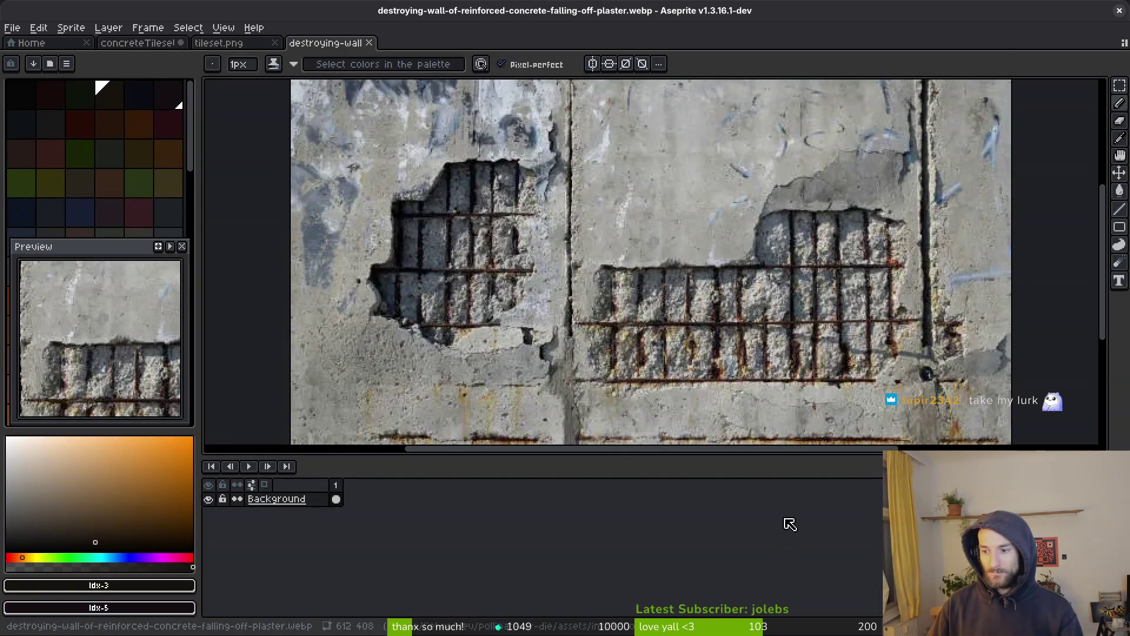
Step: Zoom and pan around the concrete wall photo, then return to tileset.png
scroll(540, 287, down, 3)
scroll(540, 287, up, 3)
scroll(558, 257, right, 3)
scroll(551, 306, up, 3)
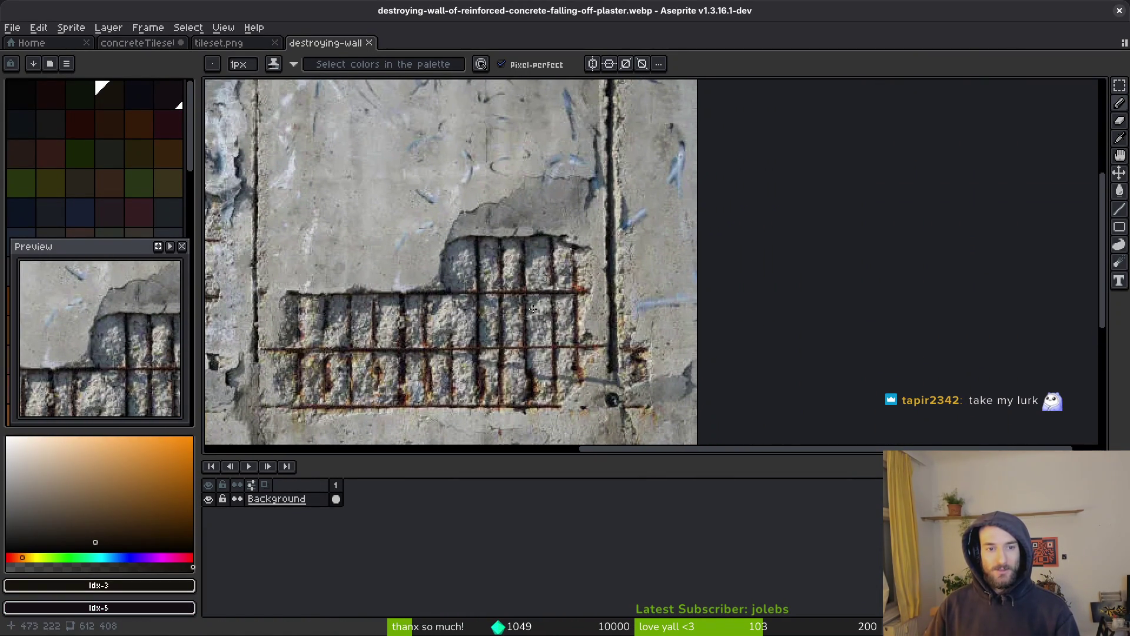
scroll(545, 343, left, 2)
scroll(546, 342, down, 2)
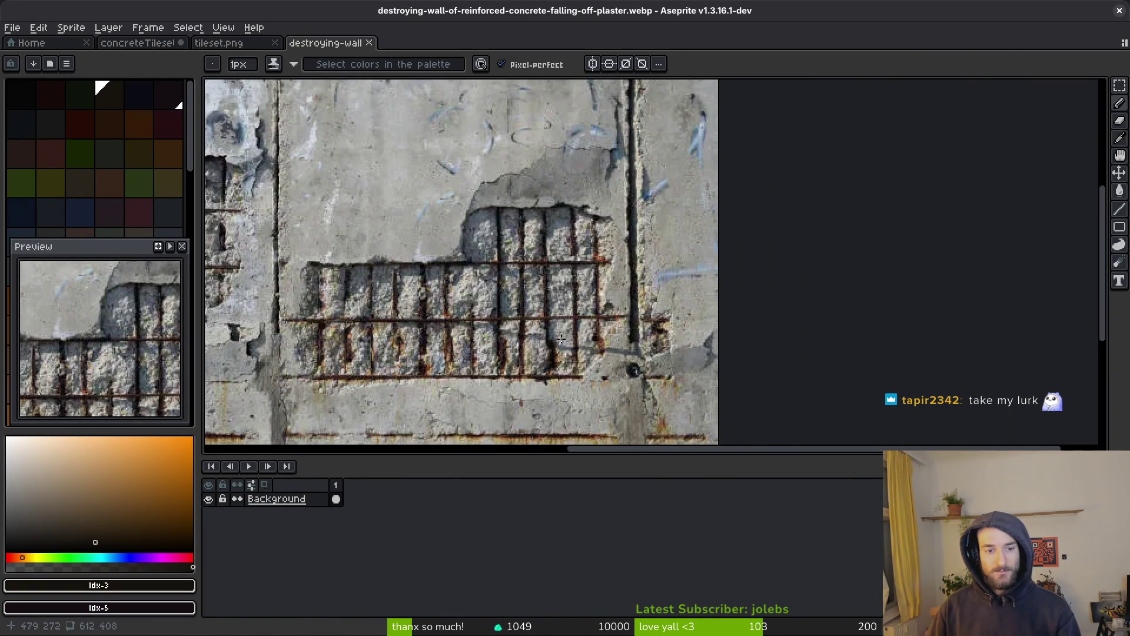
scroll(473, 317, up, 2)
scroll(473, 316, left, 3)
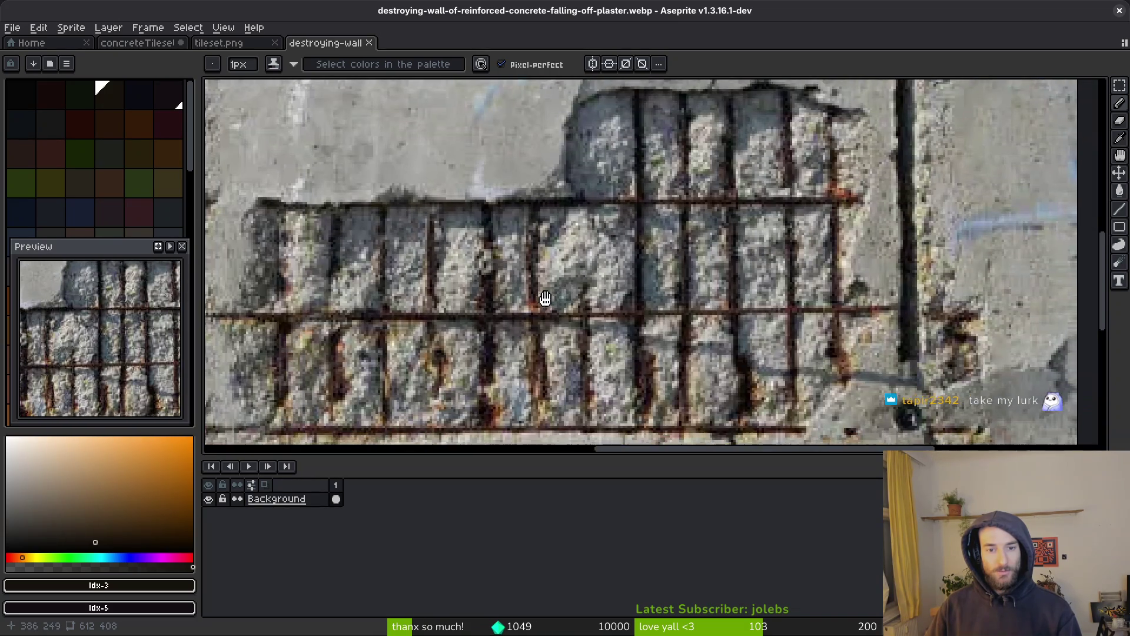
scroll(473, 317, down, 2)
click(230, 43)
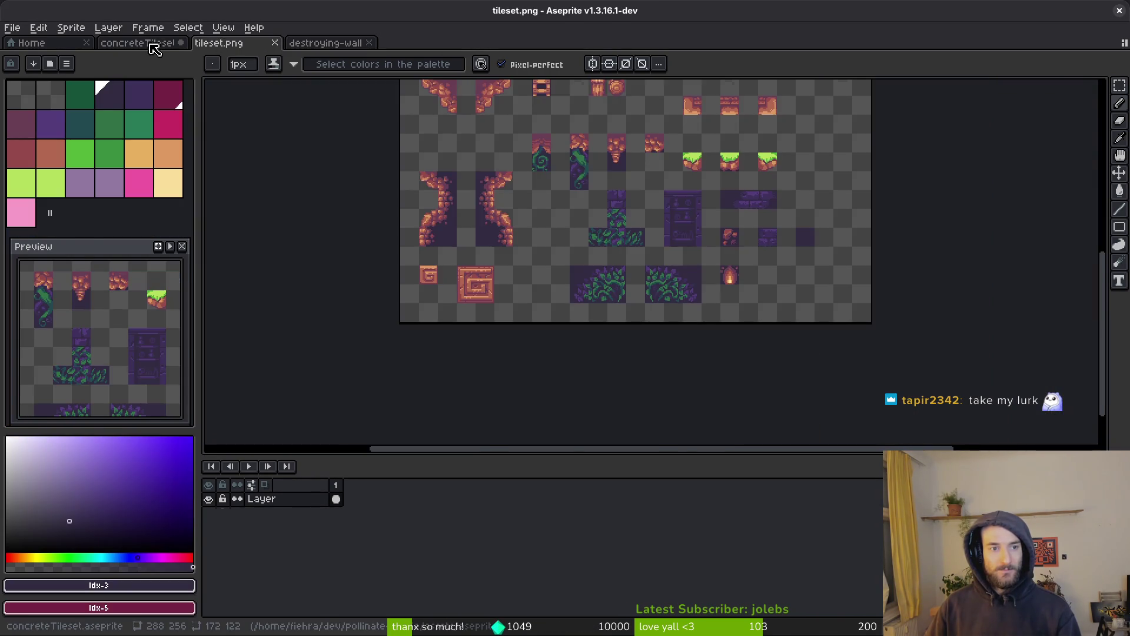
Step: In concreteTileset, pencil two vertical dark-red rebar posts hanging below the crack
click(151, 43)
click(80, 174)
scroll(742, 252, up, 1)
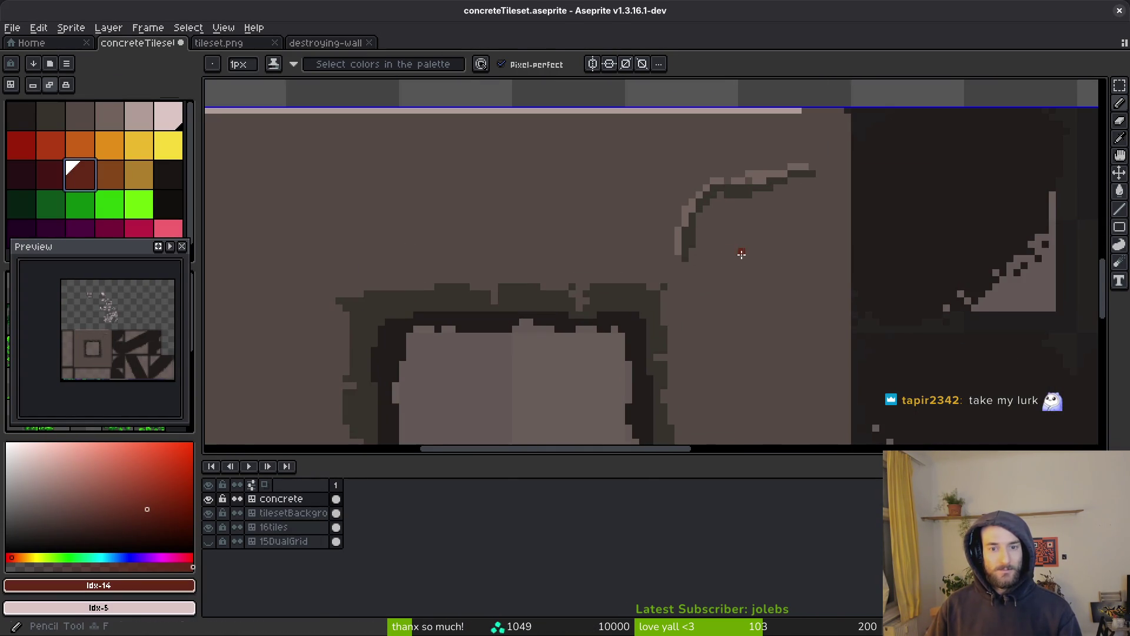
scroll(727, 206, up, 1)
key([)
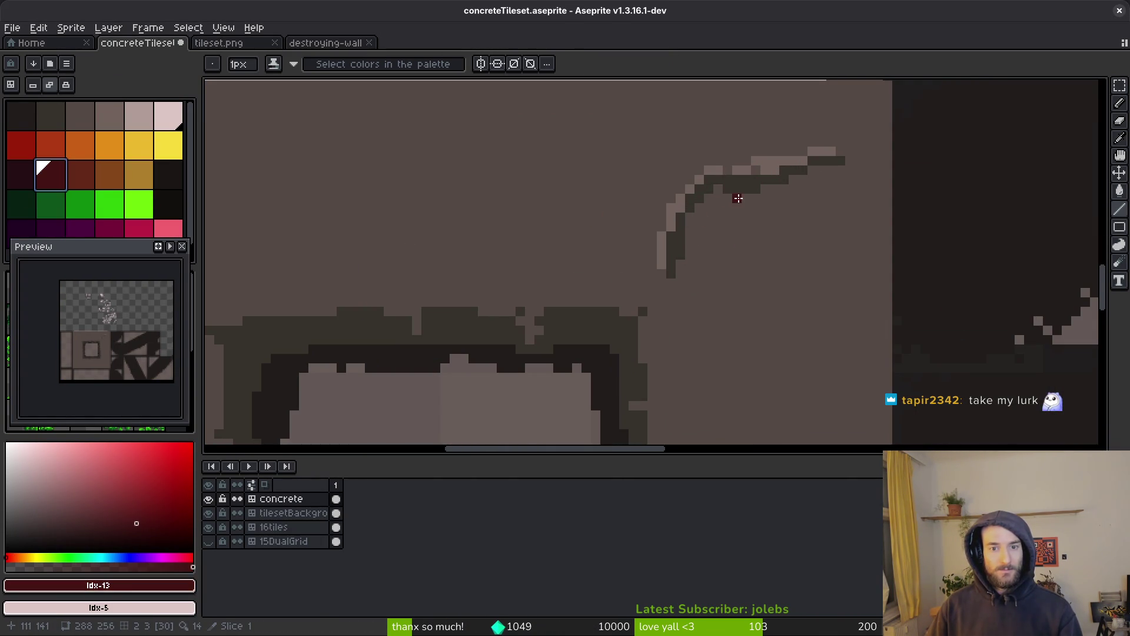
drag(724, 199, 728, 314)
drag(809, 180, 813, 312)
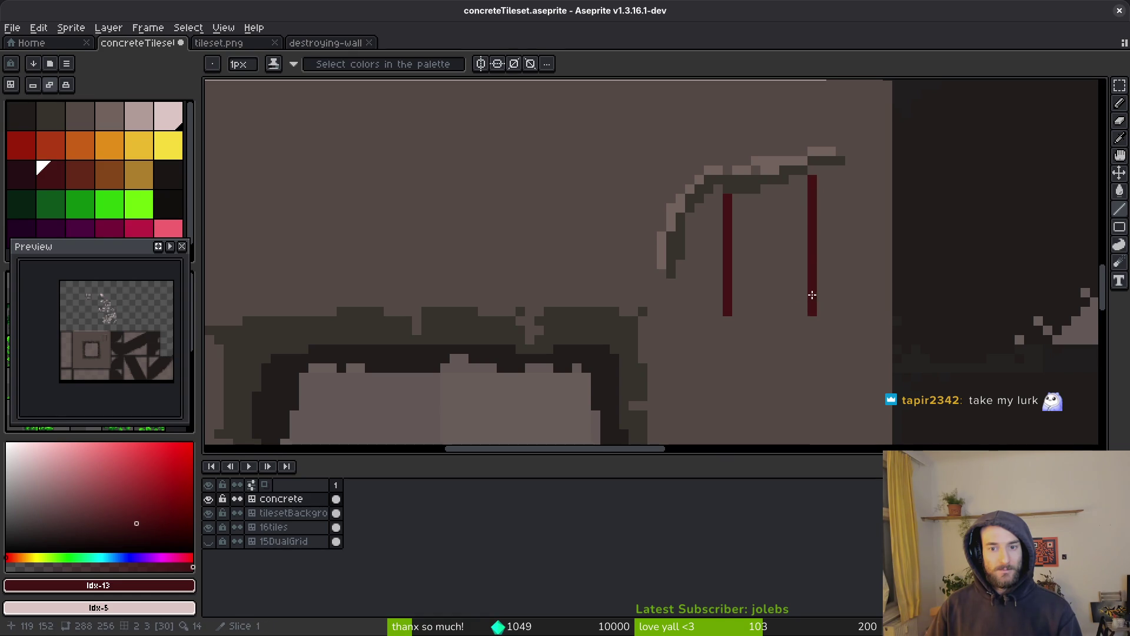
Step: Shade the right and left rebar posts with a lighter red stripe each
click(78, 180)
drag(806, 178, 804, 309)
key(ctrl+z)
mouse_move(807, 184)
mouse_down()
mouse_move(805, 302)
mouse_move(807, 242)
mouse_up()
key(ctrl+z)
mouse_move(798, 177)
mouse_down()
mouse_move(812, 290)
mouse_move(803, 310)
mouse_up()
drag(718, 188, 720, 309)
Step: Zoom out to review the rebar posts and save concreteTileset
scroll(721, 312, down, 1)
scroll(772, 316, down, 1)
scroll(789, 346, down, 1)
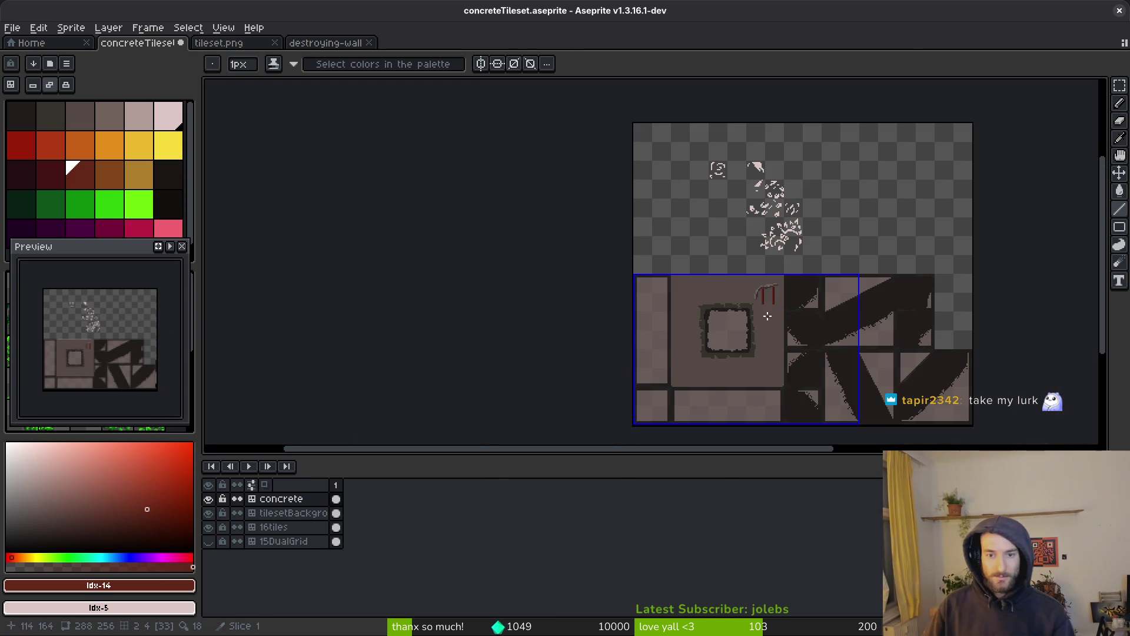
scroll(762, 329, down, 1)
scroll(747, 308, up, 2)
scroll(710, 267, up, 1)
scroll(677, 265, down, 1)
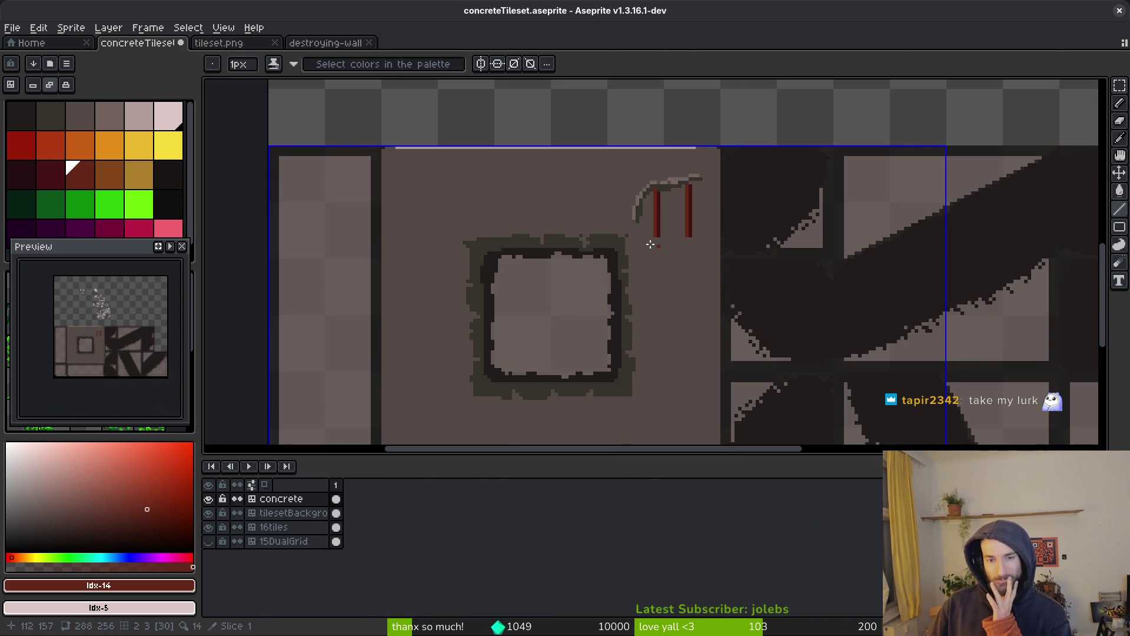
scroll(665, 247, down, 1)
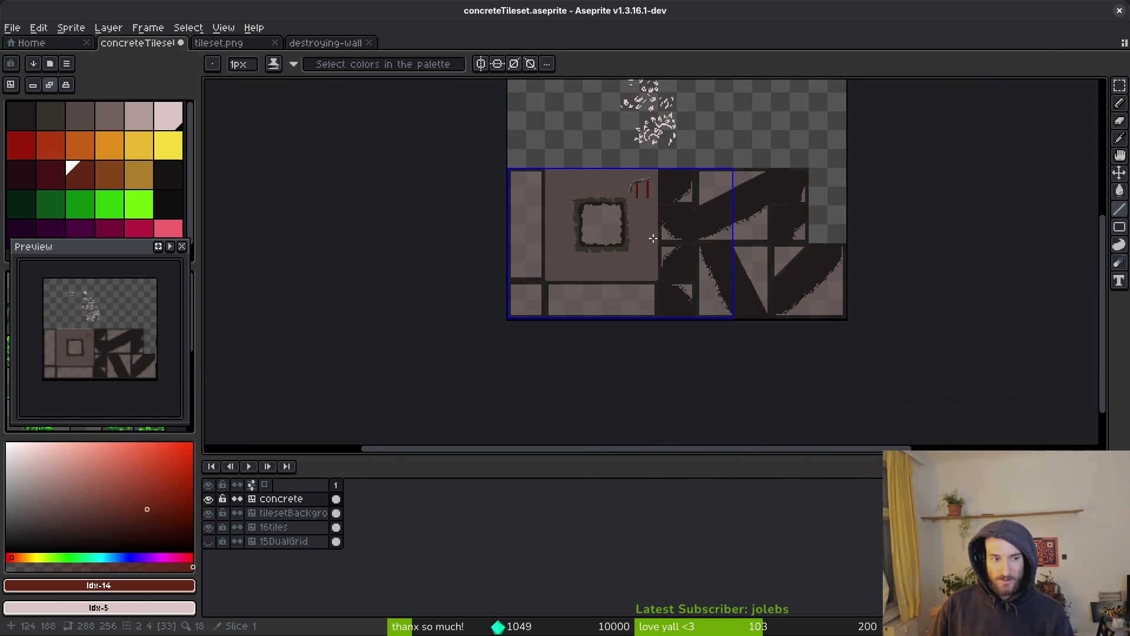
scroll(653, 243, up, 2)
scroll(682, 311, down, 2)
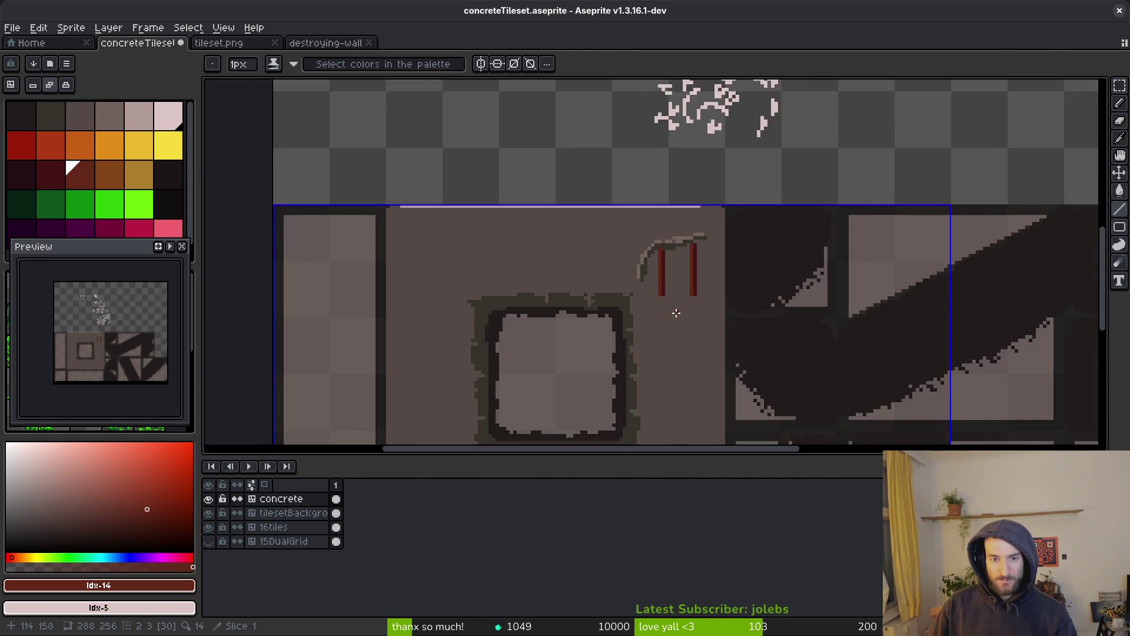
key(ctrl+s)
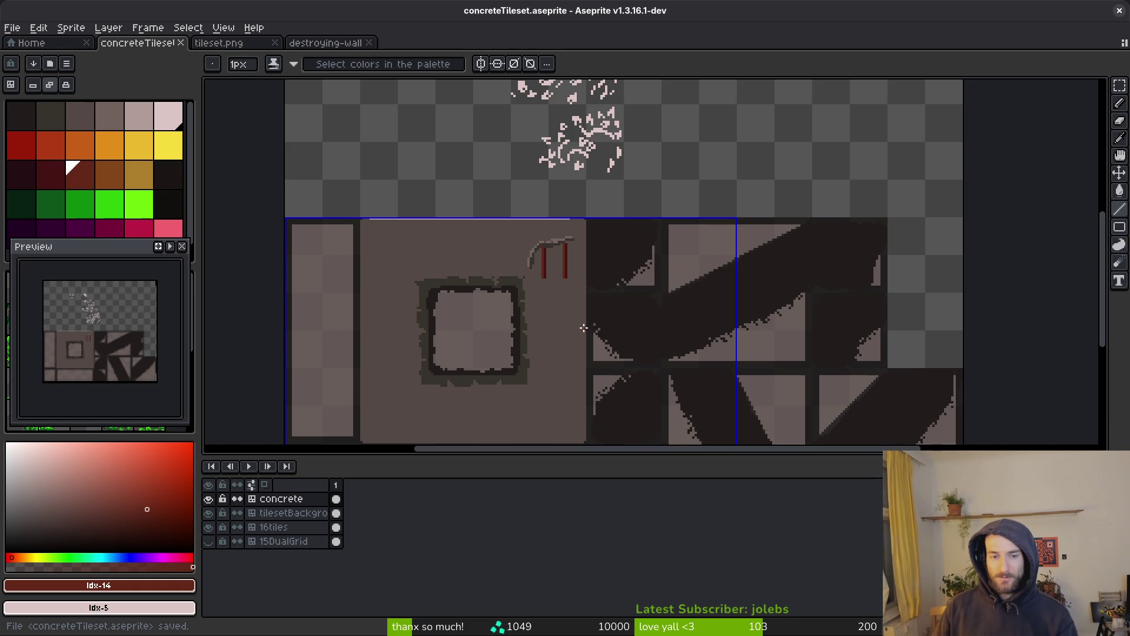
Step: Undo the red rebar strokes, save concreteTileset, and dock the concrete photo beside tileset.png
scroll(588, 283, up, 3)
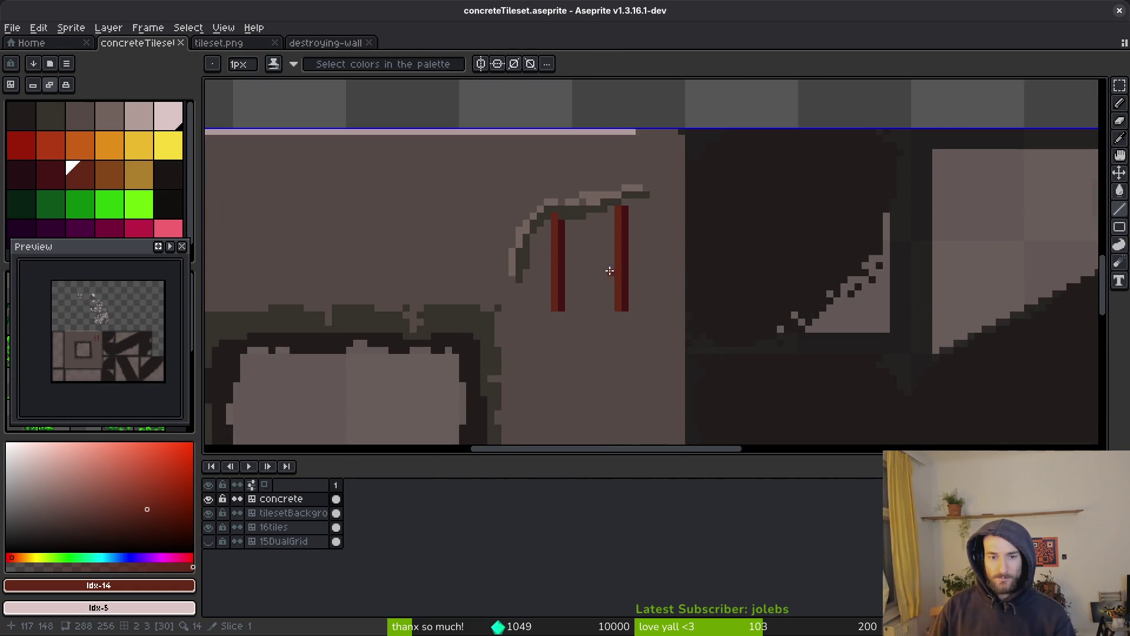
key(w)
key(ctrl+z)
key(ctrl+z)
key(ctrl+z)
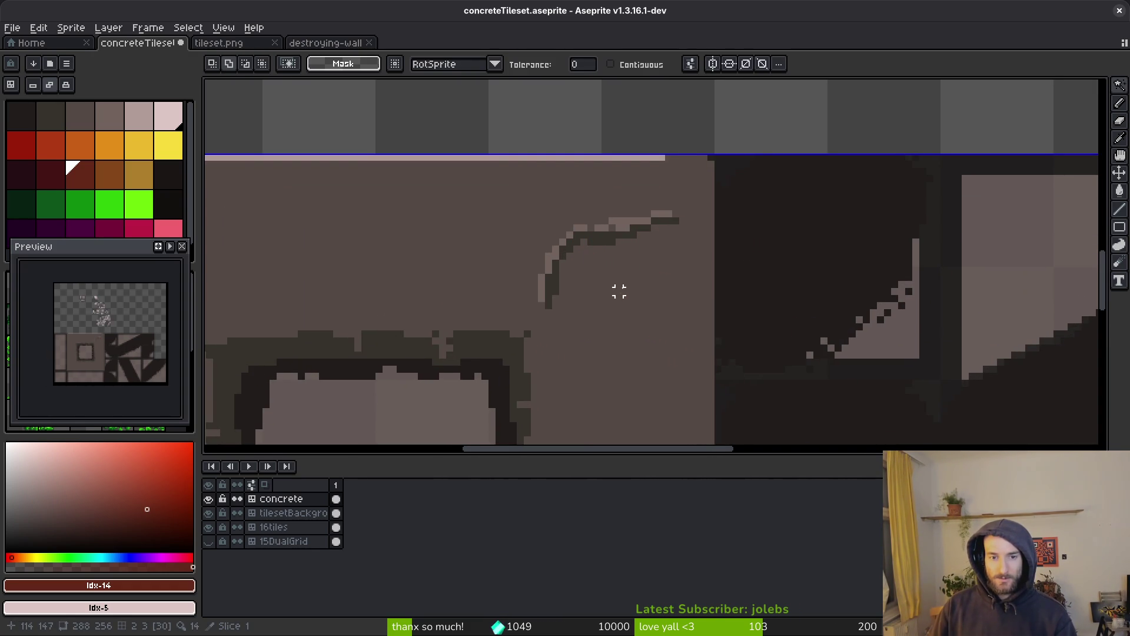
key(ctrl+s)
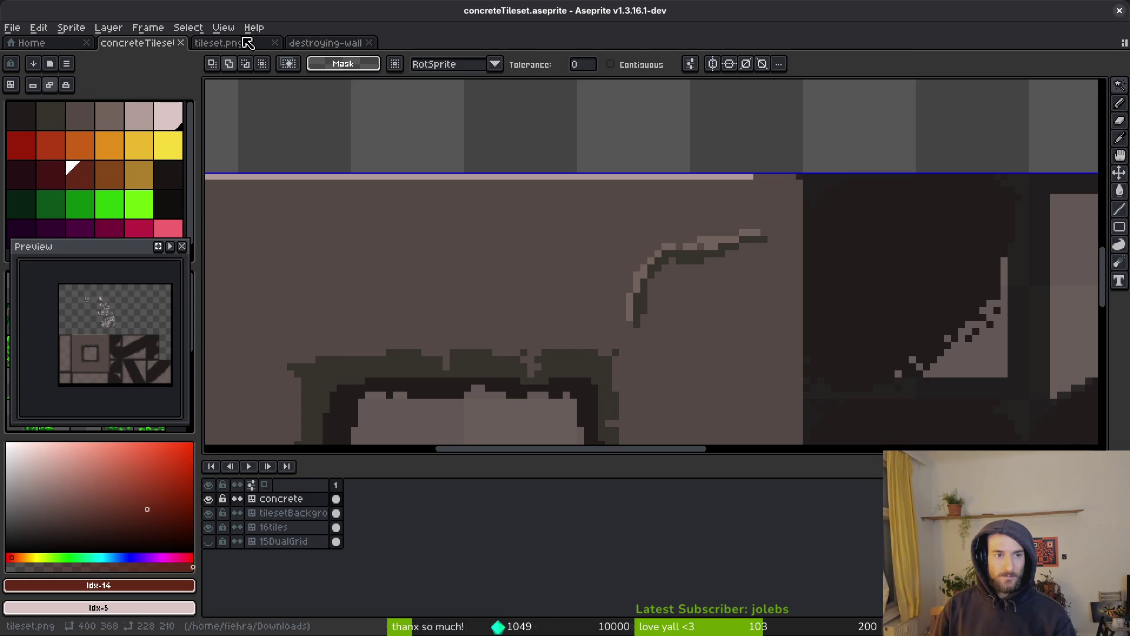
mouse_move(341, 43)
mouse_down()
mouse_move(536, 201)
mouse_move(1033, 116)
mouse_move(232, 134)
mouse_move(236, 176)
mouse_up()
Step: Browse the concrete reference photo, glance at tileset.png, then return to concreteTileset.aseprite
scroll(265, 404, down, 4)
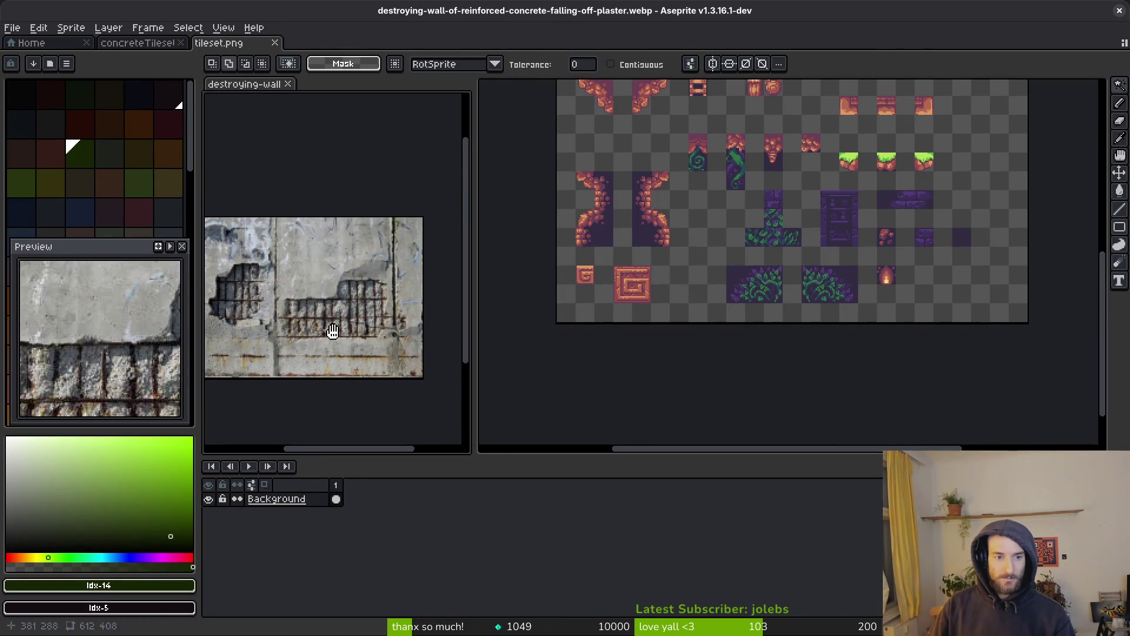
scroll(376, 305, up, 5)
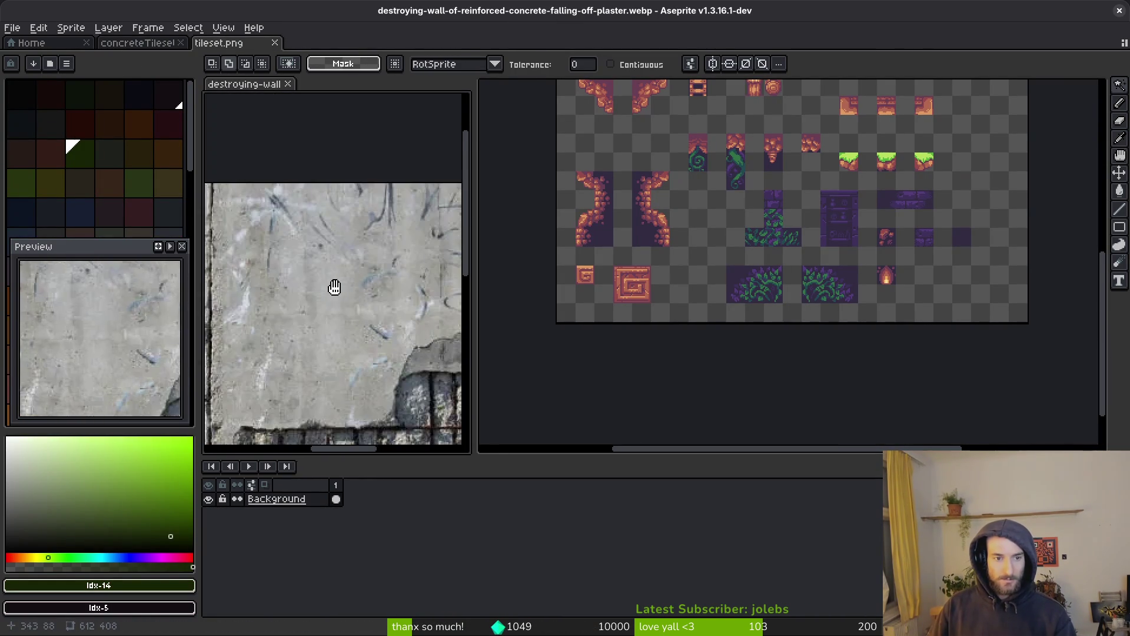
scroll(320, 313, down, 3)
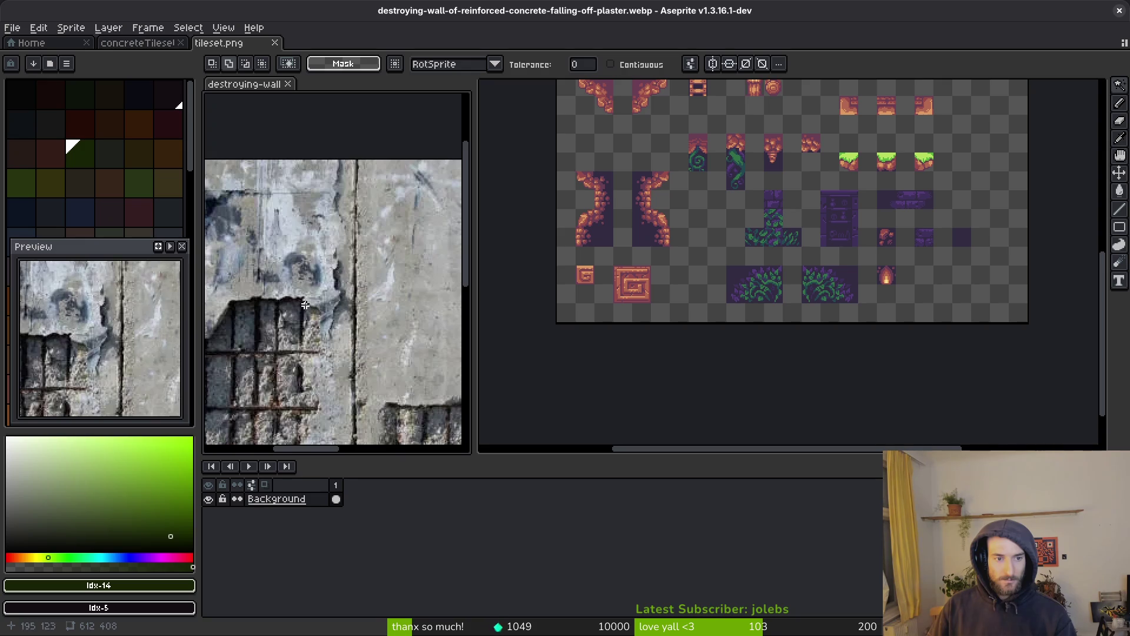
scroll(319, 270, right, 5)
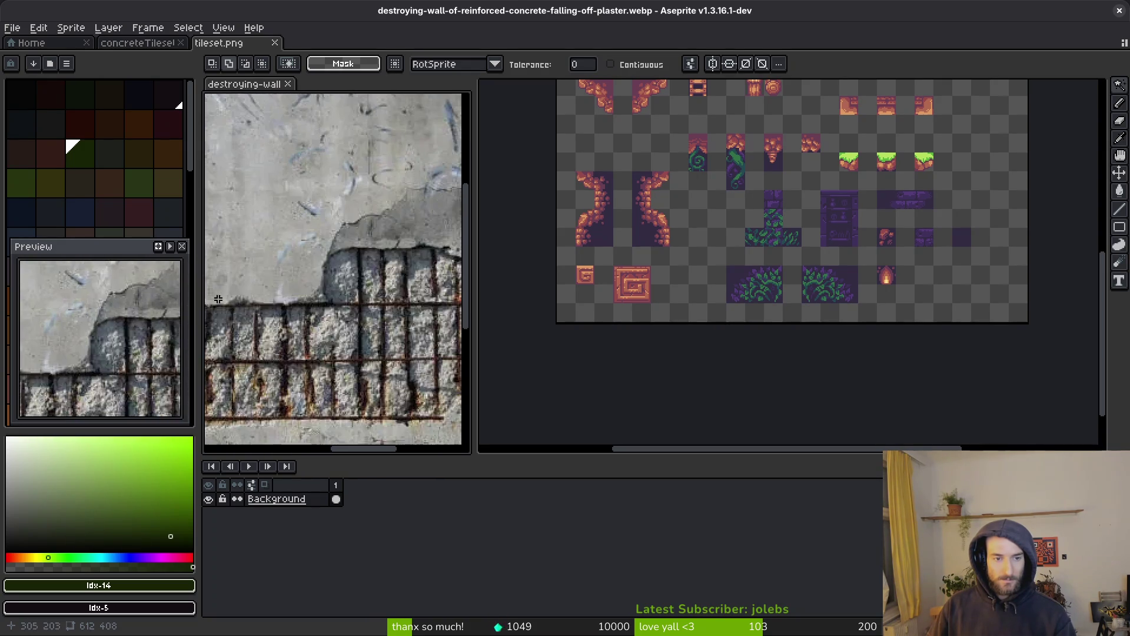
scroll(294, 267, down, 2)
scroll(330, 295, up, 3)
scroll(329, 300, down, 3)
scroll(296, 292, up, 1)
scroll(296, 293, up, 3)
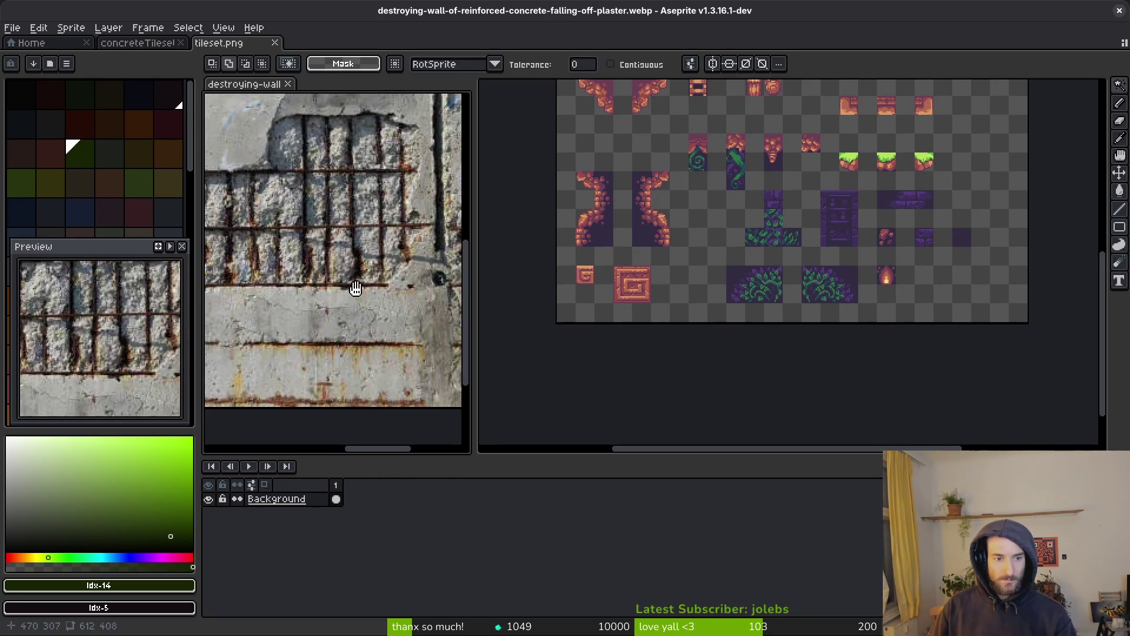
click(493, 312)
click(141, 51)
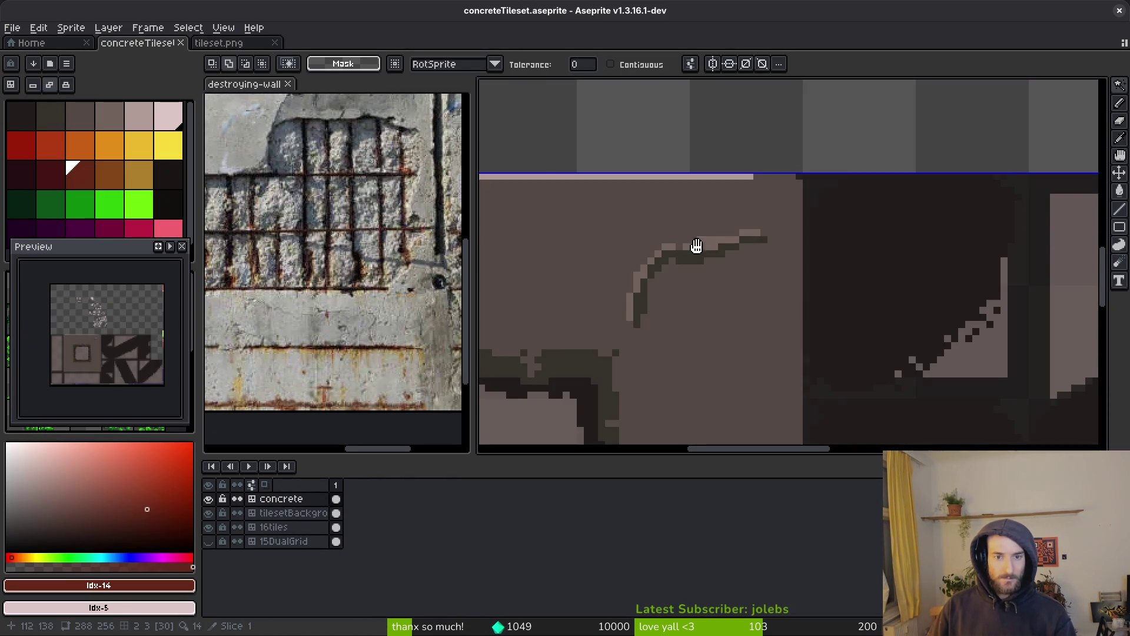
Step: Paint over the old curved crack with the sampled wall base colour
scroll(727, 244, down, 3)
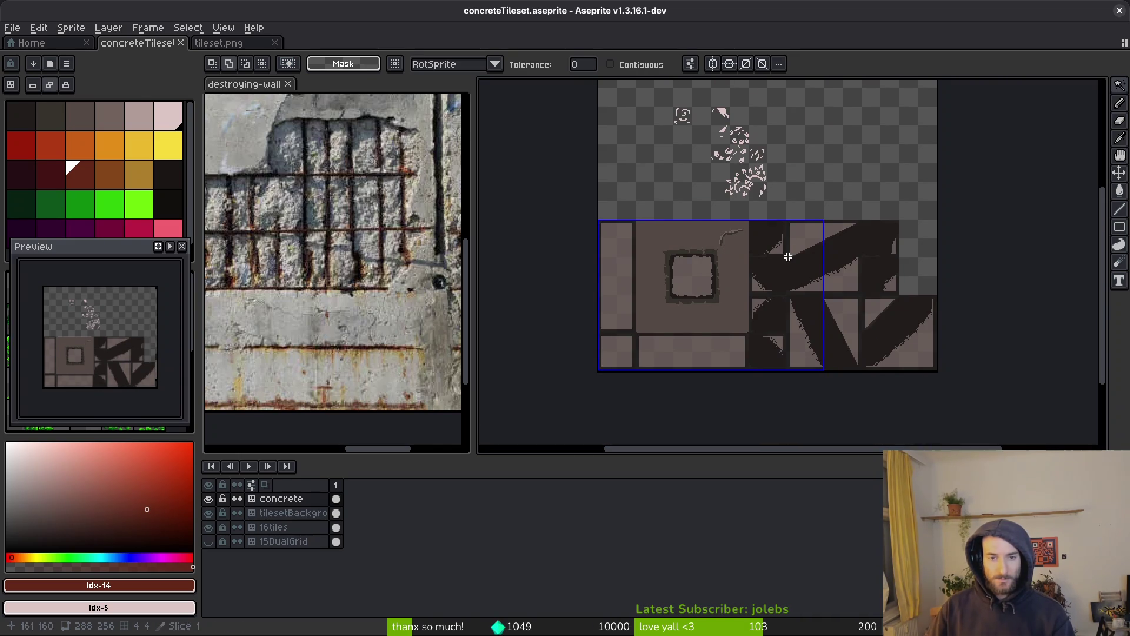
scroll(727, 253, up, 5)
alt+click(744, 255)
scroll(743, 255, up, 3)
mouse_move(724, 227)
mouse_down()
mouse_move(693, 260)
mouse_move(941, 153)
mouse_move(774, 227)
mouse_up()
scroll(775, 228, down, 2)
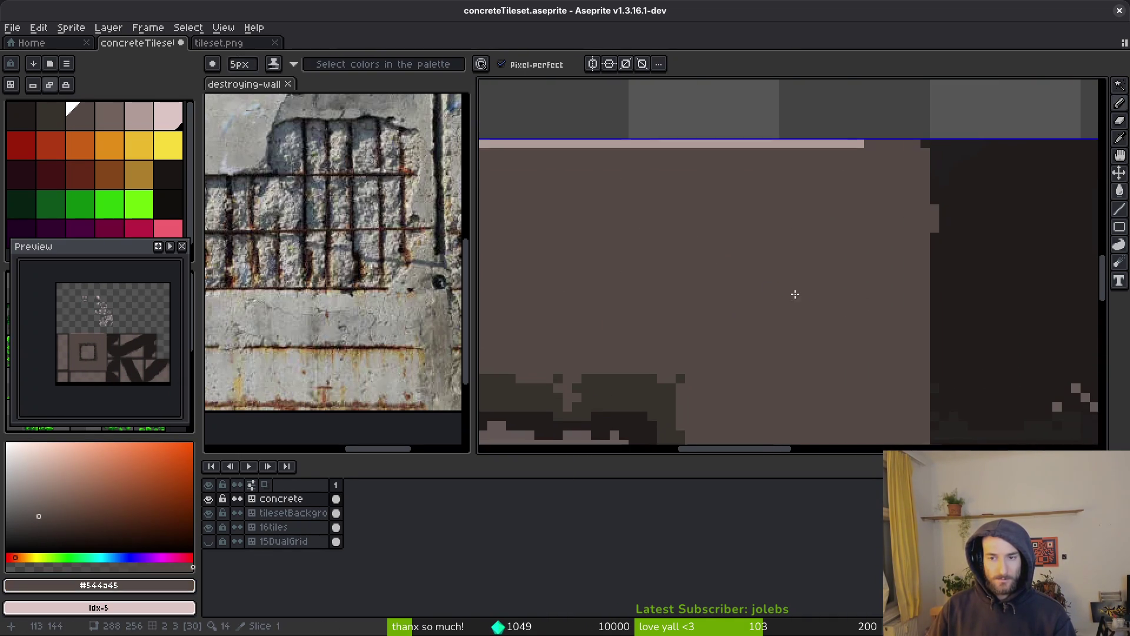
key(ctrl+z)
key(ctrl+z)
key(ctrl+z)
key(ctrl+y)
key(ctrl+y)
key(ctrl+y)
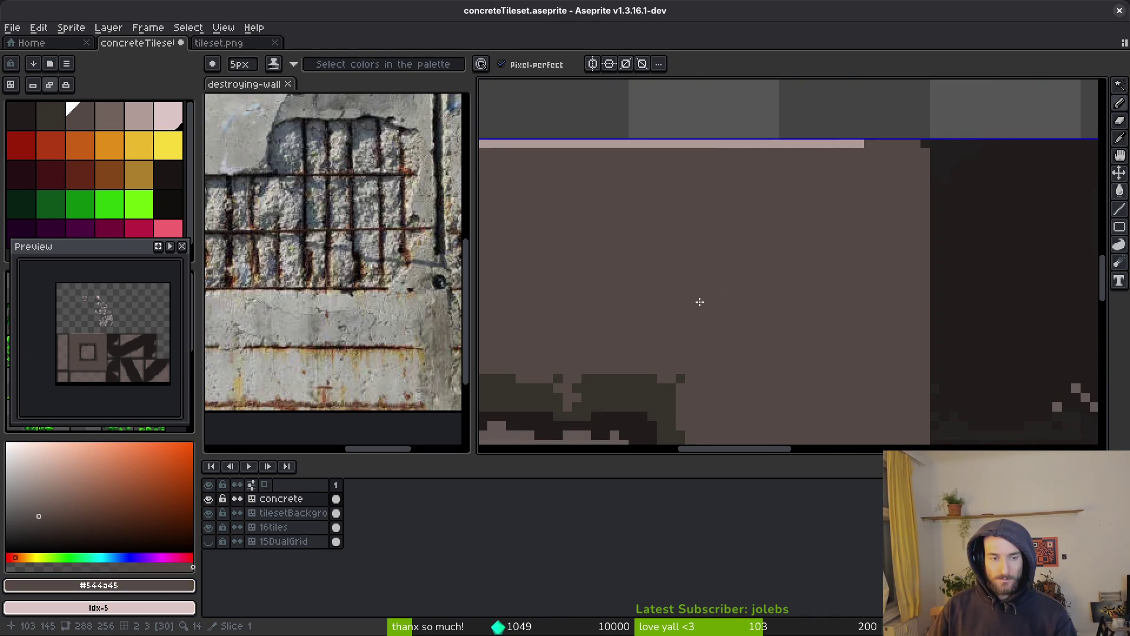
Step: Draw a light grey diagonal crack sampled from the reference photo, removing stray pixels
key(alt)
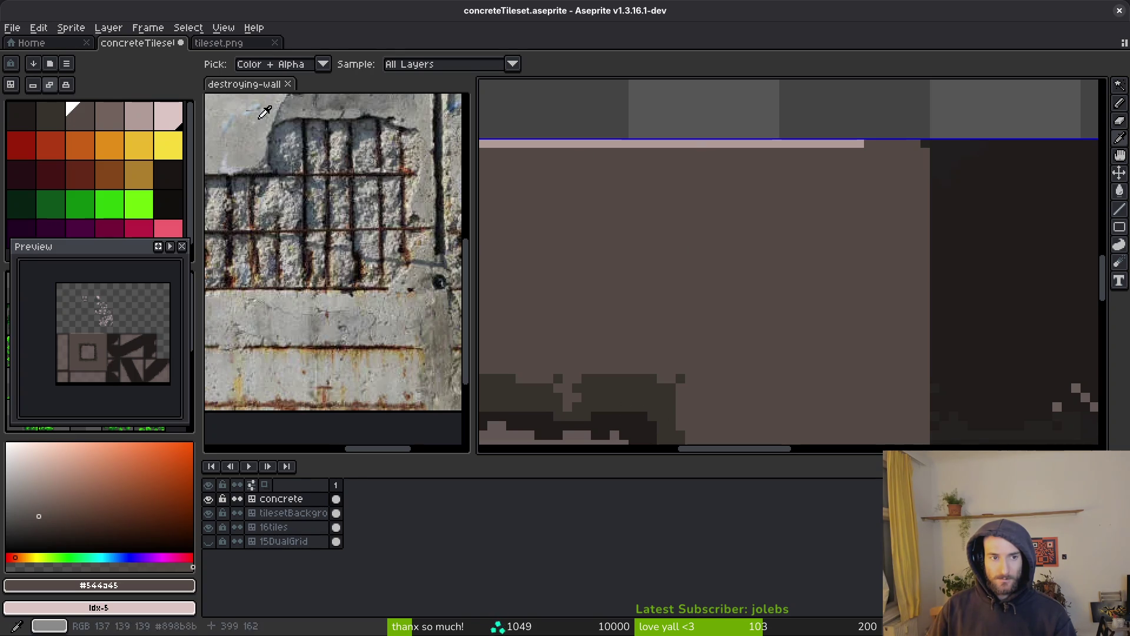
alt+click(676, 253)
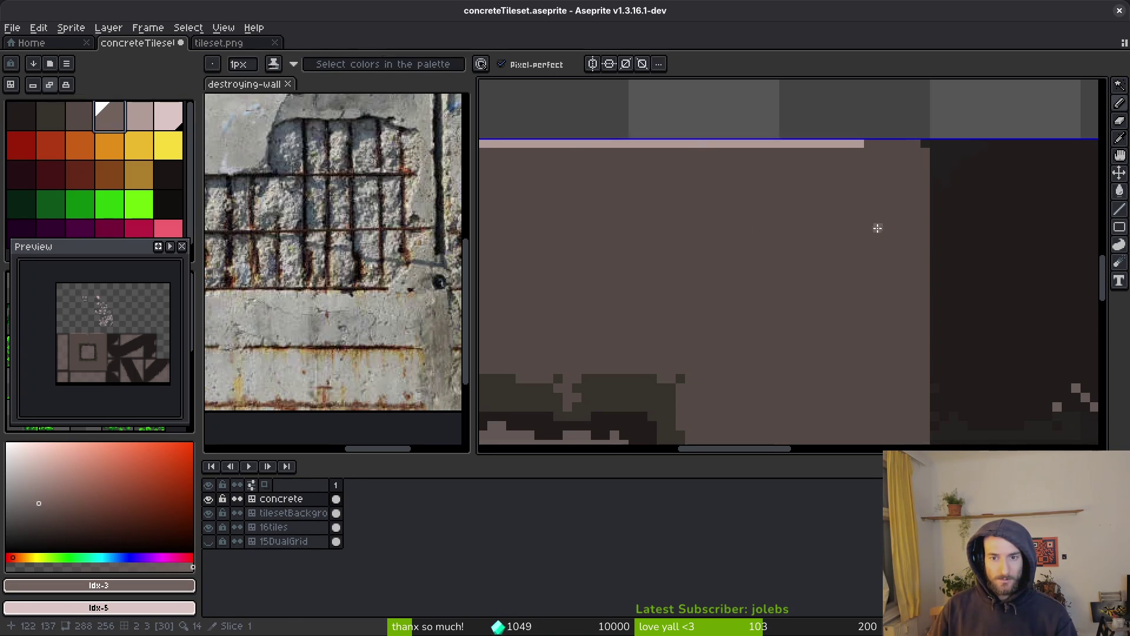
drag(881, 228, 718, 179)
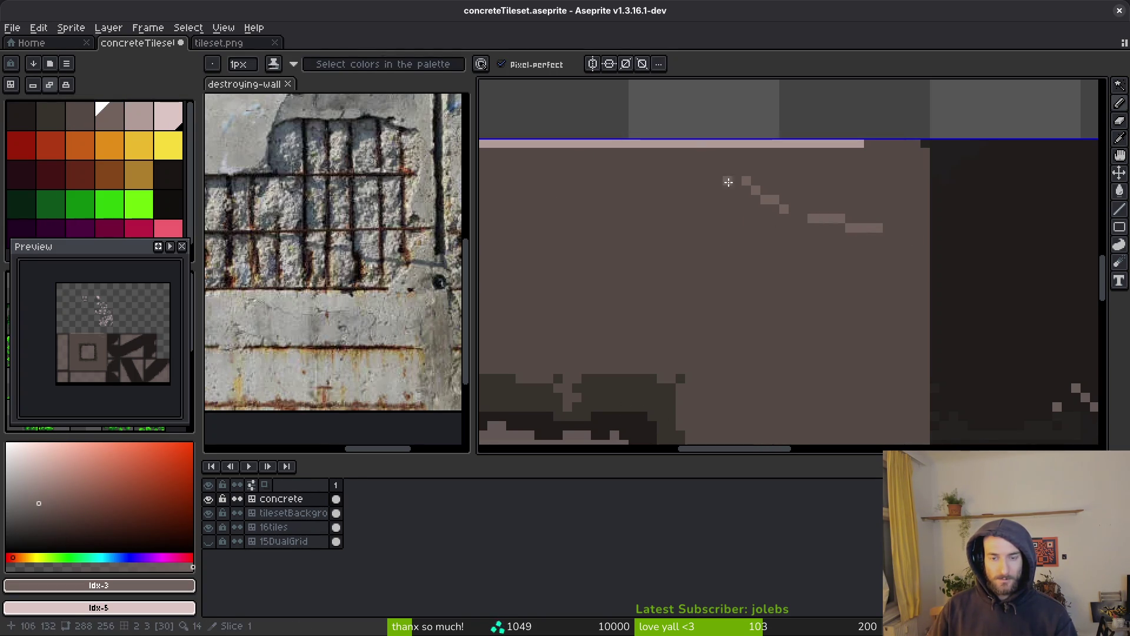
click(709, 200)
alt+right_click(663, 192)
right_click(709, 201)
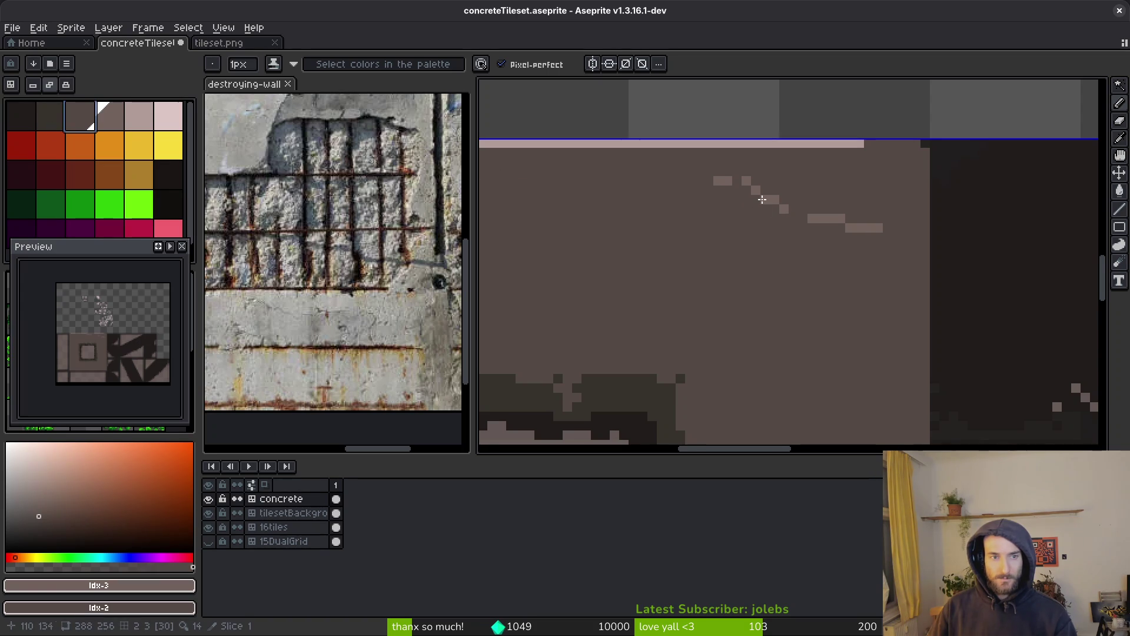
scroll(745, 202, up, 3)
right_click(747, 189)
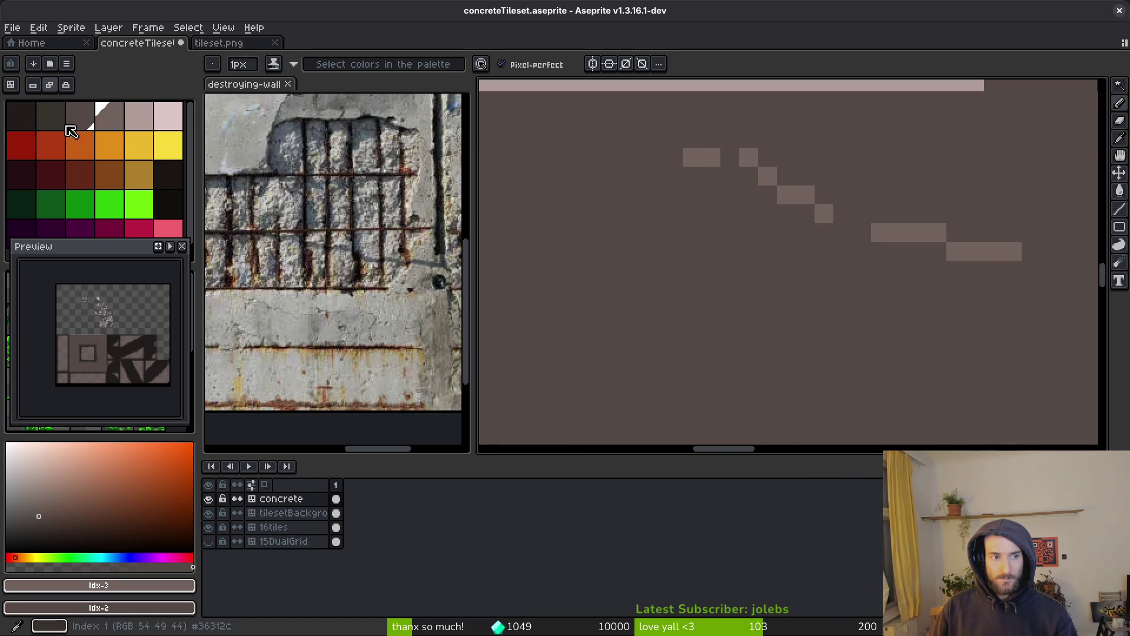
Step: Shade beneath the crack with the darkest shade and add light and dark end pixels
right_click(51, 116)
click(711, 176)
mouse_move(712, 179)
mouse_down()
mouse_move(939, 267)
mouse_move(1014, 270)
mouse_up()
scroll(1014, 271, right, 5)
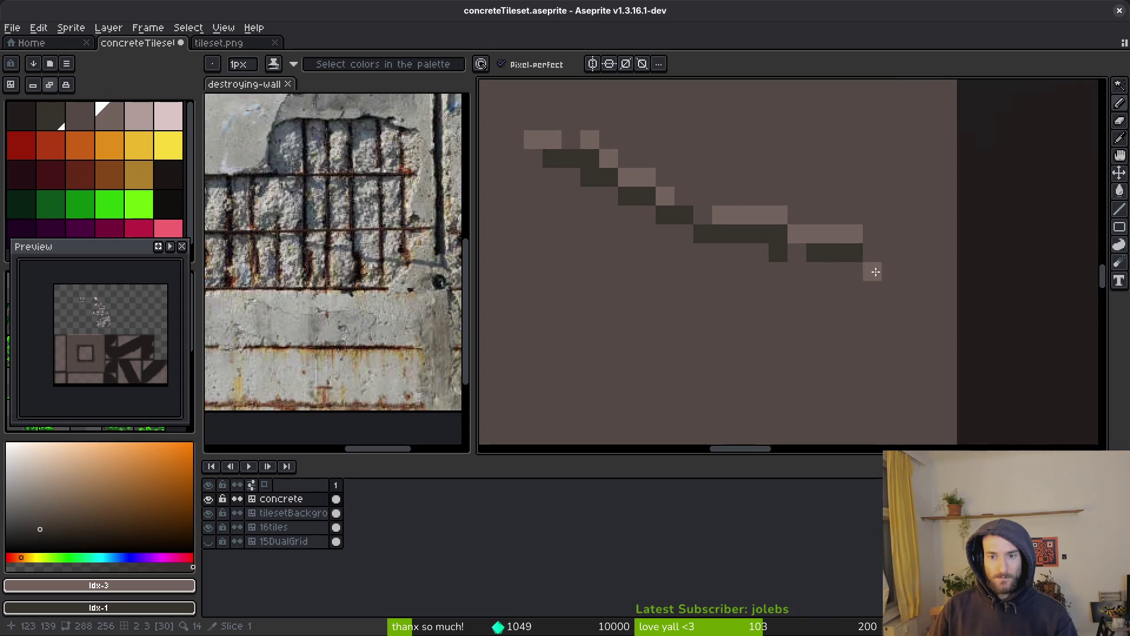
scroll(883, 274, down, 2)
click(877, 263)
right_click(891, 278)
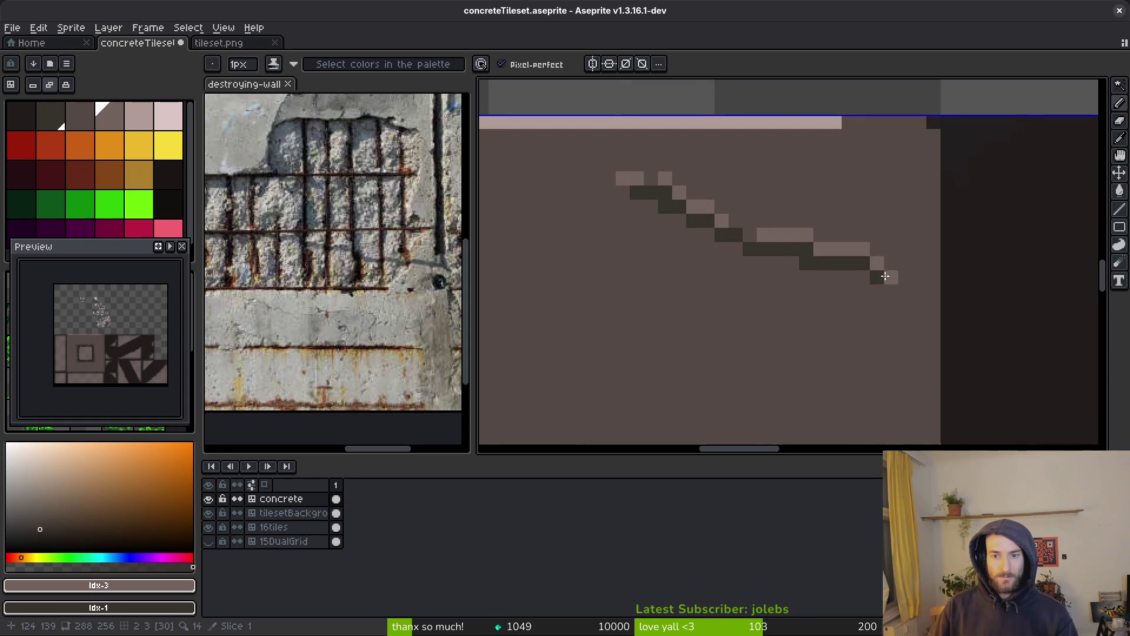
Step: Add another dark stroke to the crack's shading
scroll(893, 275, down, 2)
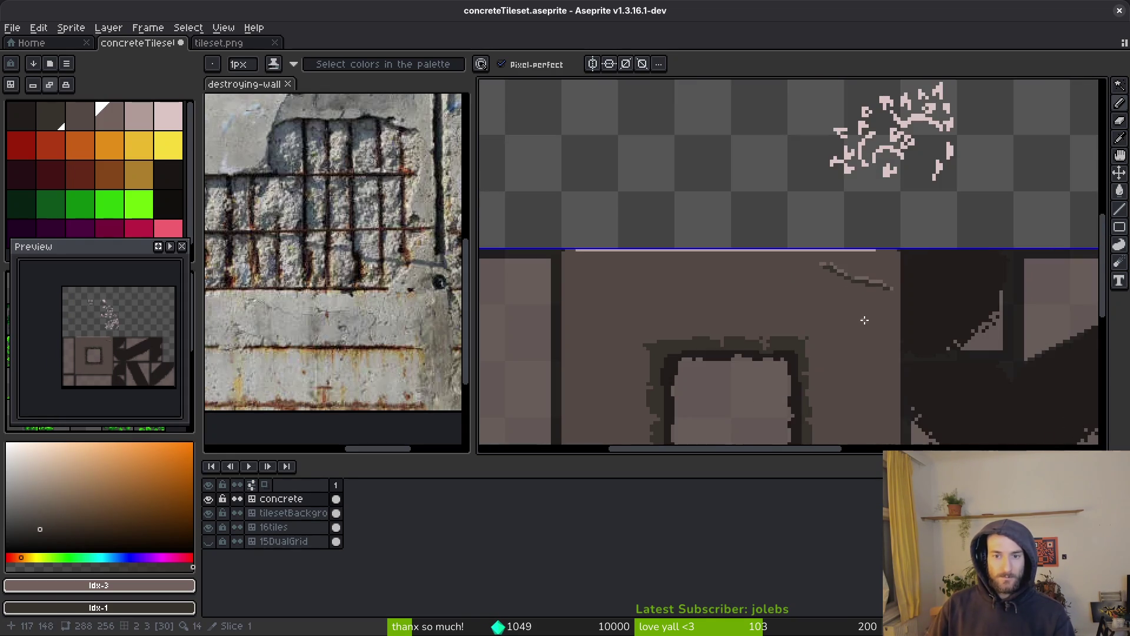
scroll(865, 320, down, 2)
scroll(855, 315, up, 2)
scroll(824, 268, up, 1)
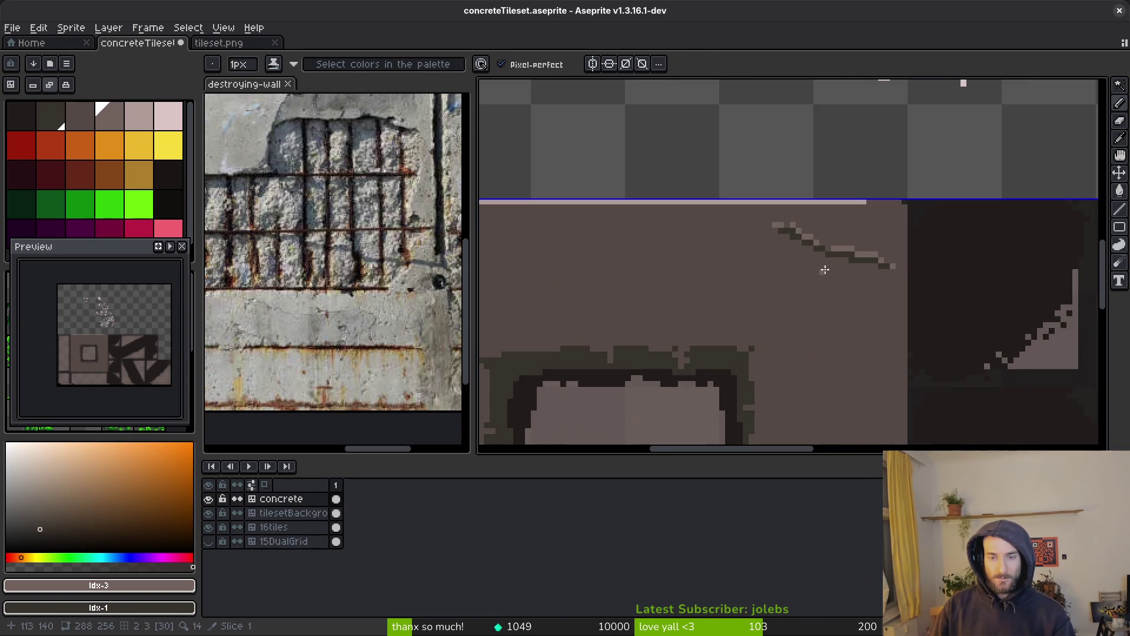
scroll(830, 265, up, 1)
mouse_move(816, 284)
mouse_down()
mouse_move(859, 270)
mouse_move(822, 277)
mouse_up()
scroll(871, 304, down, 8)
scroll(886, 324, up, 5)
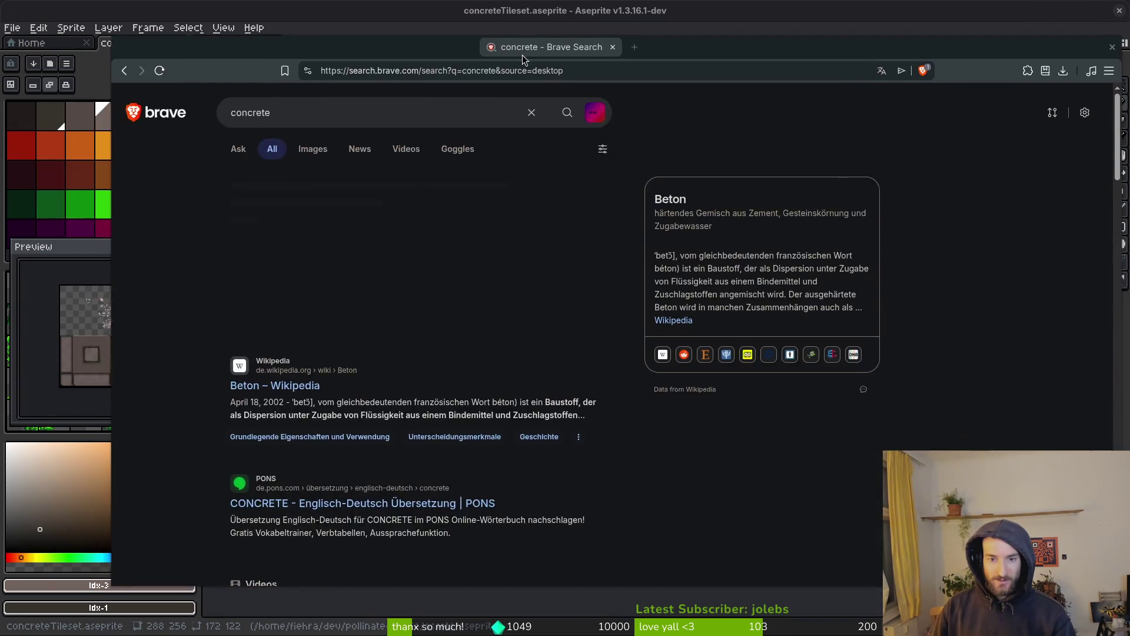
Step: Show image results for 'concrete walls'
click(234, 129)
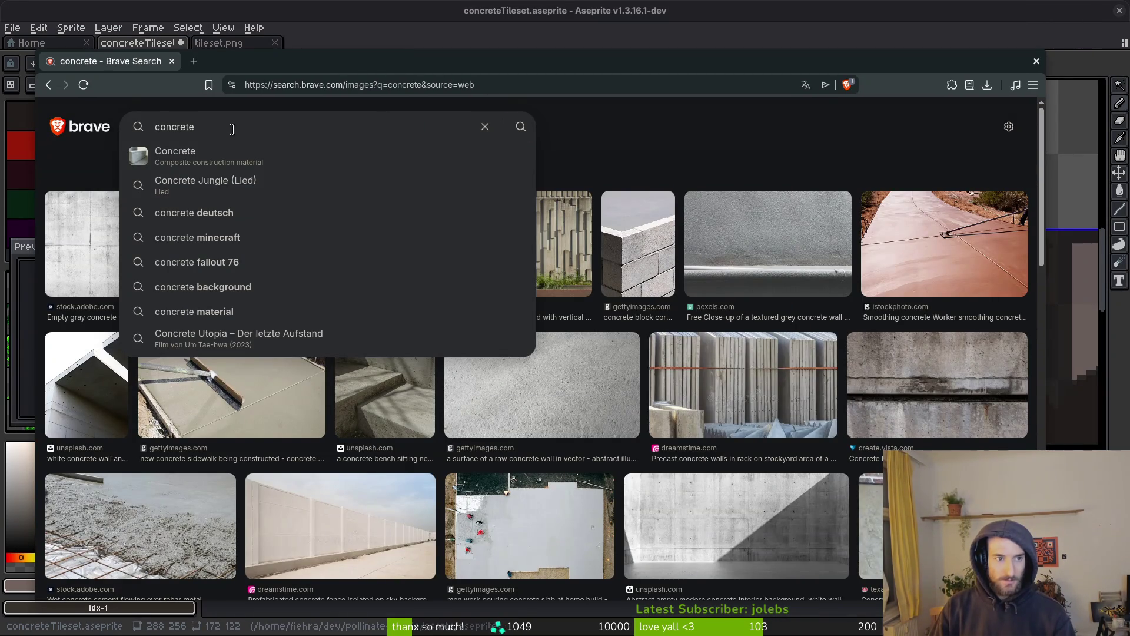
key(ctrl+a)
click(223, 125)
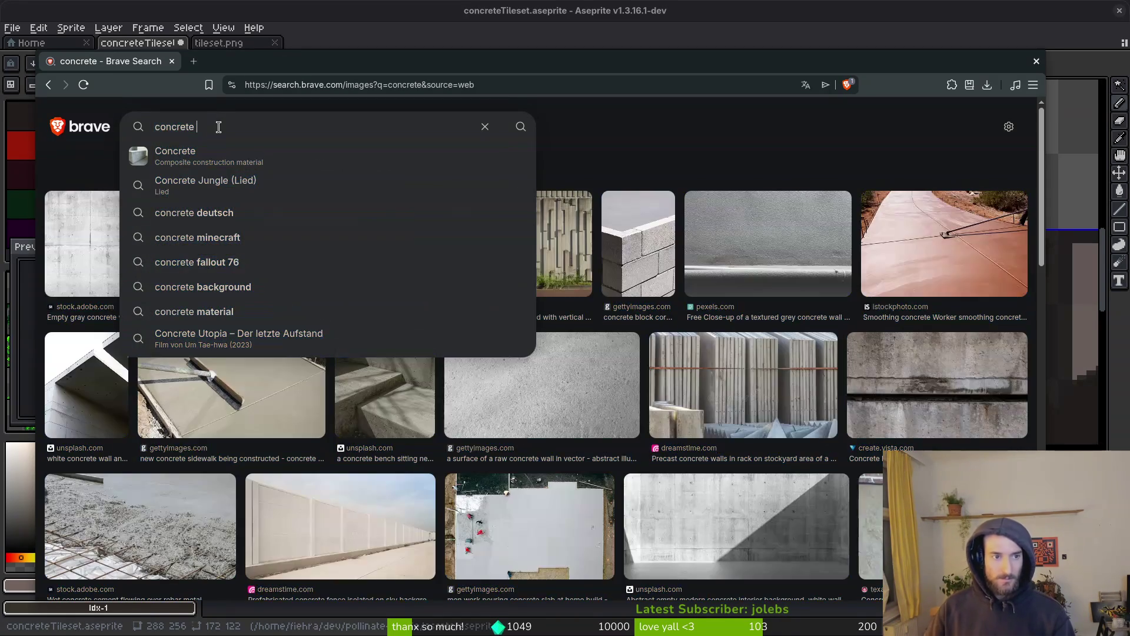
text(walls)
key(Return)
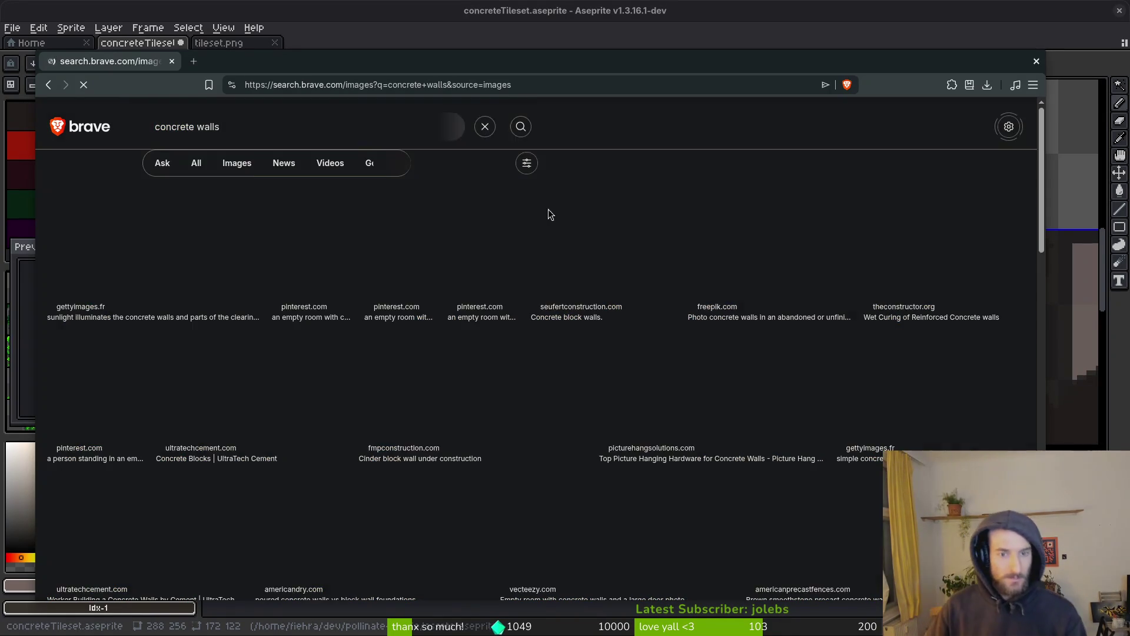
Step: Refine the image search to 'concrete walls crumbling', then go back to Aseprite
click(276, 131)
text(crumbling)
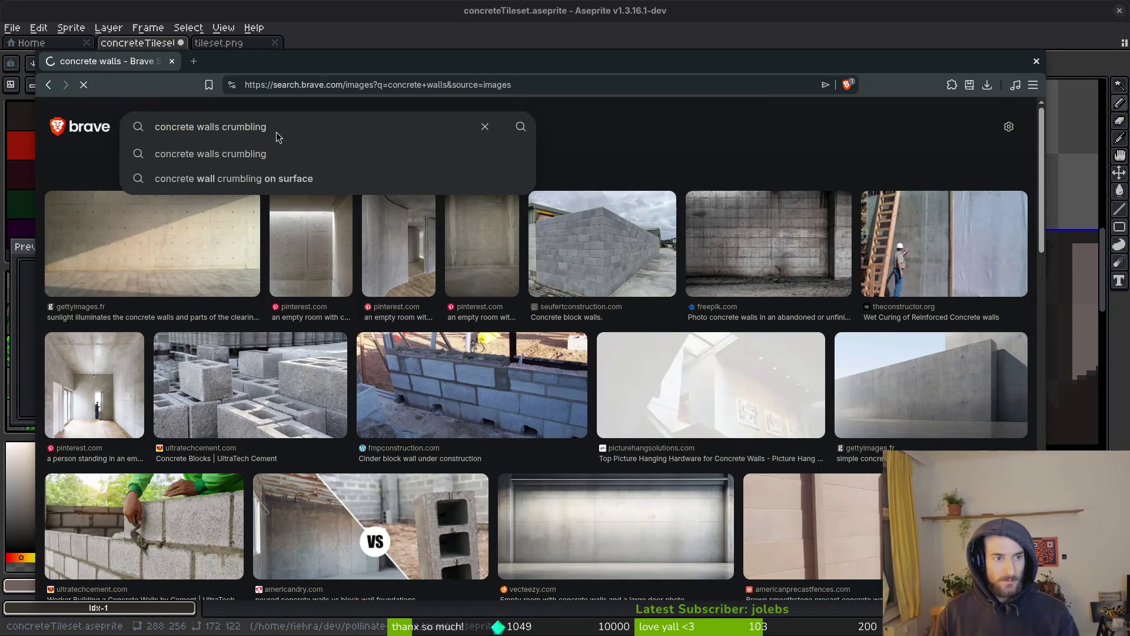
key(Return)
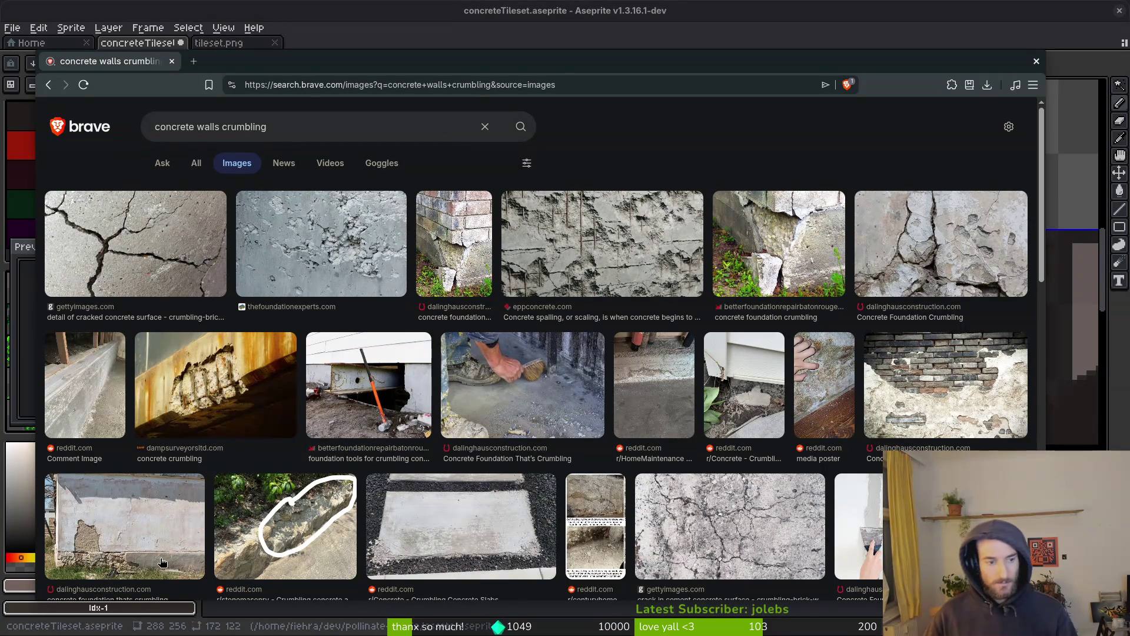
key(alt+Tab)
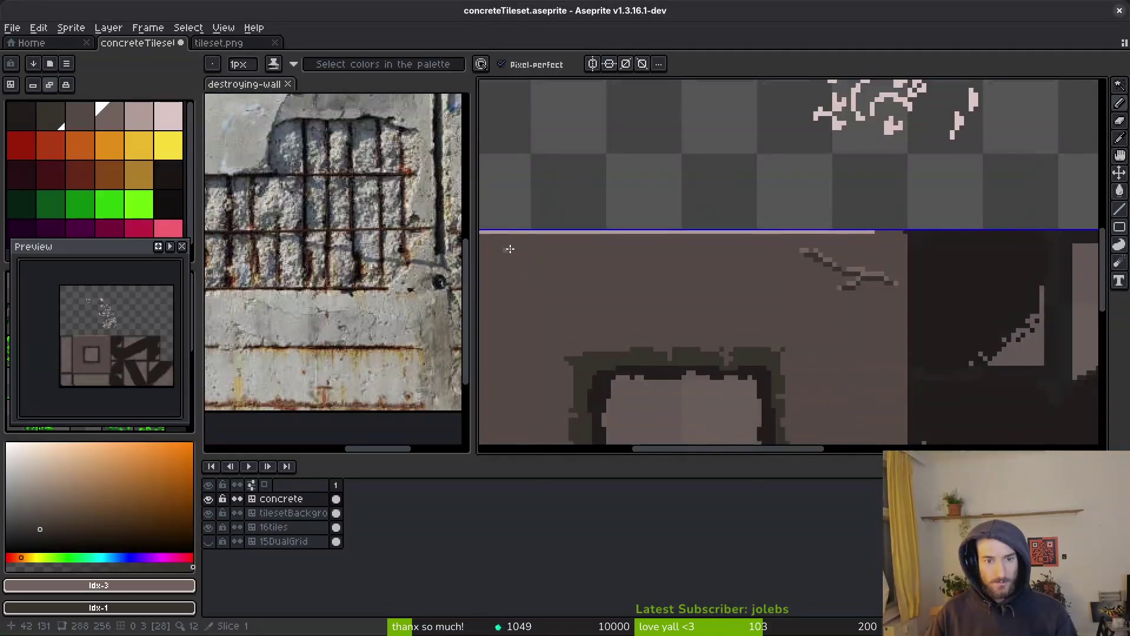
Step: Switch to the Spray tool and spray speckles along the wall tile's top
scroll(628, 246, up, 1)
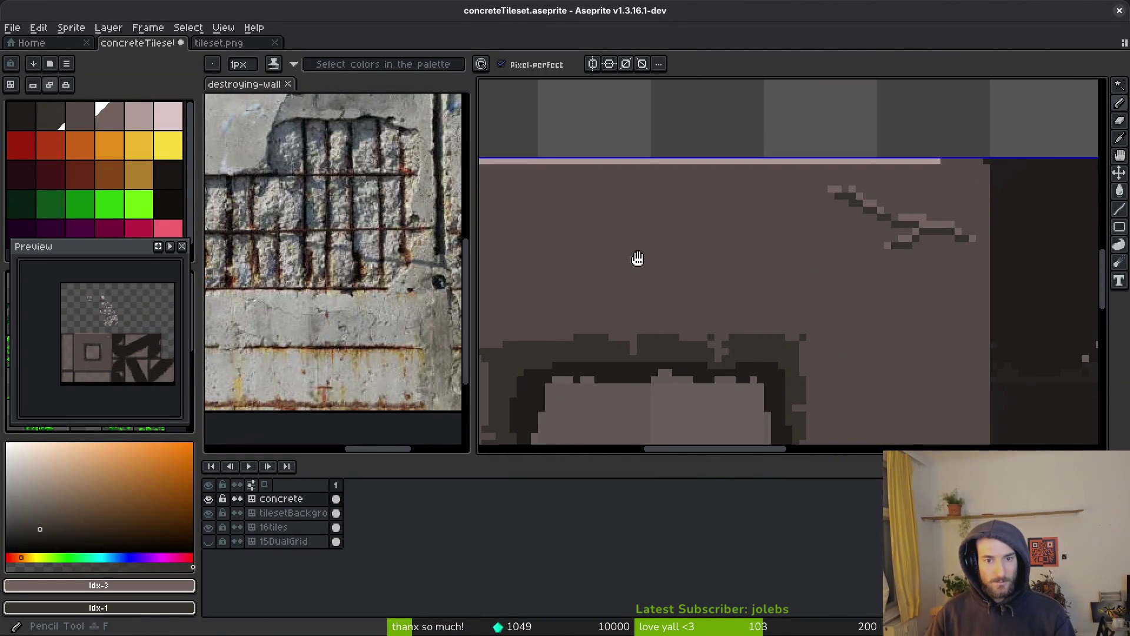
scroll(630, 252, left, 2)
scroll(580, 224, down, 1)
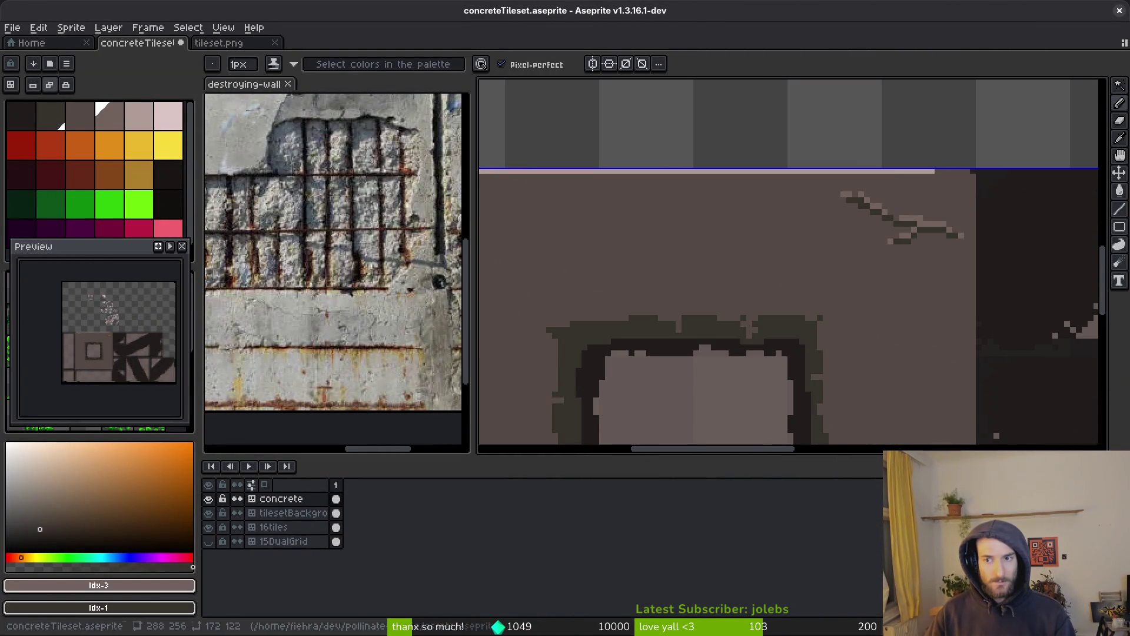
drag(1120, 105, 1102, 106)
click(722, 220)
drag(722, 220, 598, 220)
Step: Spray more speckles across the top band of the wall, up to the top-right edge
scroll(671, 221, left, 2)
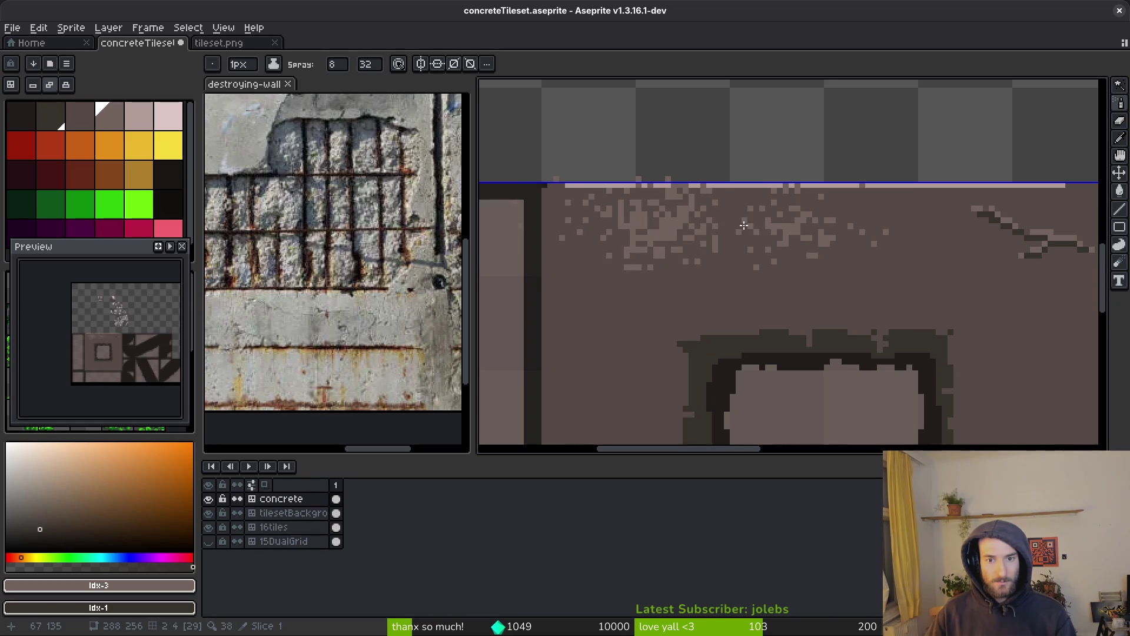
scroll(786, 230, right, 2)
drag(654, 221, 959, 213)
drag(932, 258, 883, 265)
scroll(825, 254, left, 2)
mouse_move(718, 253)
mouse_down()
mouse_move(636, 259)
mouse_move(535, 219)
mouse_move(524, 241)
mouse_move(539, 259)
mouse_move(521, 212)
mouse_move(632, 219)
mouse_move(577, 177)
mouse_up()
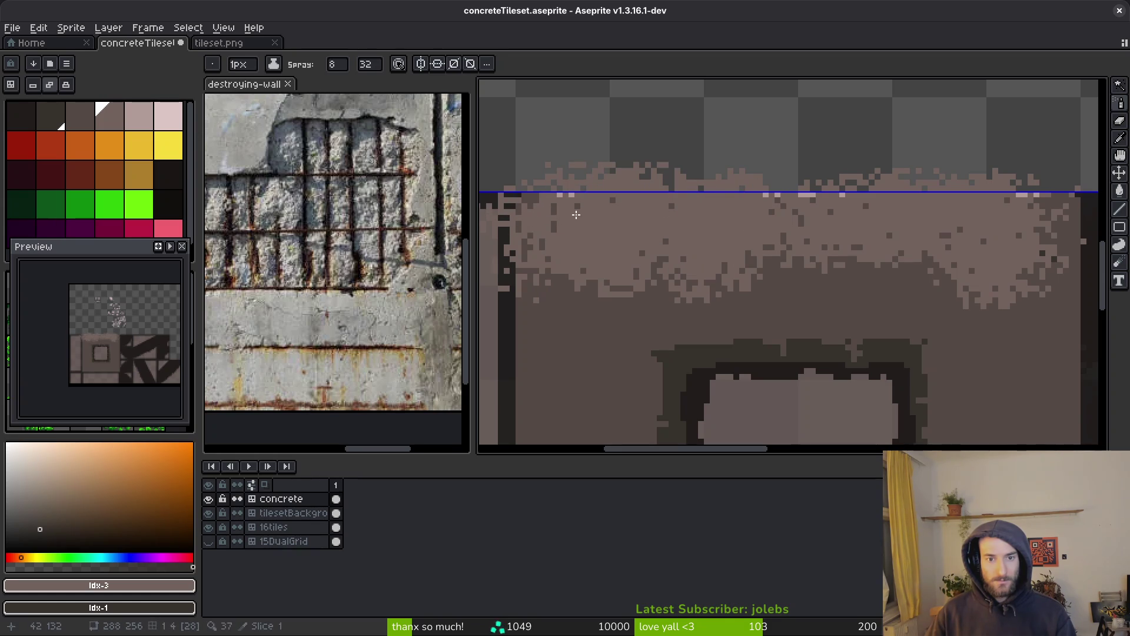
mouse_move(765, 301)
mouse_down()
mouse_move(810, 275)
mouse_move(1045, 272)
mouse_up()
drag(1059, 228, 1068, 223)
Step: Sample the dark wall base colour and spray darker speckles across the upper wall
alt+click(1030, 295)
mouse_move(1030, 295)
mouse_down()
mouse_move(895, 277)
mouse_move(878, 297)
mouse_move(692, 308)
mouse_up()
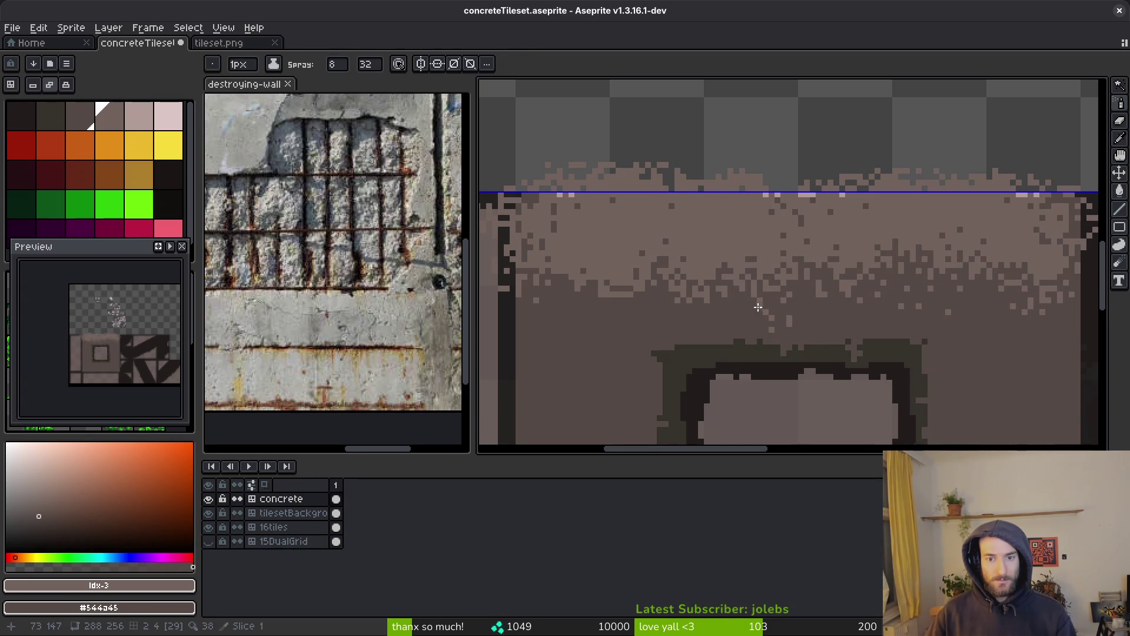
drag(760, 307, 607, 305)
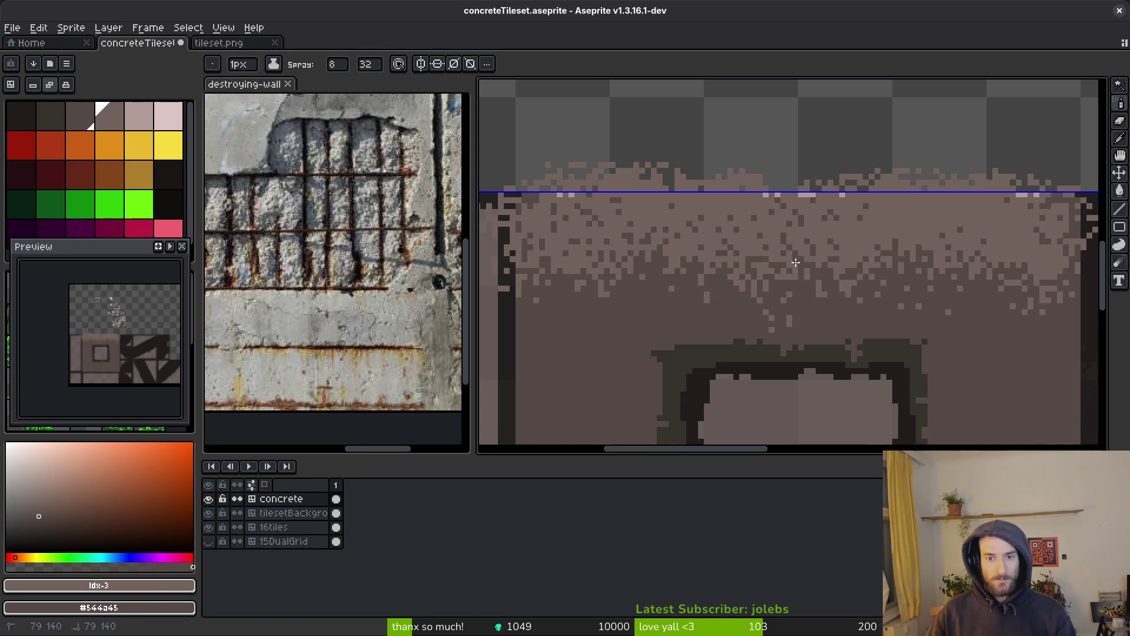
click(762, 284)
drag(733, 289, 773, 281)
Step: Dab a few more dark speckles across the wall, then switch to the Pencil
click(847, 266)
click(897, 244)
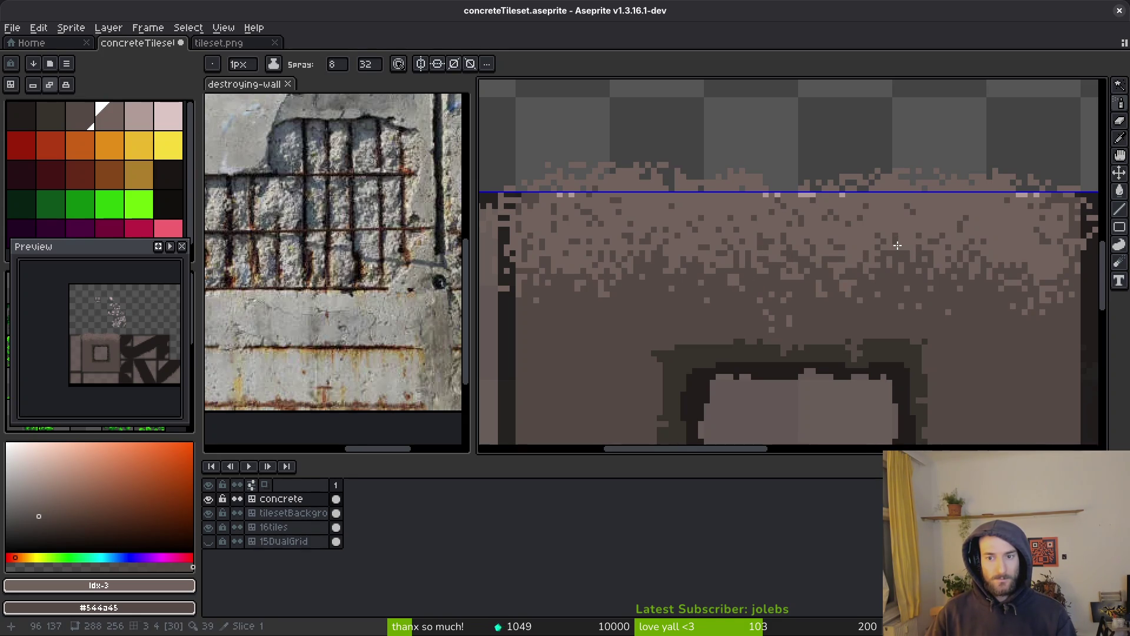
click(975, 256)
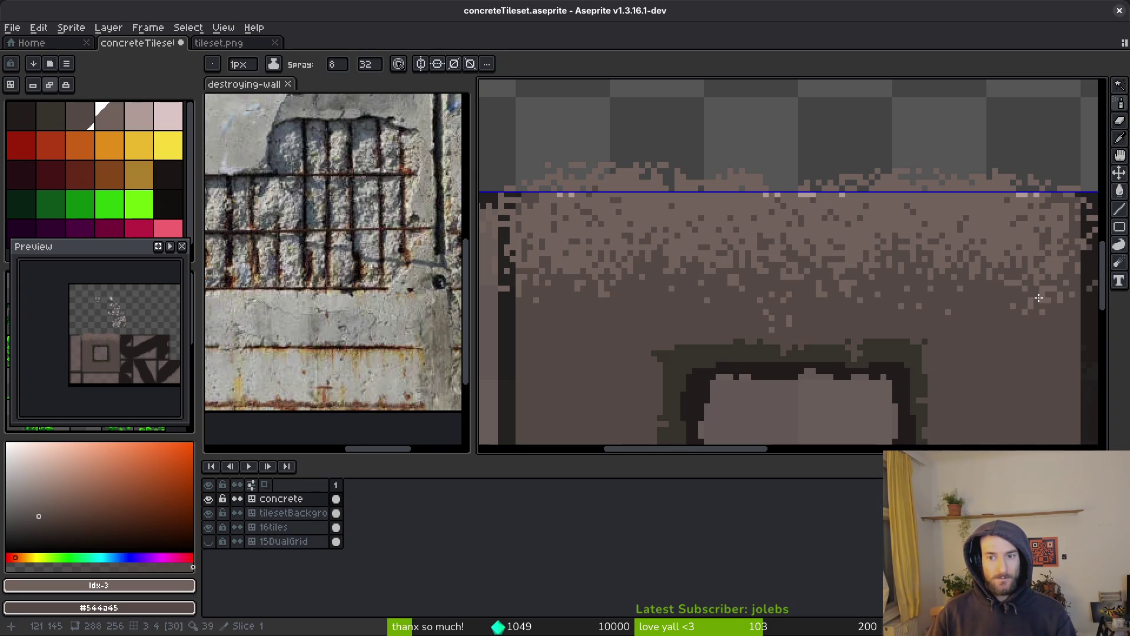
scroll(1050, 292, down, 3)
scroll(877, 328, up, 2)
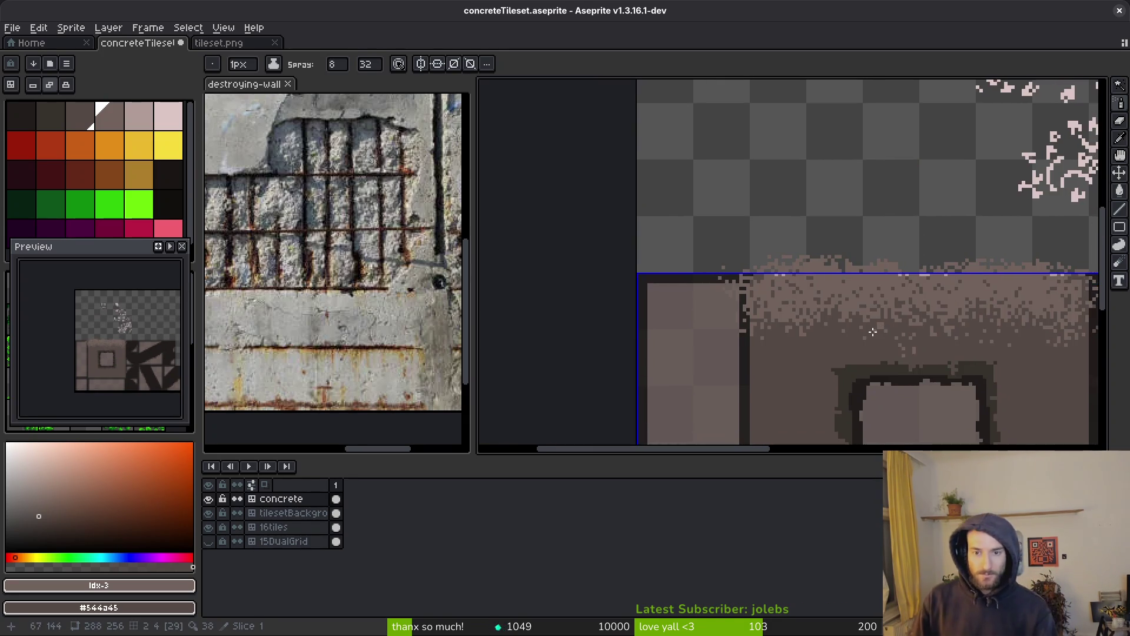
scroll(877, 328, up, 1)
drag(904, 317, 775, 316)
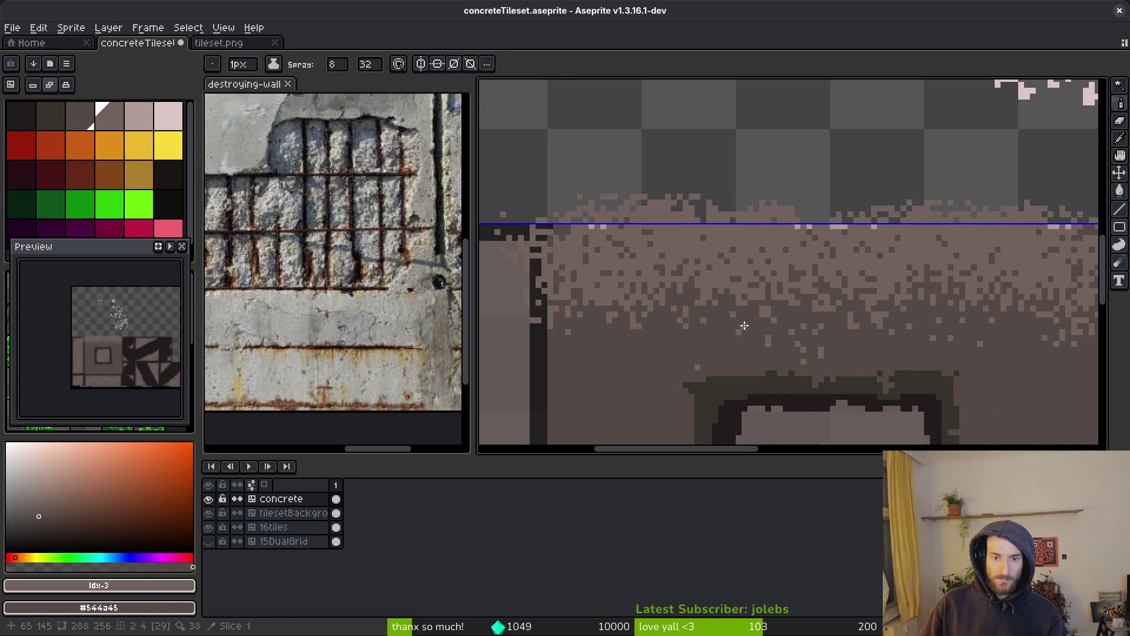
key(b)
scroll(631, 212, up, 1)
scroll(558, 220, up, 1)
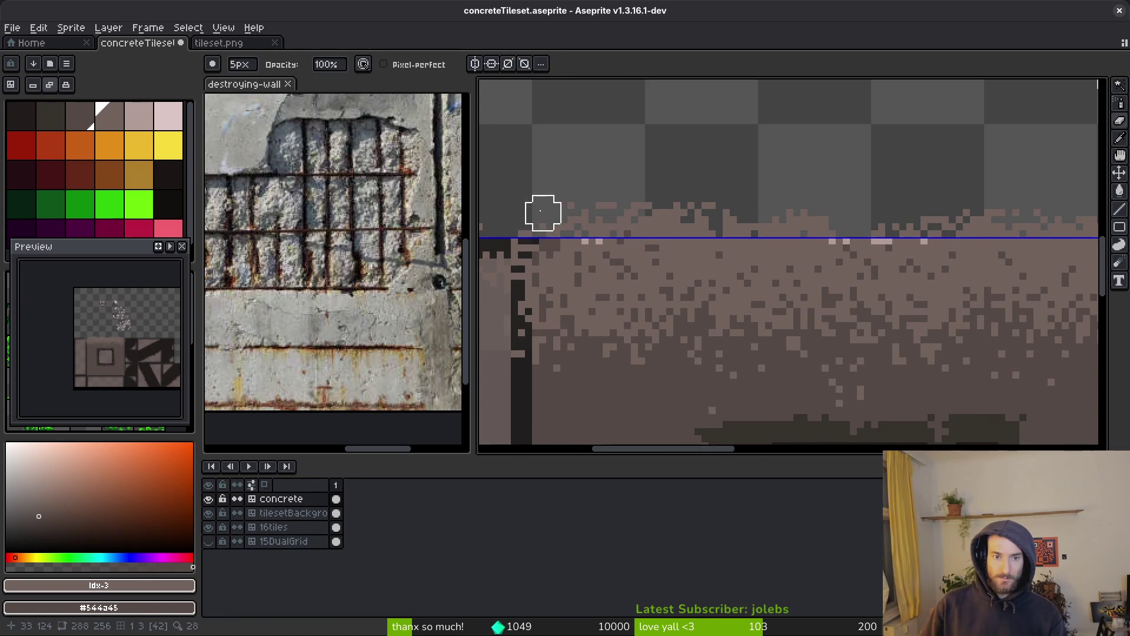
Step: Erase the stray speckle above the tile's top edge
drag(522, 214, 705, 222)
drag(621, 219, 738, 220)
scroll(616, 226, right, 3)
drag(544, 213, 748, 219)
scroll(577, 238, right, 3)
drag(539, 237, 689, 235)
scroll(700, 235, up, 2)
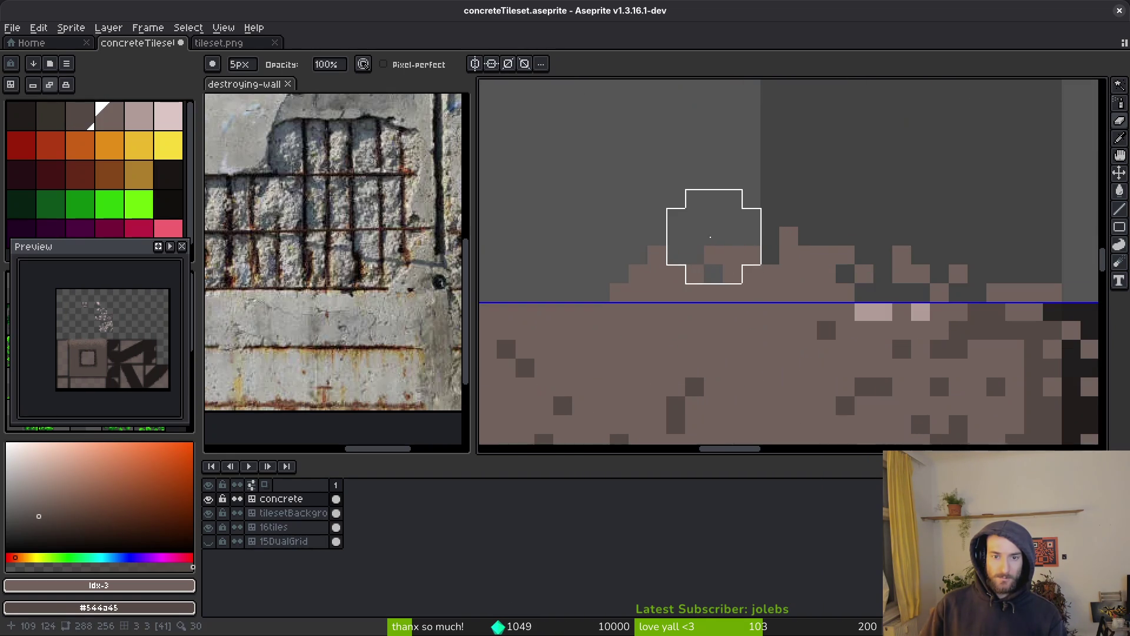
scroll(982, 251, down, 3)
scroll(646, 245, right, 3)
scroll(749, 268, up, 2)
Step: Sample light pink #b19d99 and pencil it along the tile's top row
key(b)
alt+click(686, 211)
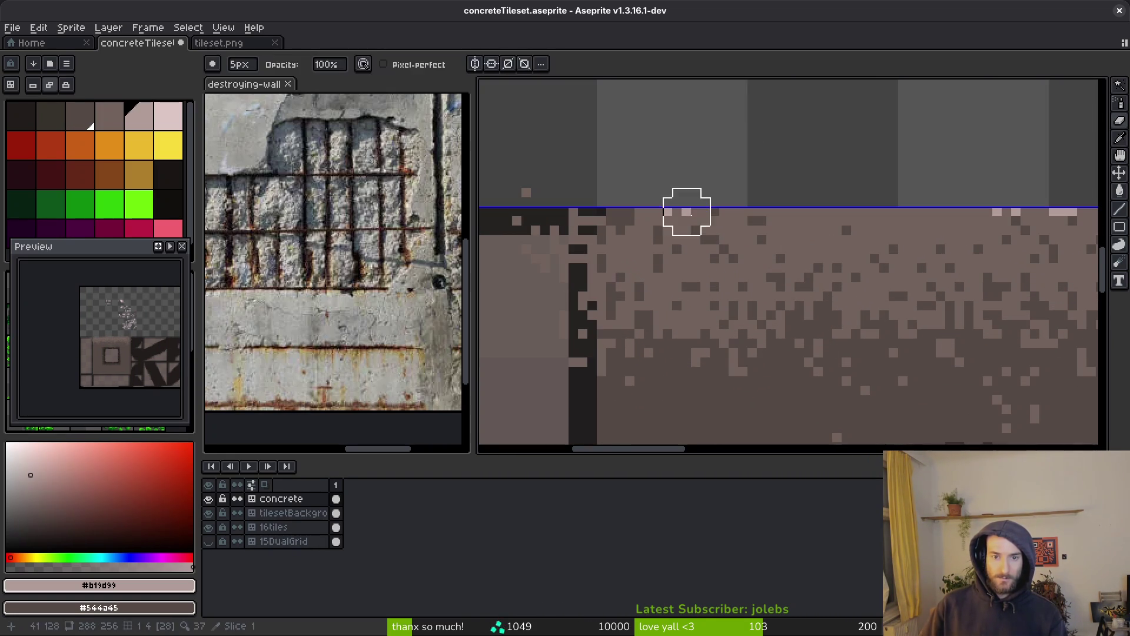
scroll(686, 207, up, 4)
drag(731, 208, 1004, 214)
scroll(800, 280, up, 1)
drag(695, 257, 587, 260)
Step: Add more light pink highlight pixels along the top edge
key(e)
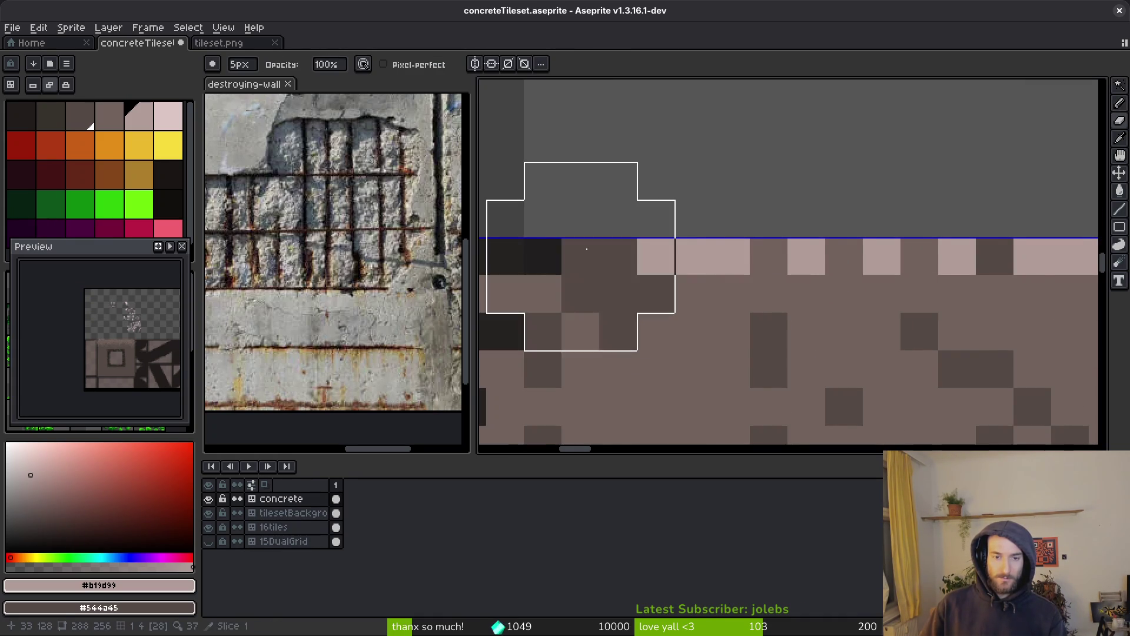
scroll(581, 221, down, 1)
key(b)
click(581, 253)
click(553, 277)
scroll(559, 283, down, 3)
scroll(765, 330, up, 2)
click(848, 338)
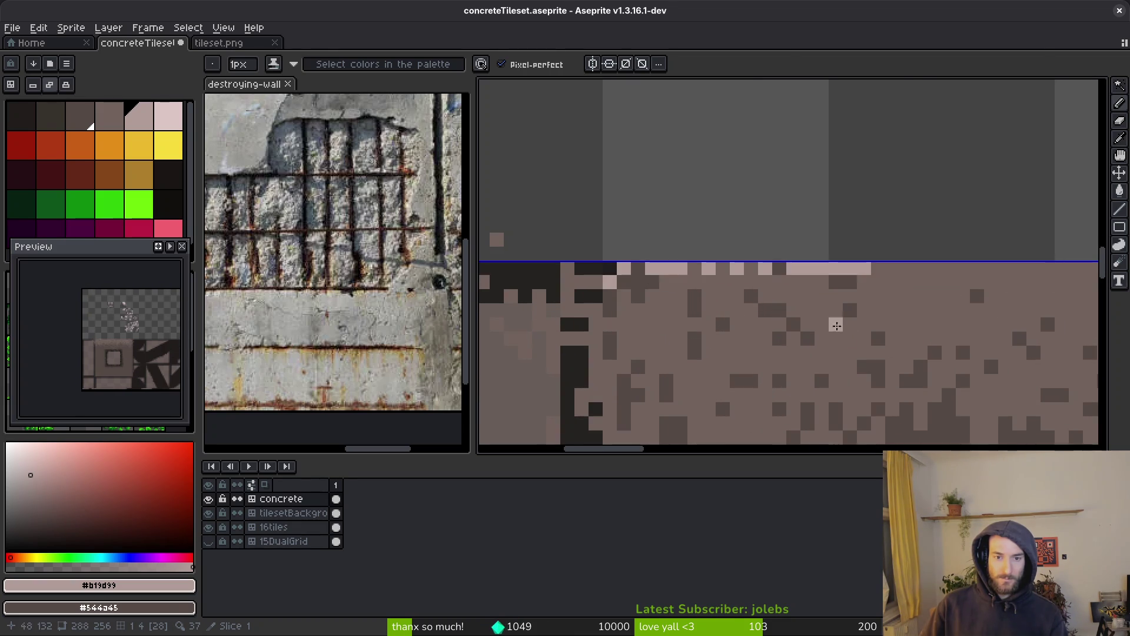
Step: Pencil a light pink highlight stroke and pixels along the tile's top row
scroll(846, 333, up, 1)
scroll(616, 289, down, 1)
mouse_move(616, 289)
mouse_down()
mouse_move(701, 277)
mouse_move(861, 291)
mouse_up()
click(109, 115)
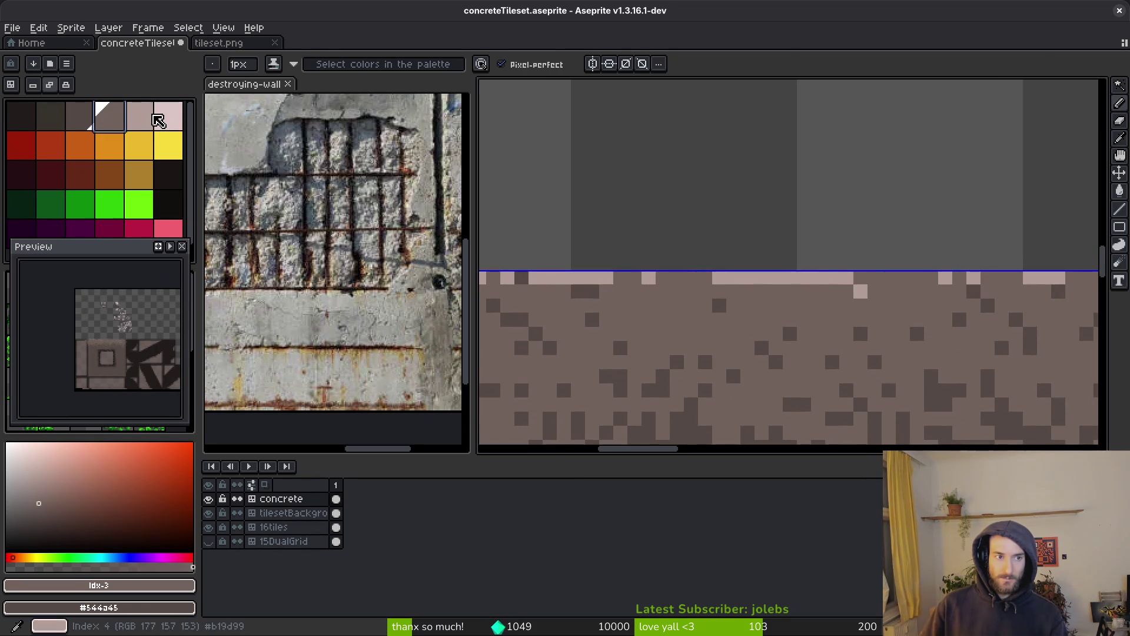
click(139, 115)
click(692, 277)
click(677, 277)
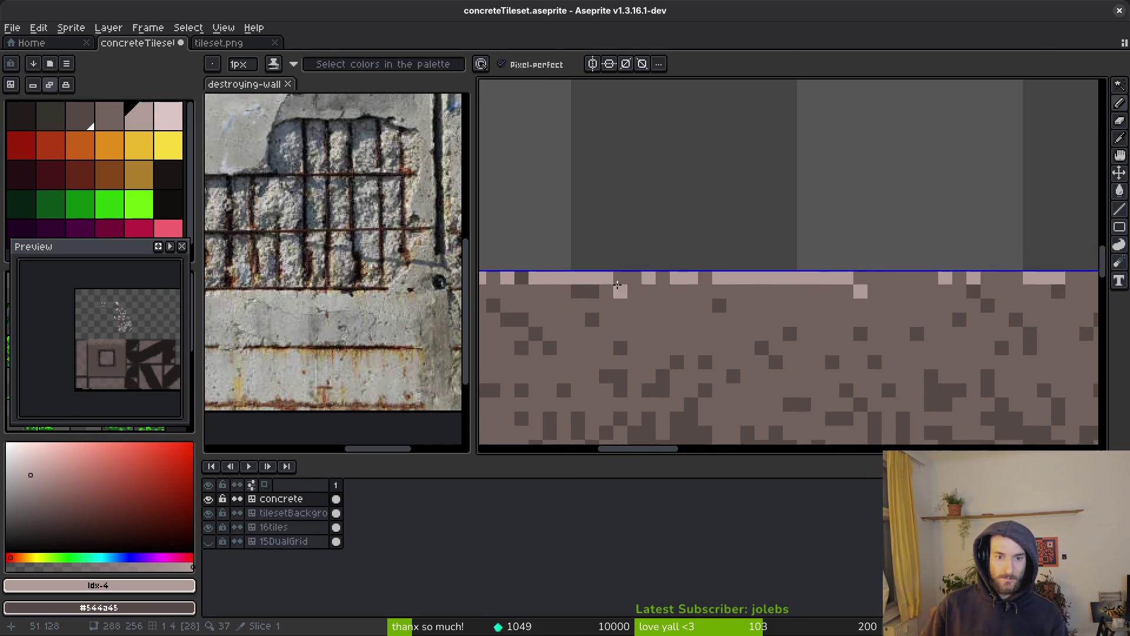
scroll(793, 318, down, 4)
scroll(762, 265, up, 5)
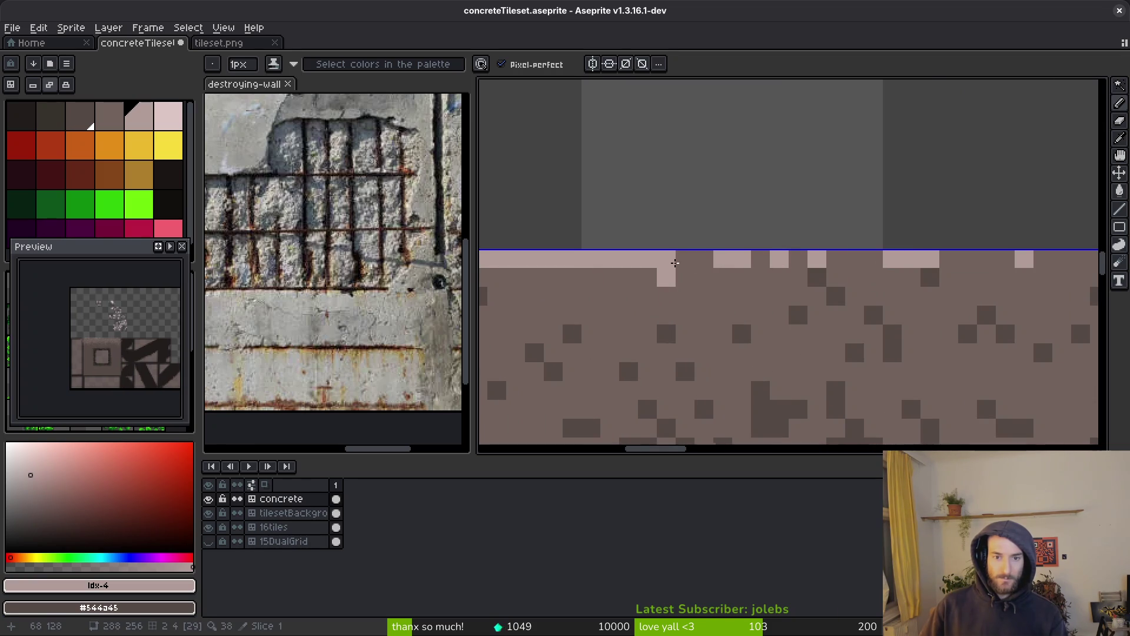
click(686, 259)
click(798, 259)
mouse_move(798, 259)
mouse_down()
mouse_move(626, 263)
mouse_move(871, 277)
mouse_up()
mouse_move(871, 276)
mouse_down()
mouse_move(704, 289)
mouse_move(700, 278)
mouse_move(876, 278)
mouse_move(589, 277)
mouse_move(901, 276)
mouse_move(796, 284)
mouse_up()
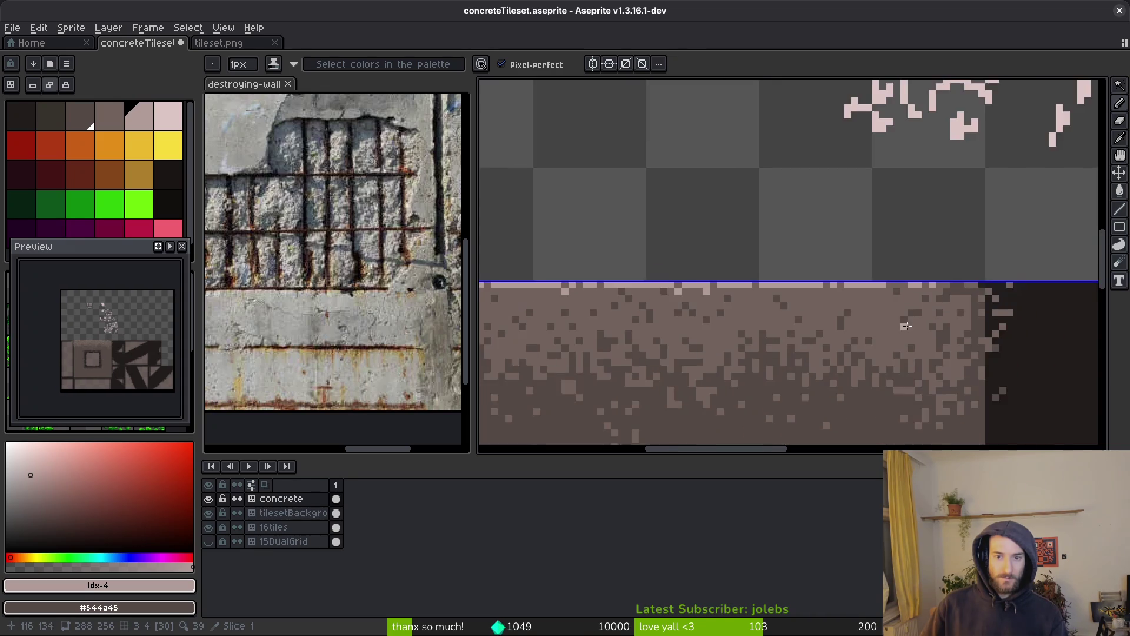
Step: Fill the remaining gaps in the pink top-edge highlight and save concreteTileset.aseprite
scroll(796, 283, down, 2)
scroll(824, 303, up, 2)
click(903, 279)
click(899, 266)
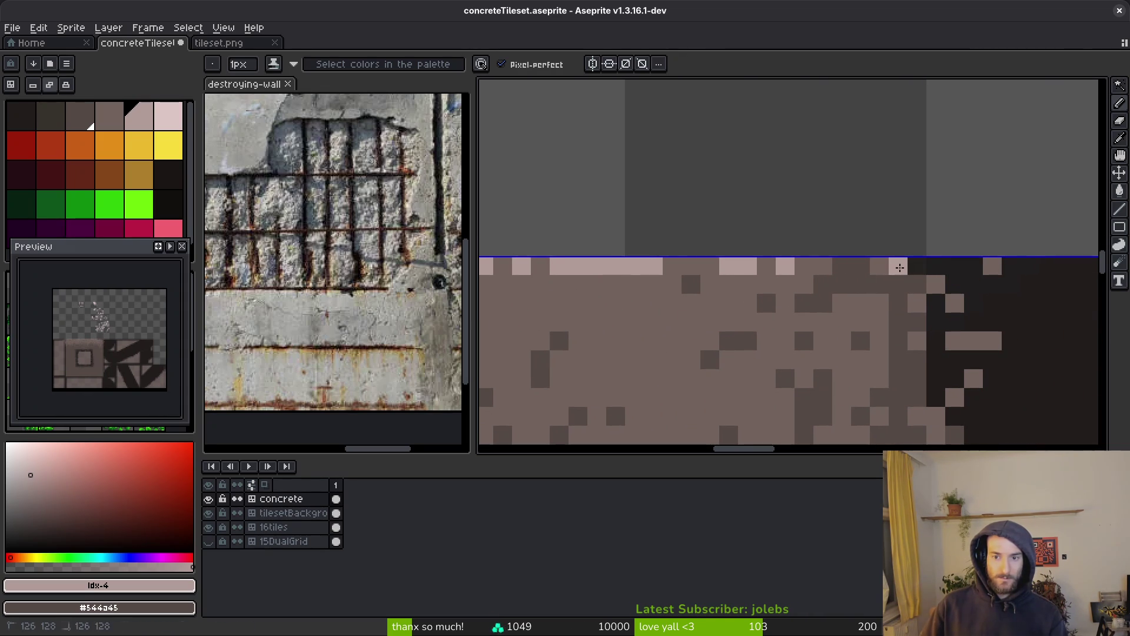
drag(842, 266, 823, 266)
click(767, 266)
drag(920, 290, 919, 304)
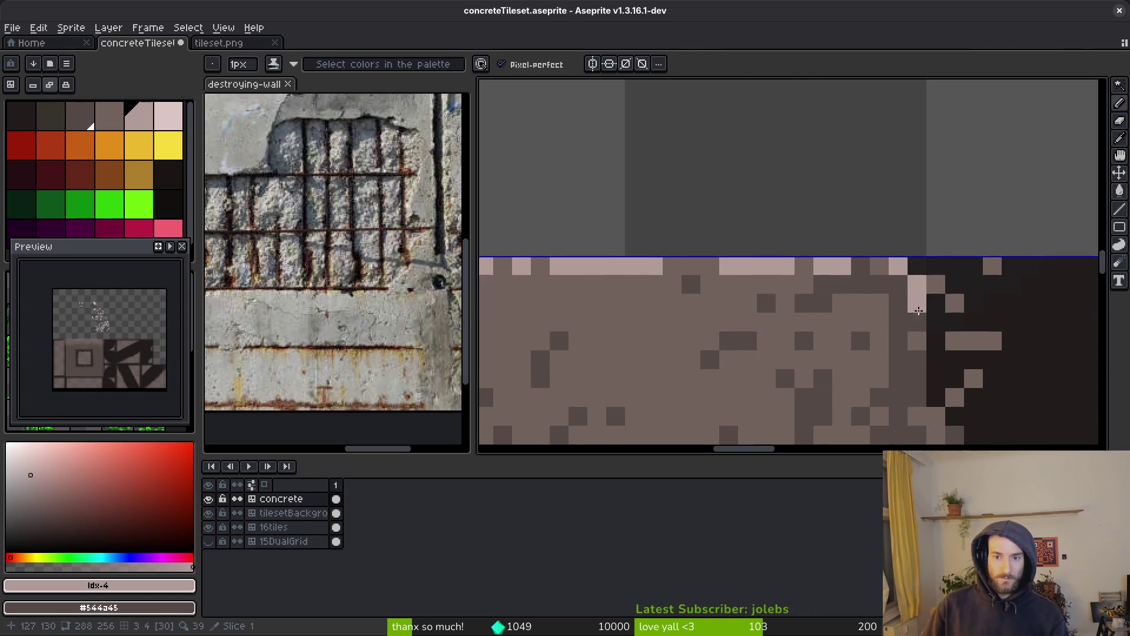
right_click(908, 307)
click(868, 277)
click(697, 272)
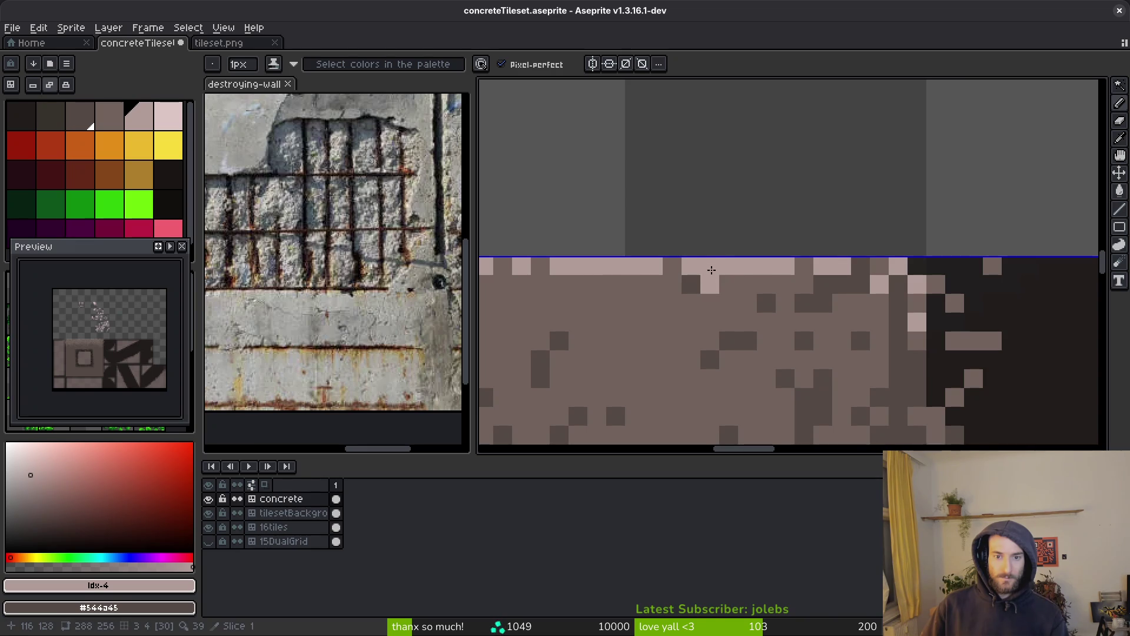
scroll(741, 324, down, 10)
scroll(734, 334, up, 4)
scroll(735, 334, down, 3)
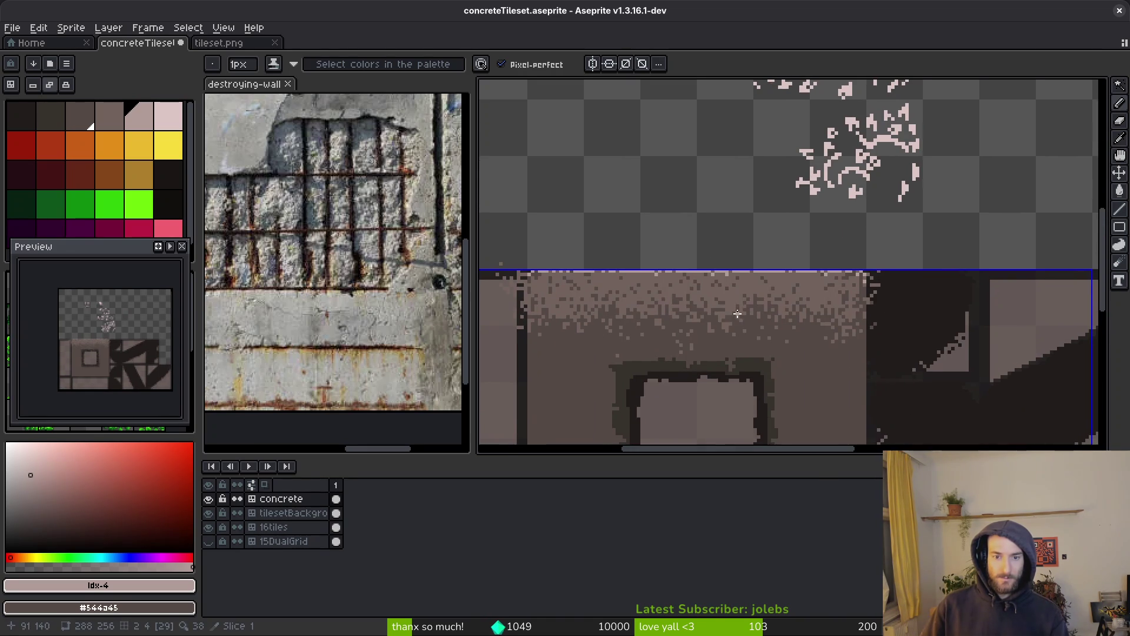
key(ctrl+s)
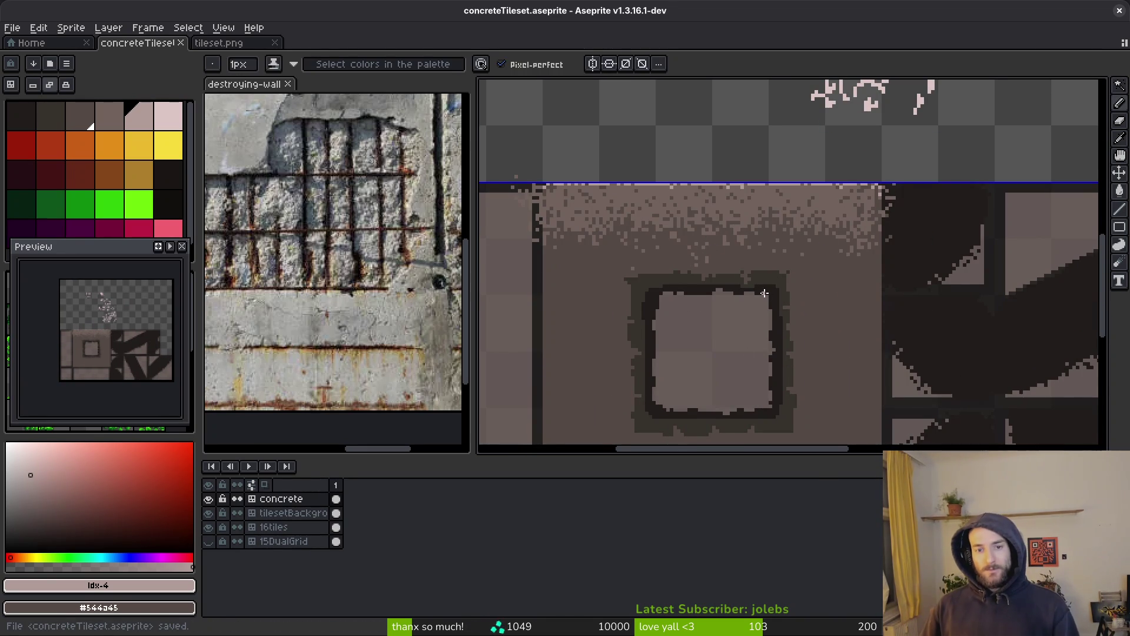
Step: Pick dark brown #544045 and draw a vertical crack down from the top edge
scroll(748, 294, down, 1)
scroll(737, 265, up, 3)
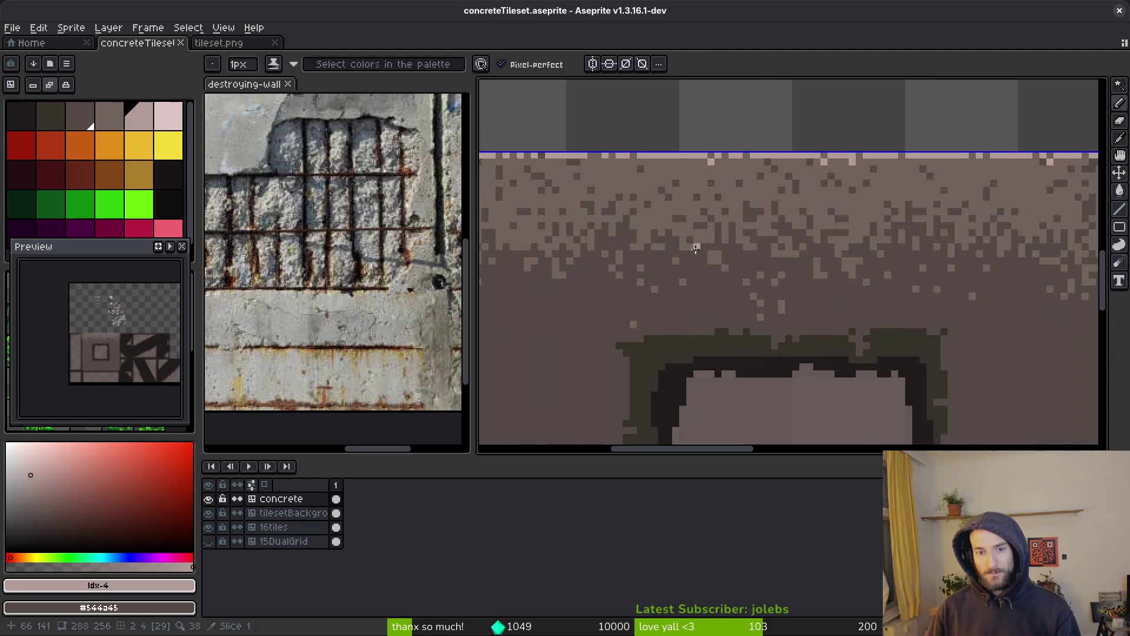
alt+click(719, 206)
scroll(718, 203, up, 1)
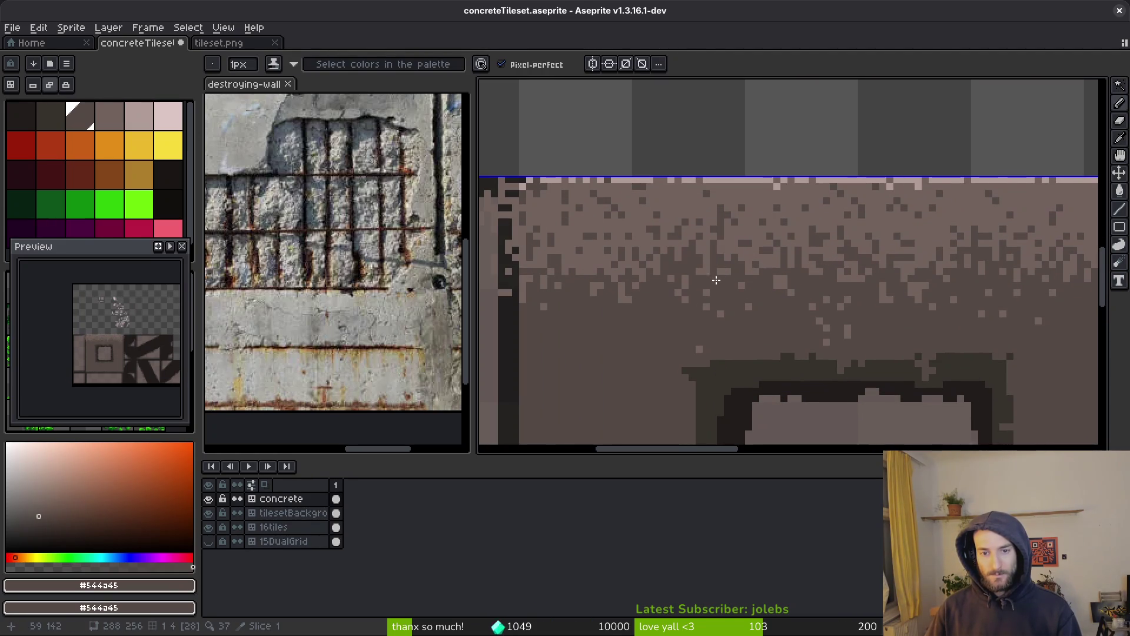
drag(719, 200, 723, 291)
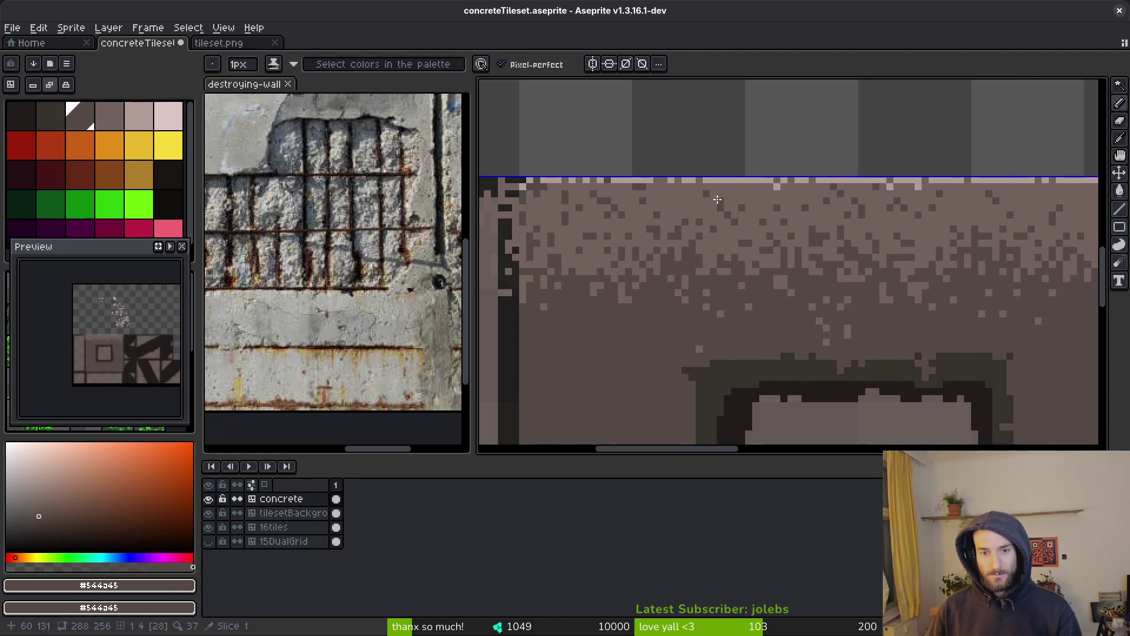
drag(714, 192, 715, 295)
scroll(710, 186, up, 3)
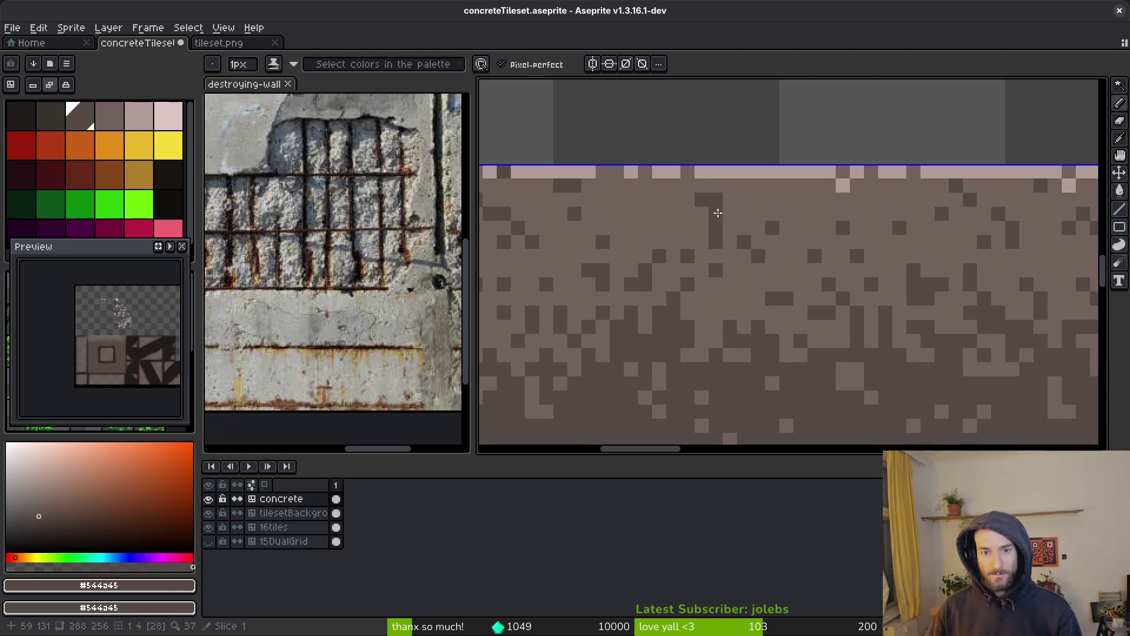
drag(714, 288, 715, 342)
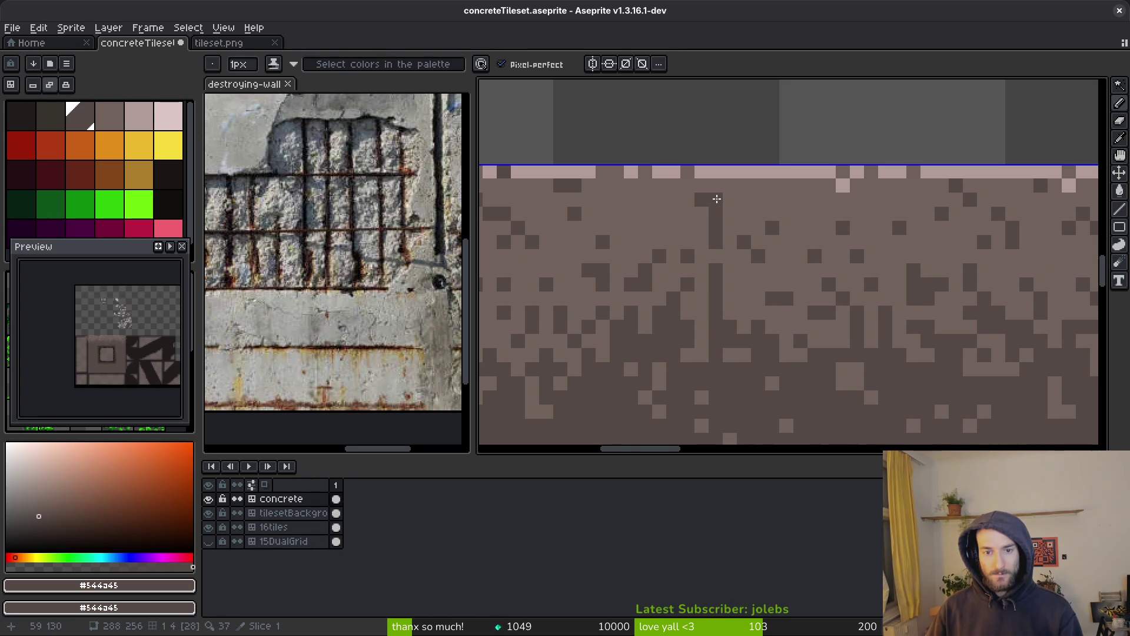
Step: Add light pink #b19d99 highlight pixels and a light stroke alongside the crack
alt+right_click(719, 217)
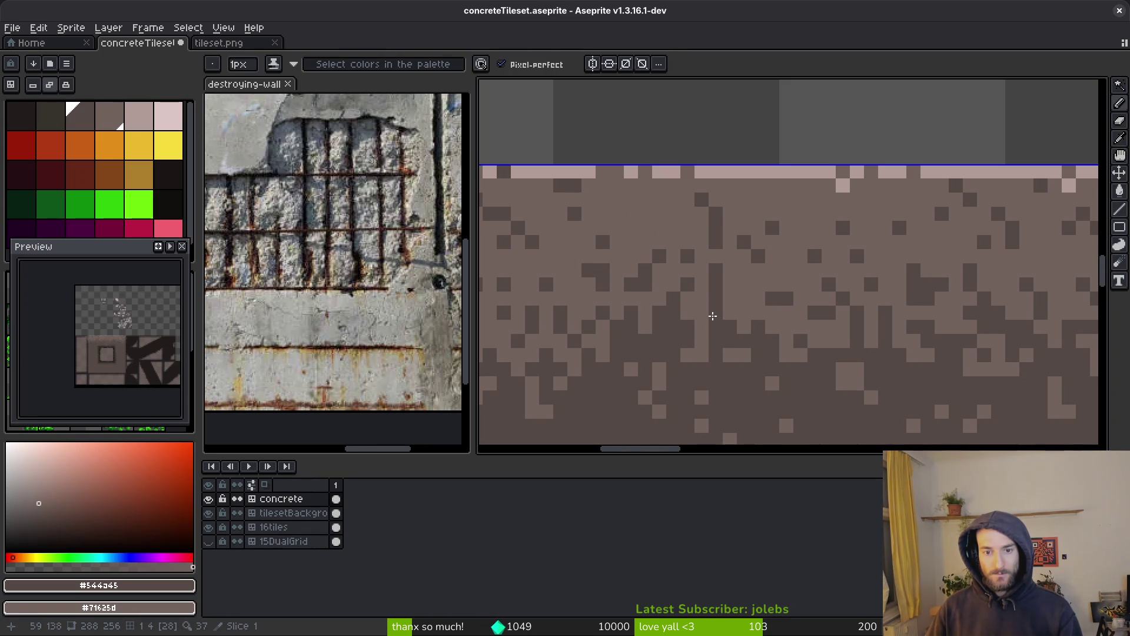
scroll(725, 314, down, 4)
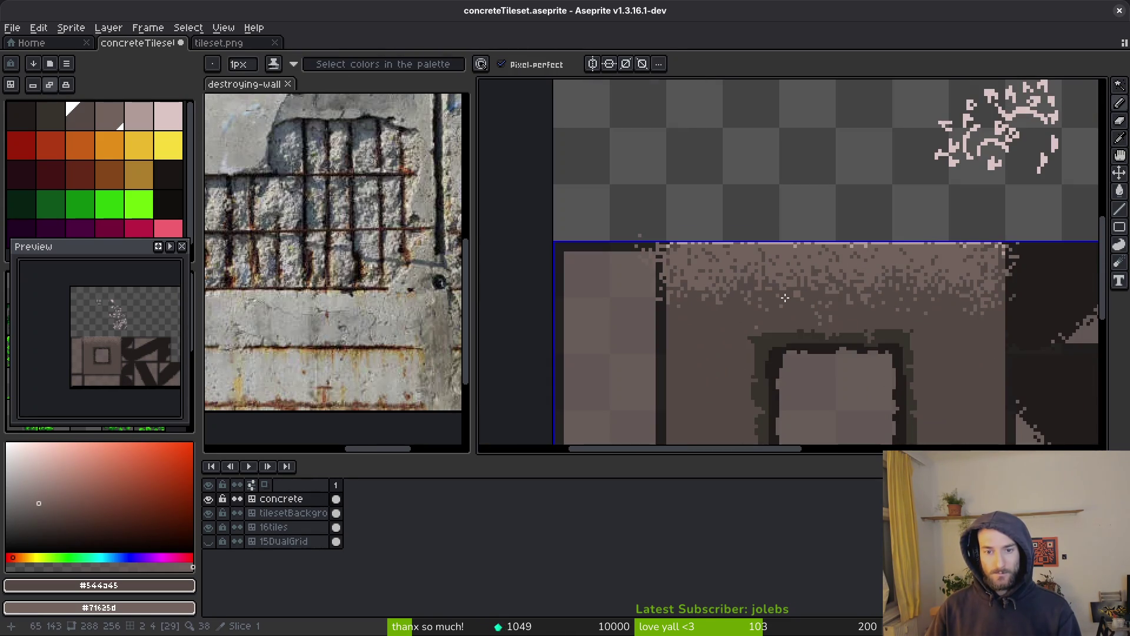
scroll(829, 301, up, 4)
alt+click(758, 219)
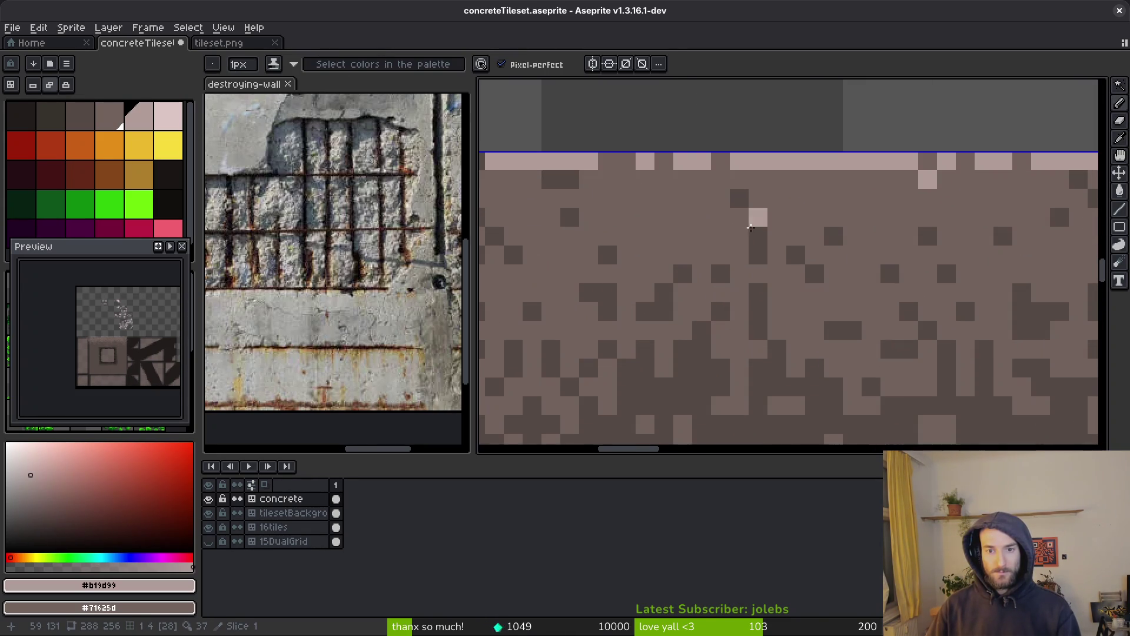
click(777, 236)
drag(777, 274, 777, 292)
click(777, 179)
click(773, 183)
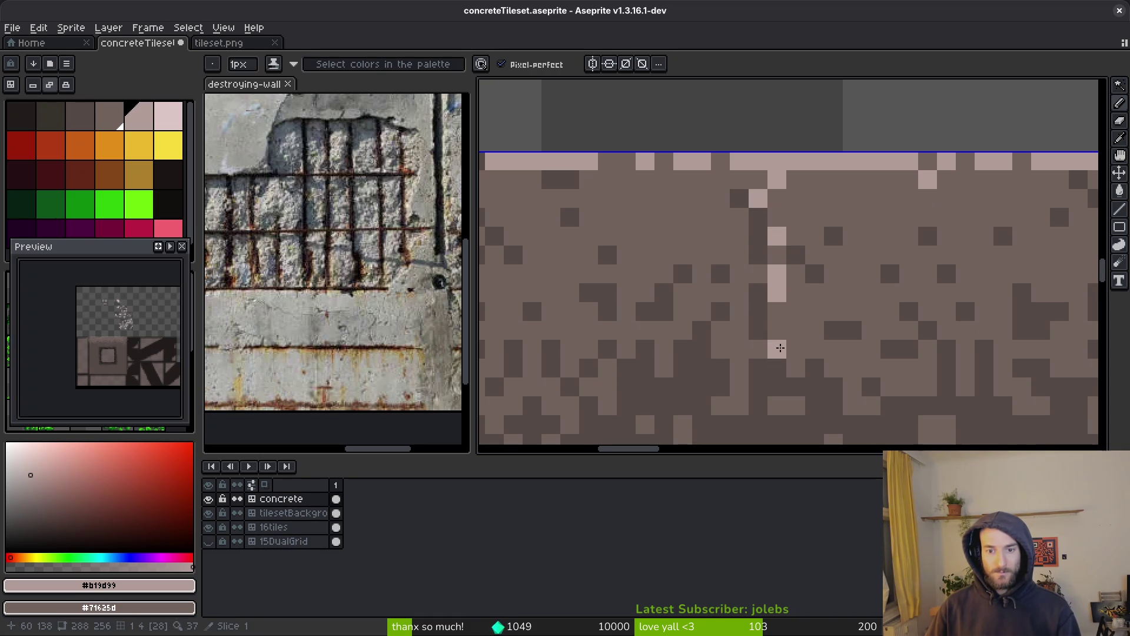
scroll(838, 352, down, 4)
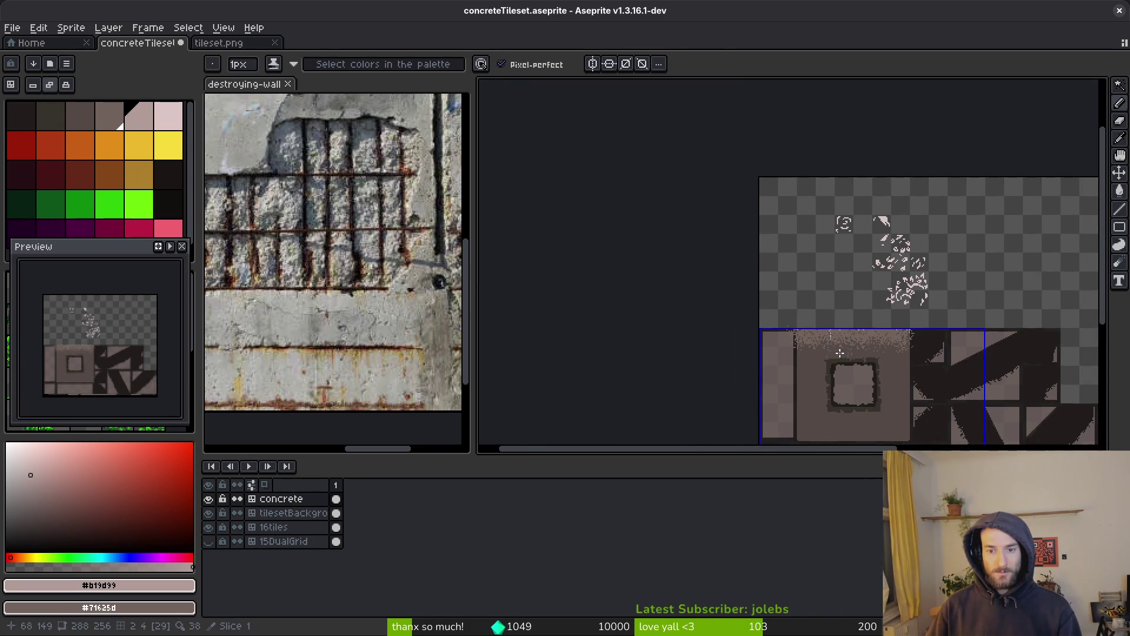
scroll(839, 353, up, 2)
scroll(765, 347, up, 2)
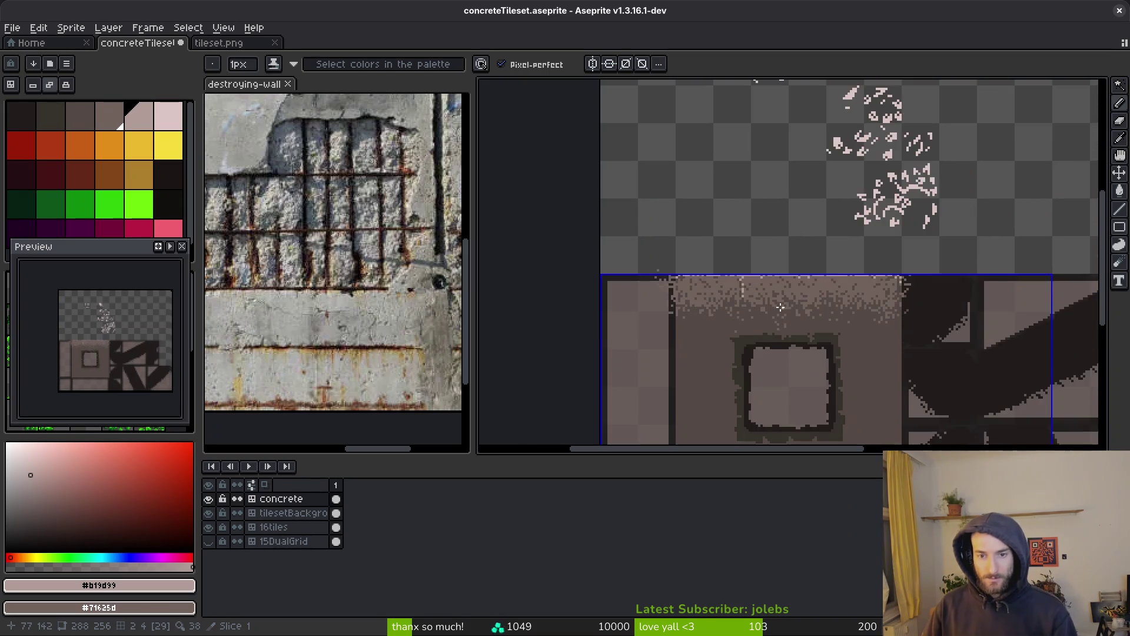
scroll(751, 244, up, 1)
scroll(834, 247, up, 1)
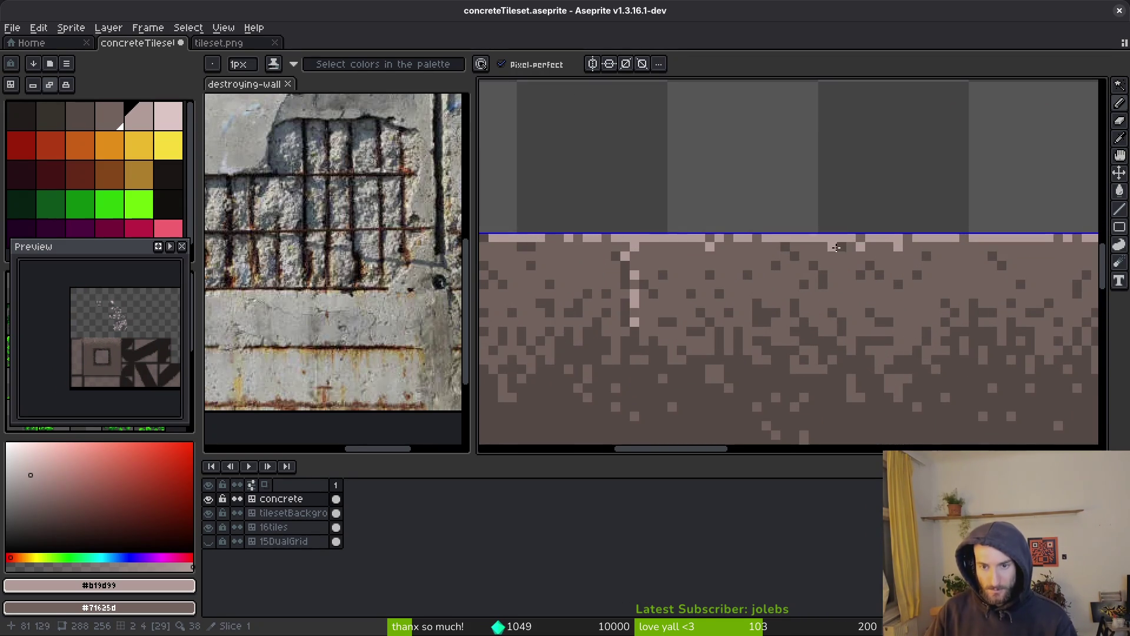
scroll(813, 301, down, 3)
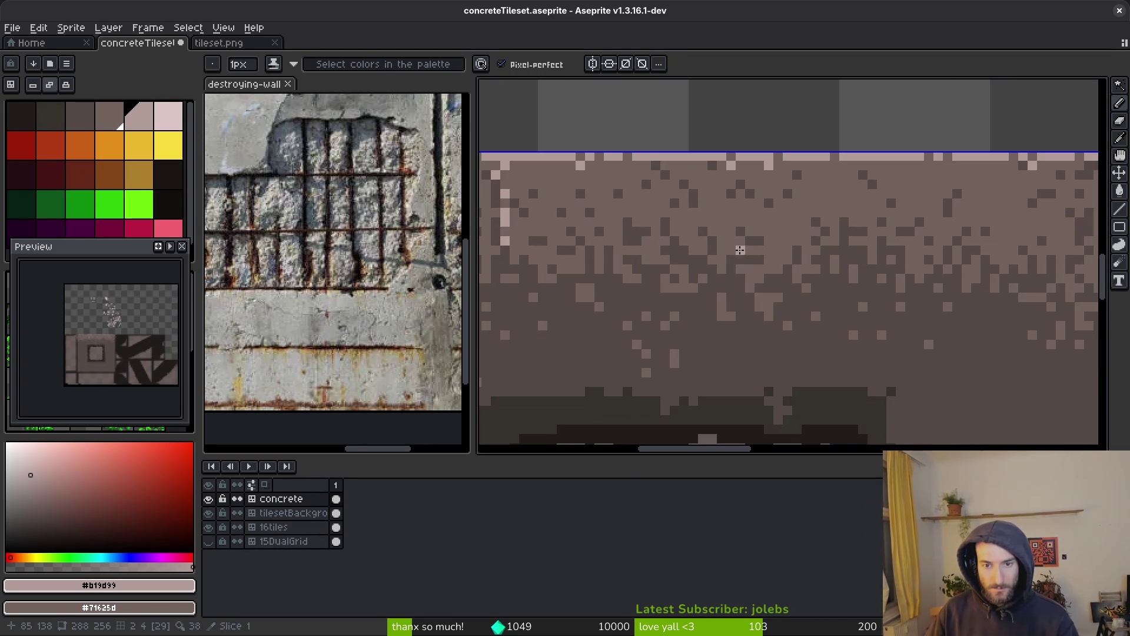
drag(717, 215, 731, 282)
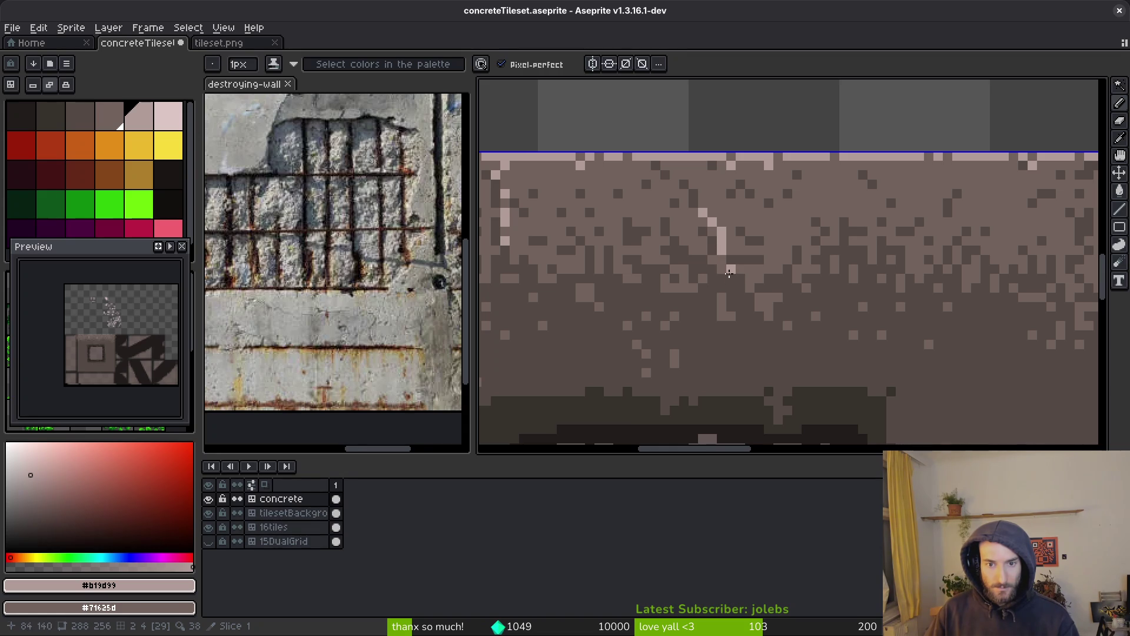
Step: Paint dark shading pixels beside and below the crack, covering stray light pixels with base brown
right_click(88, 118)
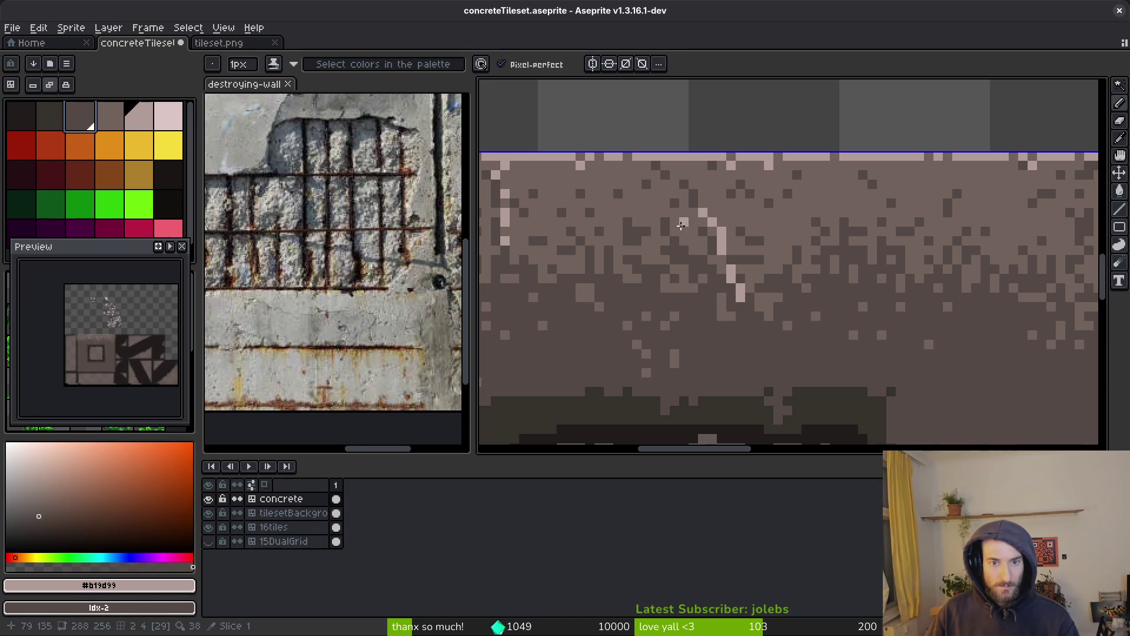
scroll(694, 219, up, 3)
mouse_move(722, 222)
mouse_down()
mouse_move(748, 282)
mouse_move(724, 336)
mouse_up()
click(51, 116)
scroll(535, 194, down, 3)
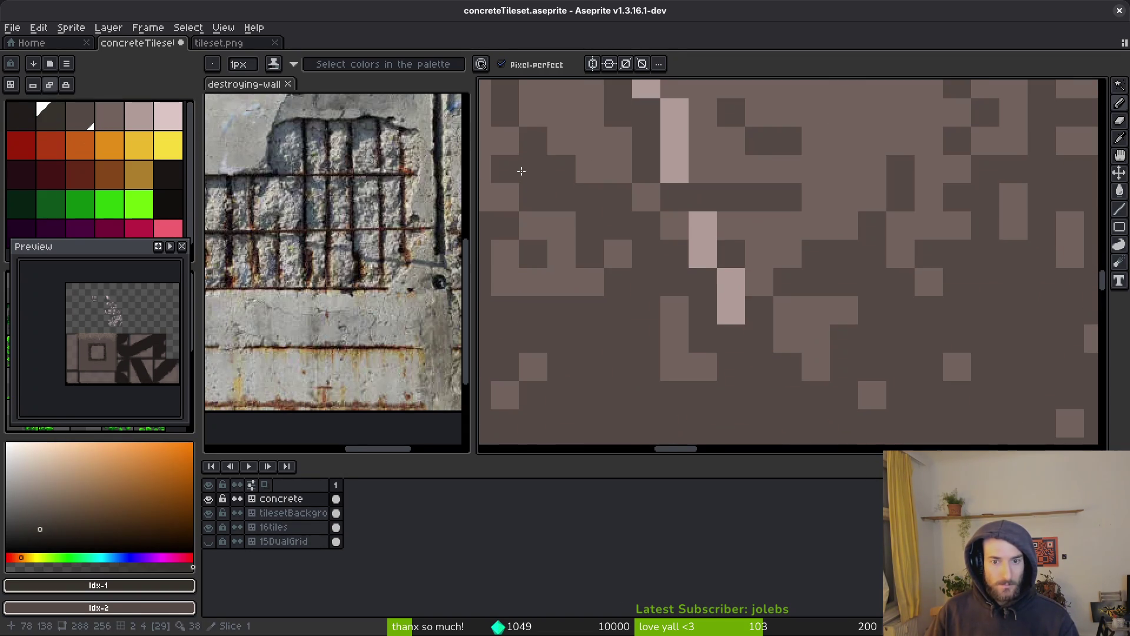
click(732, 366)
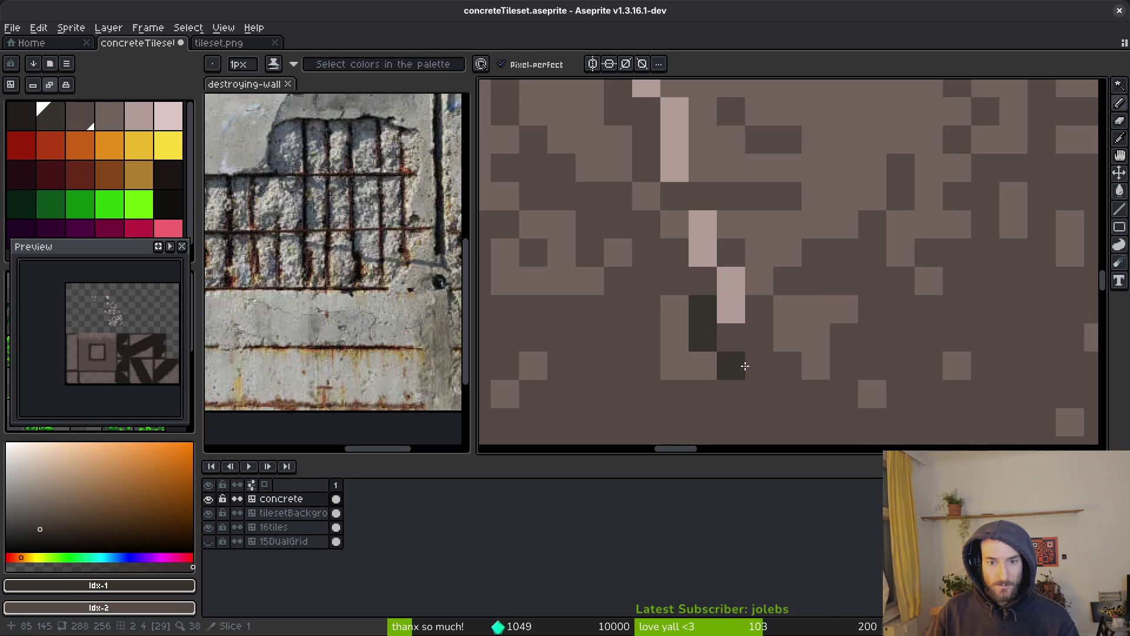
click(731, 337)
click(760, 394)
alt+click(783, 350)
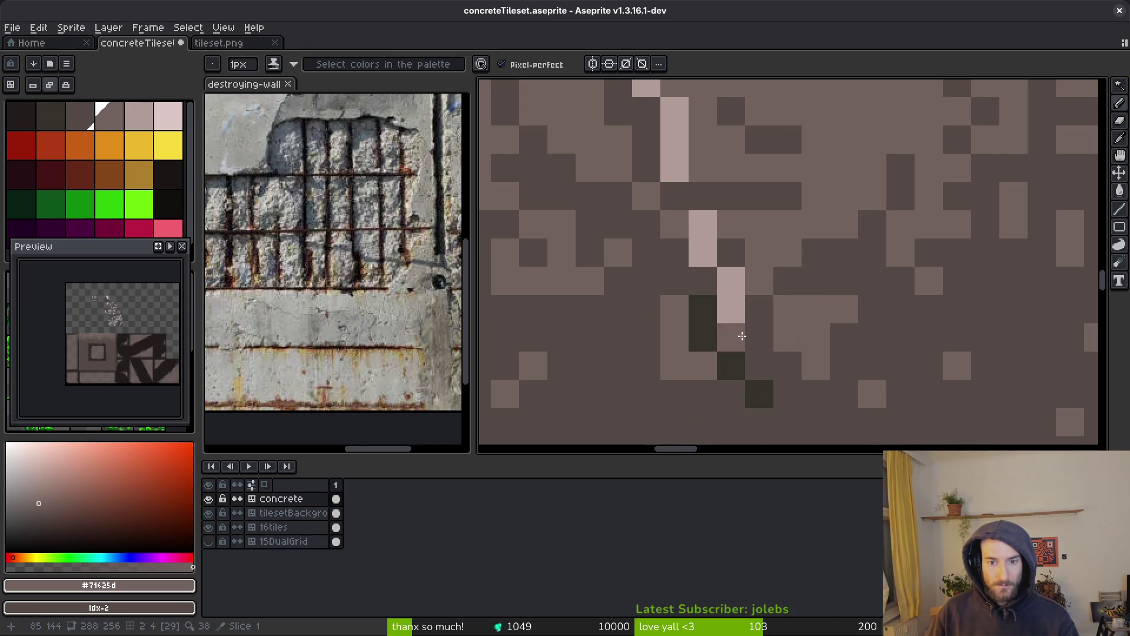
click(731, 309)
click(703, 253)
click(675, 168)
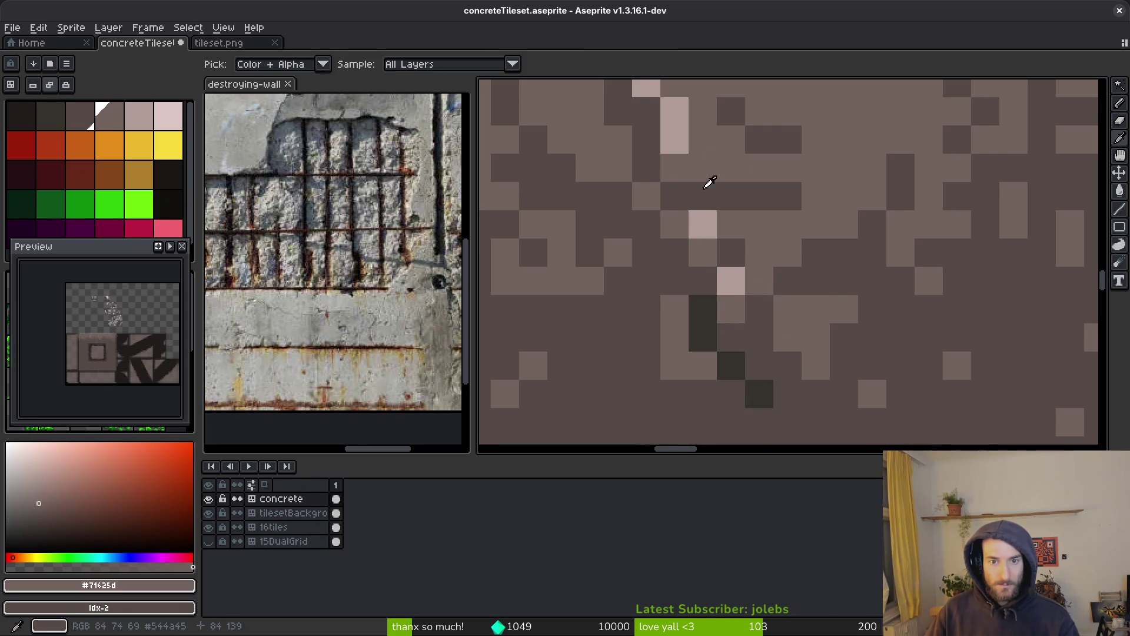
Step: Add darkest shadow-brown pixels along the crack's edge, undoing one misplaced pixel
alt+click(691, 174)
alt+click(699, 310)
click(675, 253)
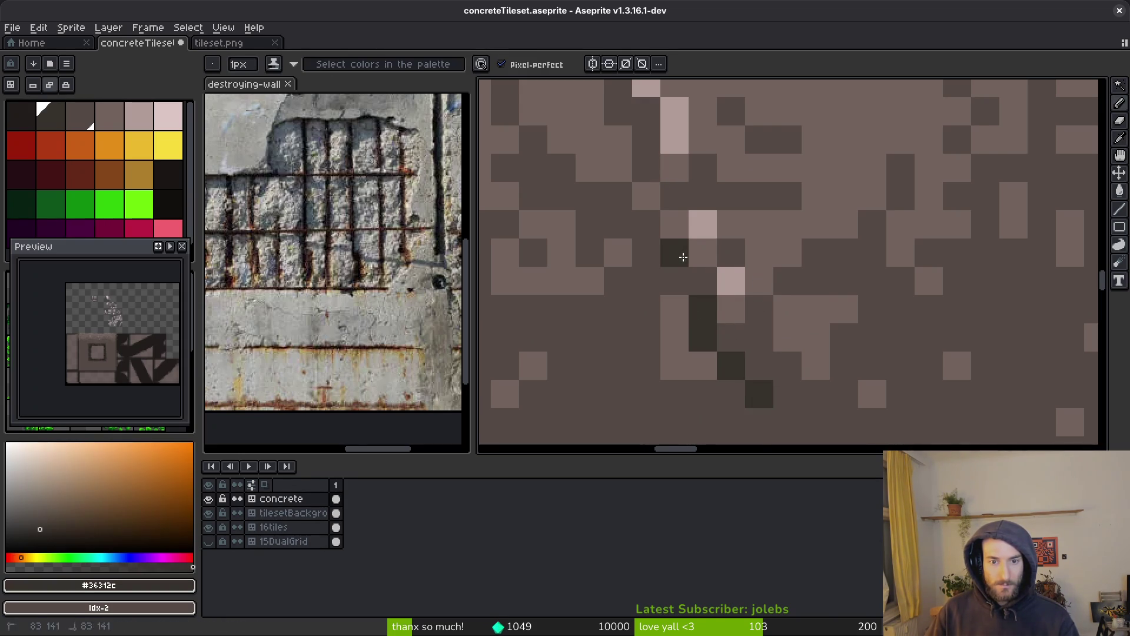
click(675, 168)
key(ctrl+z)
click(701, 283)
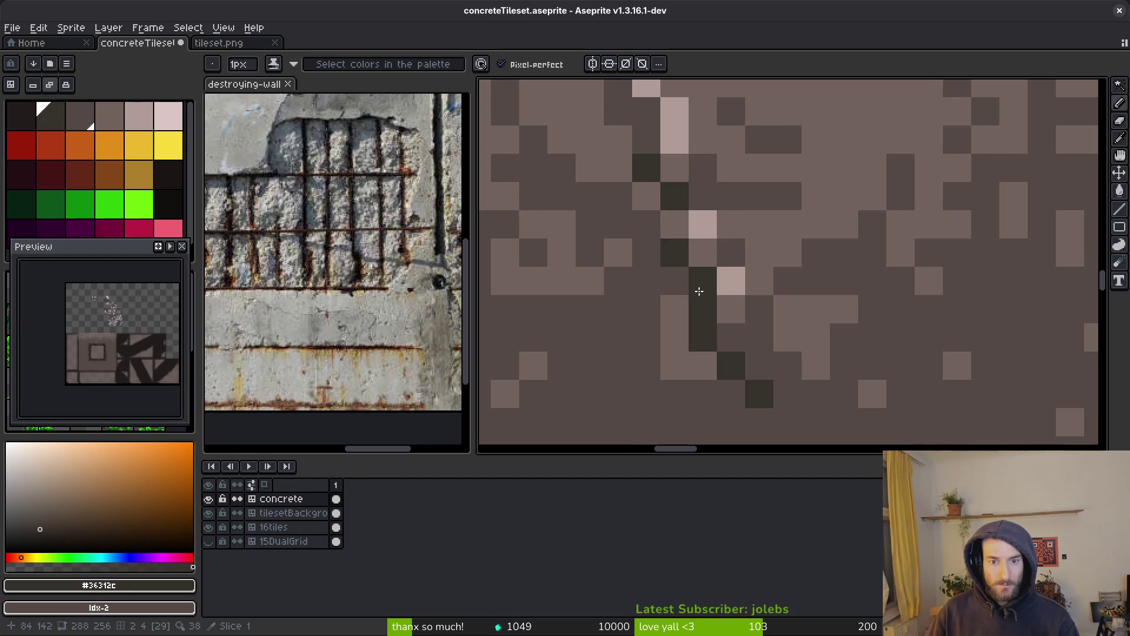
scroll(728, 314, down, 2)
scroll(729, 315, up, 1)
scroll(728, 315, up, 1)
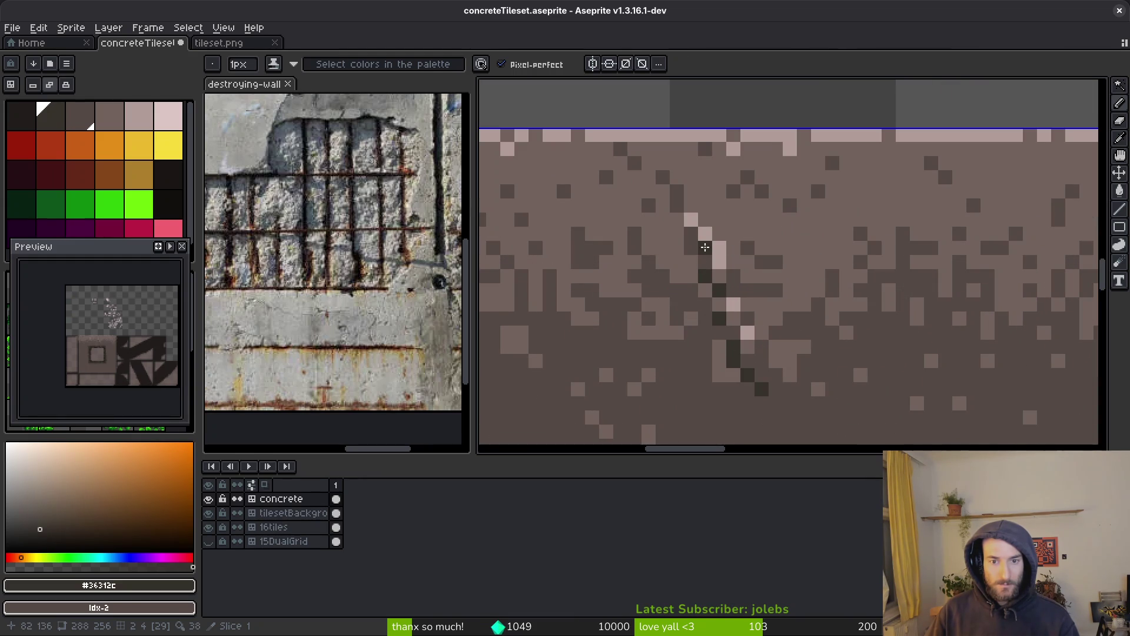
Step: Extend the crack's light line with short light strokes and fix a stray pixel with base brown
alt+click(700, 265)
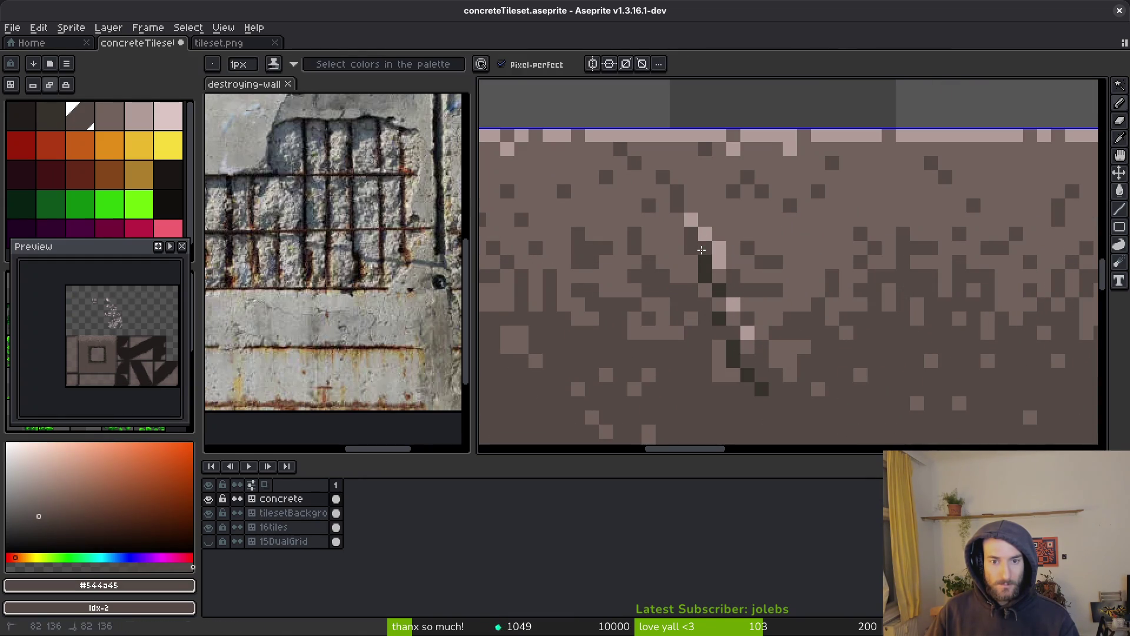
alt+click(689, 252)
scroll(697, 258, down, 4)
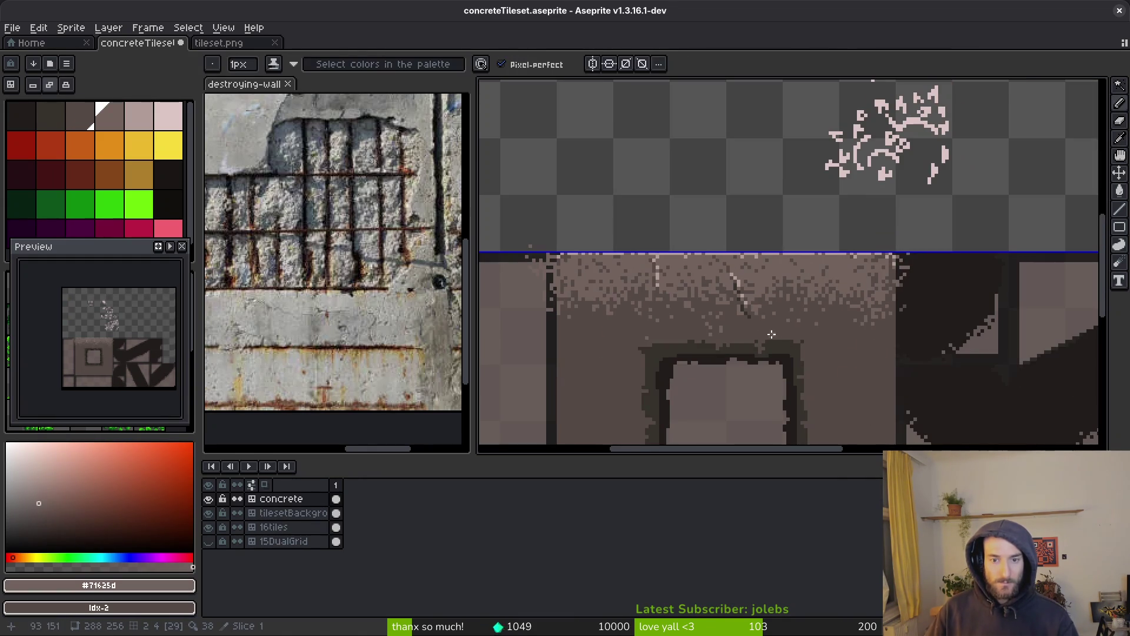
scroll(774, 335, up, 6)
alt+click(752, 222)
click(742, 204)
drag(732, 184, 750, 285)
drag(732, 222, 713, 201)
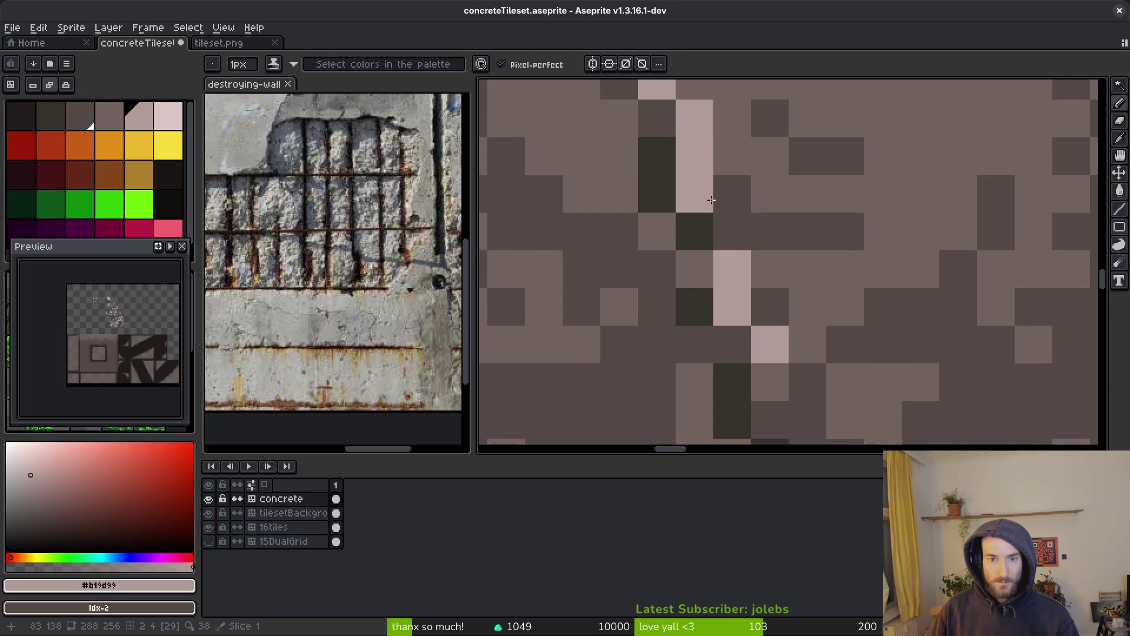
click(721, 227)
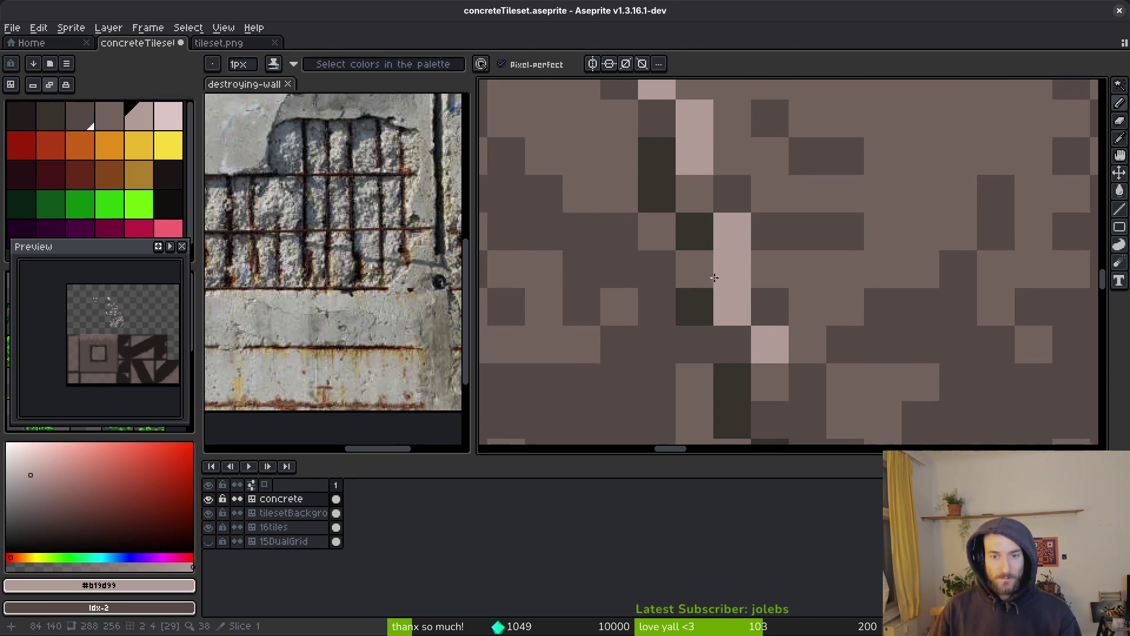
alt+click(732, 259)
click(732, 269)
scroll(777, 328, down, 5)
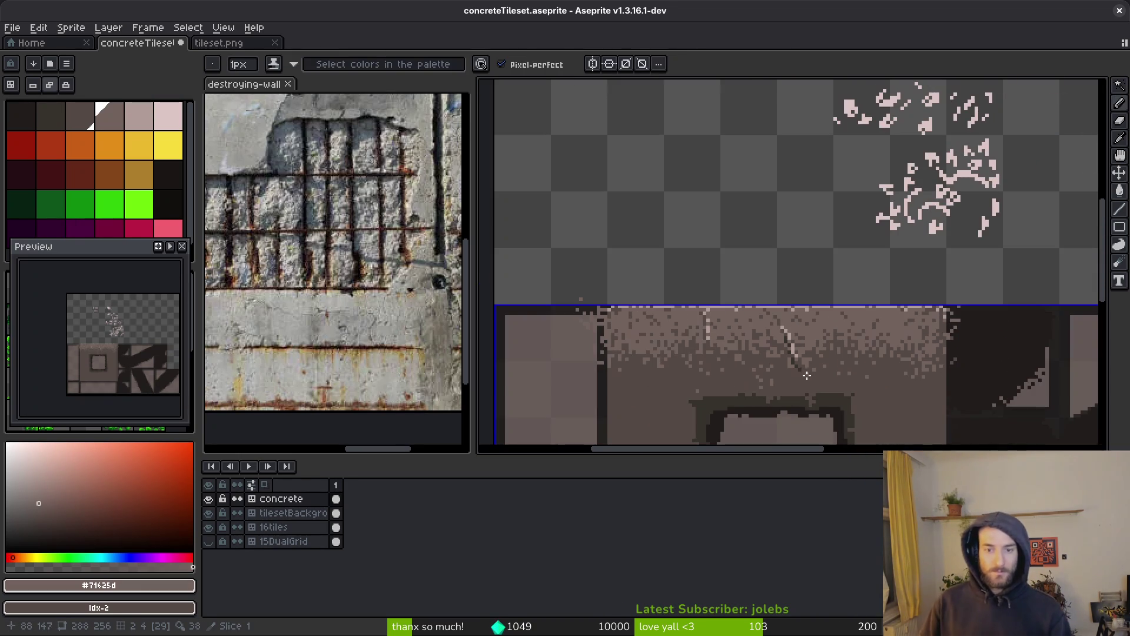
scroll(810, 389, up, 5)
Step: Save concreteTileset.aseprite
alt+click(774, 274)
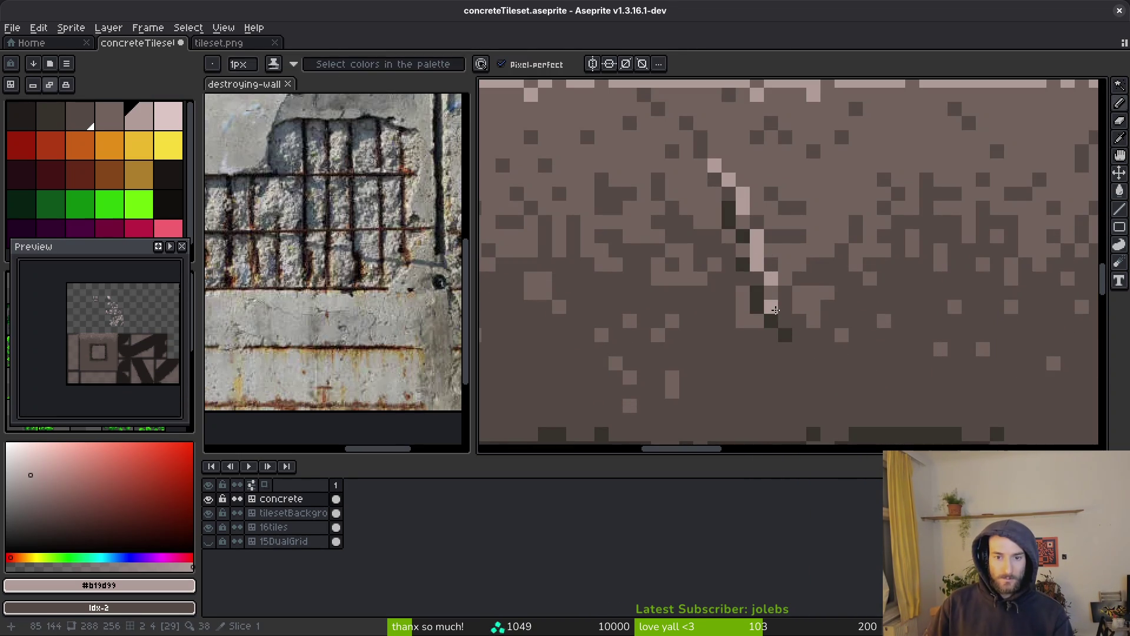
scroll(784, 294, down, 5)
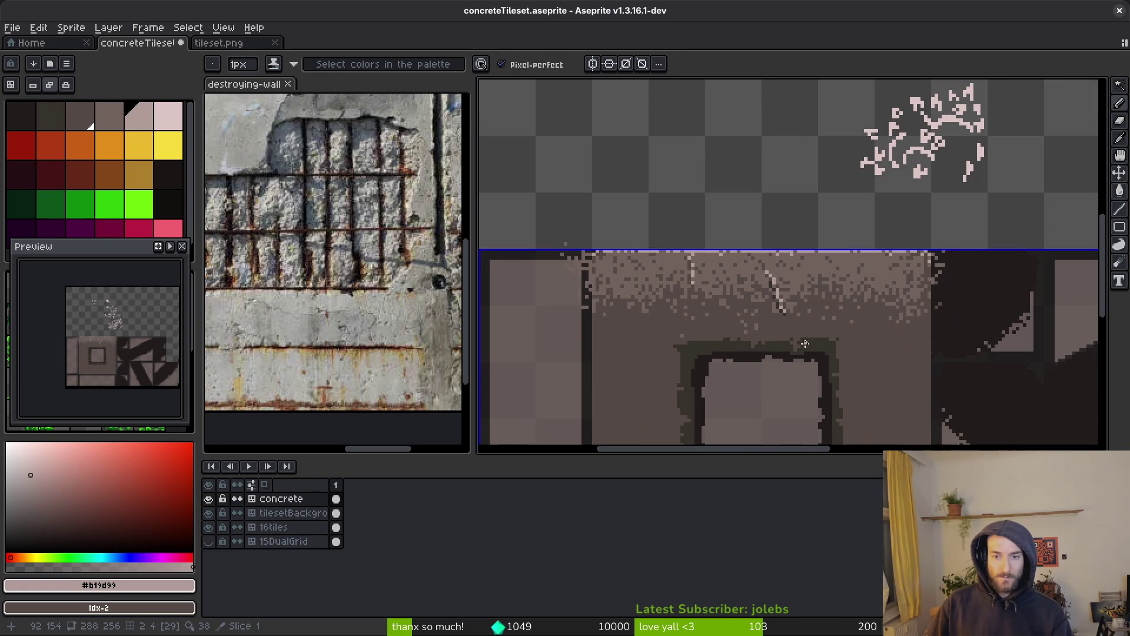
key(ctrl+s)
scroll(807, 368, down, 2)
scroll(736, 330, up, 1)
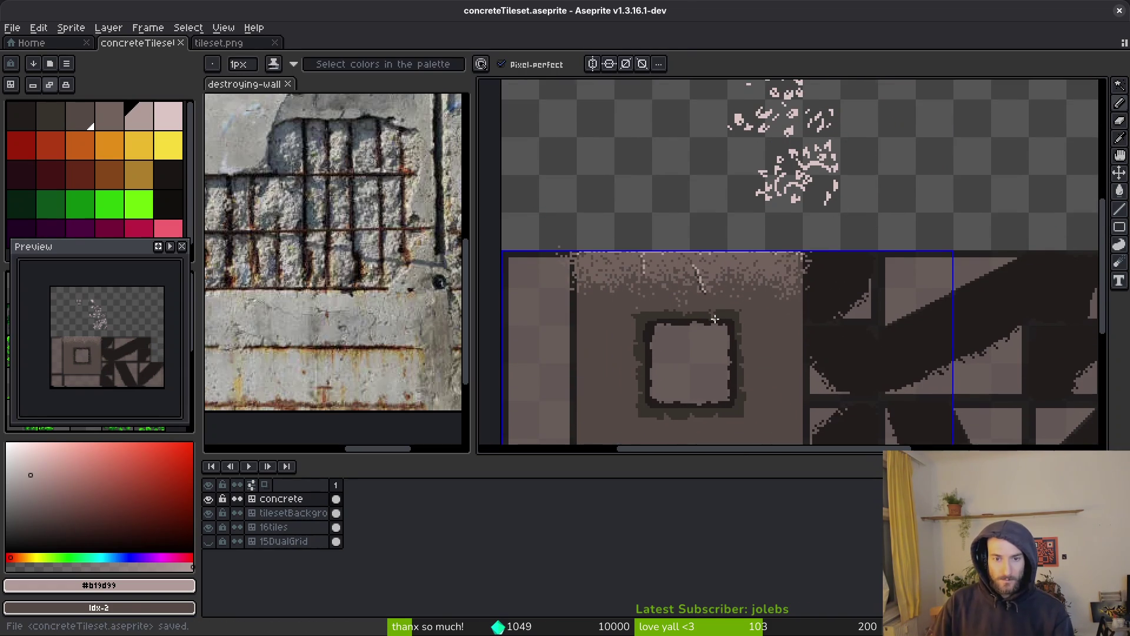
Step: Repaint the crack's harshest dark pixels in a softer brown with one pencil stroke
drag(713, 317, 696, 297)
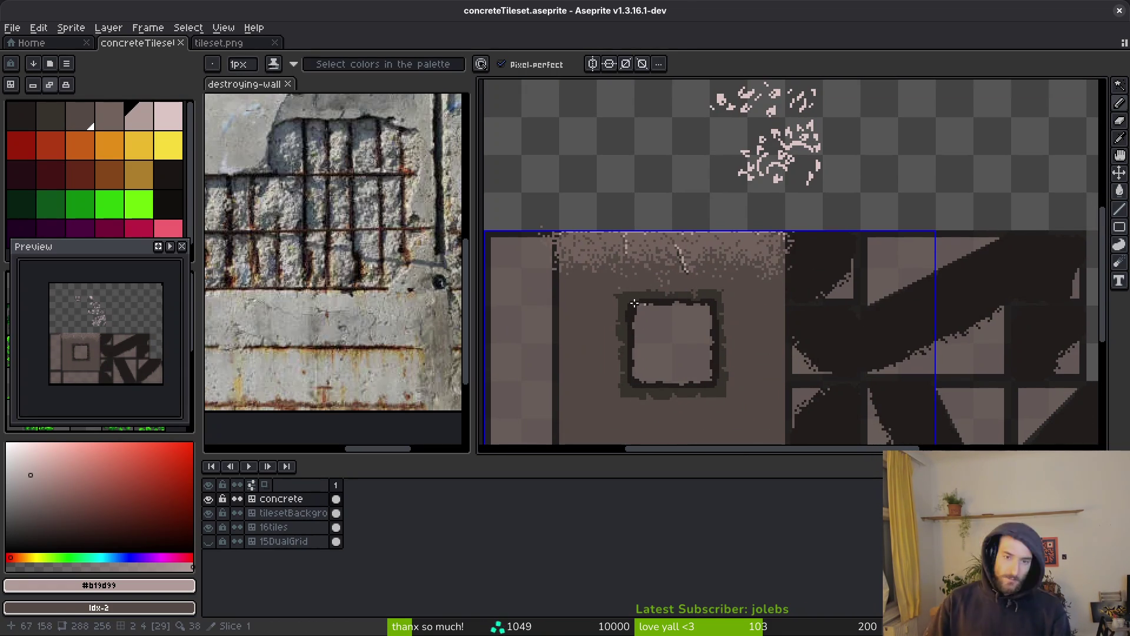
scroll(644, 274, up, 2)
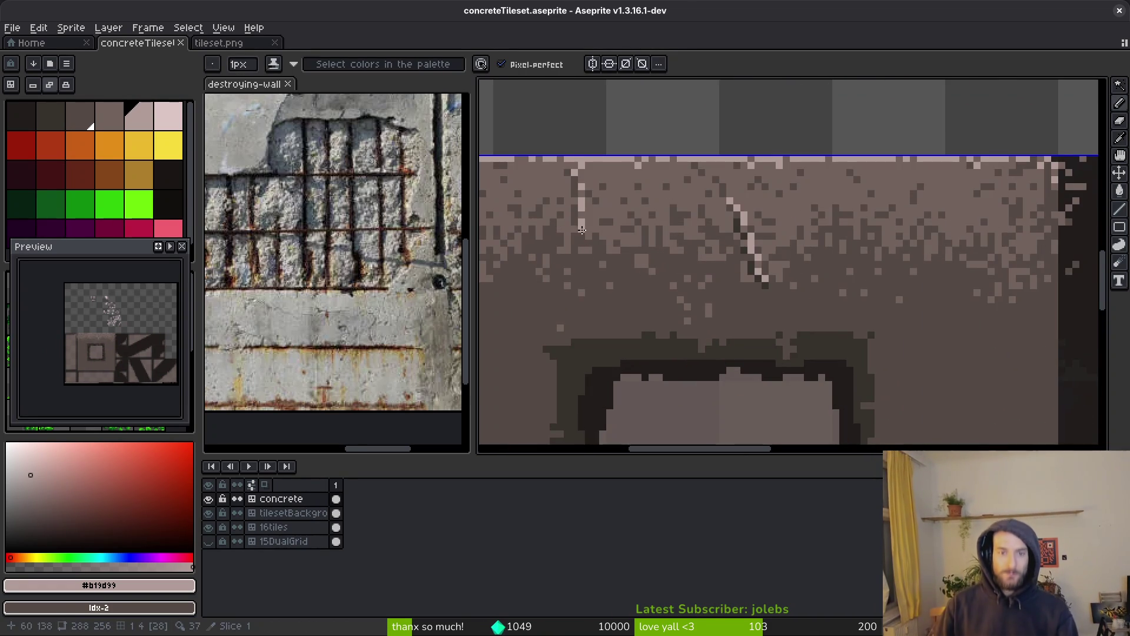
scroll(724, 271, up, 3)
scroll(783, 259, up, 2)
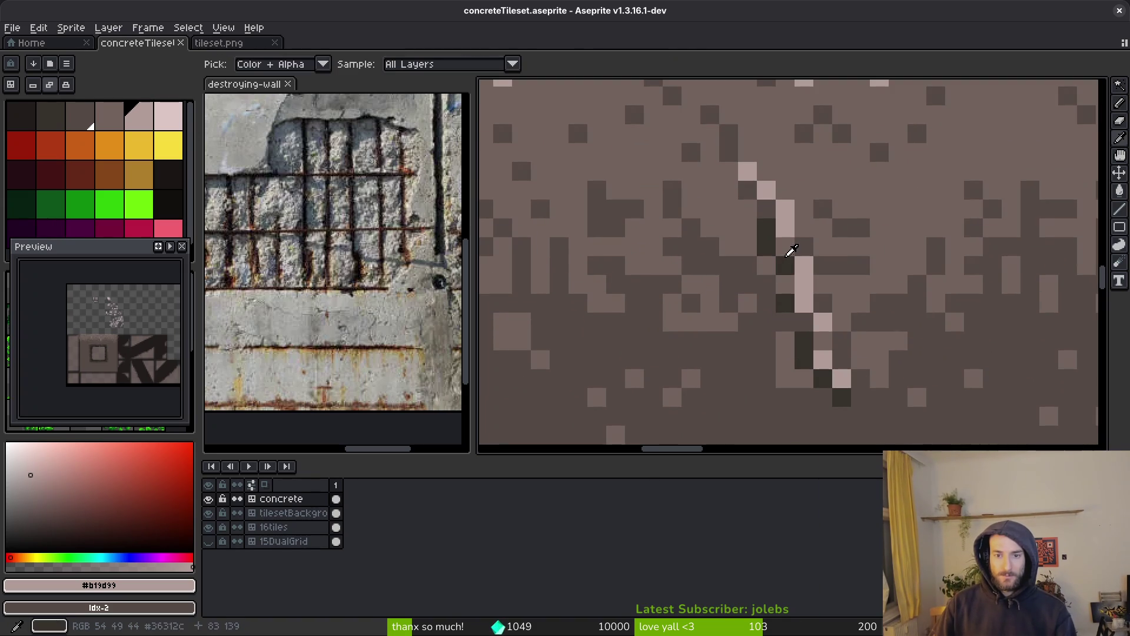
alt+click(770, 227)
mouse_move(770, 227)
mouse_down()
mouse_move(789, 306)
mouse_move(835, 396)
mouse_up()
scroll(758, 318, down, 3)
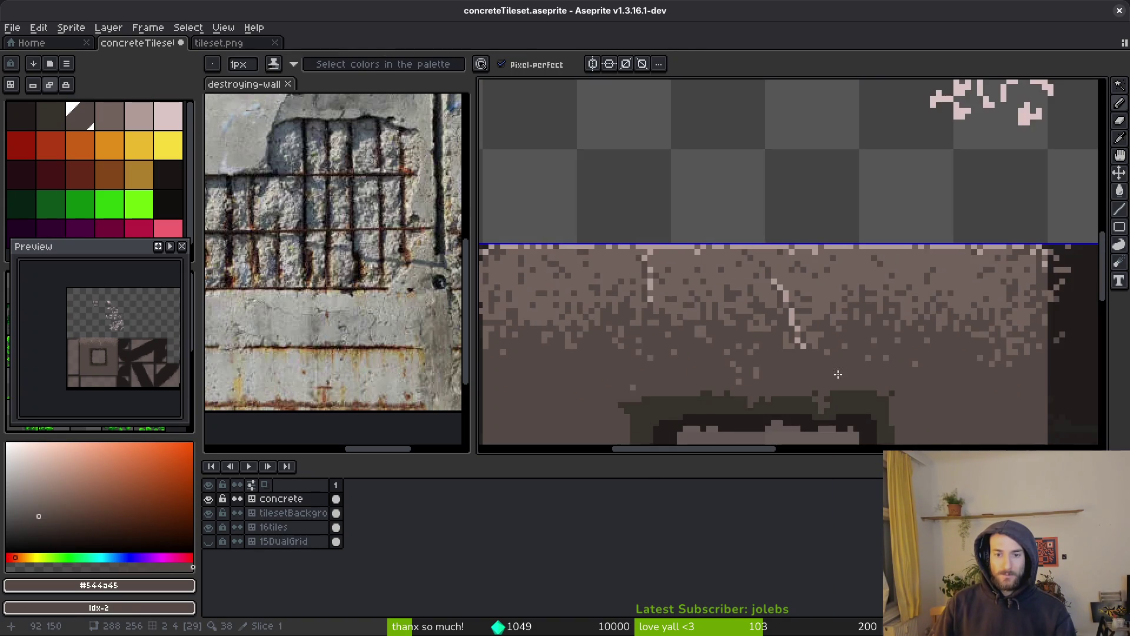
scroll(781, 318, up, 3)
scroll(765, 247, down, 5)
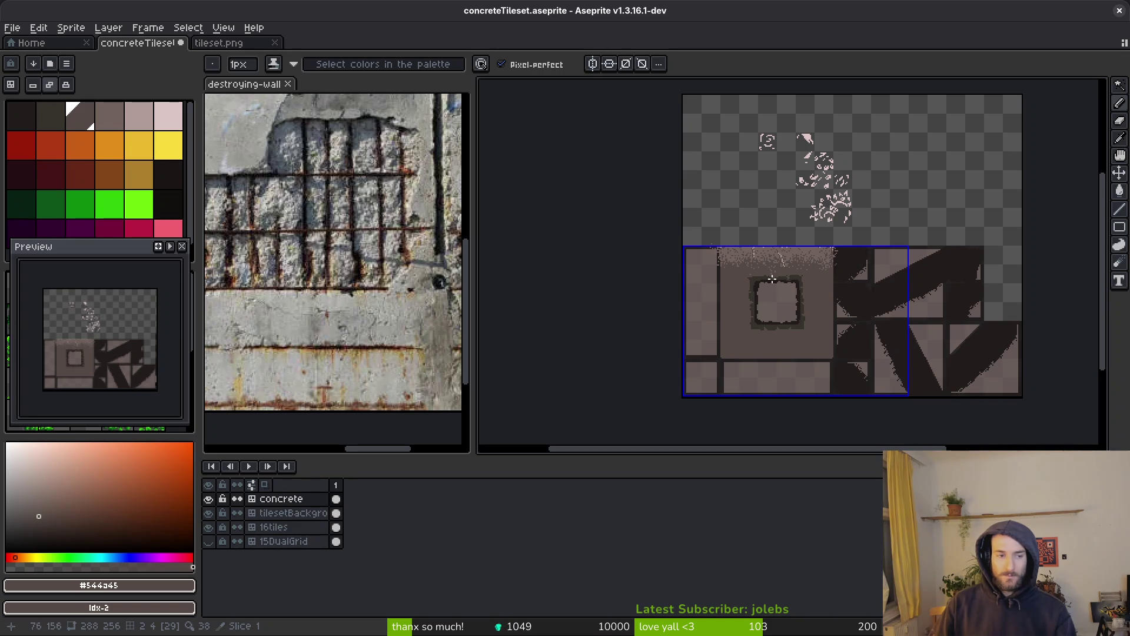
scroll(772, 279, up, 4)
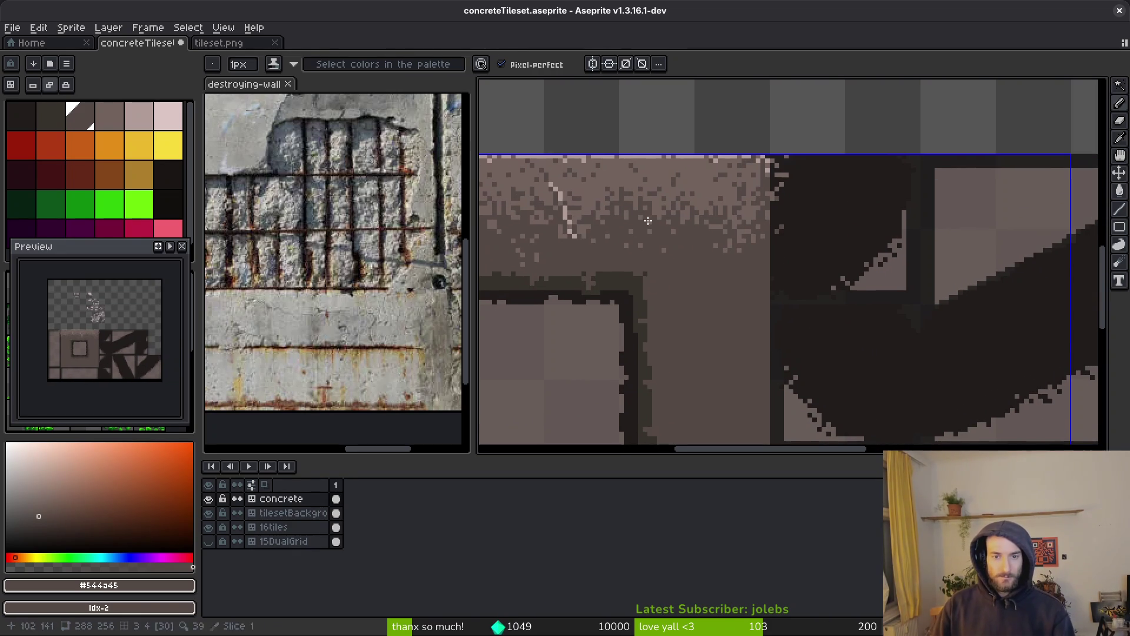
alt+click(709, 177)
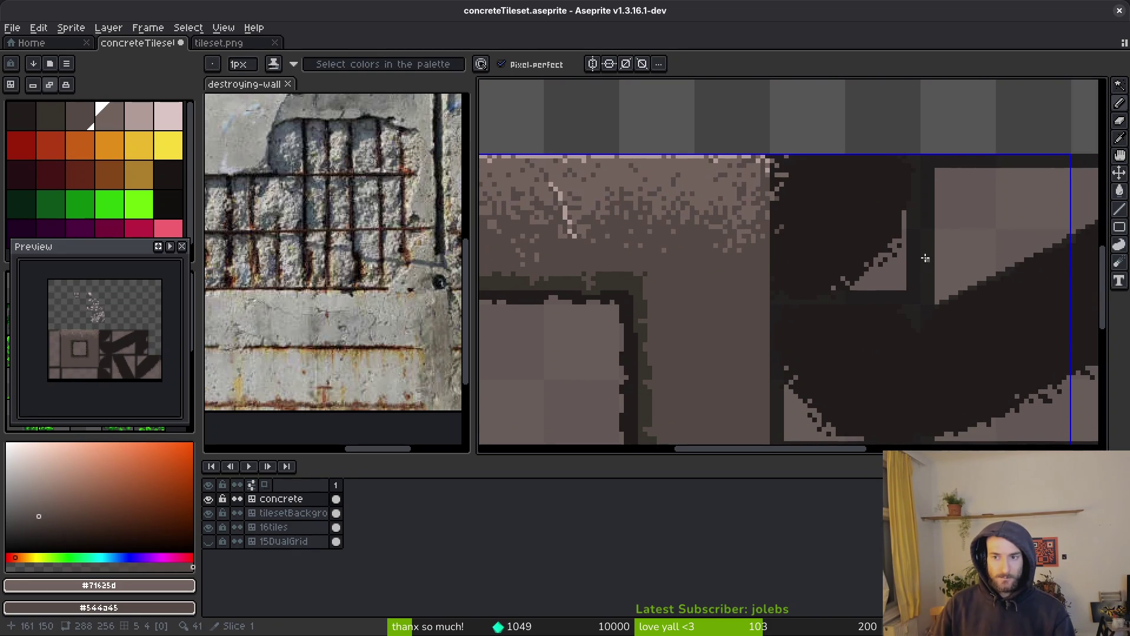
Step: Switch to the Spray tool and speckle near the top edge and right of the window
key(alt)
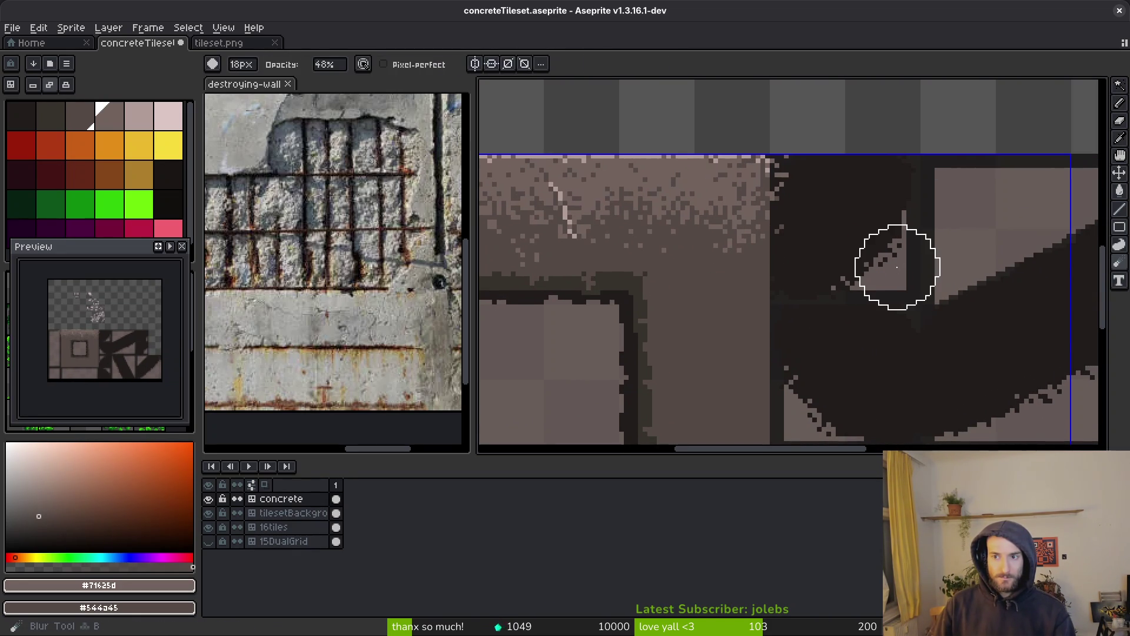
key(b)
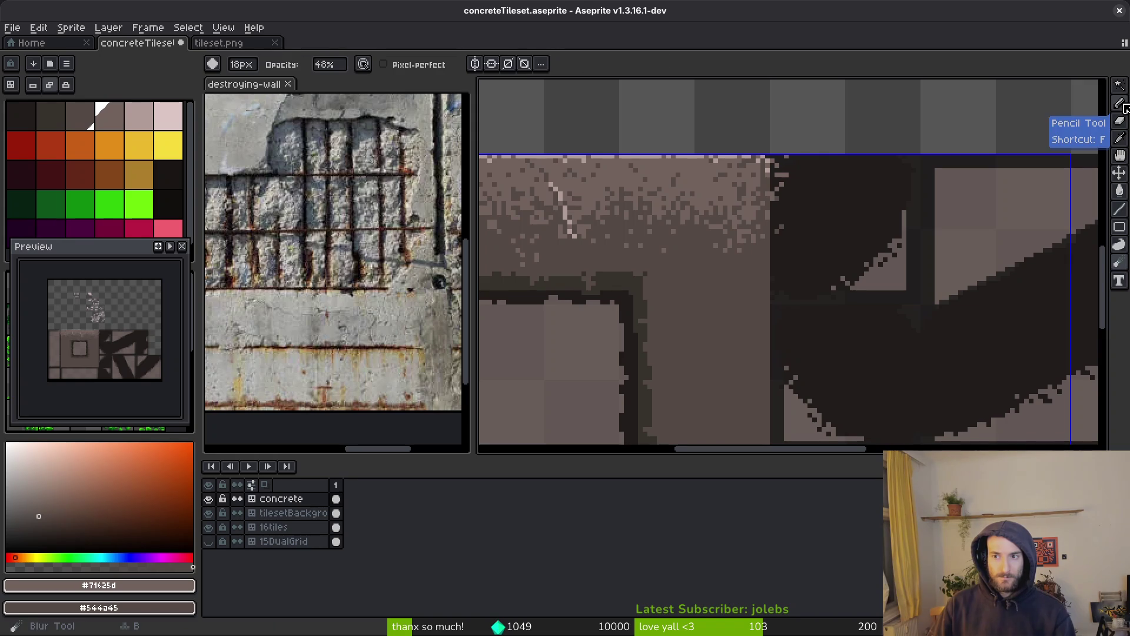
click(1121, 107)
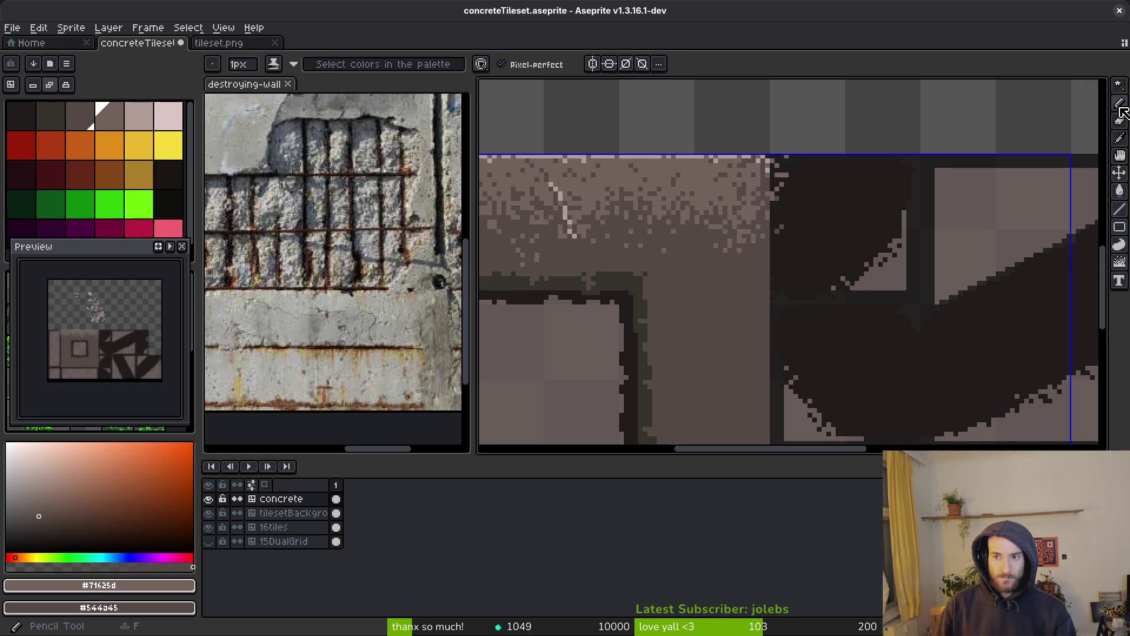
key(shift+b)
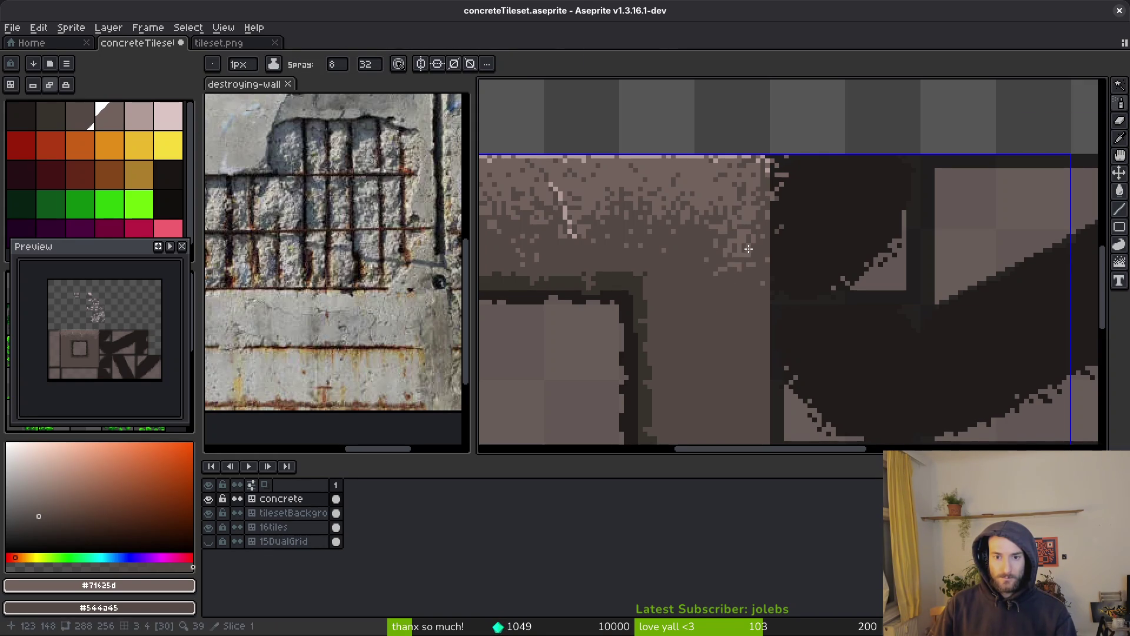
drag(729, 244, 745, 330)
scroll(742, 205, up, 2)
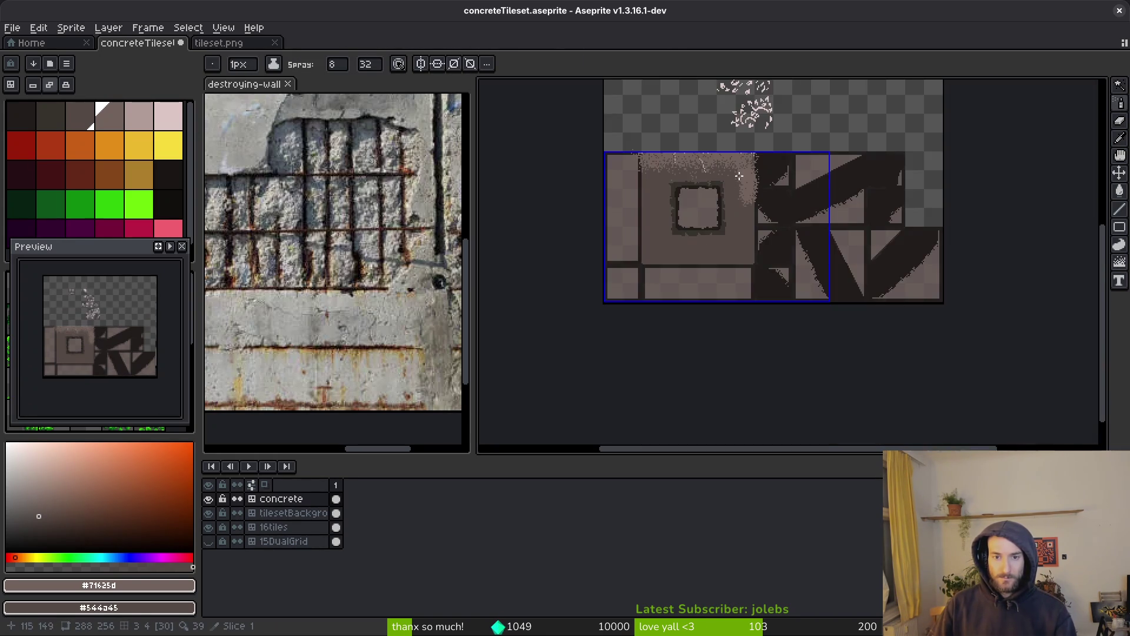
drag(743, 204, 744, 342)
mouse_move(752, 175)
mouse_down()
mouse_move(765, 353)
mouse_move(742, 377)
mouse_up()
drag(741, 358, 851, 351)
Step: Spray speckle along the bottom band, down the left edge and around the window
drag(853, 354, 559, 347)
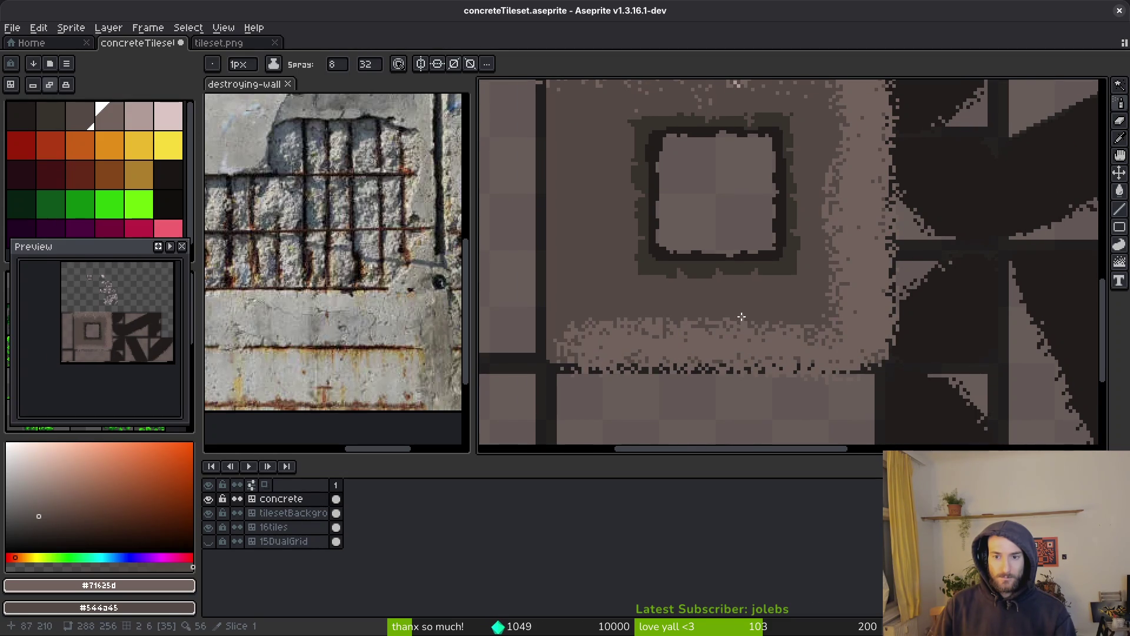
mouse_move(565, 88)
mouse_down()
mouse_move(574, 353)
mouse_move(687, 359)
mouse_up()
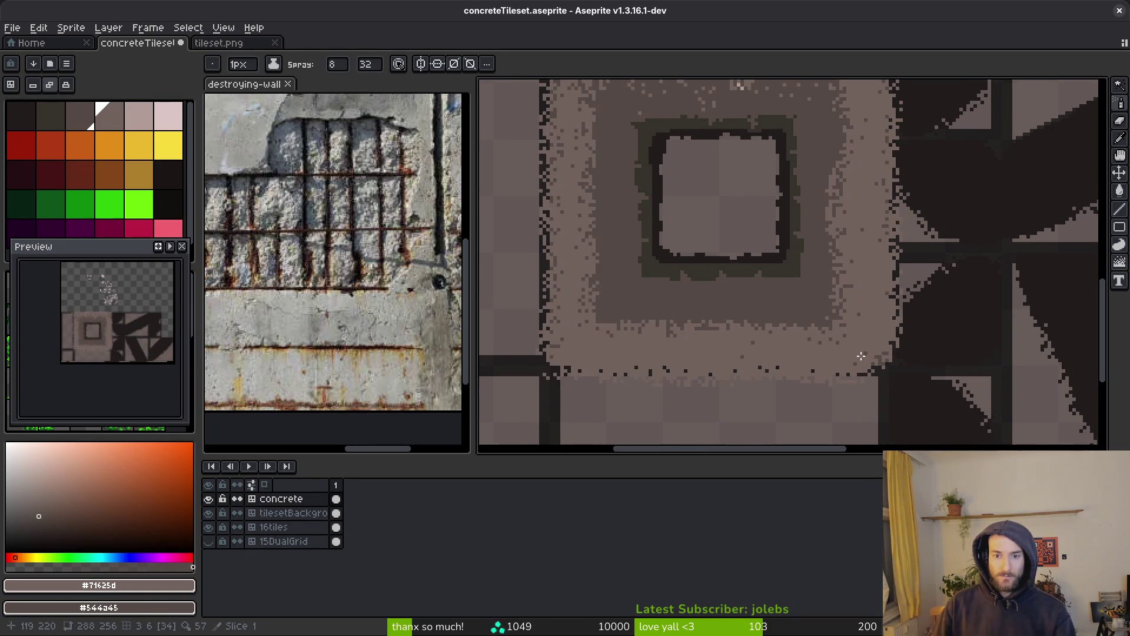
drag(861, 355, 846, 368)
mouse_move(811, 332)
mouse_down()
mouse_move(588, 329)
mouse_move(601, 159)
mouse_up()
scroll(588, 309, up, 2)
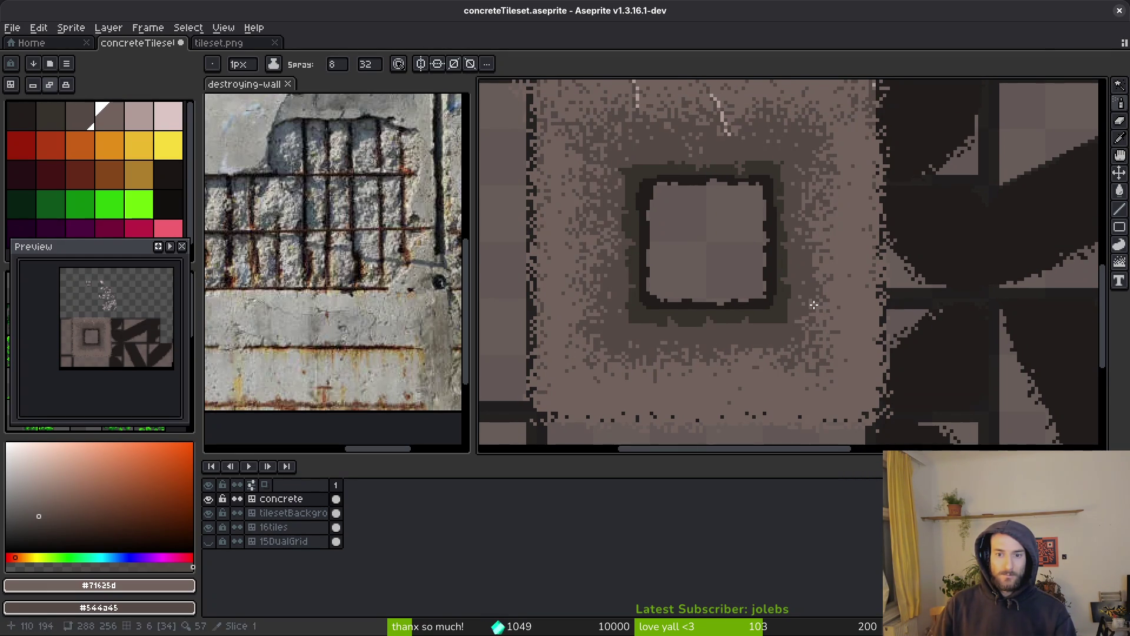
click(812, 214)
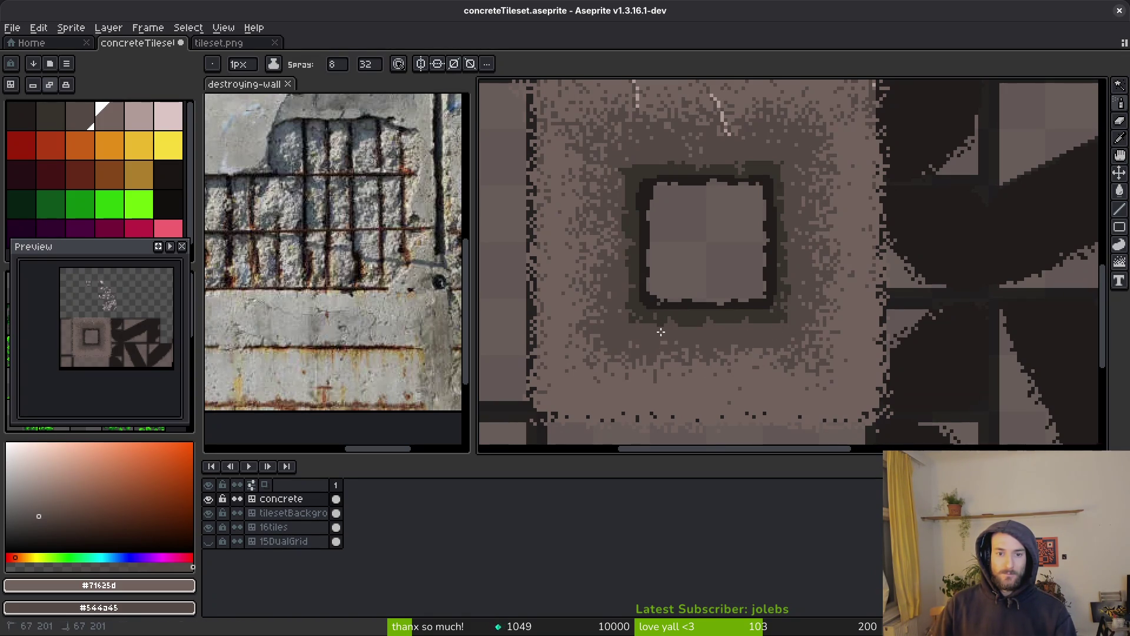
scroll(807, 357, down, 5)
scroll(806, 357, up, 3)
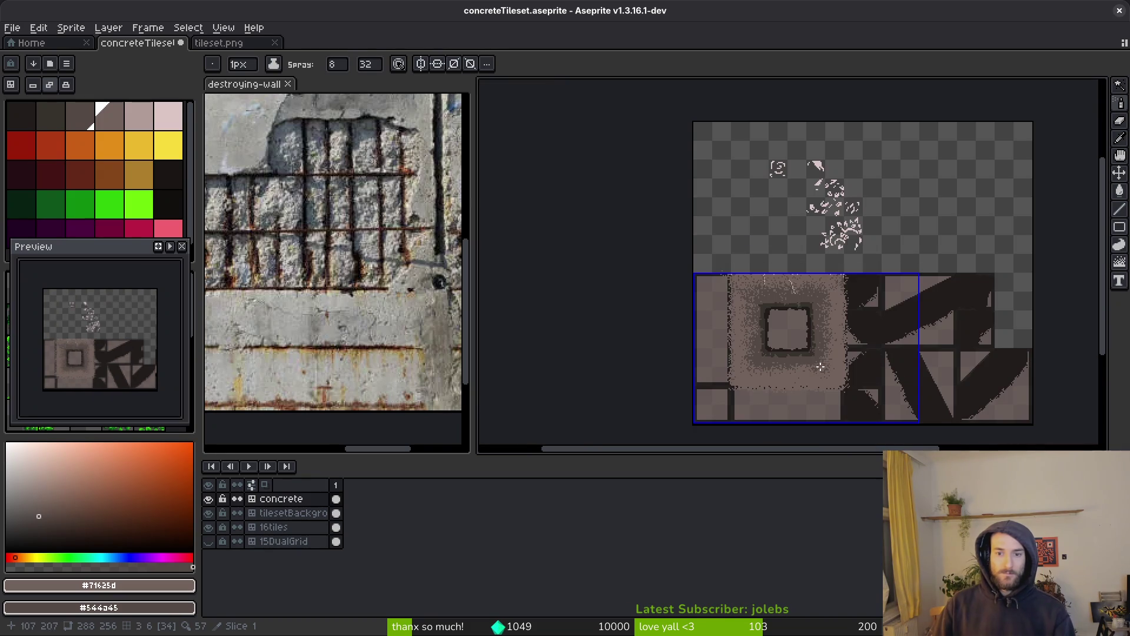
Step: Sample the dark frame colour #36312c and draw dark pixels along the frame's top edge
scroll(757, 306, down, 1)
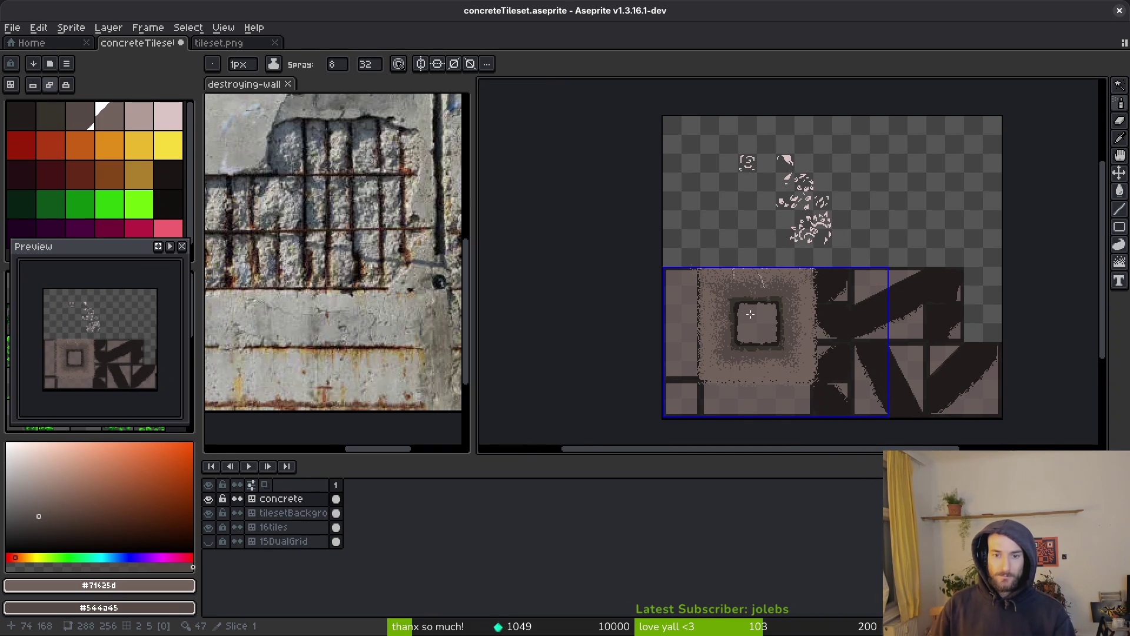
scroll(824, 318, up, 3)
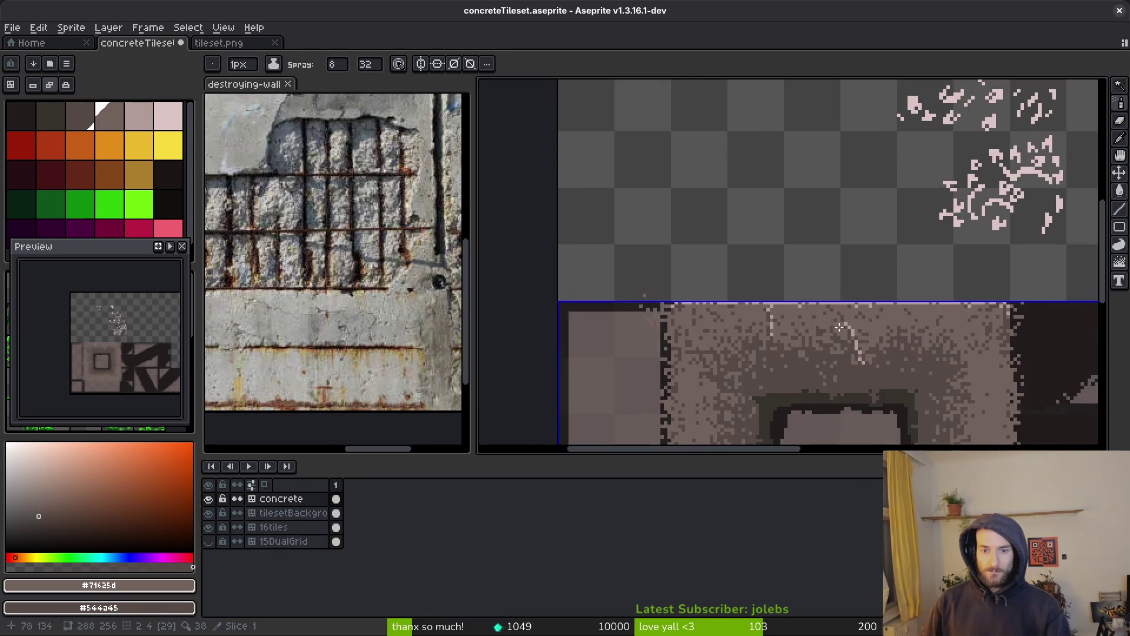
scroll(765, 283, down, 3)
scroll(624, 241, up, 4)
key(alt)
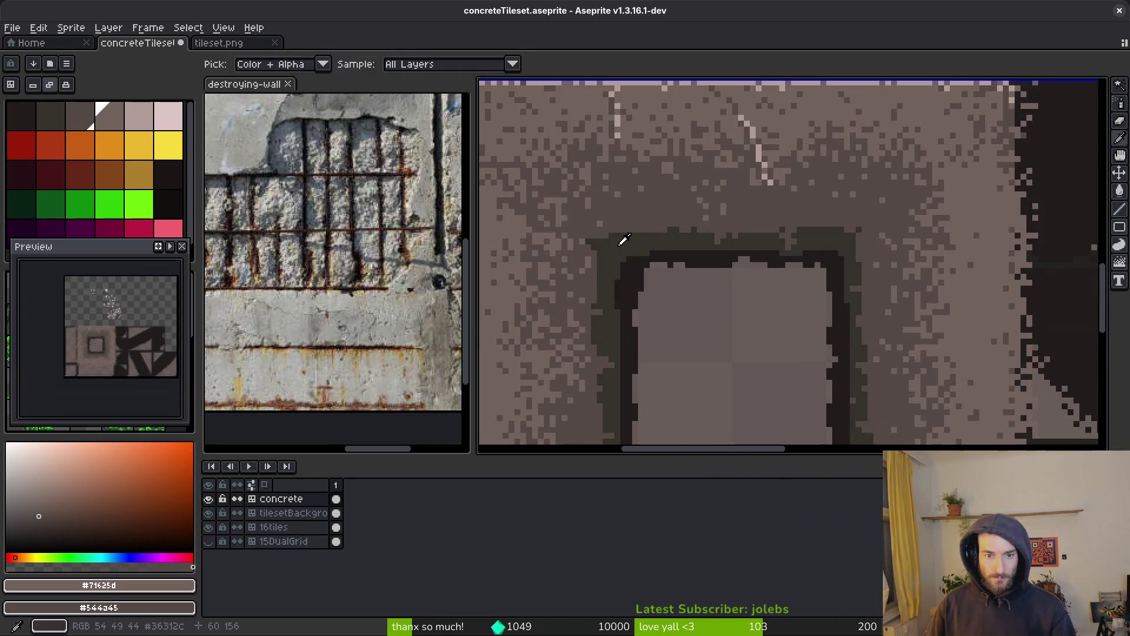
alt+click(624, 240)
scroll(633, 235, up, 2)
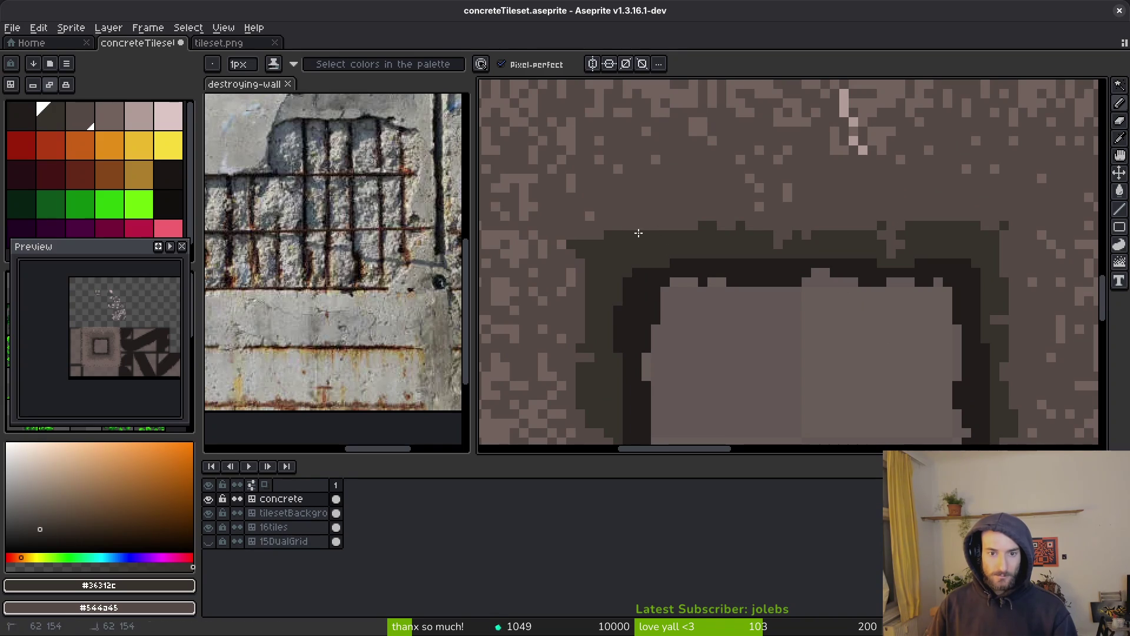
mouse_move(618, 226)
mouse_down()
mouse_move(677, 231)
mouse_move(638, 229)
mouse_move(664, 232)
mouse_up()
Step: Switch to the Spray tool, keep the amount at 32 and set the width to 4
key(shift+b)
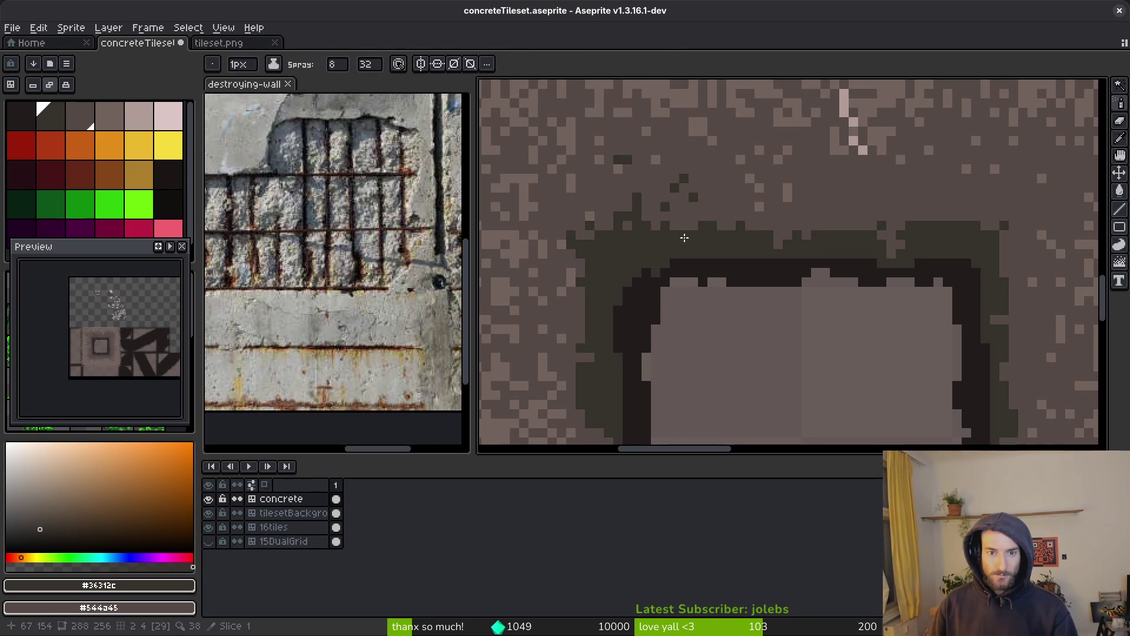
key(ctrl+z)
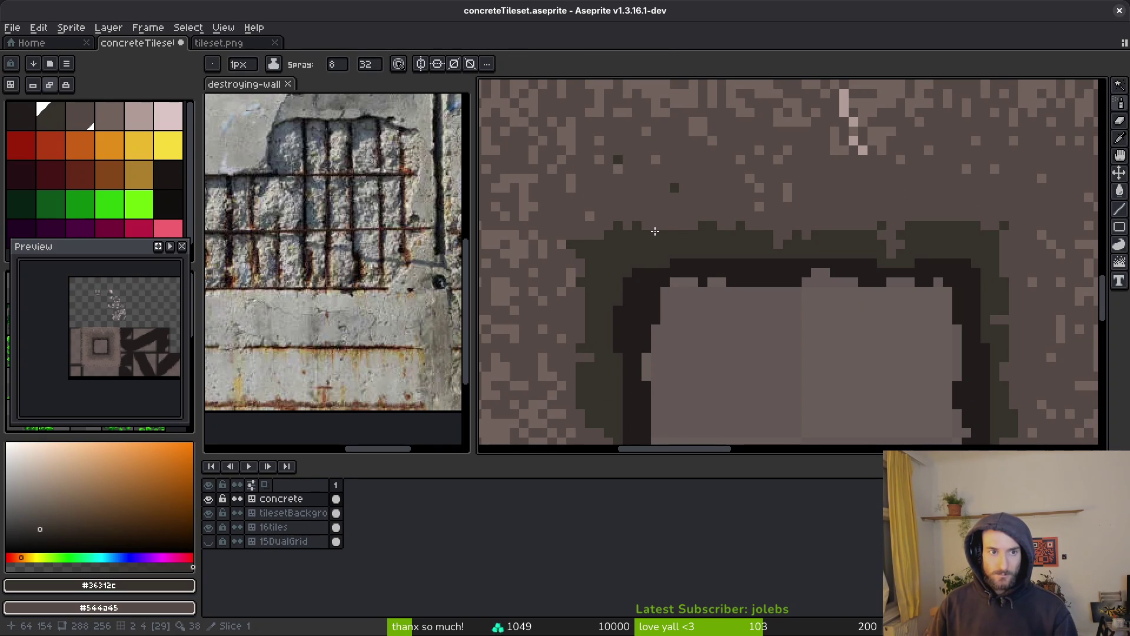
click(376, 67)
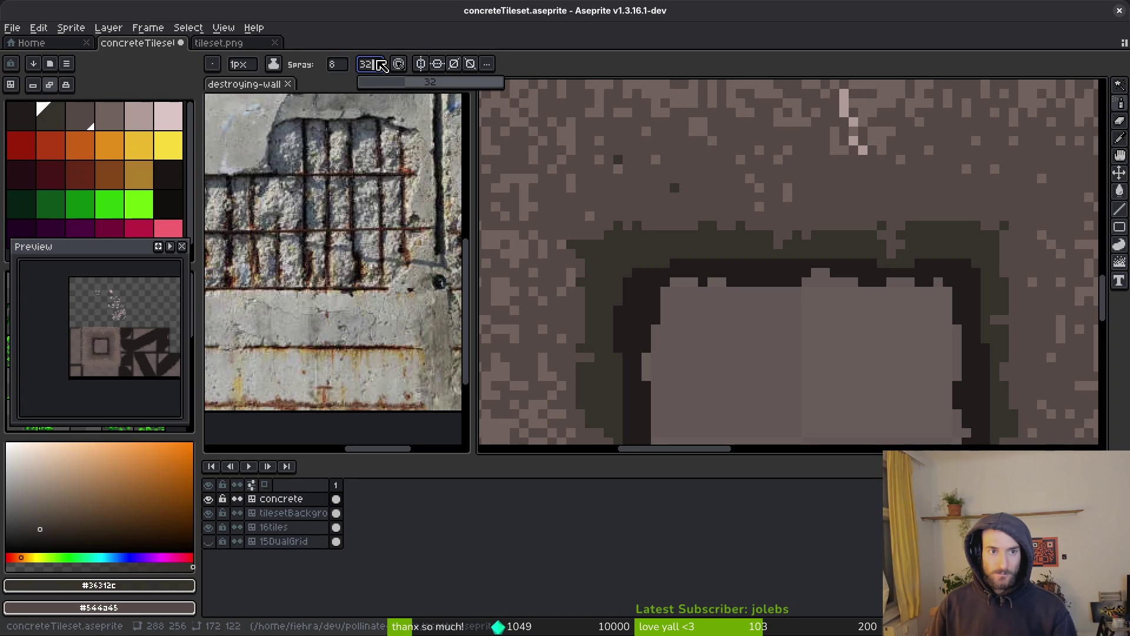
click(350, 83)
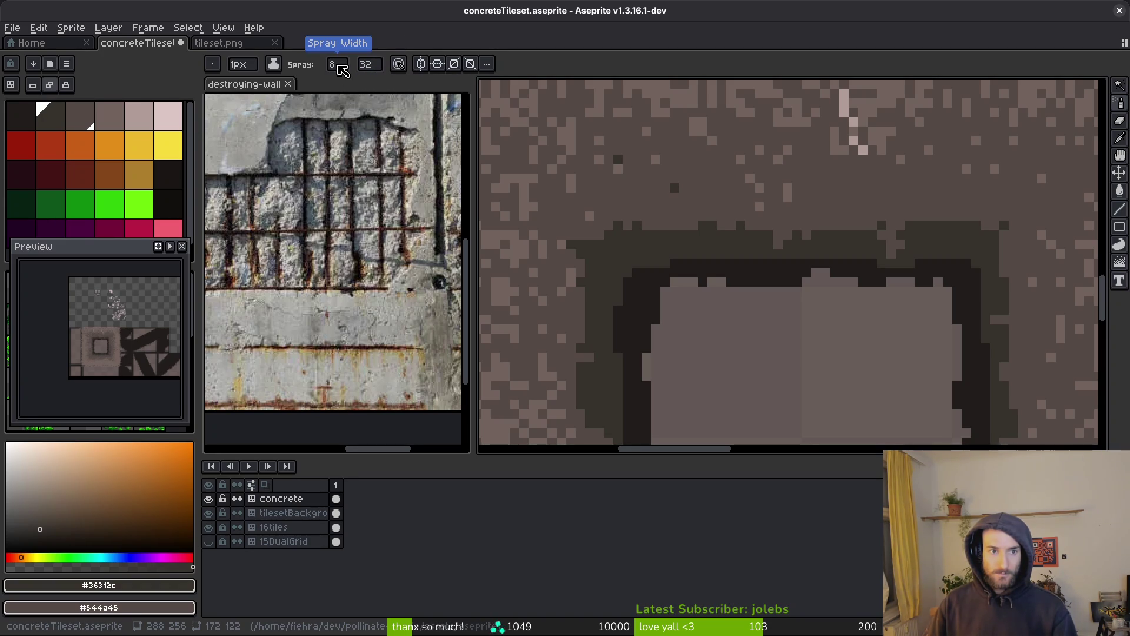
click(341, 66)
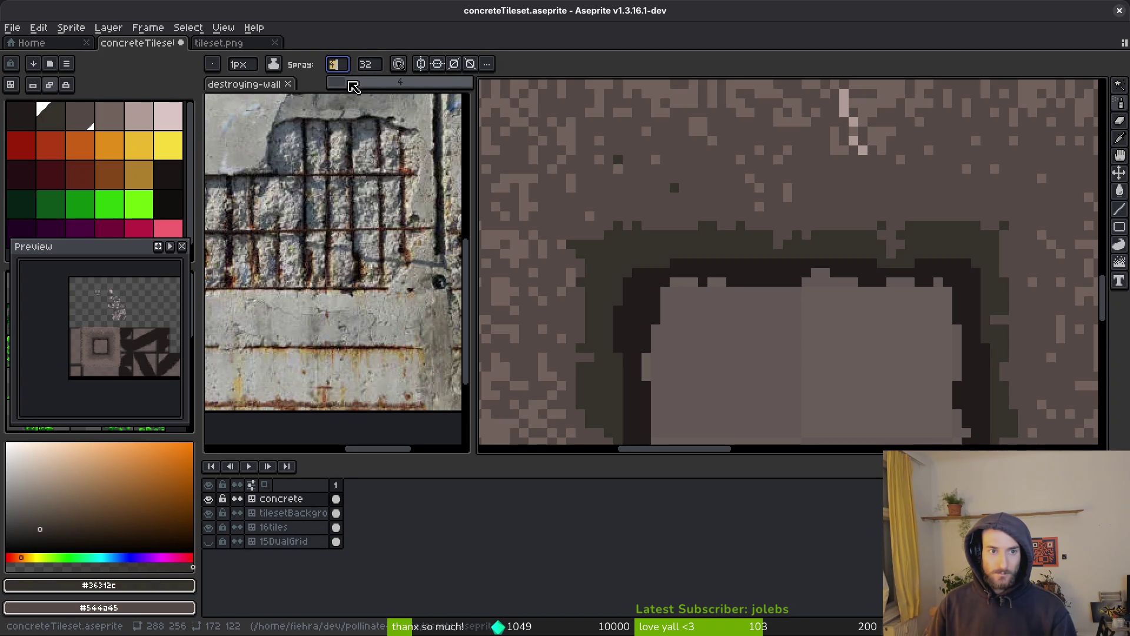
click(721, 275)
Step: Spray dark #36312c speckle around the frame's corner, top edge, right side and lower right
mouse_move(640, 277)
mouse_down()
mouse_move(709, 260)
mouse_move(653, 282)
mouse_move(644, 274)
mouse_move(659, 230)
mouse_up()
click(742, 299)
mouse_move(728, 227)
mouse_down()
mouse_move(924, 240)
mouse_move(846, 211)
mouse_up()
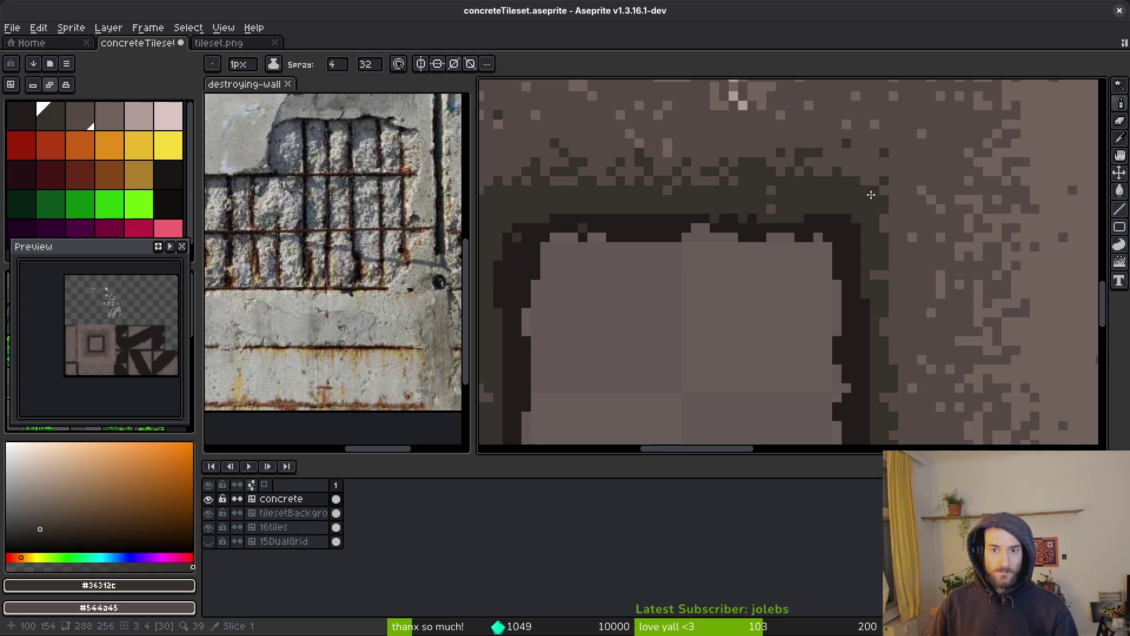
mouse_move(861, 177)
mouse_down()
mouse_move(875, 181)
mouse_move(900, 290)
mouse_move(899, 169)
mouse_up()
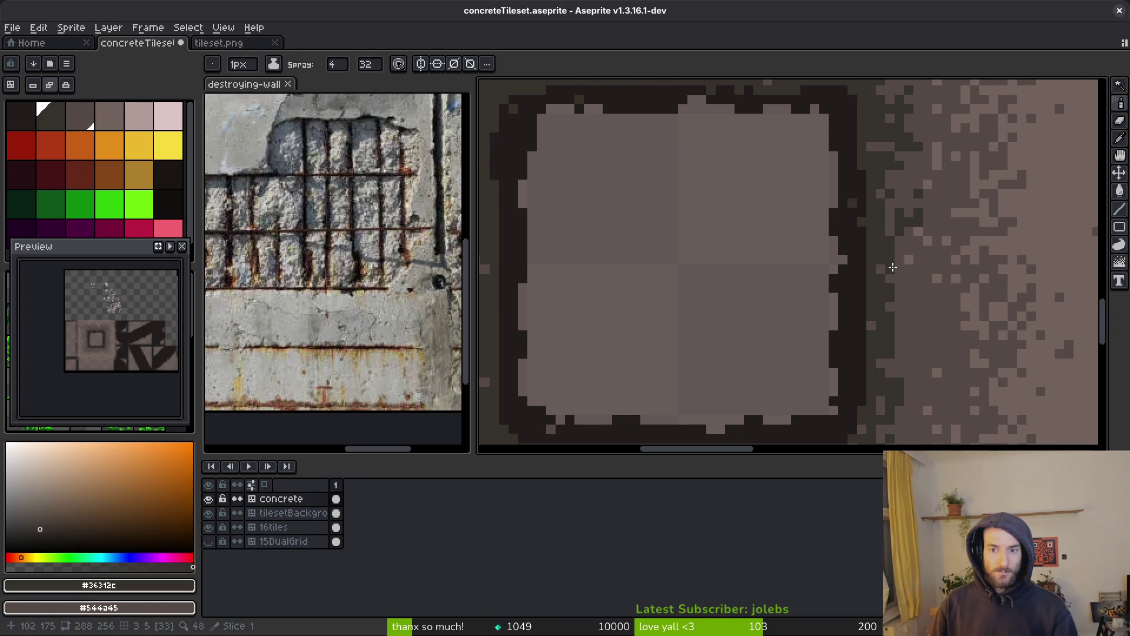
drag(895, 248, 887, 189)
mouse_move(894, 232)
mouse_down()
mouse_move(901, 282)
mouse_move(899, 236)
mouse_up()
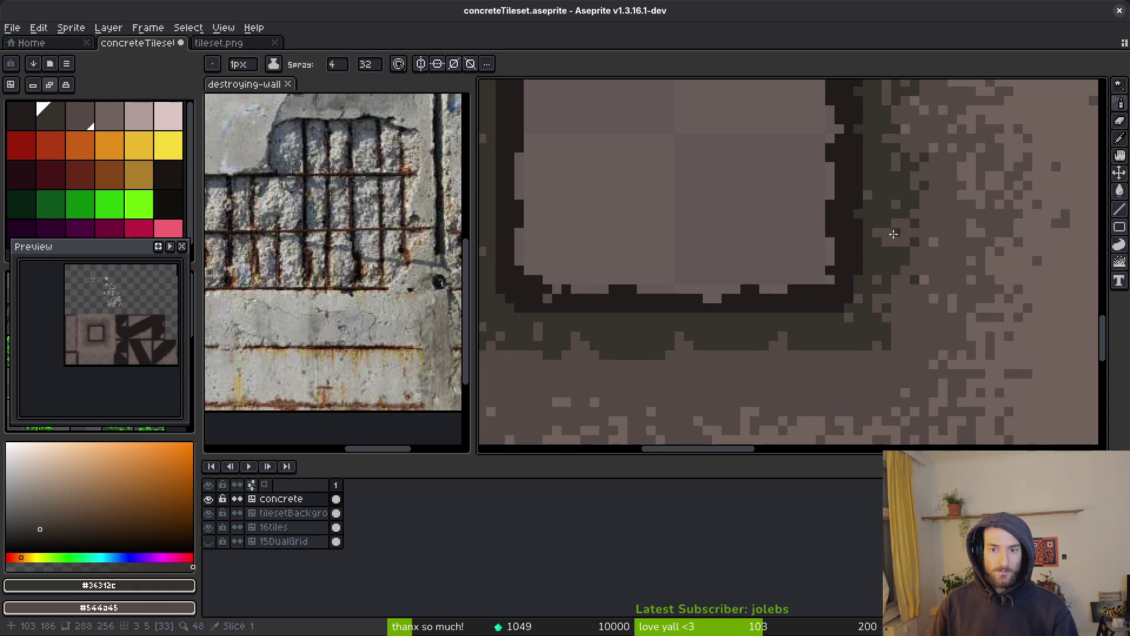
drag(892, 292, 838, 359)
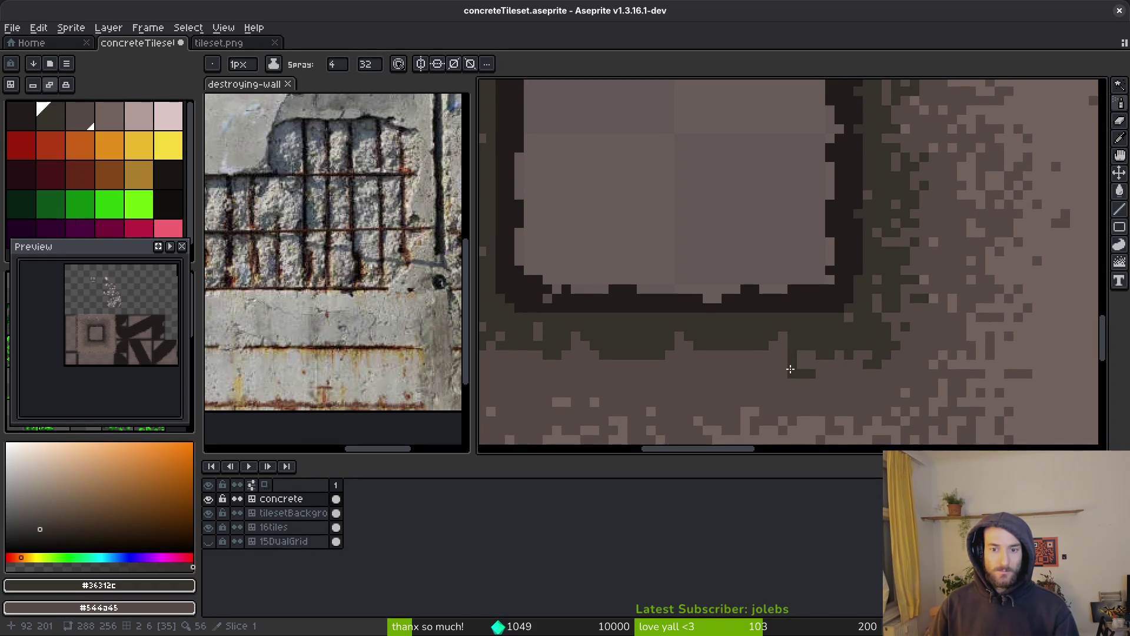
Step: Cover stray specks with lighter concrete and spray dark speckle below and along the frame's left side
right_click(798, 369)
mouse_move(789, 342)
mouse_down()
mouse_move(808, 348)
mouse_move(802, 330)
mouse_move(782, 339)
mouse_move(789, 323)
mouse_move(753, 340)
mouse_move(594, 340)
mouse_move(563, 292)
mouse_move(556, 106)
mouse_up()
scroll(819, 336, left, 3)
drag(550, 279, 545, 330)
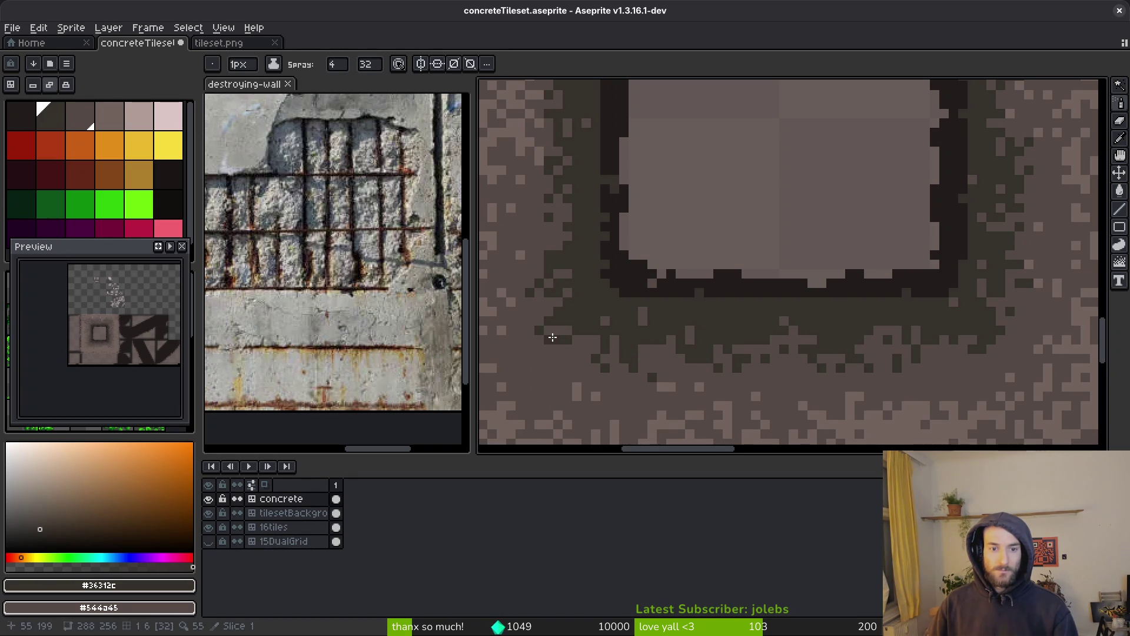
drag(544, 247, 557, 200)
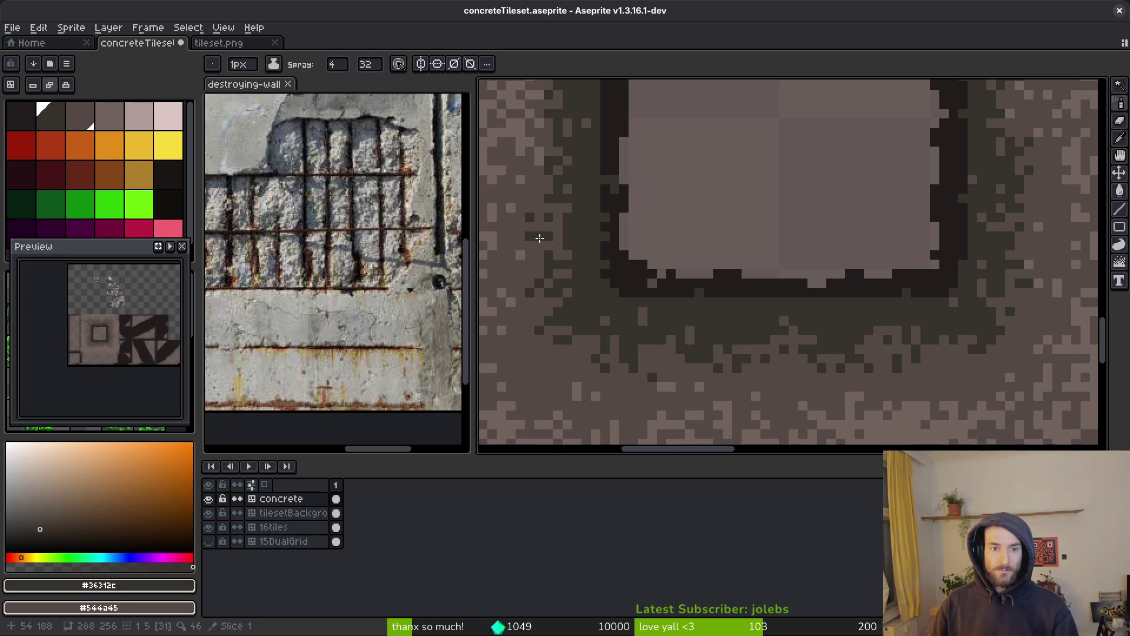
click(556, 253)
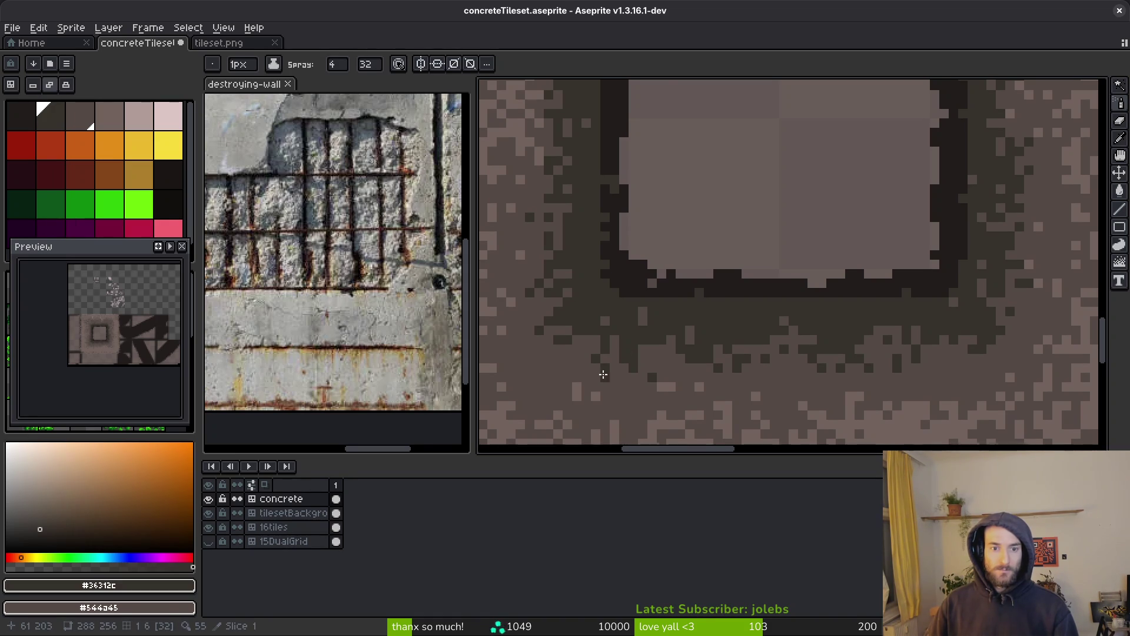
Step: Check the whole square window frame and save concreteTileset.aseprite
scroll(713, 332, down, 2)
scroll(632, 190, up, 1)
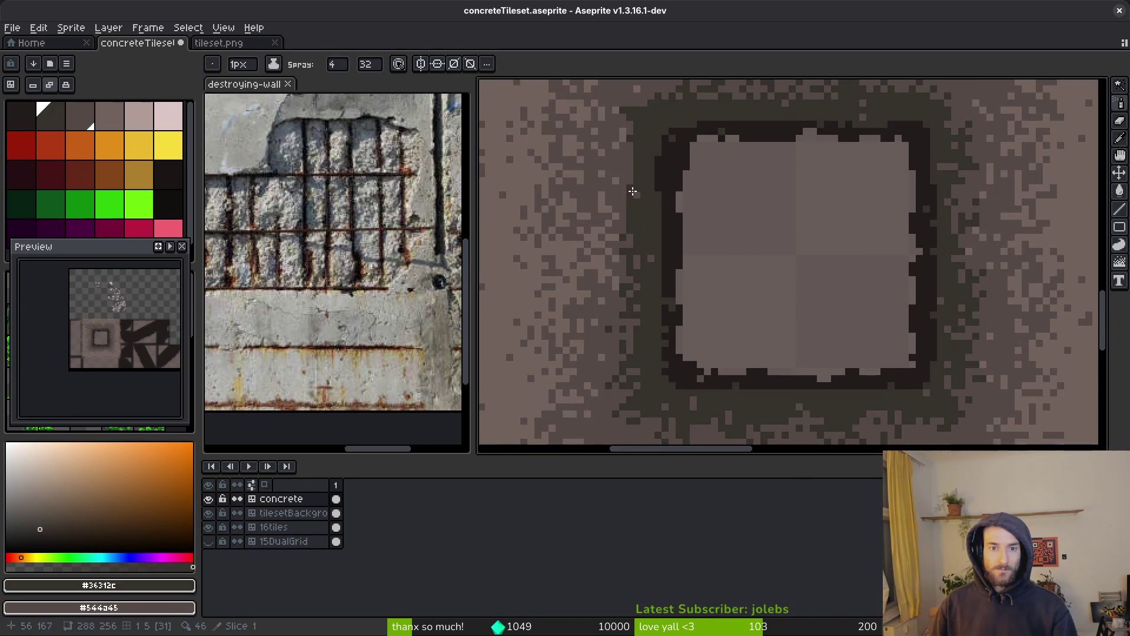
drag(634, 183, 658, 259)
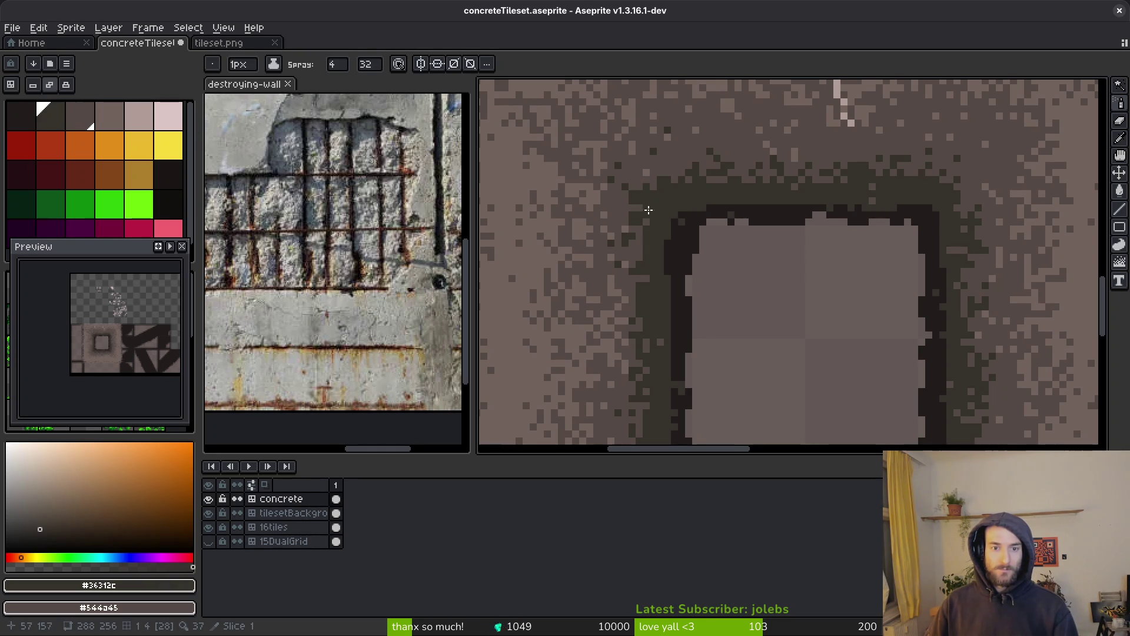
scroll(629, 203, up, 2)
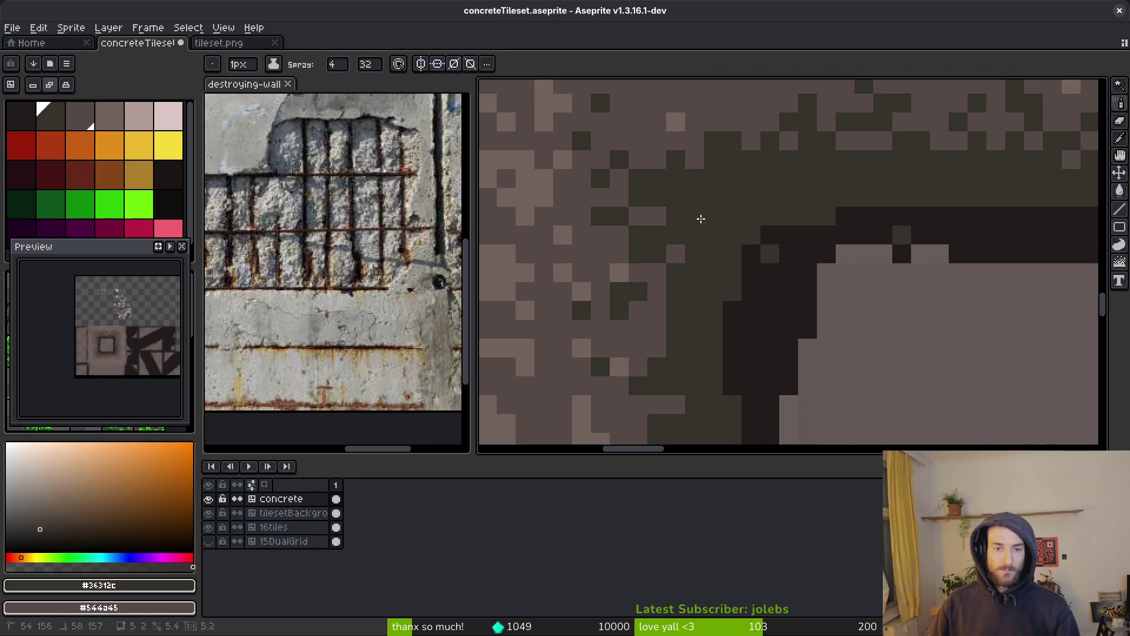
scroll(759, 253, down, 3)
key(ctrl+s)
Step: Spray a bit more dark speckle beside the frame's top-right corner and save the file
scroll(791, 287, down, 1)
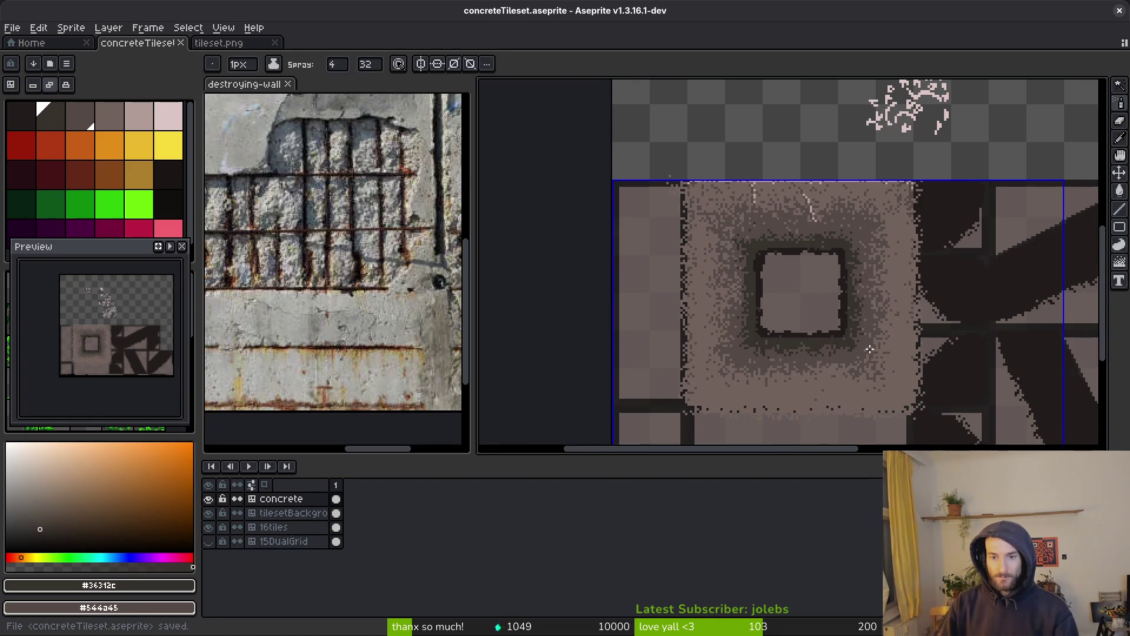
scroll(871, 321, up, 3)
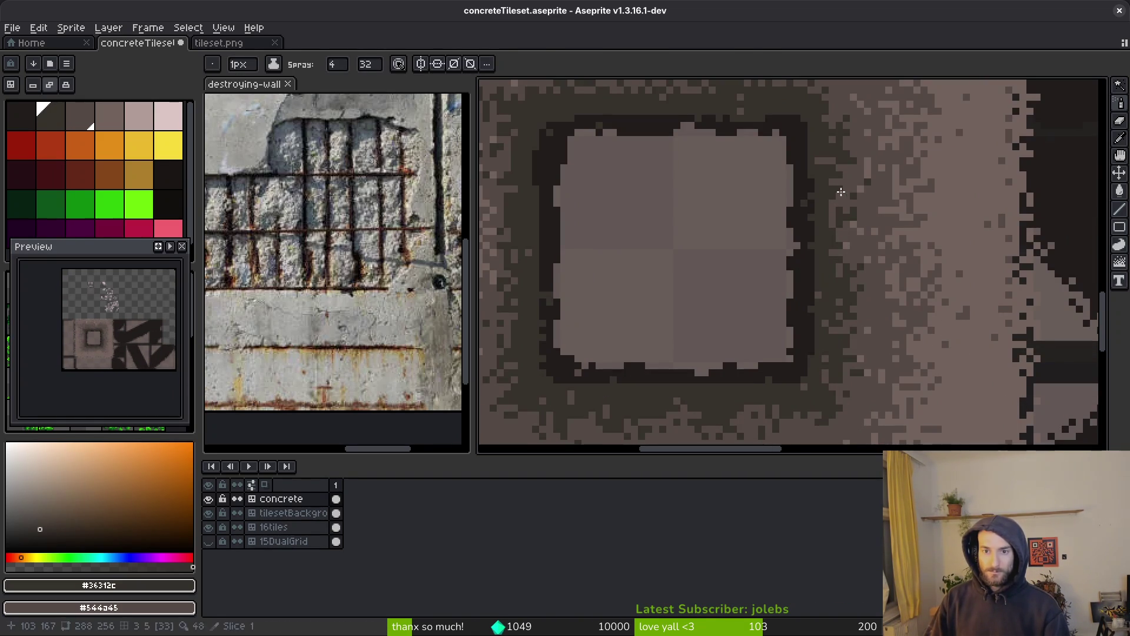
scroll(844, 193, up, 2)
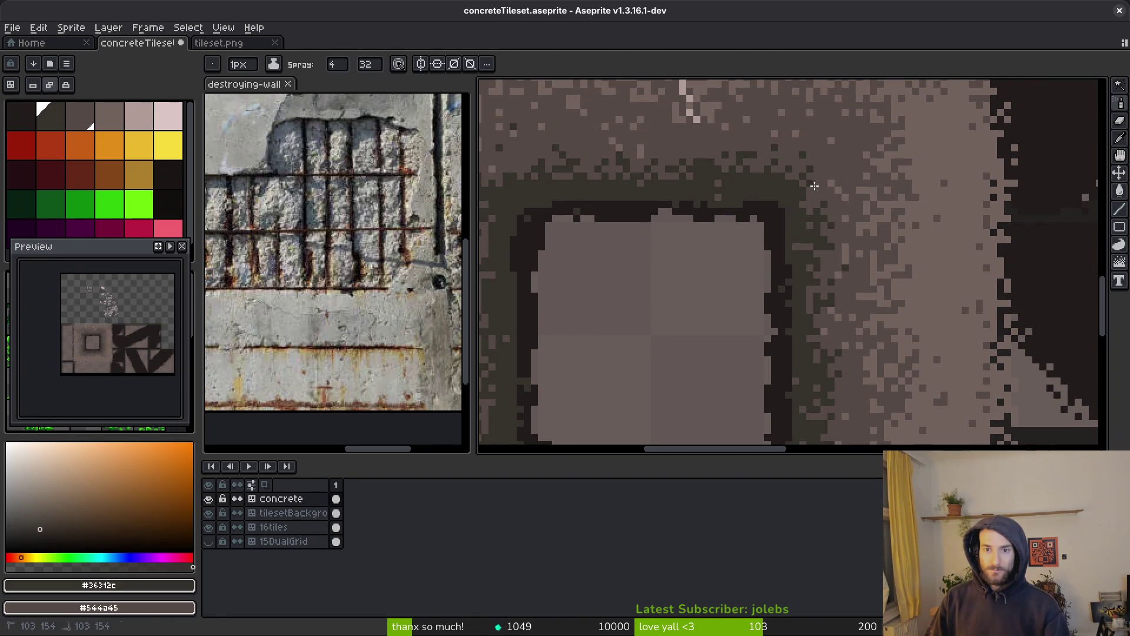
drag(813, 203, 825, 226)
scroll(833, 248, down, 2)
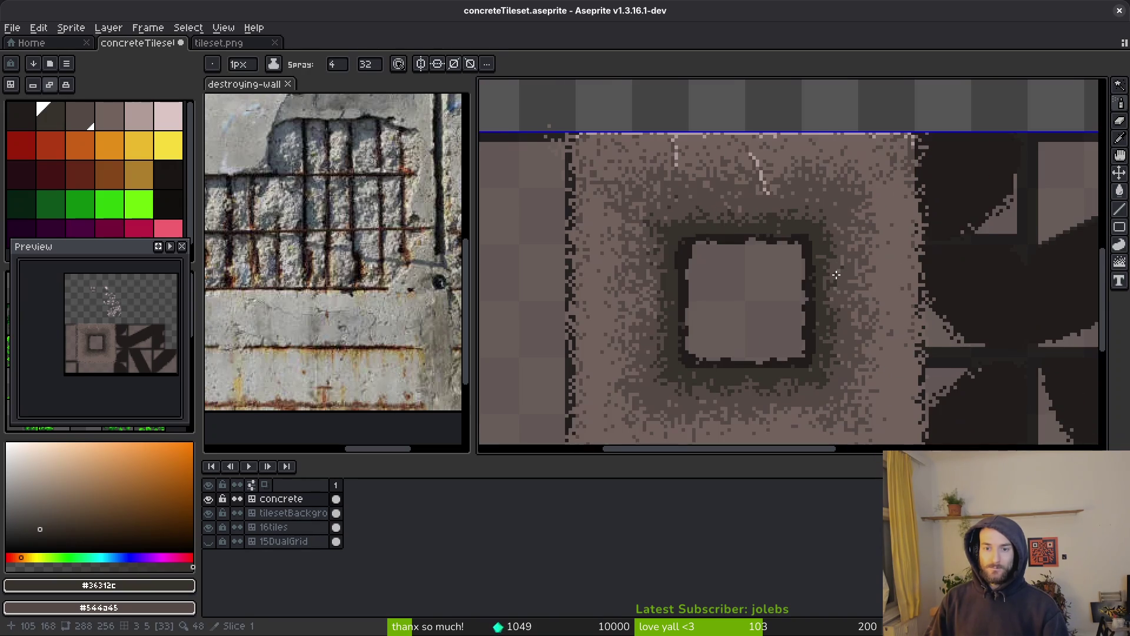
scroll(824, 271, up, 1)
key(ctrl+s)
Step: Sample a lighter concrete tone from the wall, starting from #544d45, and return to the spray brush
scroll(792, 337, down, 1)
scroll(792, 337, up, 2)
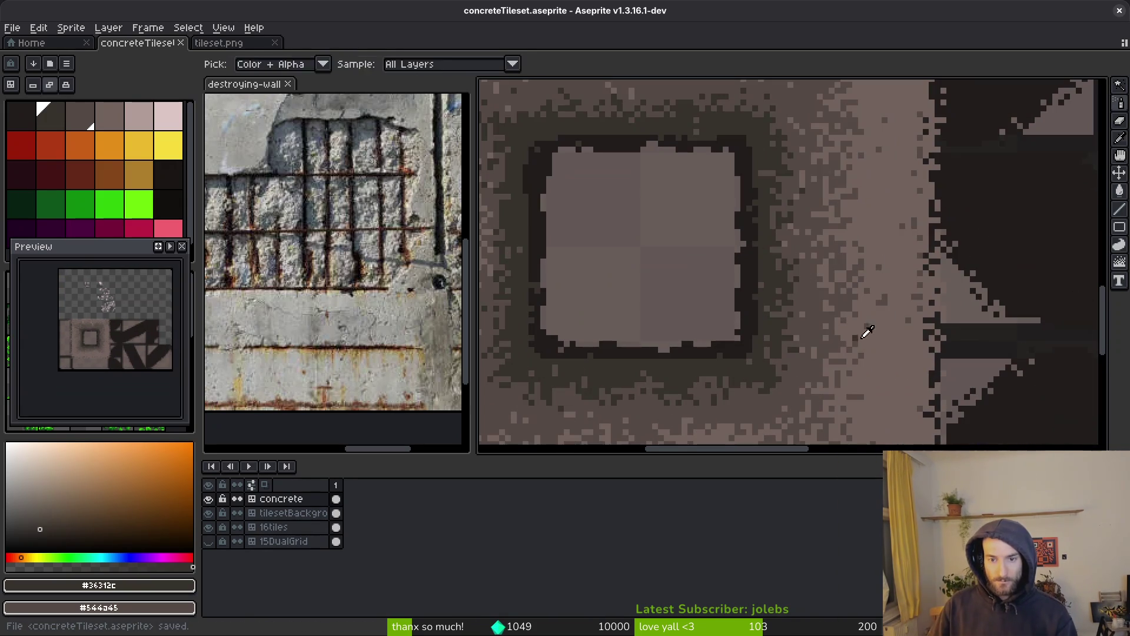
key(b)
alt+click(825, 362)
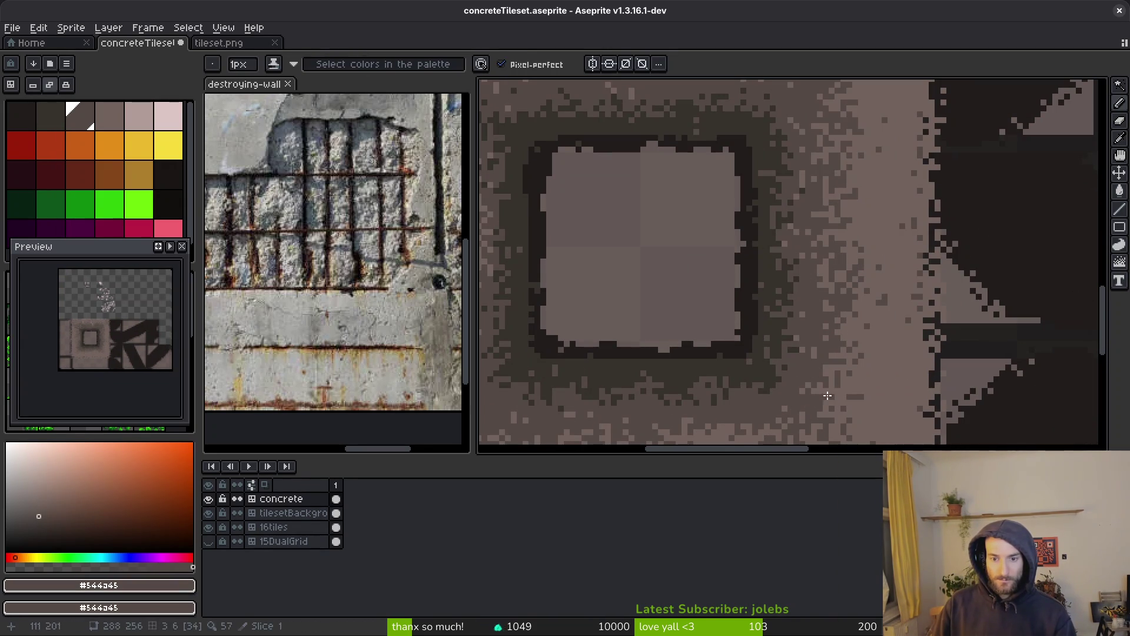
alt+click(806, 407)
scroll(807, 408, up, 1)
scroll(858, 323, down, 1)
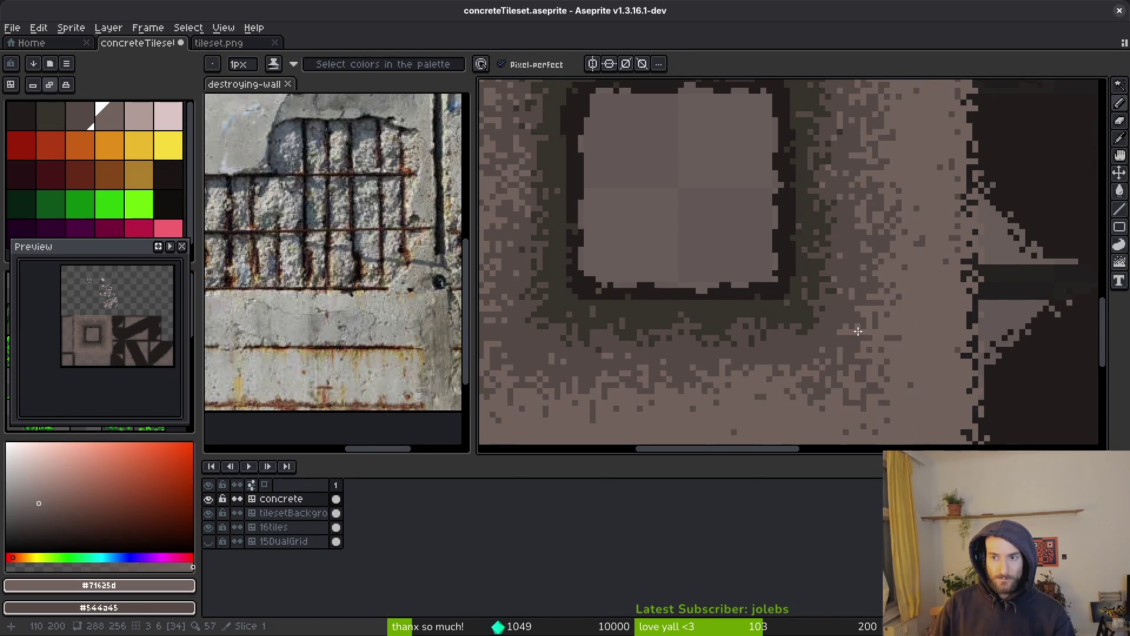
key(shift+b)
Step: Spray light crumbling speckles below and left of the window and dot a few into the wall
click(803, 369)
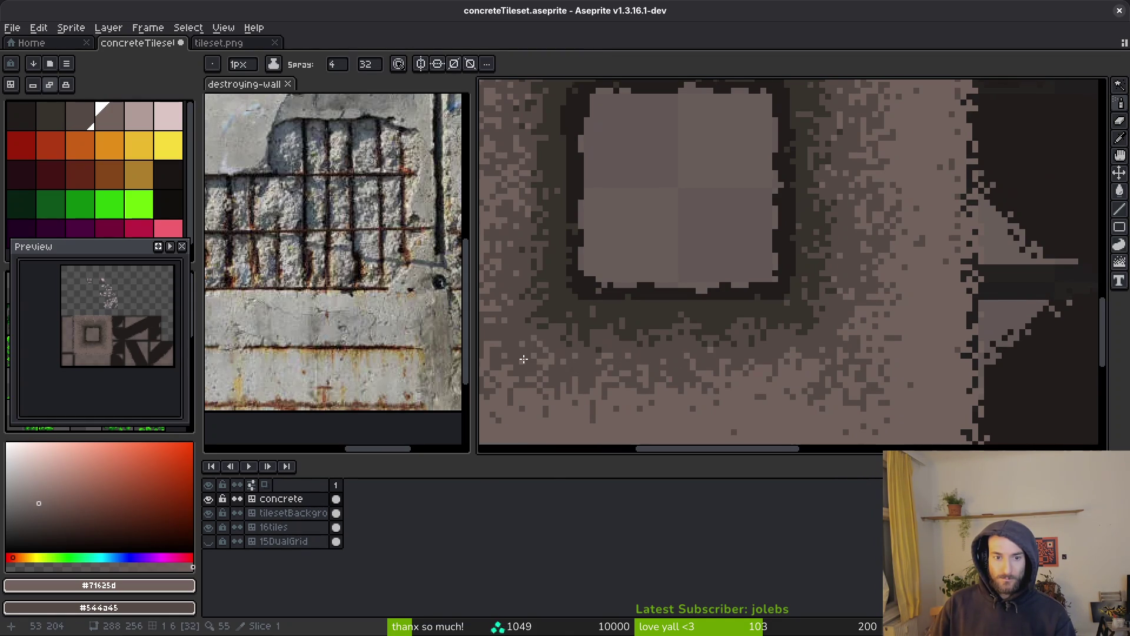
scroll(530, 357, left, 3)
drag(609, 353, 618, 361)
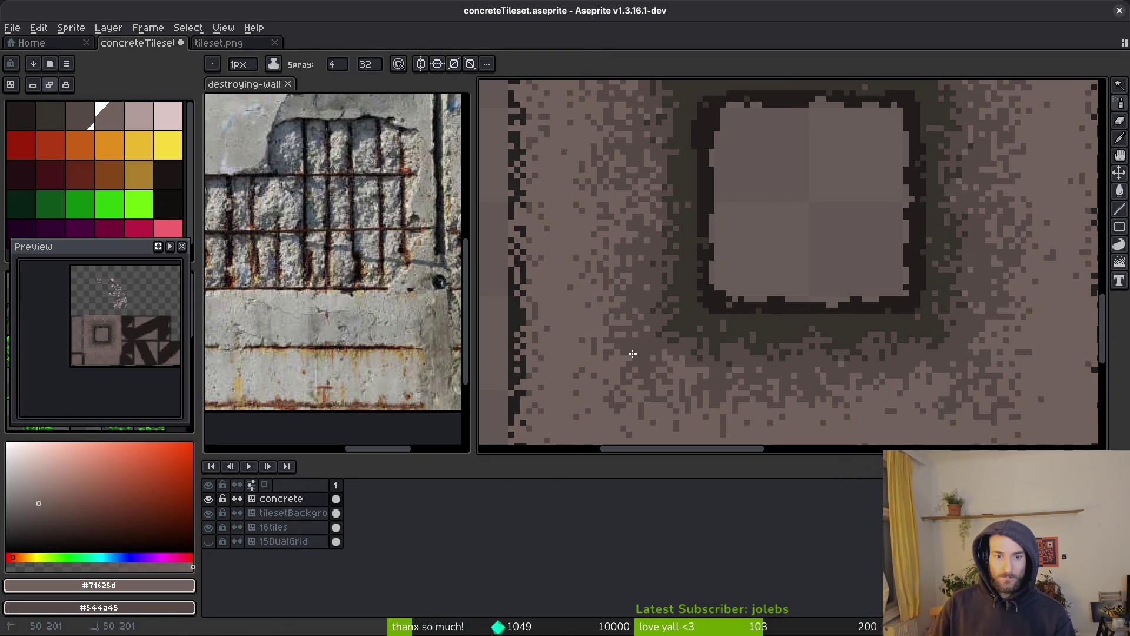
scroll(635, 362, up, 3)
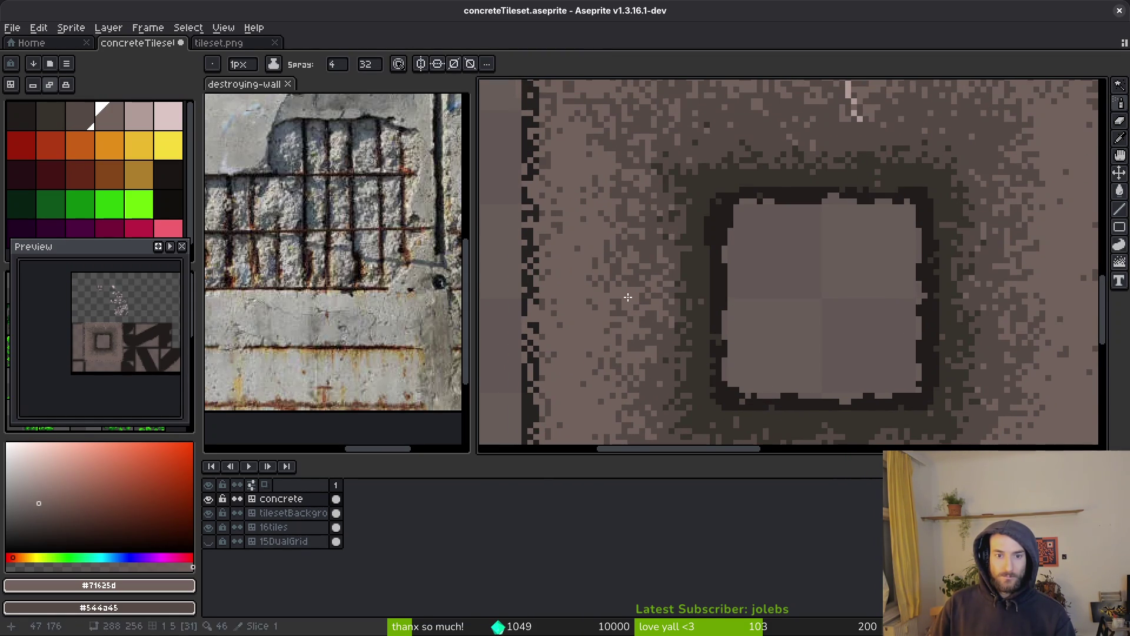
scroll(629, 305, up, 4)
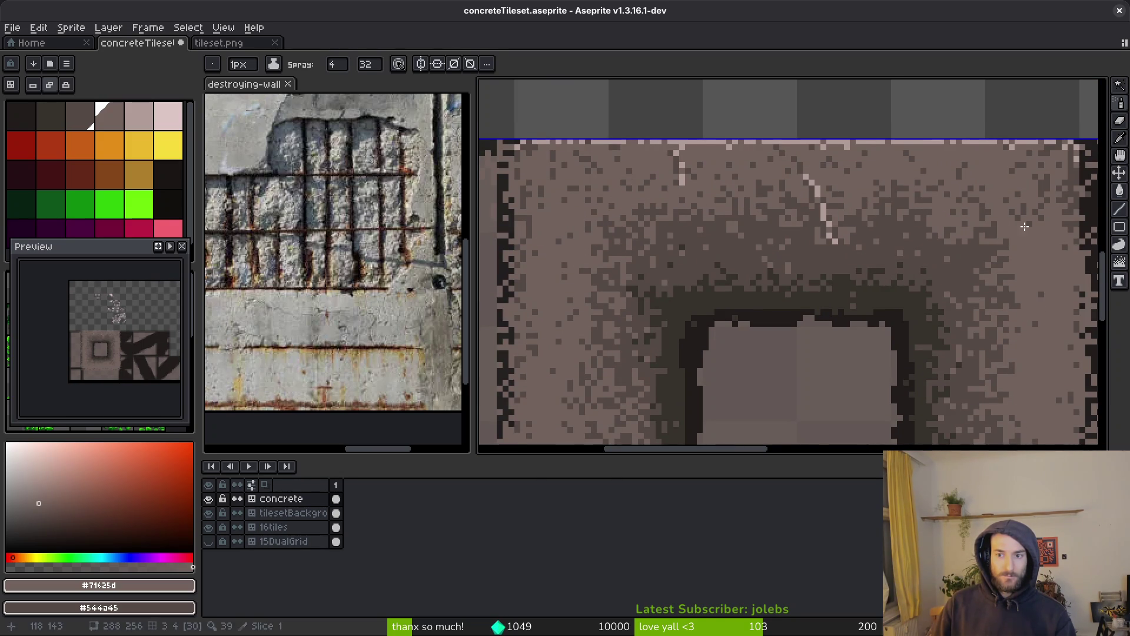
scroll(1024, 230, right, 3)
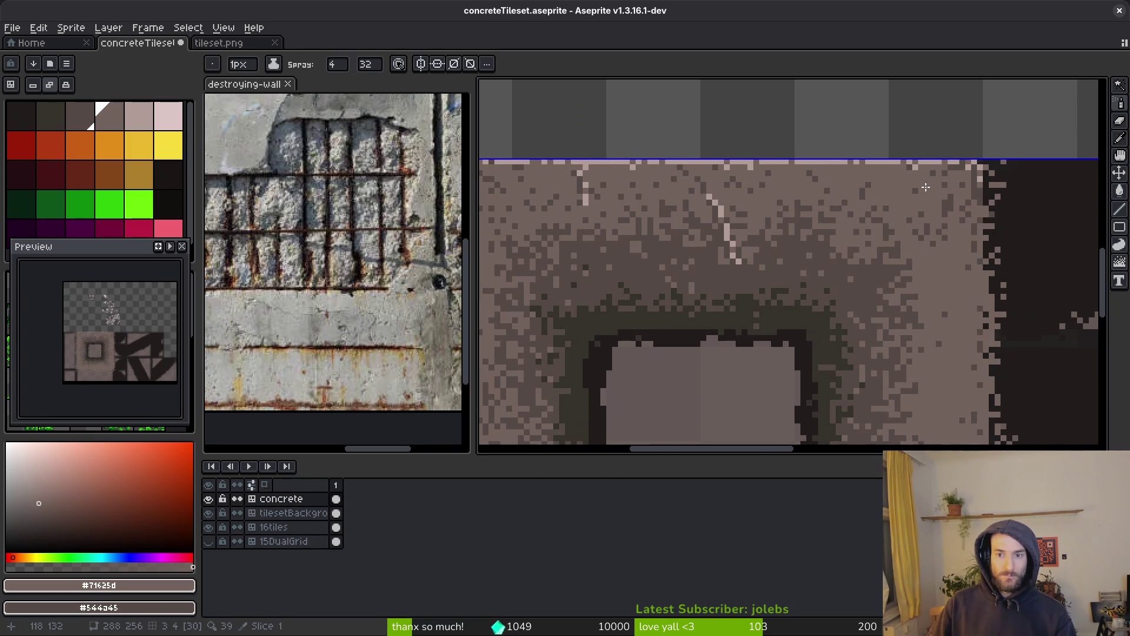
scroll(922, 281, down, 3)
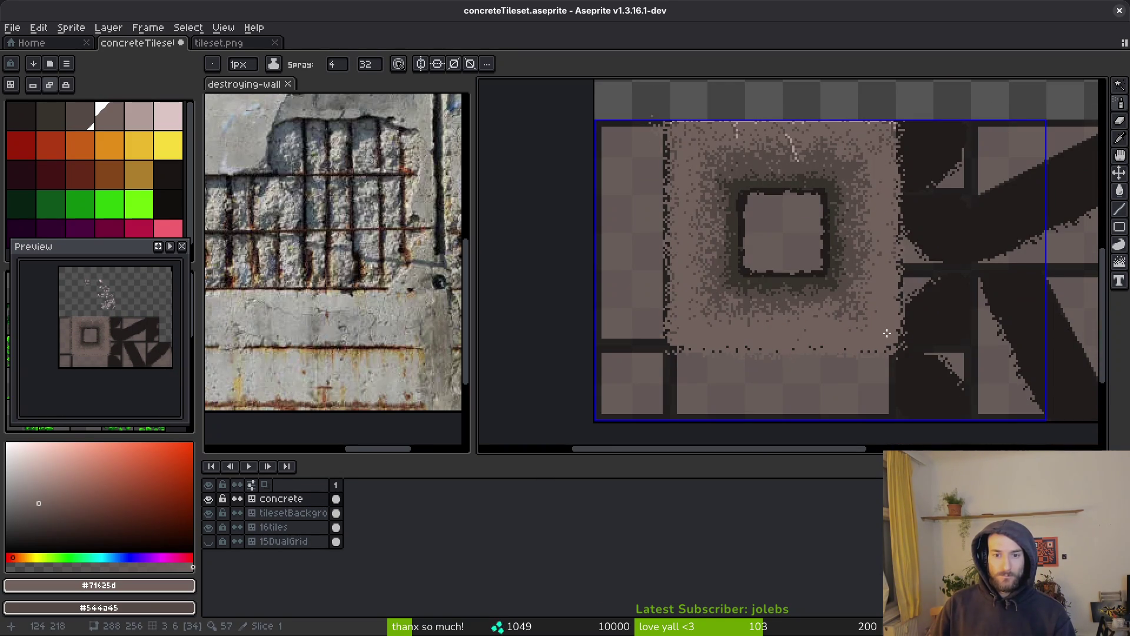
scroll(896, 282, up, 2)
scroll(654, 301, up, 3)
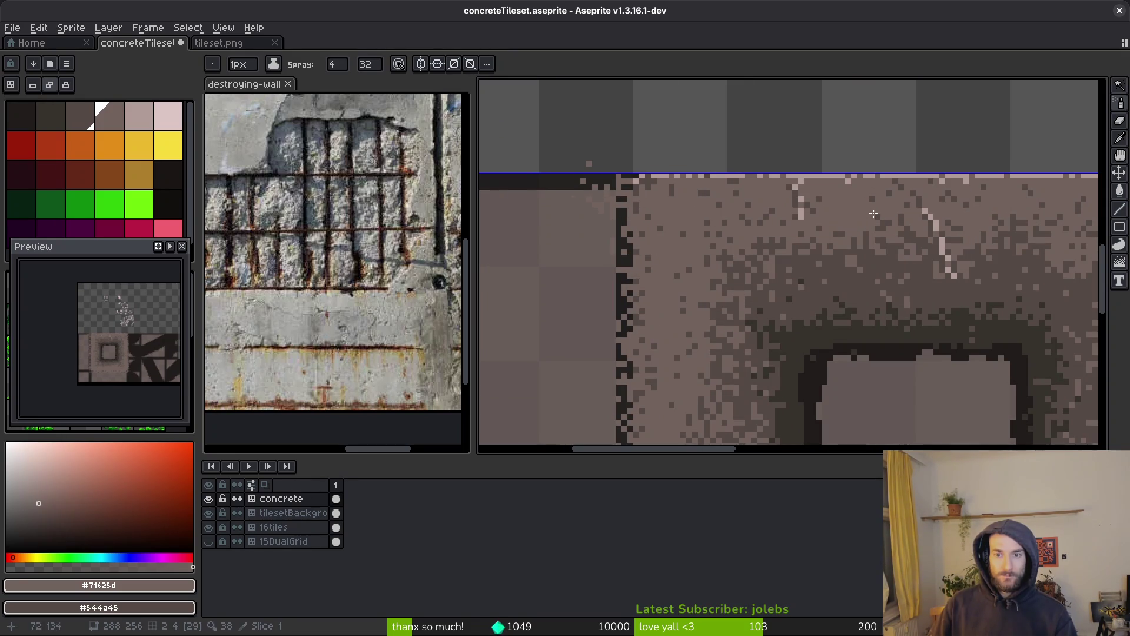
scroll(786, 229, right, 3)
scroll(799, 213, down, 3)
scroll(618, 268, up, 4)
scroll(662, 214, down, 2)
click(662, 274)
click(598, 254)
Step: Check the top edge of the wall tile and save concreteTileset.aseprite
scroll(612, 284, down, 5)
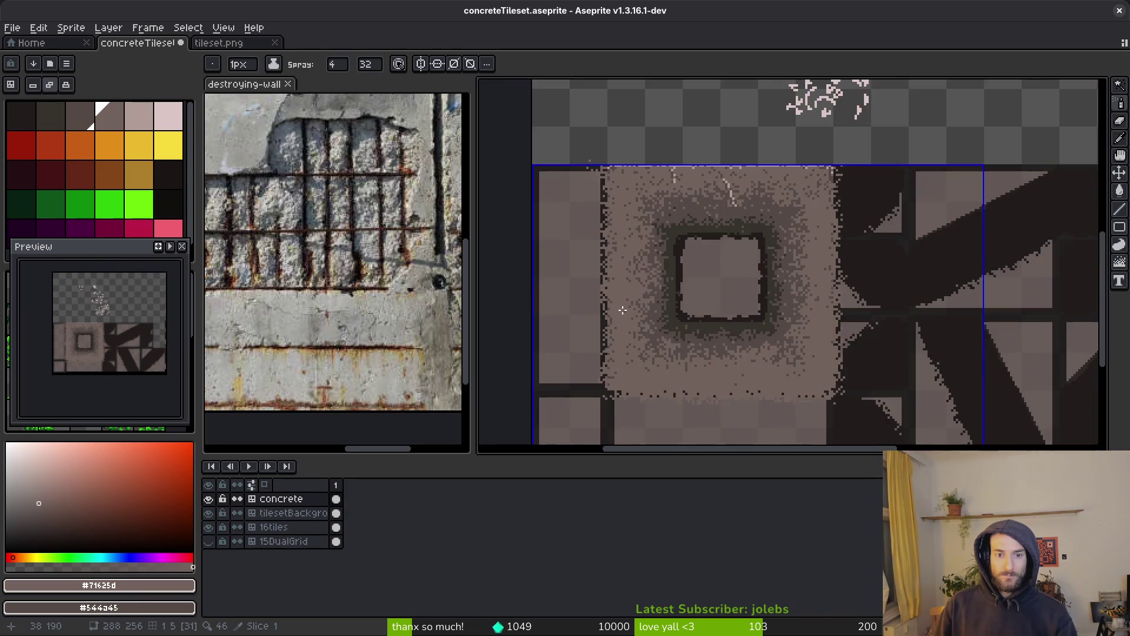
scroll(600, 318, up, 4)
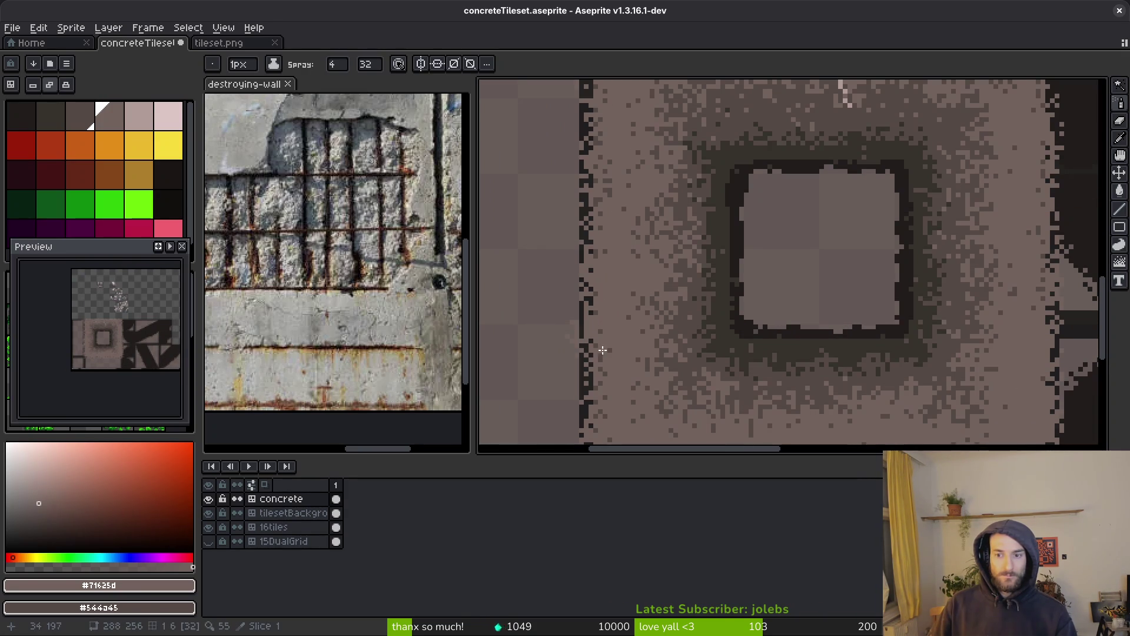
drag(625, 215, 644, 307)
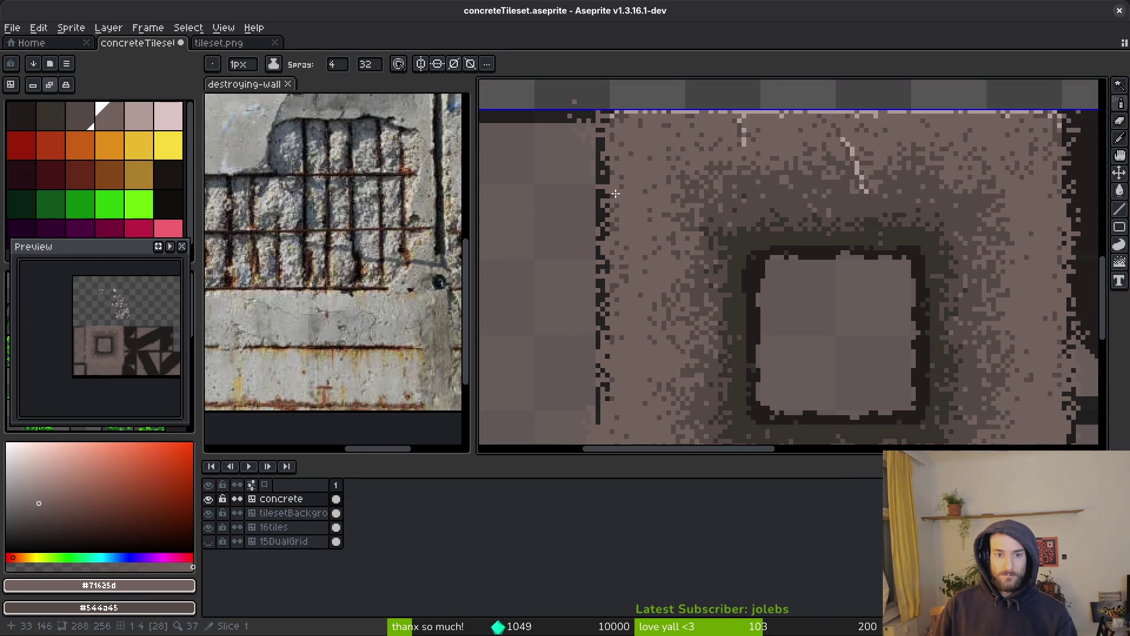
scroll(618, 177, down, 3)
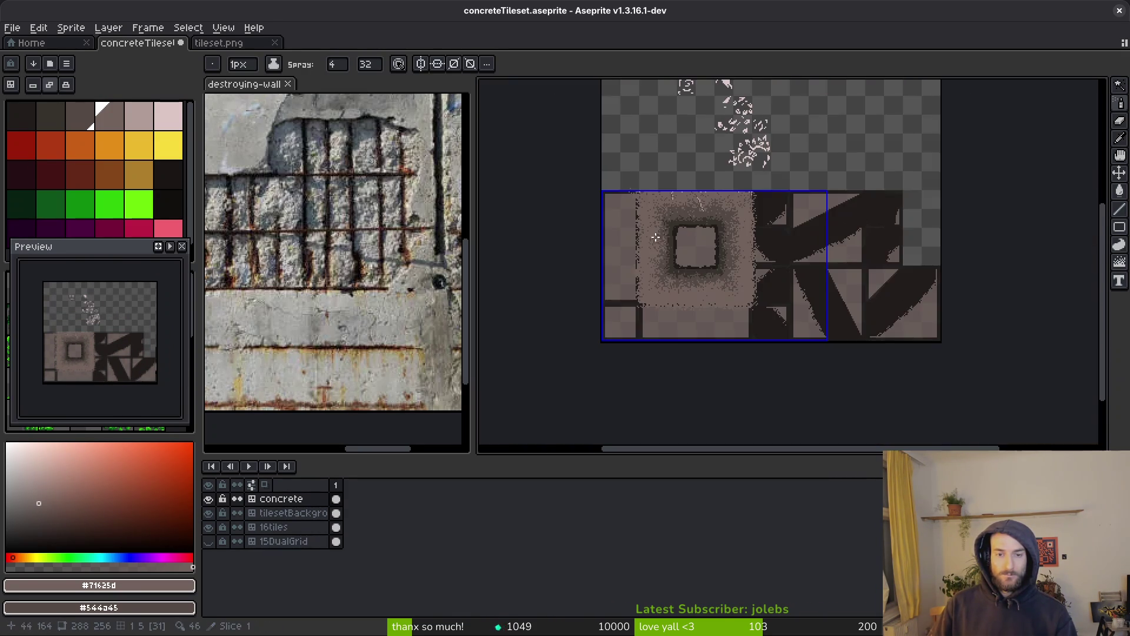
scroll(607, 295, up, 3)
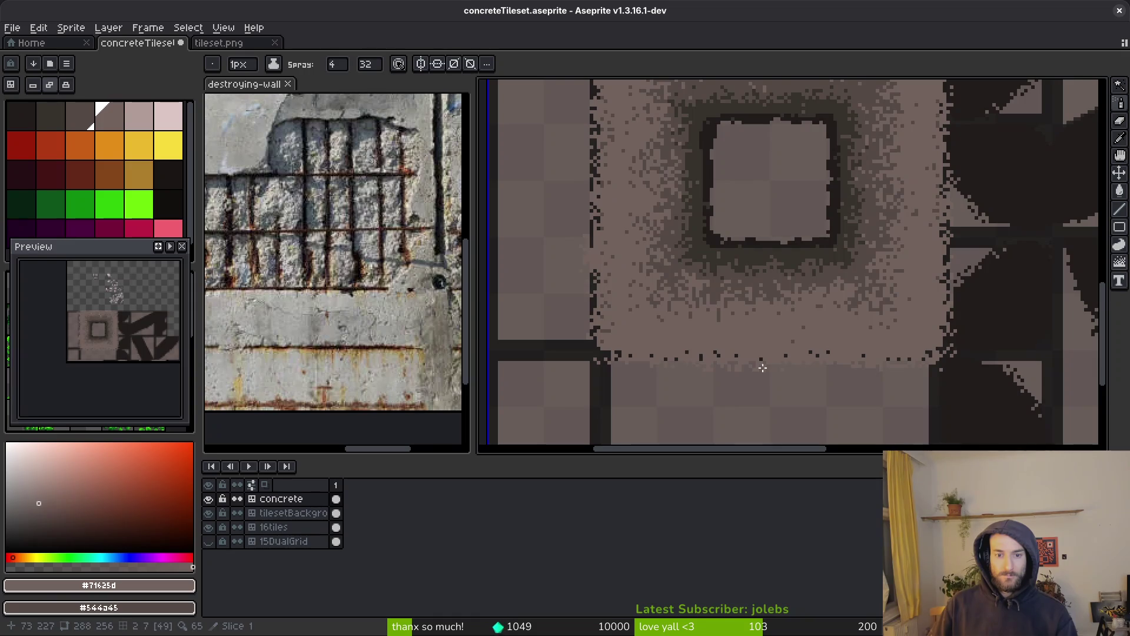
scroll(771, 355, down, 3)
key(ctrl+s)
Step: Centre the view on the window tile and sample the dark beam colour
scroll(759, 290, up, 2)
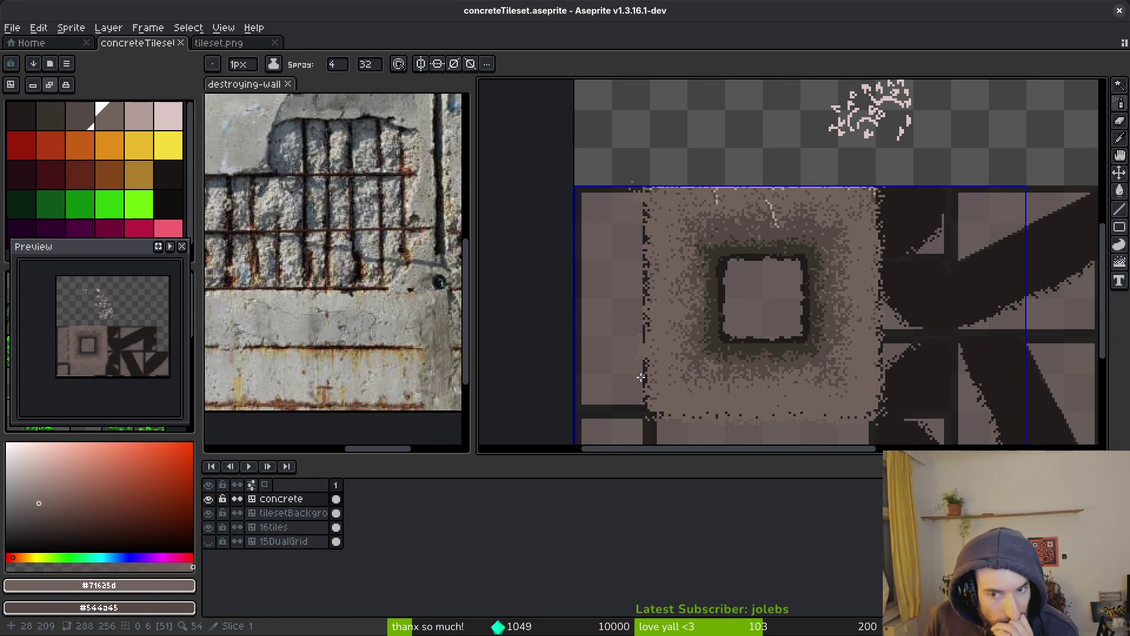
drag(913, 292, 849, 306)
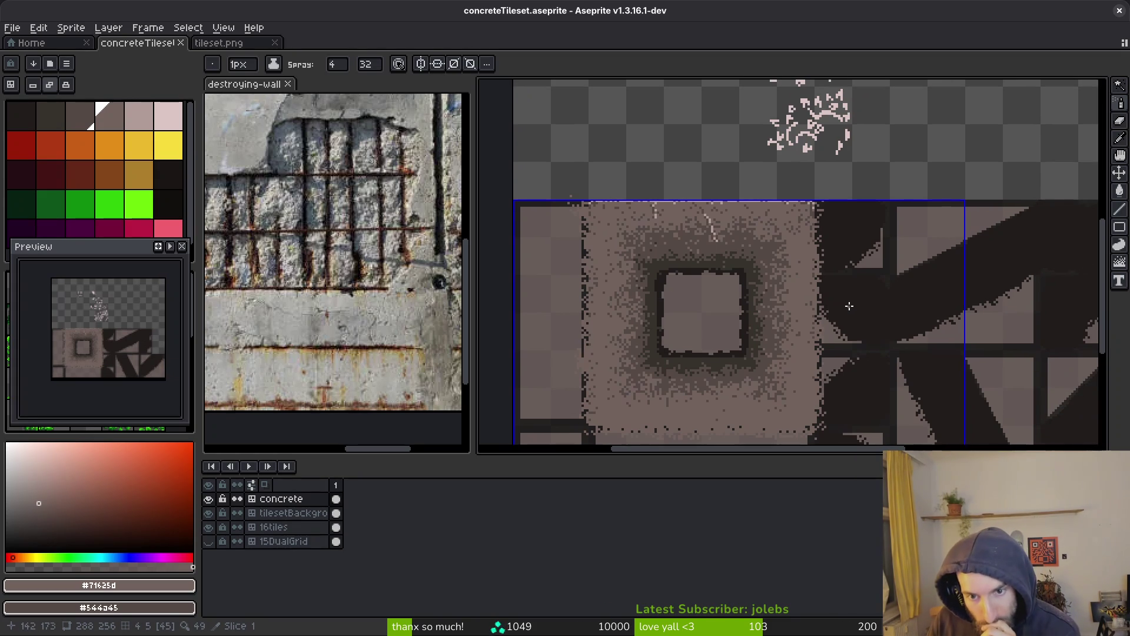
alt+click(752, 264)
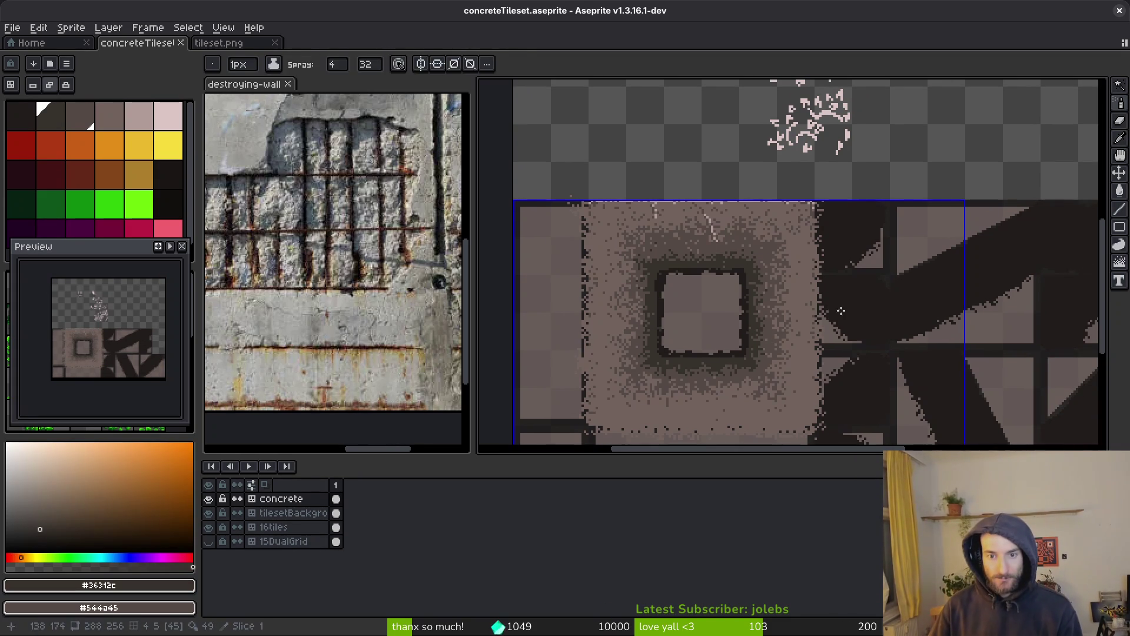
Step: With the Pencil and tile grid shown, paint two shading strokes along a diagonal beam
key(b)
key(Tab)
scroll(849, 310, up, 4)
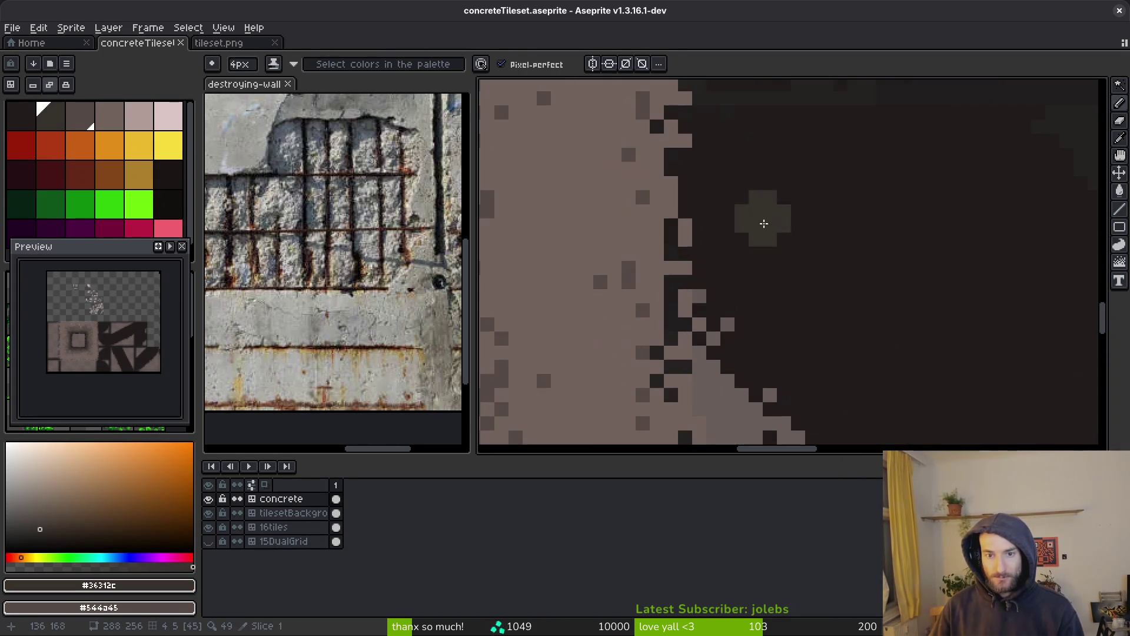
scroll(767, 238, down, 1)
mouse_move(730, 179)
mouse_down()
mouse_move(788, 290)
mouse_move(923, 357)
mouse_move(826, 296)
mouse_move(752, 182)
mouse_move(825, 406)
mouse_up()
mouse_move(928, 144)
mouse_down()
mouse_move(861, 273)
mouse_move(744, 321)
mouse_move(847, 260)
mouse_move(927, 142)
mouse_move(914, 147)
mouse_up()
Step: On the right-hand beam tiles, redo the shading strokes higher and wider along the beam's upper edge
scroll(901, 149, down, 3)
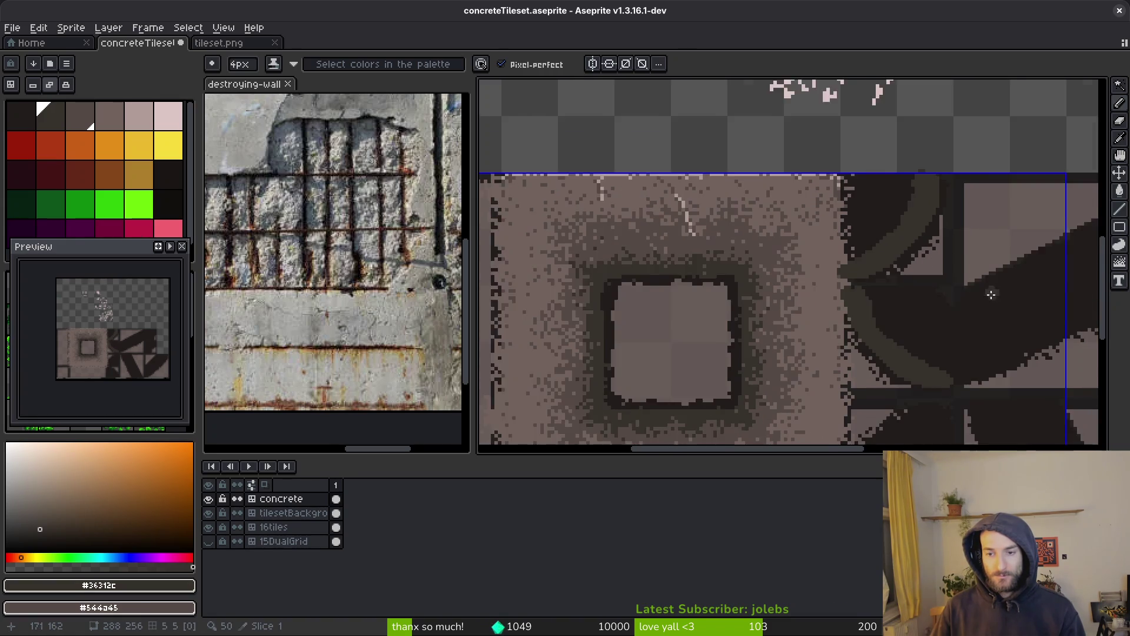
scroll(906, 265, up, 2)
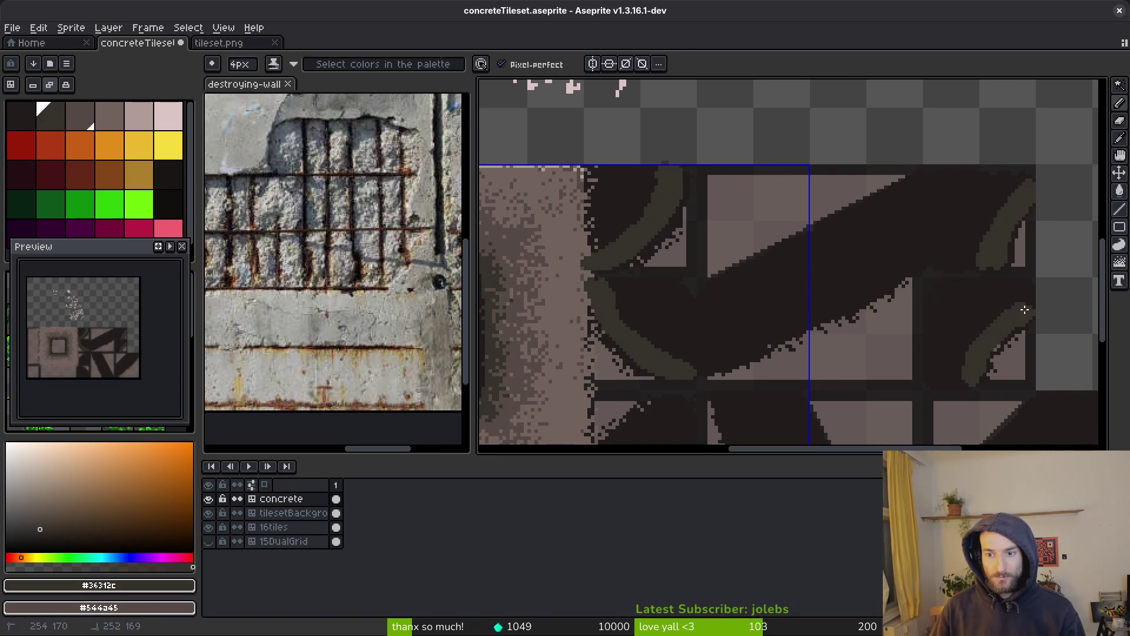
scroll(1033, 318, up, 2)
mouse_move(934, 371)
mouse_down()
mouse_move(970, 288)
mouse_move(954, 333)
mouse_move(1069, 185)
mouse_up()
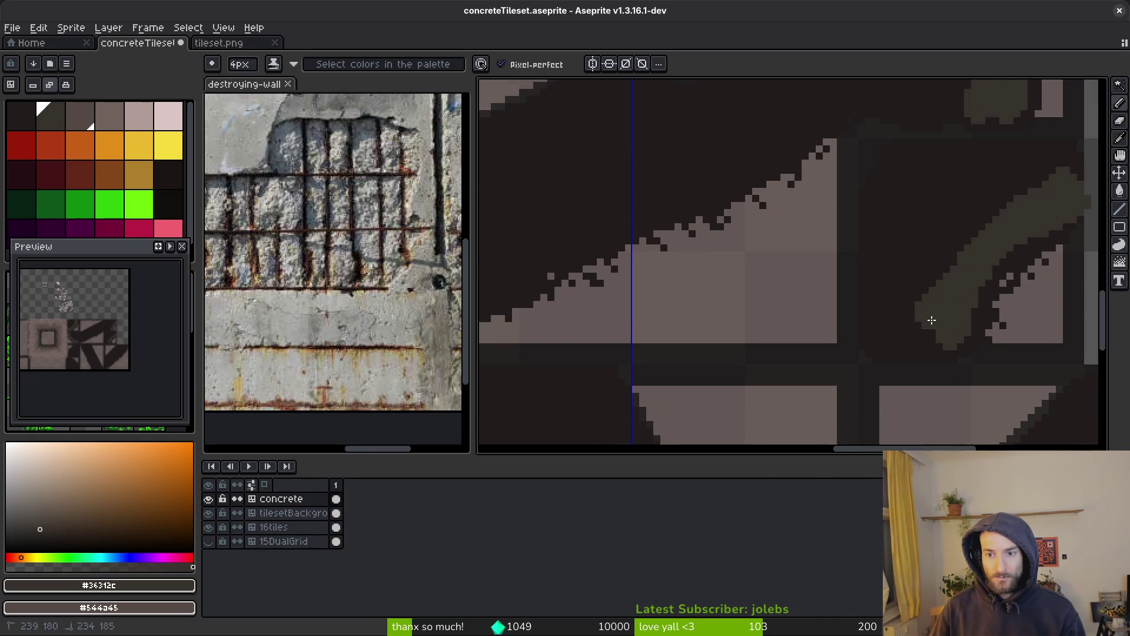
key(ctrl+z)
key(ctrl+z)
key(ctrl+z)
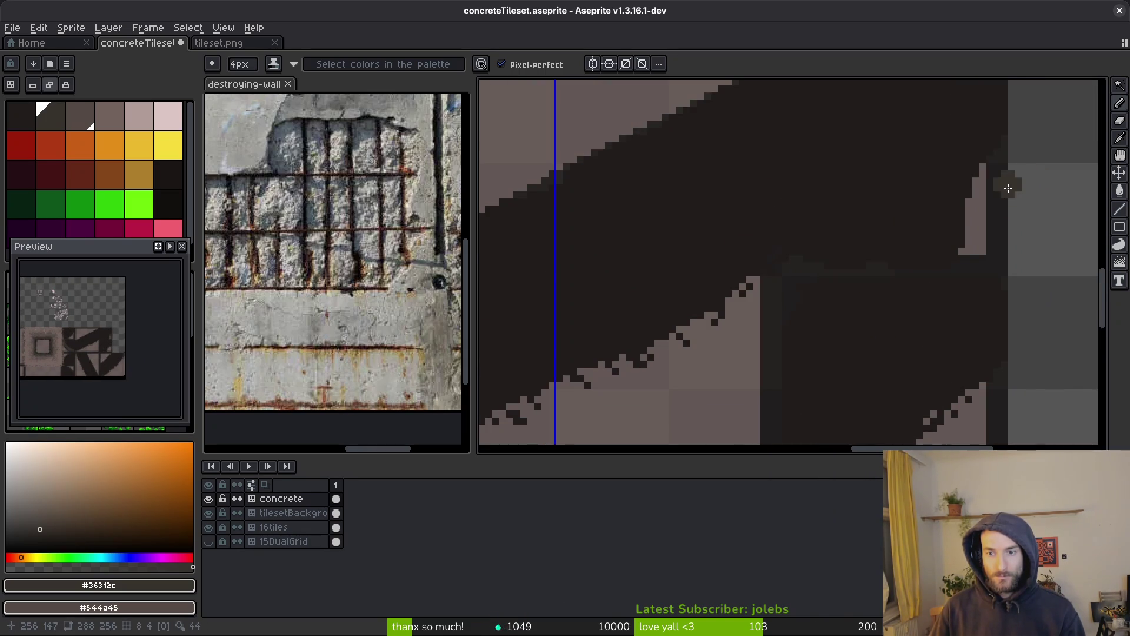
key(ctrl+z)
key(ctrl+y)
mouse_move(1001, 283)
mouse_down()
mouse_move(878, 406)
mouse_move(931, 308)
mouse_move(881, 328)
mouse_move(960, 262)
mouse_up()
mouse_move(919, 218)
mouse_down()
mouse_move(944, 147)
mouse_move(870, 293)
mouse_move(862, 264)
mouse_up()
drag(928, 159, 840, 295)
Step: Try short and long shading bands on the right beam, settling on a shorter stroke at its top
scroll(893, 167, down, 2)
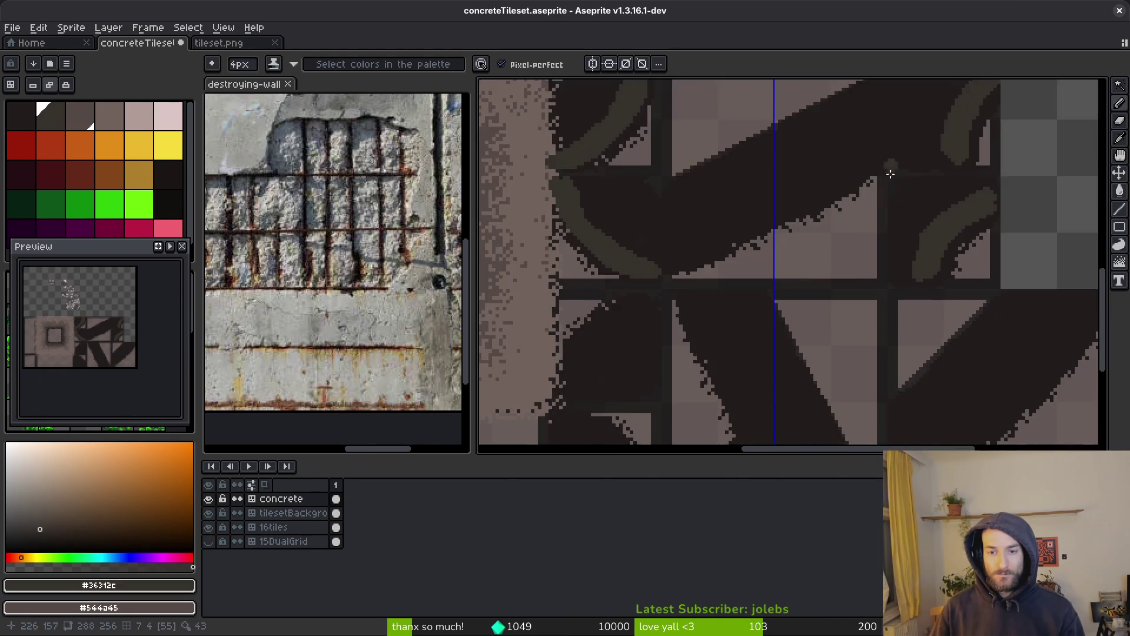
scroll(881, 232, up, 2)
mouse_move(979, 172)
mouse_down()
mouse_move(957, 211)
mouse_move(1009, 147)
mouse_move(977, 159)
mouse_move(895, 254)
mouse_up()
key(ctrl+z)
mouse_move(995, 152)
mouse_down()
mouse_move(956, 164)
mouse_move(875, 253)
mouse_move(674, 412)
mouse_move(783, 359)
mouse_move(881, 256)
mouse_up()
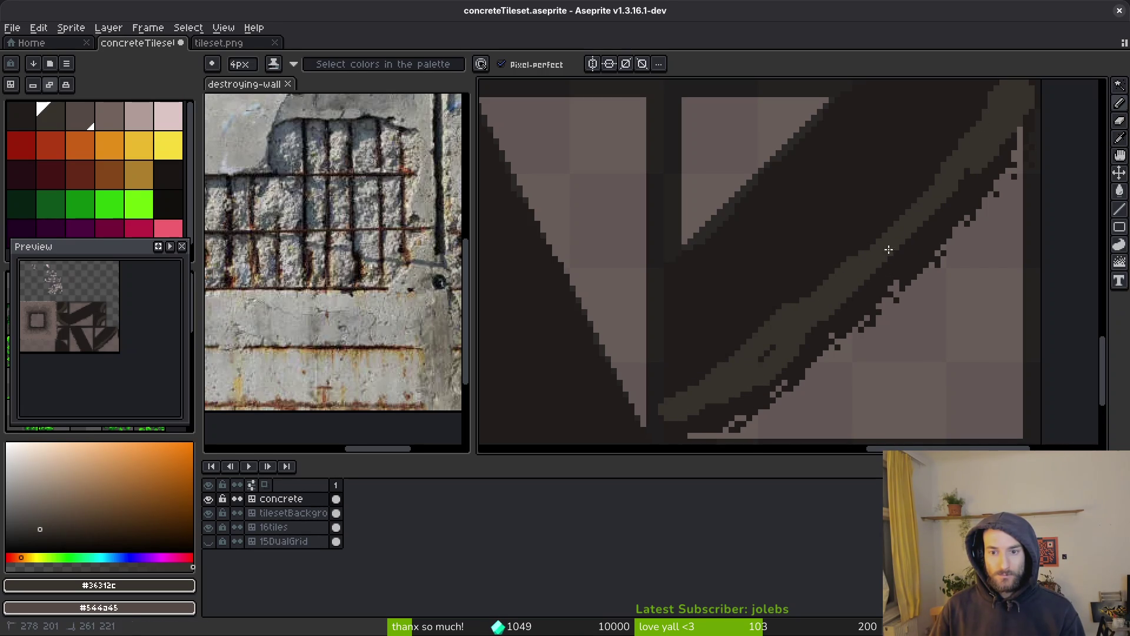
key(ctrl+z)
drag(970, 172, 695, 399)
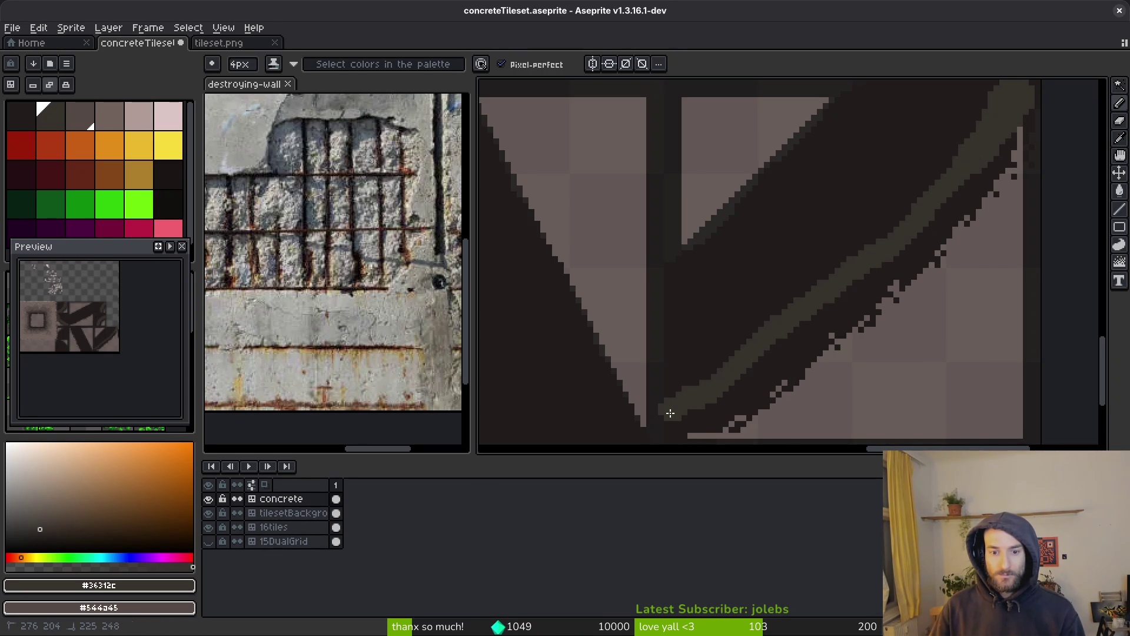
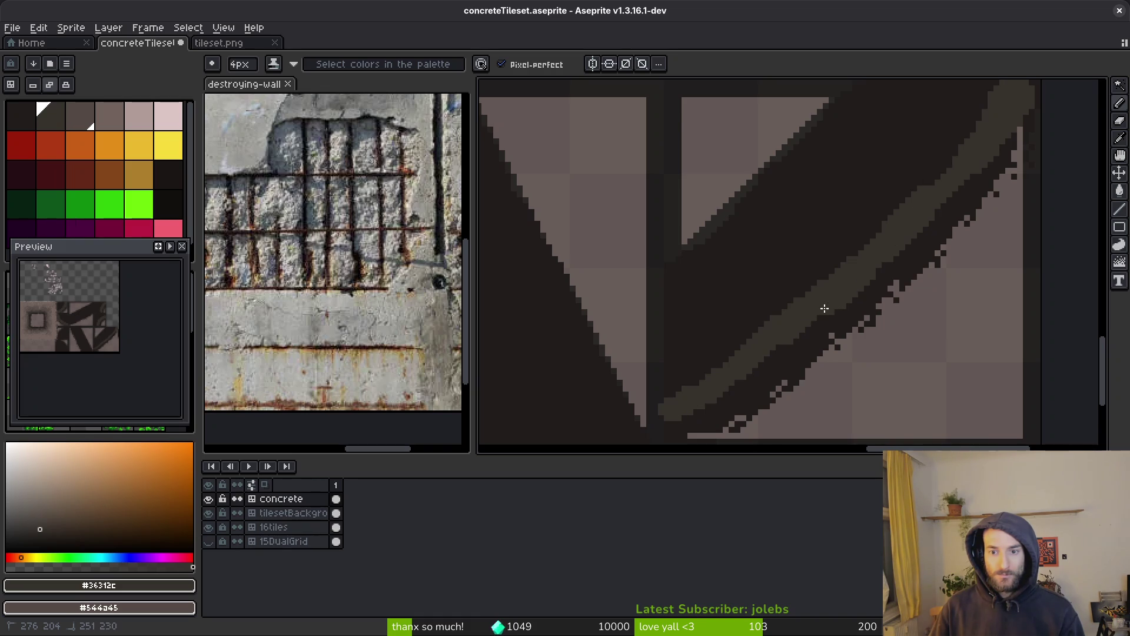
Step: With the Pencil, draw grey strokes down the first dark diagonal band
scroll(875, 283, down, 3)
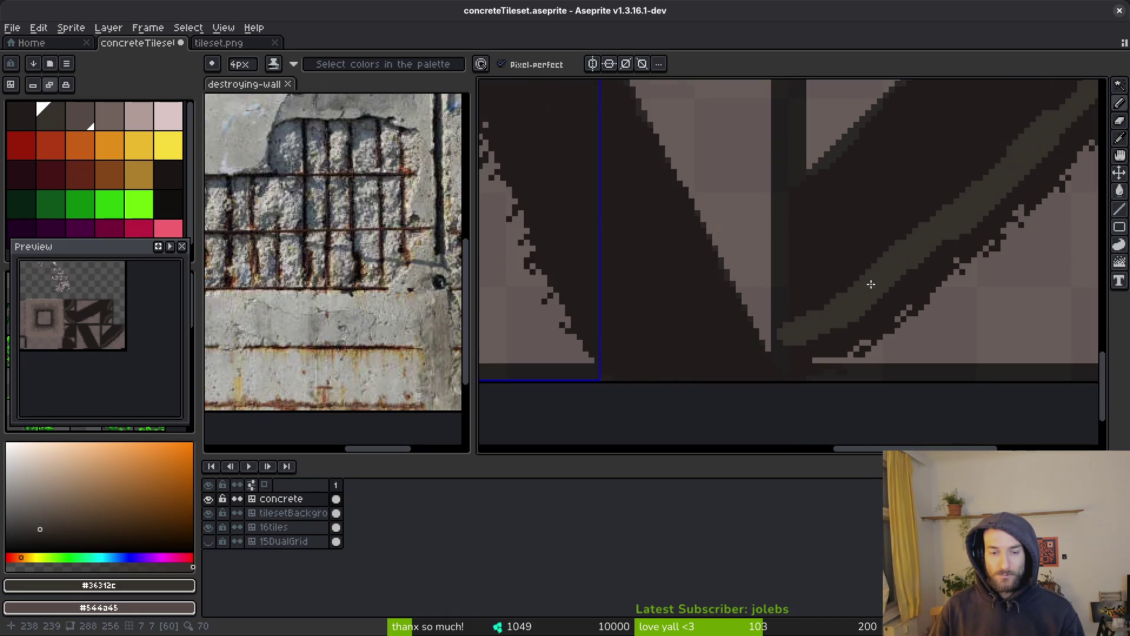
scroll(651, 202, up, 2)
key(b)
drag(624, 141, 709, 286)
scroll(668, 180, down, 2)
drag(613, 138, 739, 358)
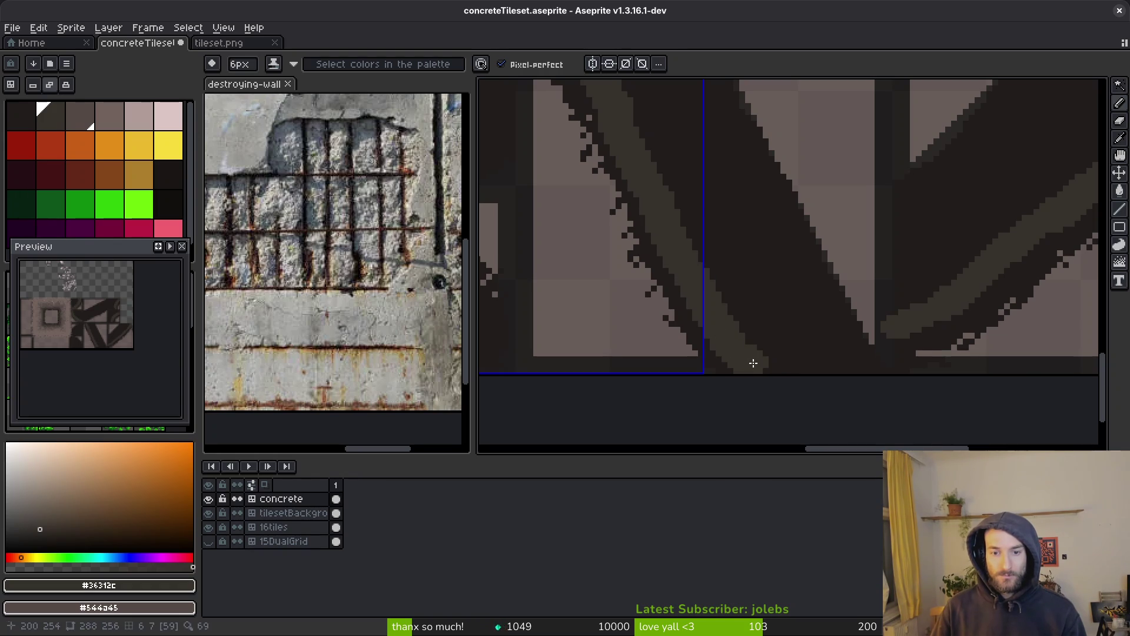
Step: Draw a longer grey-green stripe along another dark diagonal band of the concrete tiles
scroll(747, 359, down, 2)
scroll(669, 248, up, 1)
scroll(798, 270, up, 2)
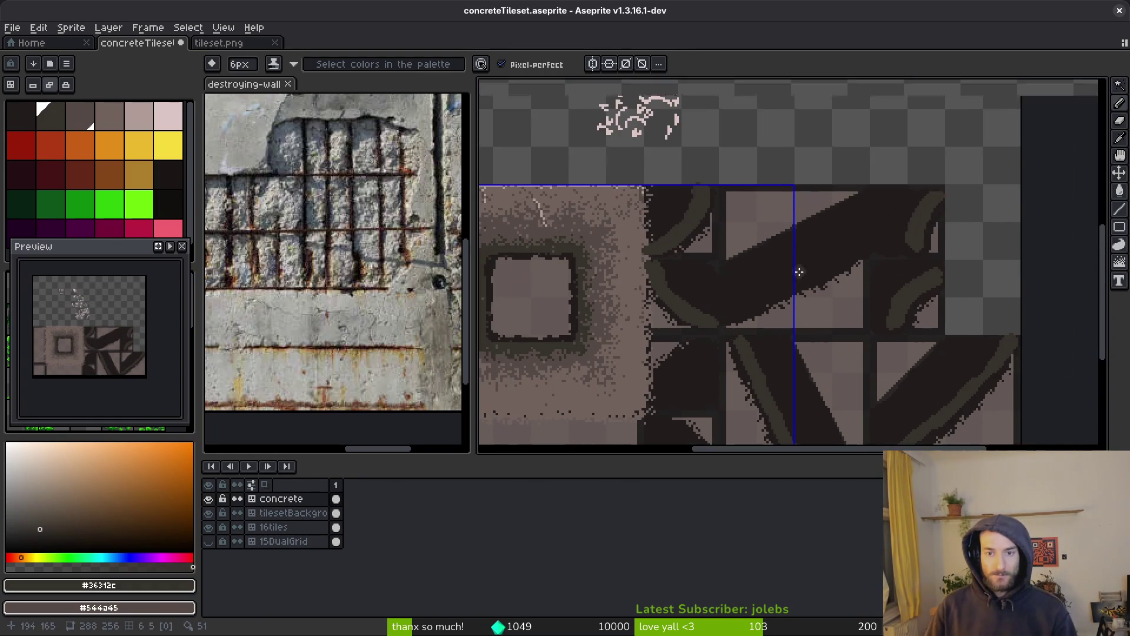
scroll(903, 212, up, 3)
drag(944, 206, 629, 367)
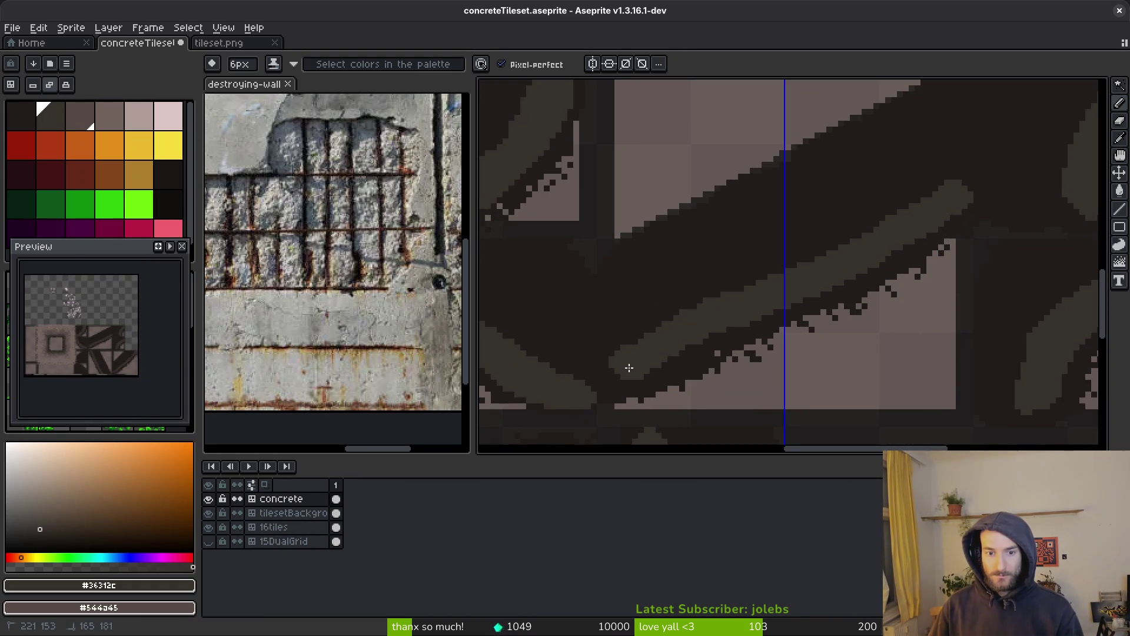
scroll(1002, 195, down, 2)
scroll(987, 202, up, 2)
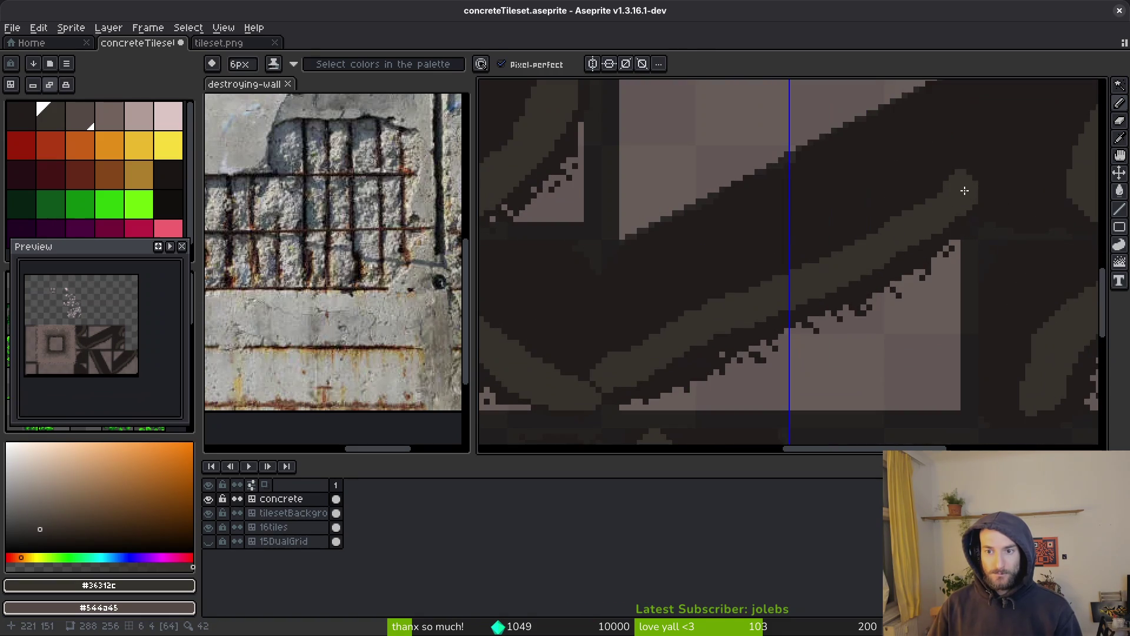
scroll(966, 194, down, 1)
scroll(782, 184, down, 1)
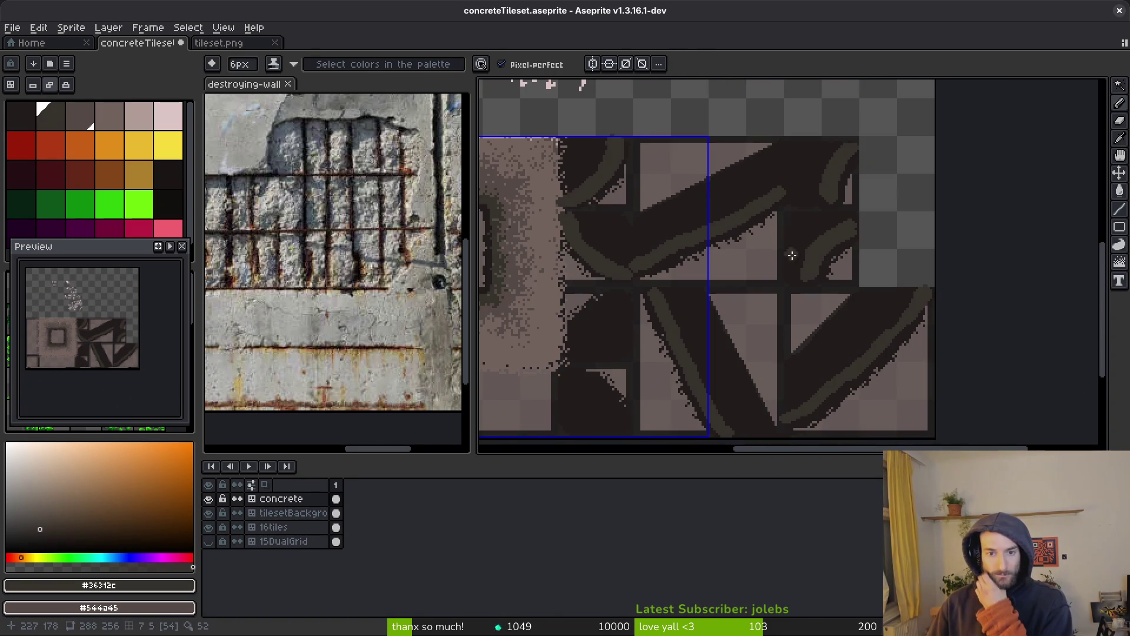
scroll(676, 263, up, 1)
drag(676, 263, 732, 285)
scroll(731, 285, up, 1)
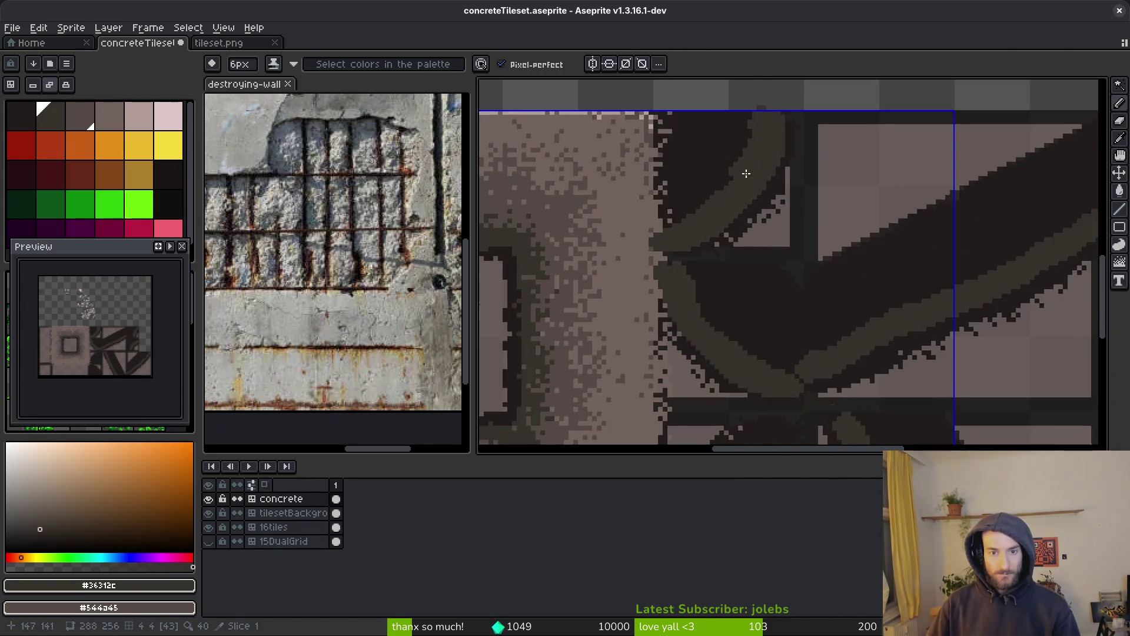
scroll(732, 236, up, 1)
Step: Set palette colours 2 and 3, then paint light brown over the dark area beside the curve
click(100, 116)
click(83, 115)
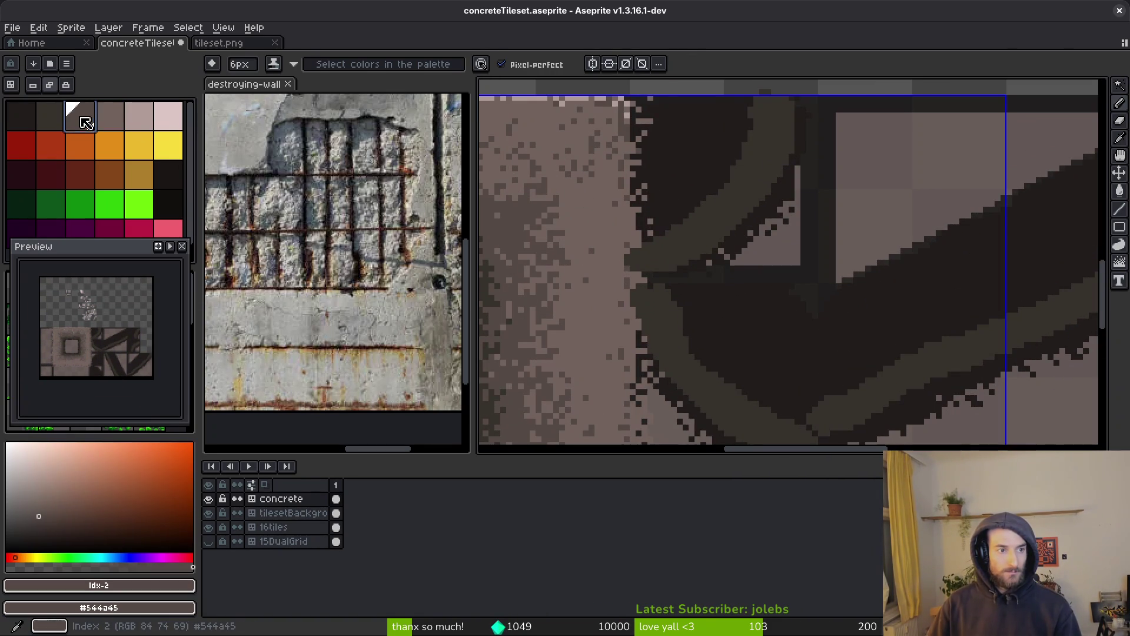
right_click(118, 128)
mouse_move(744, 195)
mouse_down()
mouse_move(772, 194)
mouse_move(776, 212)
mouse_move(1001, 225)
mouse_up()
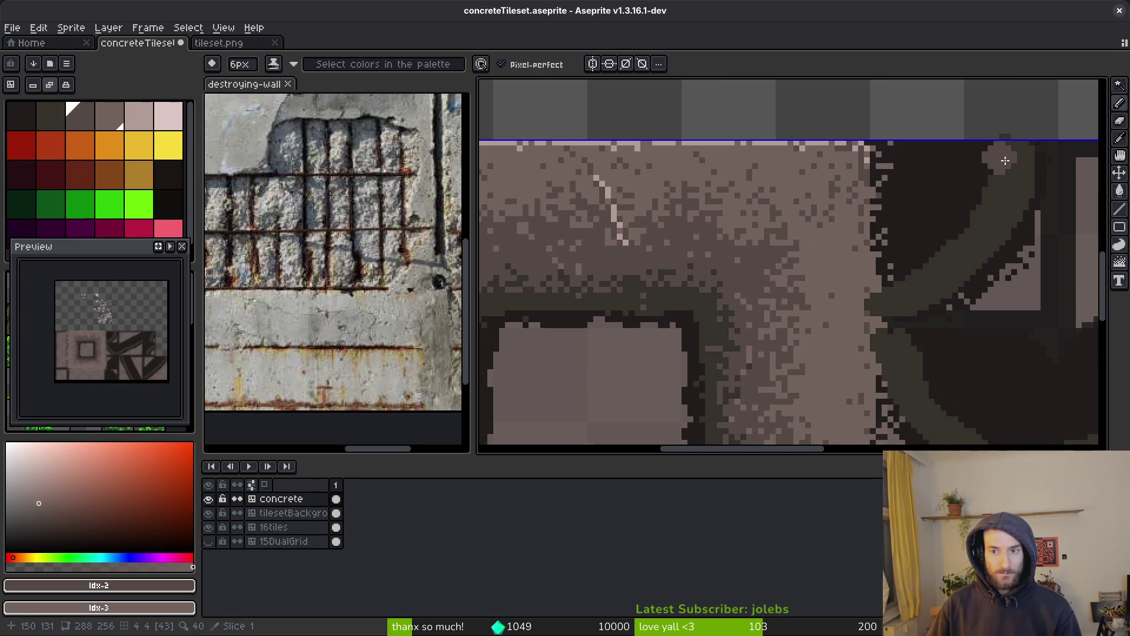
mouse_move(1002, 183)
mouse_down()
mouse_move(937, 255)
mouse_move(880, 277)
mouse_move(877, 253)
mouse_up()
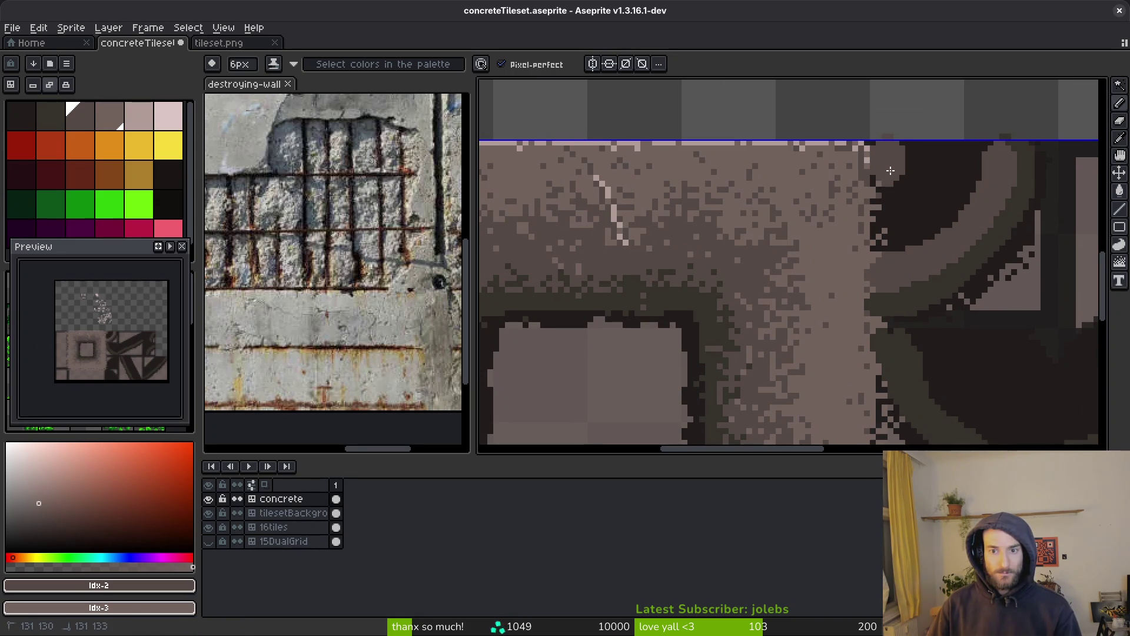
drag(892, 194, 890, 234)
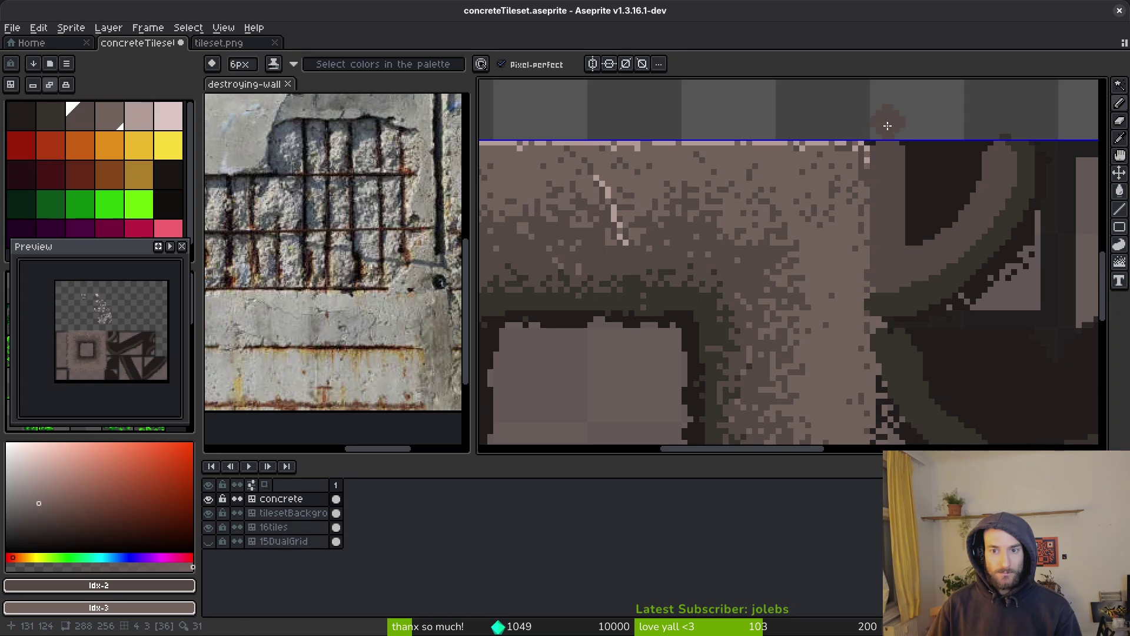
mouse_move(892, 149)
mouse_down()
mouse_move(987, 158)
mouse_move(937, 218)
mouse_move(916, 182)
mouse_up()
Step: Paint a light-brown horizontal stroke and bucket-fill the dark triangle light brown
scroll(850, 195, down, 3)
scroll(853, 308, right, 3)
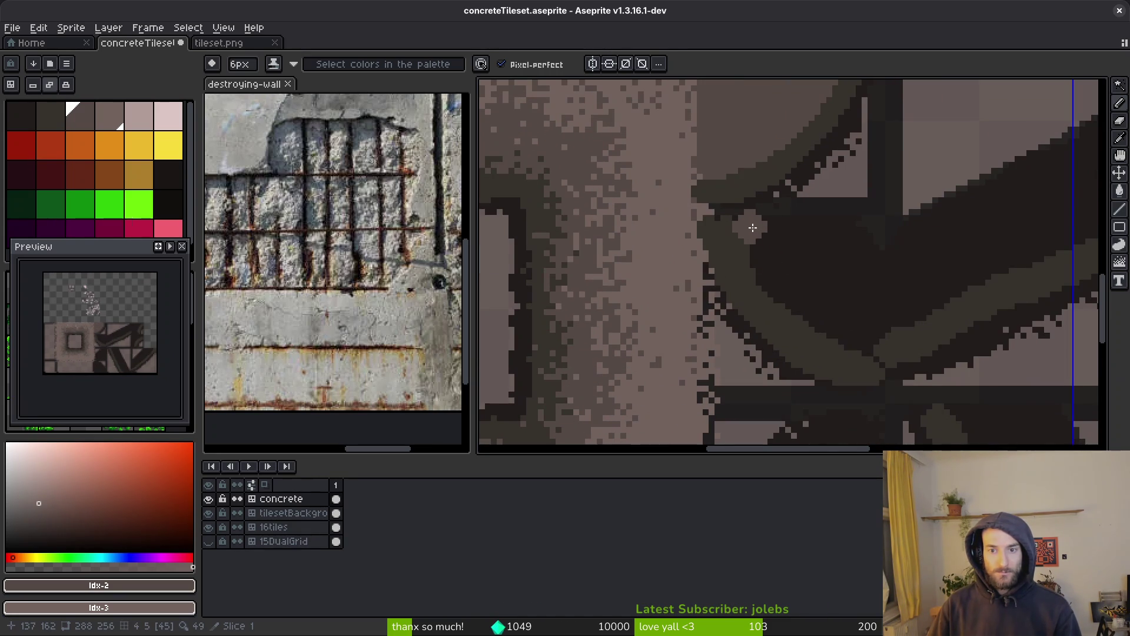
mouse_move(747, 236)
mouse_down()
mouse_move(856, 235)
mouse_move(880, 246)
mouse_up()
click(871, 231)
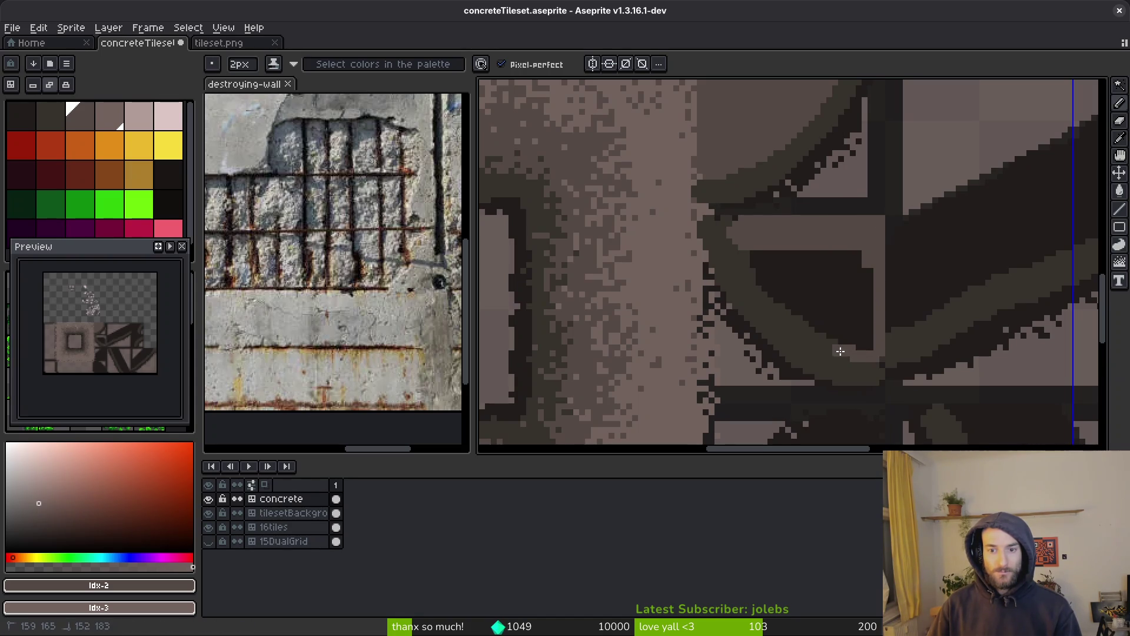
key(g)
click(812, 291)
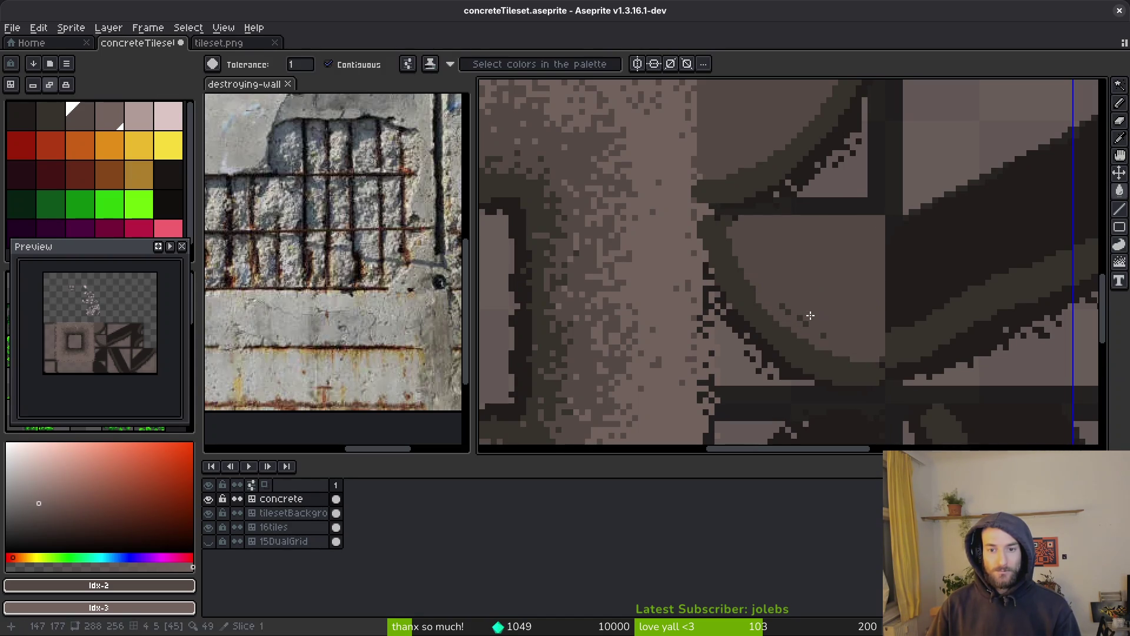
Step: Draw a straight diagonal edge with the Line tool and fill the enclosed area light brown
key(b)
scroll(849, 308, down, 1)
mouse_move(850, 308)
mouse_down()
mouse_move(815, 242)
mouse_move(833, 278)
mouse_move(950, 197)
mouse_up()
key(l)
scroll(950, 197, up, 1)
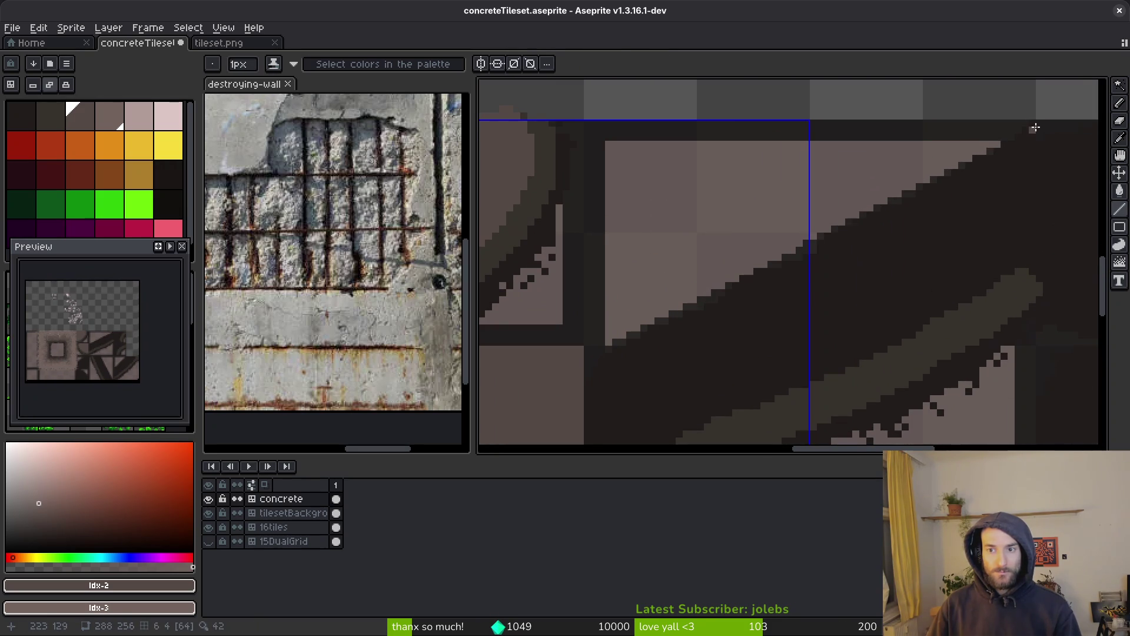
mouse_move(1040, 124)
mouse_down()
mouse_move(636, 331)
mouse_move(594, 365)
mouse_move(589, 352)
mouse_up()
mouse_move(1034, 125)
mouse_down()
mouse_move(1028, 273)
mouse_move(972, 241)
mouse_move(783, 295)
mouse_up()
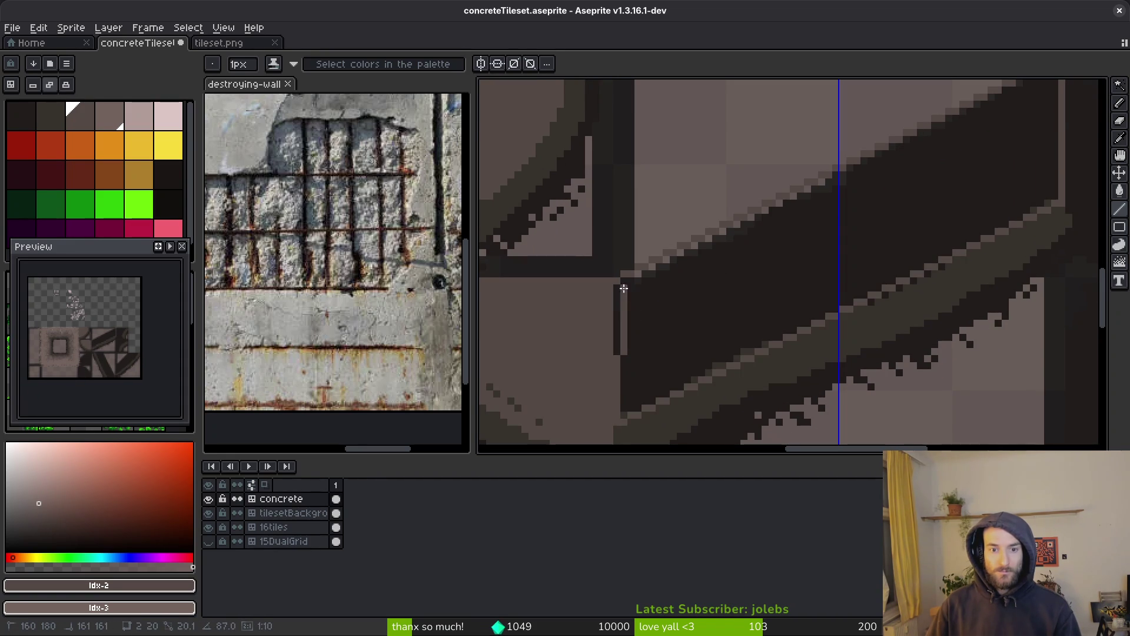
key(g)
click(749, 290)
Step: Pick #36312c and bucket-fill the stray dark pixels along the stripe's top edge
scroll(929, 265, down, 2)
scroll(929, 266, up, 1)
scroll(729, 177, down, 2)
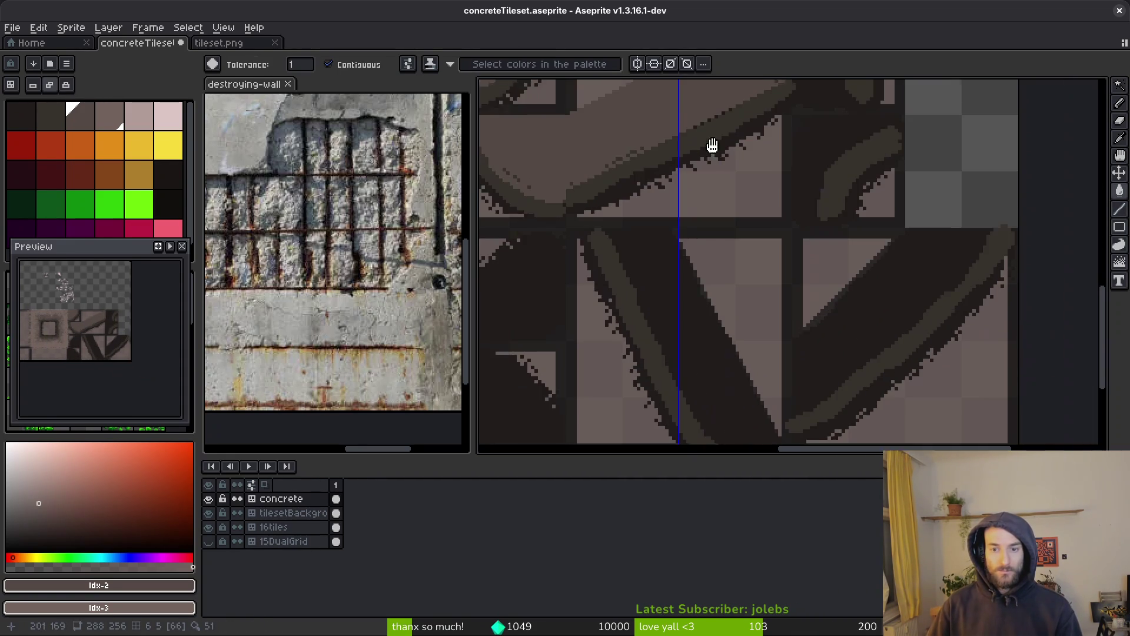
scroll(731, 223, up, 1)
scroll(797, 242, up, 3)
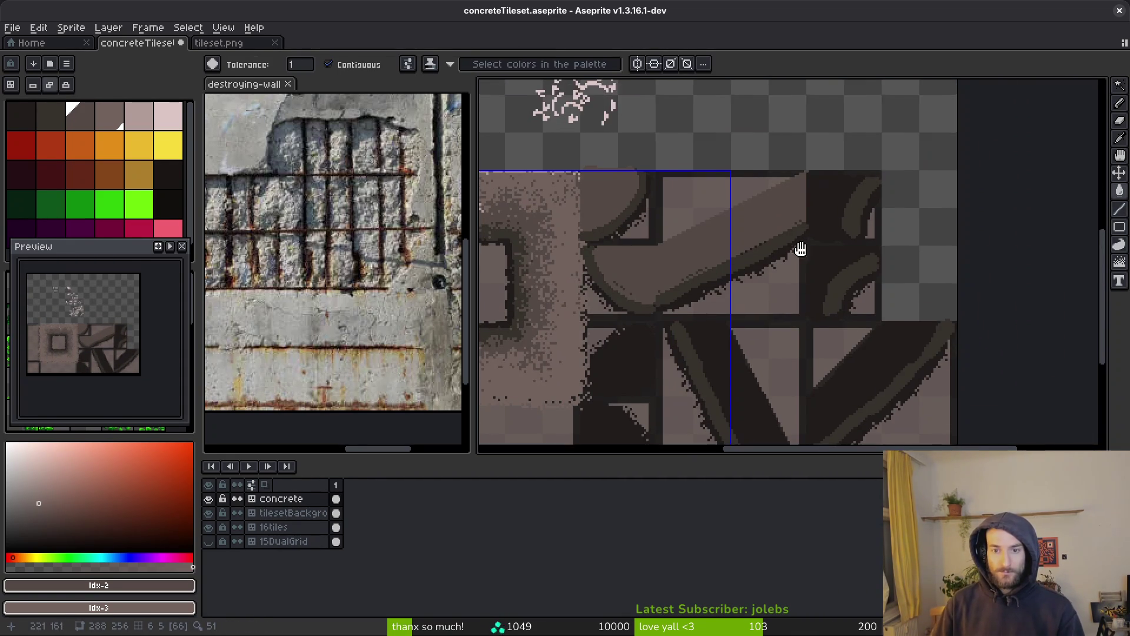
scroll(848, 291, up, 1)
scroll(847, 290, up, 1)
alt+click(821, 314)
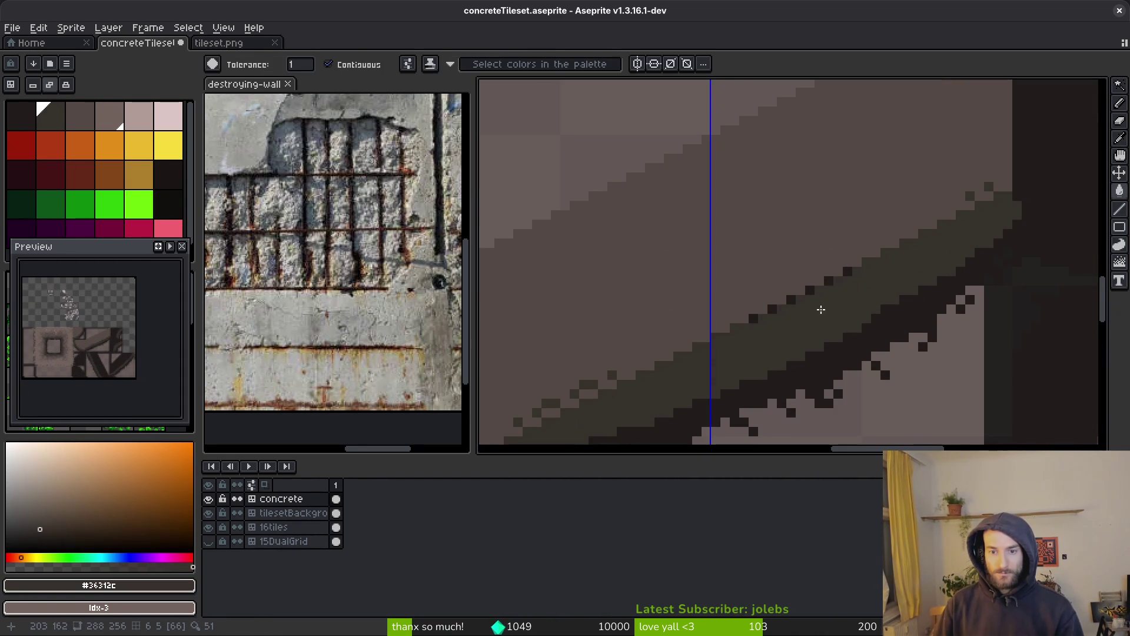
click(840, 276)
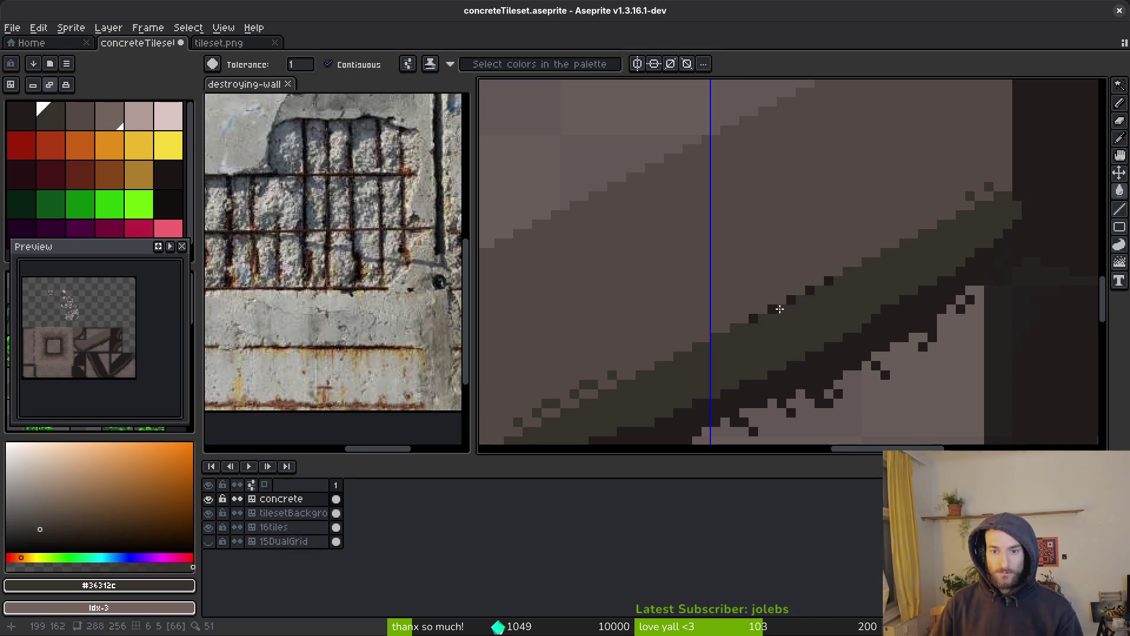
click(772, 310)
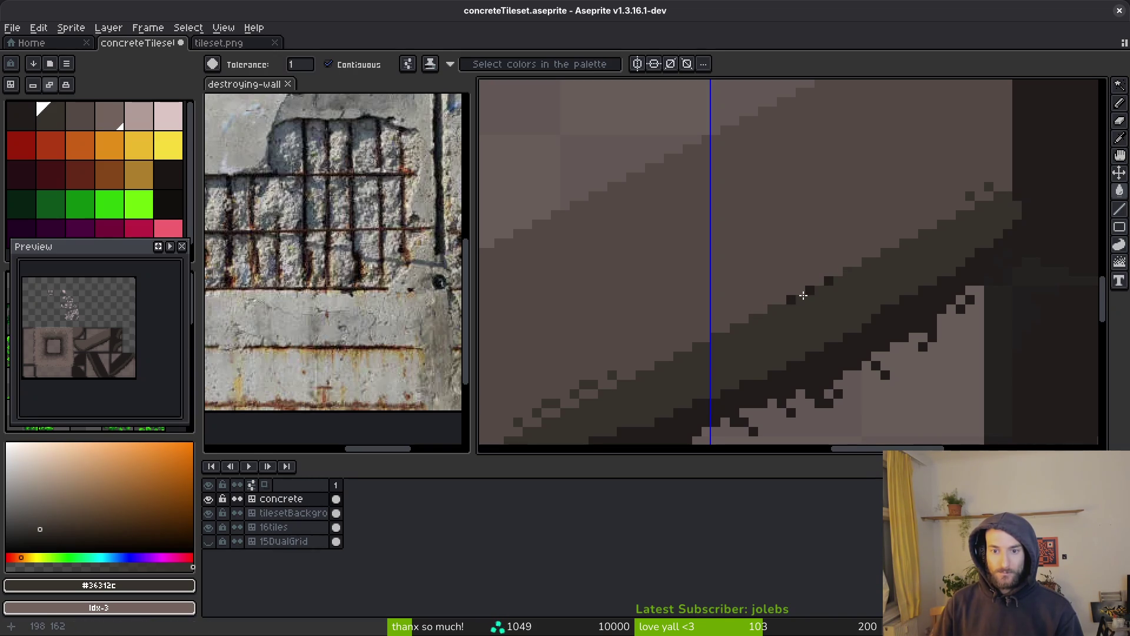
click(825, 284)
Step: Return to the Pencil with #544a45 as the drawing colour
key(b)
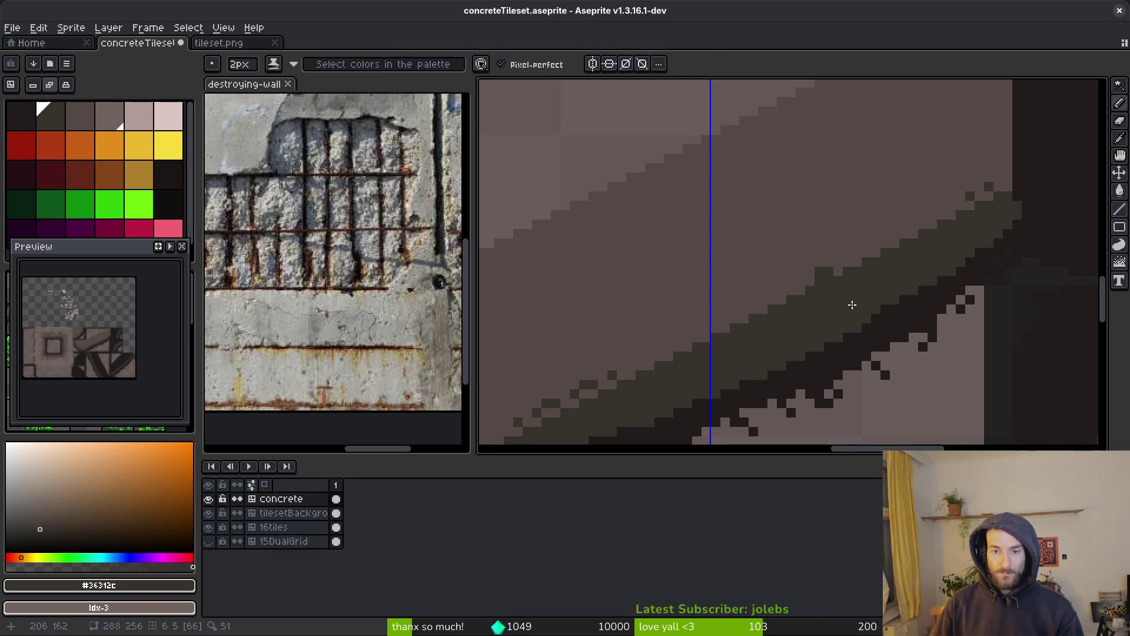
alt+click(857, 238)
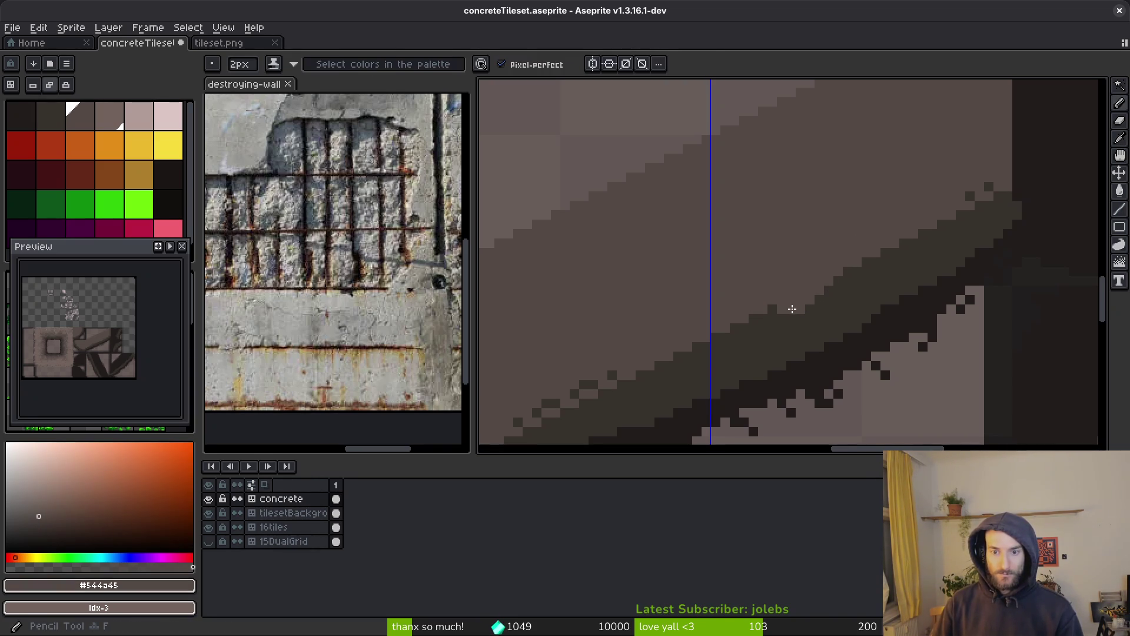
alt+click(778, 328)
scroll(856, 292, down, 3)
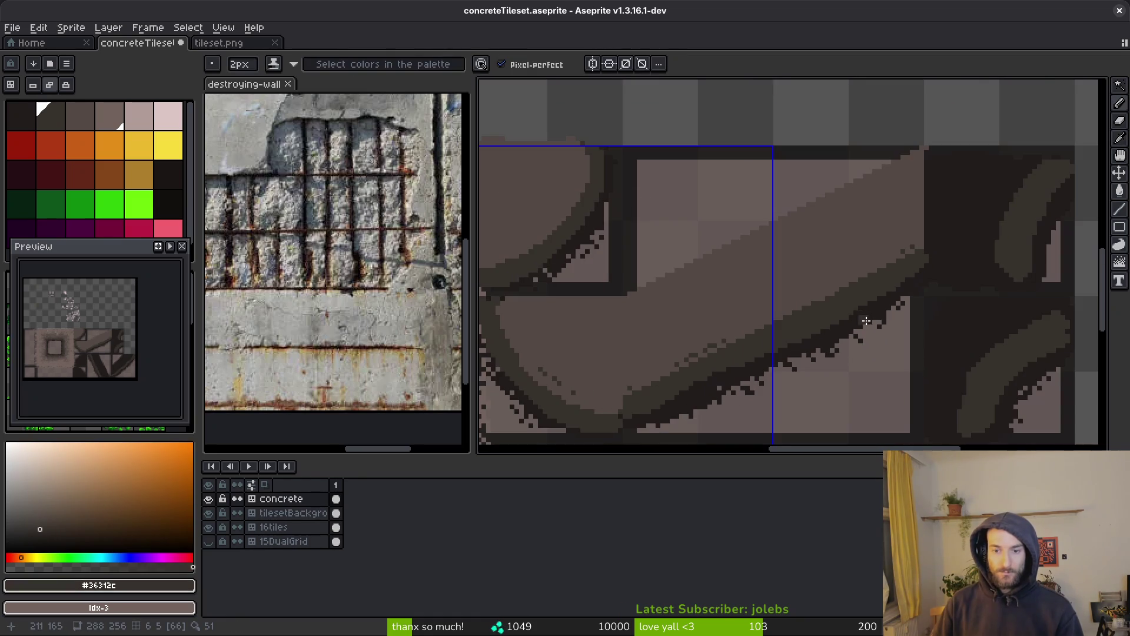
scroll(822, 317, left, 5)
scroll(644, 219, up, 2)
alt+click(683, 214)
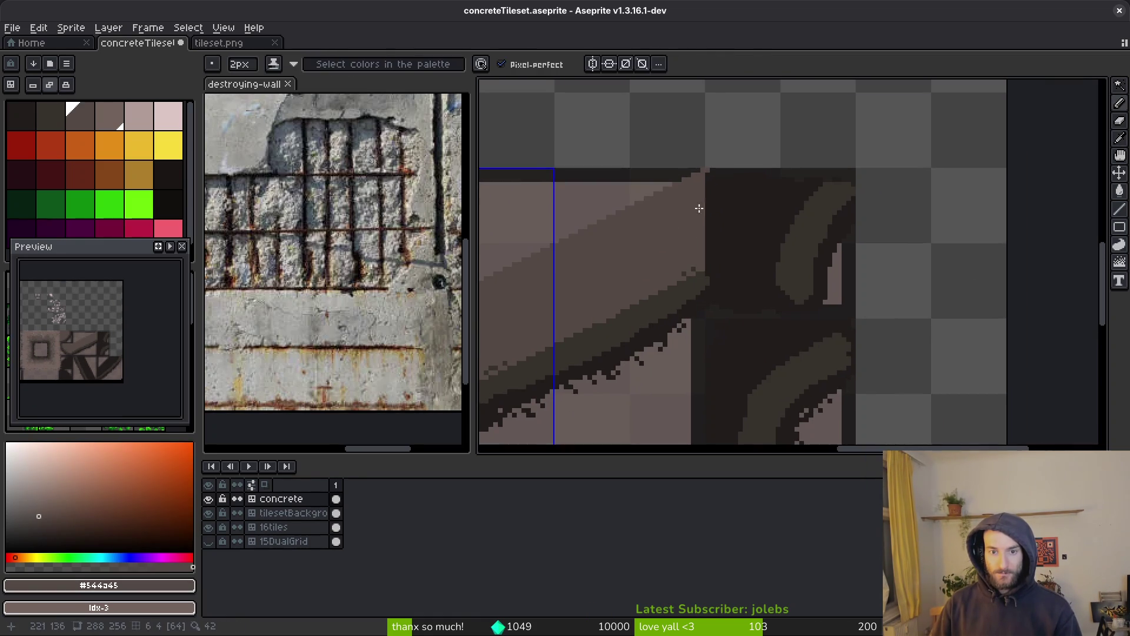
Step: Try light-brown highlight strokes along the top edge, then undo them
scroll(717, 180, up, 1)
drag(706, 155, 812, 161)
mouse_move(885, 165)
mouse_down()
mouse_move(903, 157)
mouse_move(904, 181)
mouse_move(825, 279)
mouse_move(826, 363)
mouse_up()
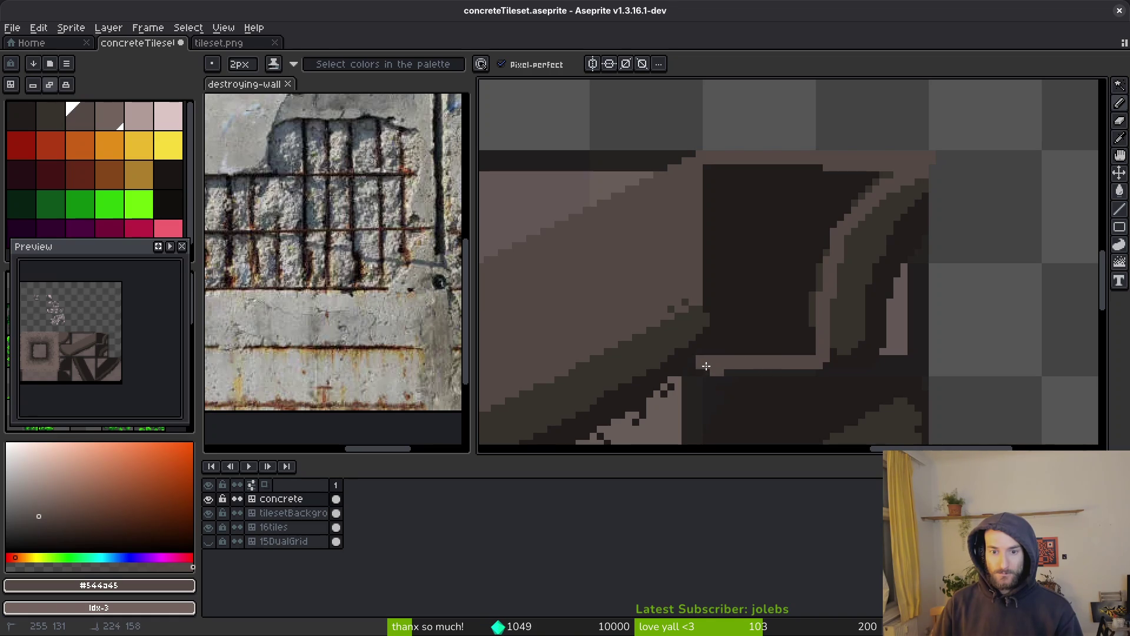
drag(717, 275, 717, 239)
click(731, 349)
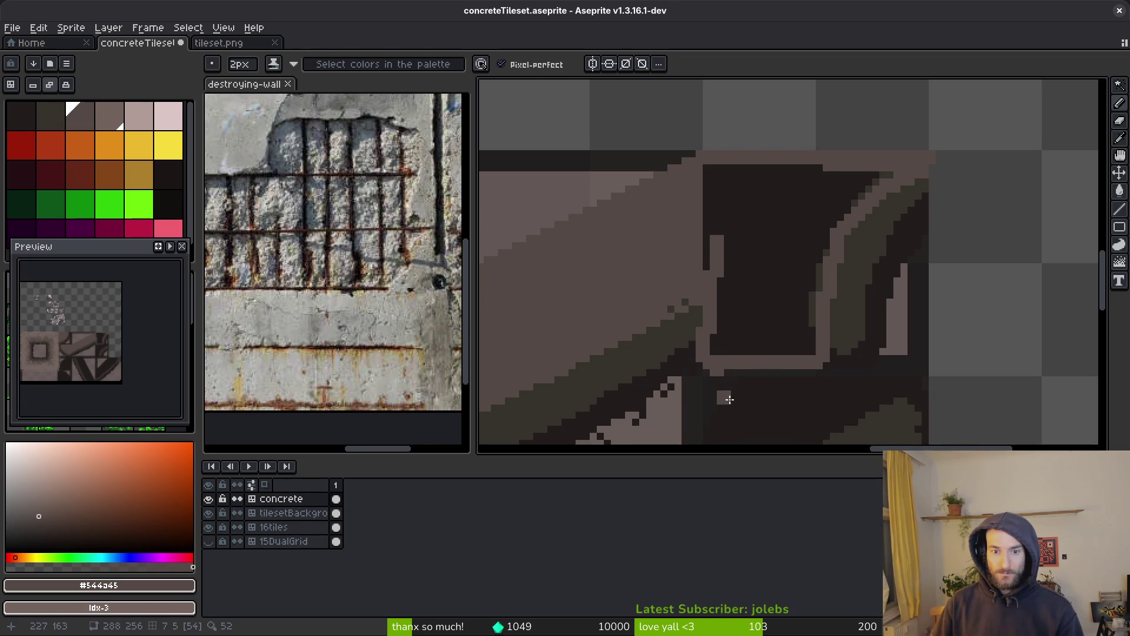
key(ctrl+z)
key(ctrl+z)
key(ctrl+z)
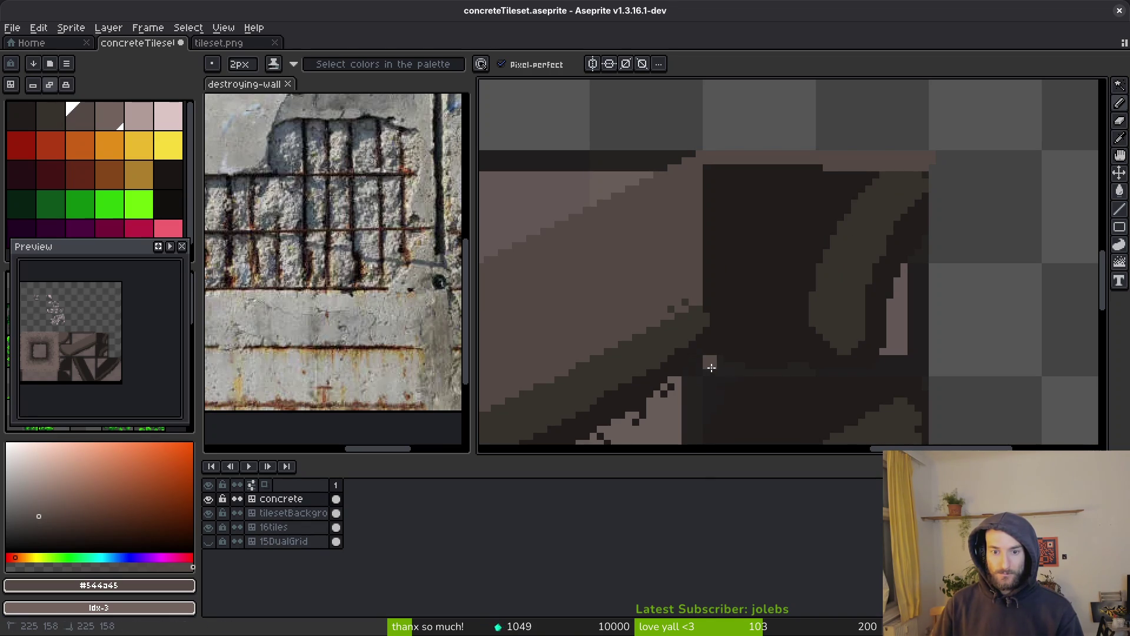
key(ctrl+z)
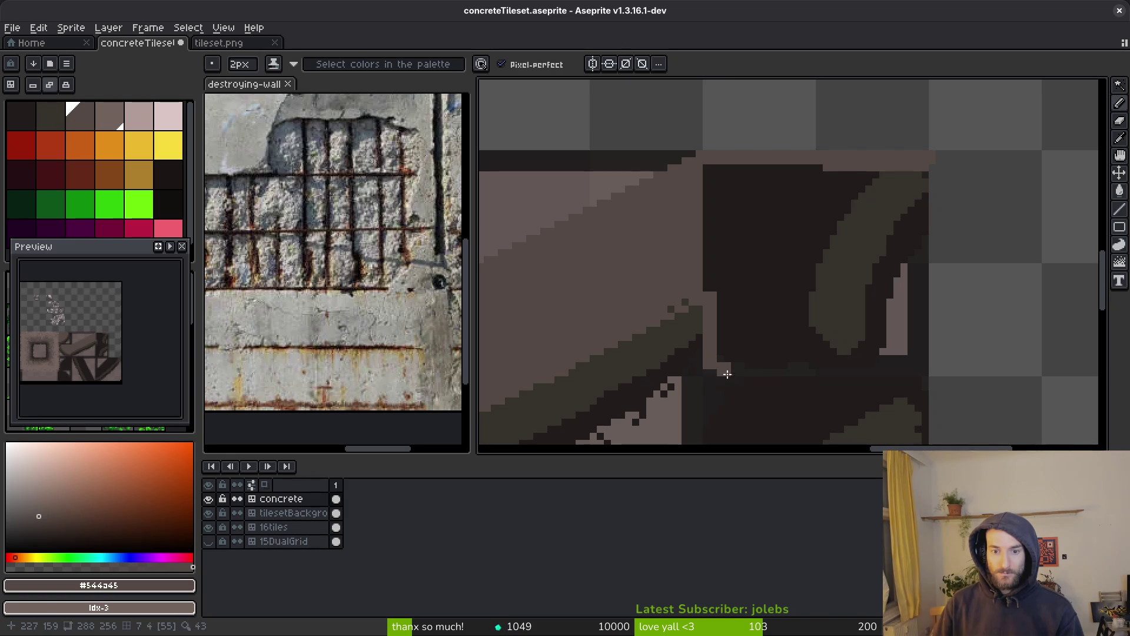
key(ctrl+z)
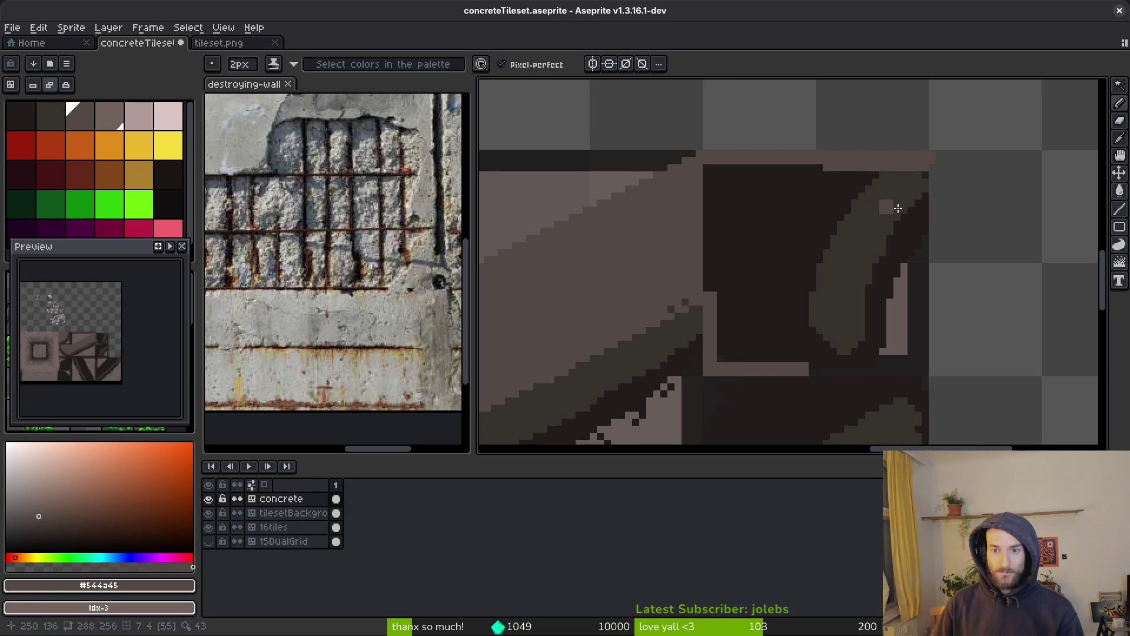
Step: Draw a light-brown highlight down the curved edge and sample nearby tile colours
mouse_move(871, 182)
mouse_down()
mouse_move(820, 259)
mouse_move(811, 361)
mouse_move(853, 346)
mouse_move(859, 366)
mouse_move(826, 372)
mouse_up()
alt+click(823, 352)
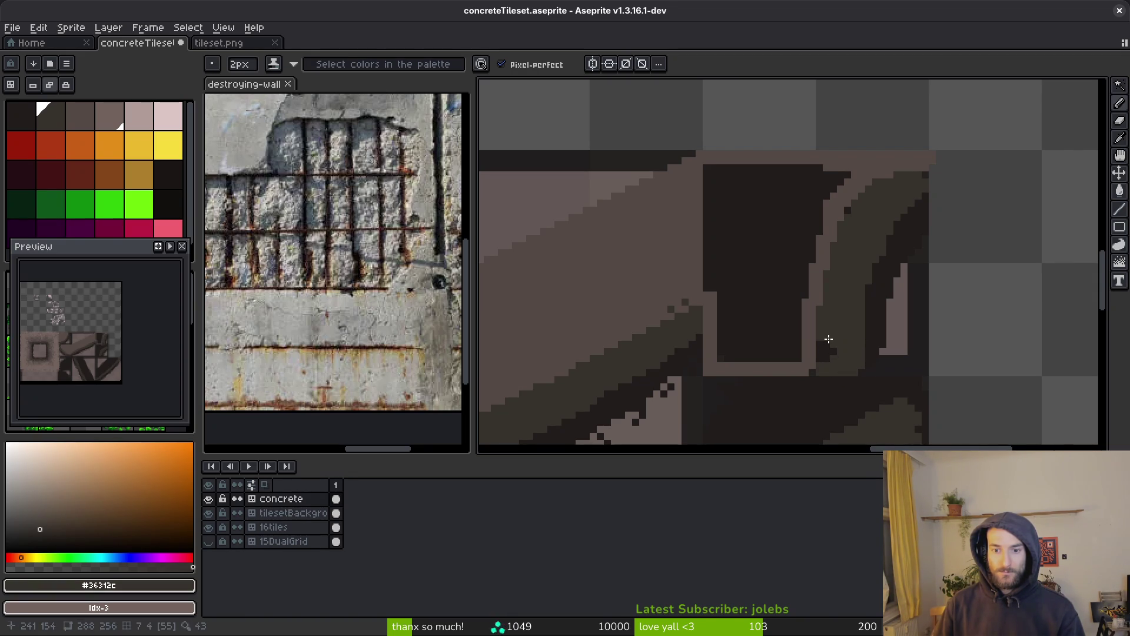
alt+click(811, 372)
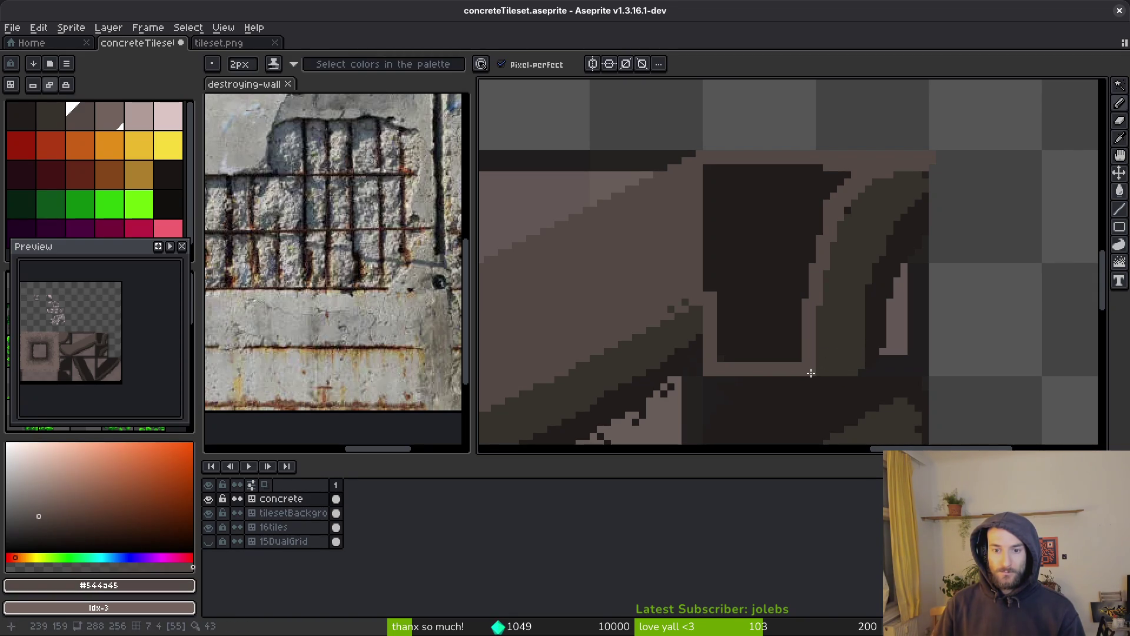
alt+click(920, 193)
Step: Pick #544a45 and bucket-fill the dark rectangle light brown
key(e)
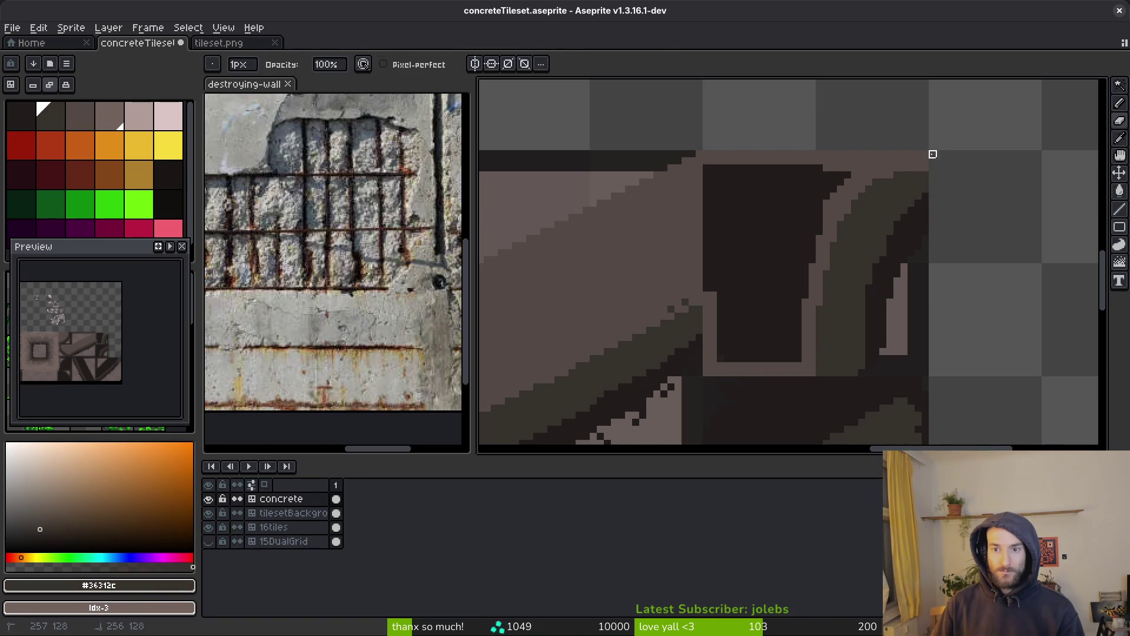
key(b)
alt+click(886, 327)
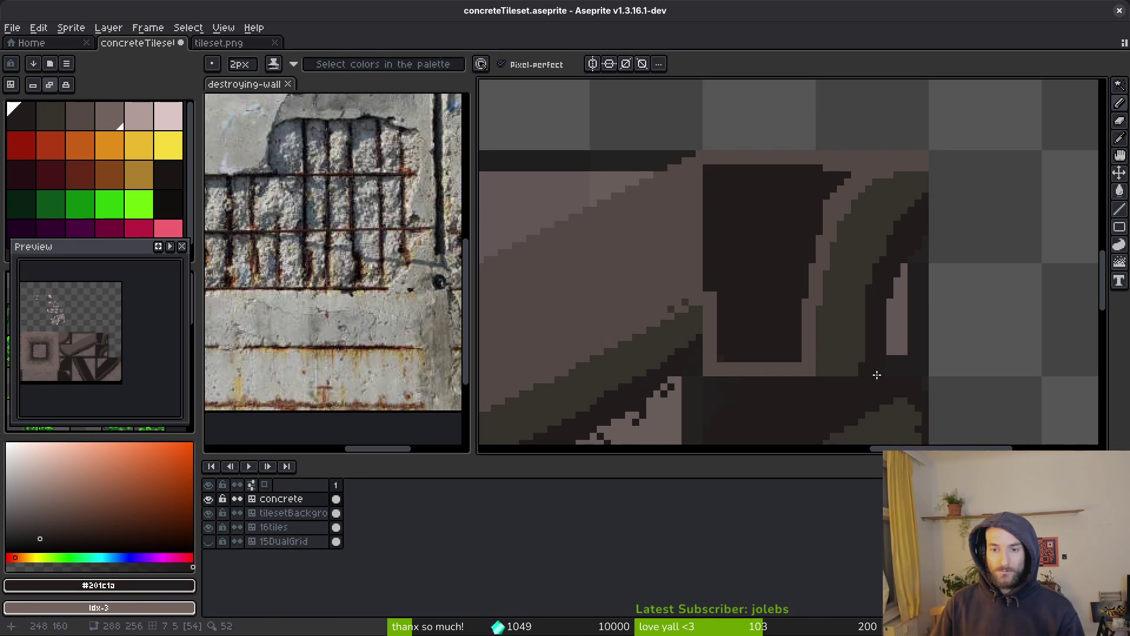
alt+click(778, 166)
key(g)
click(757, 228)
Step: Paint a light diagonal highlight and a left-side strip on the dark shape
scroll(762, 283, down, 3)
key(b)
scroll(807, 343, up, 1)
scroll(819, 247, up, 2)
mouse_move(870, 196)
mouse_down()
mouse_move(646, 200)
mouse_move(587, 284)
mouse_up()
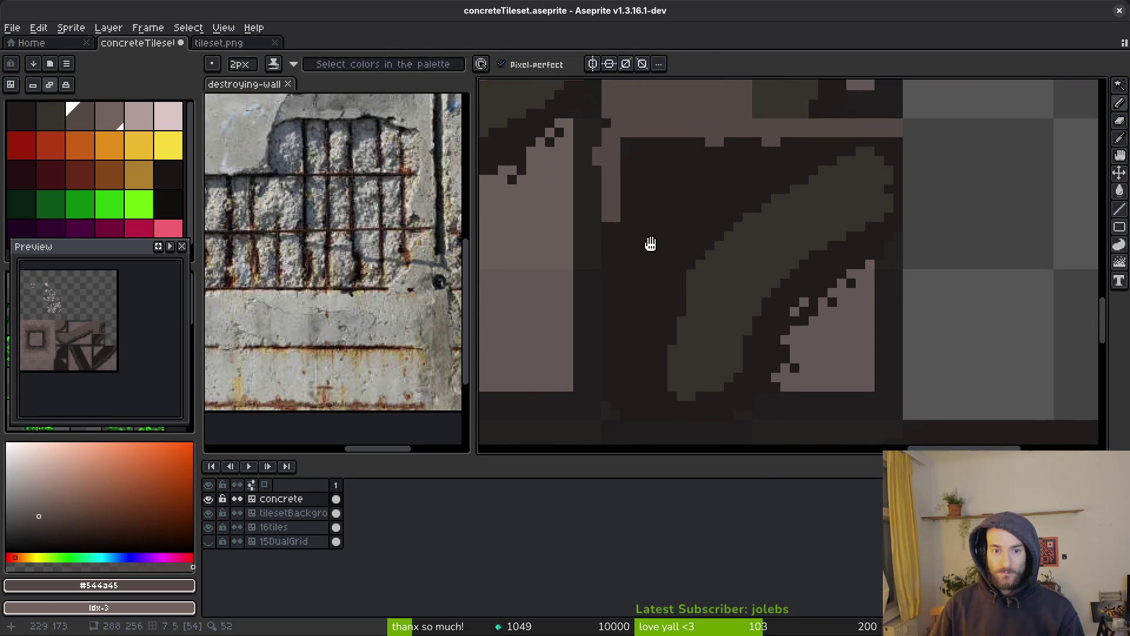
mouse_move(630, 159)
mouse_down()
mouse_move(622, 401)
mouse_move(704, 400)
mouse_move(719, 316)
mouse_move(770, 214)
mouse_up()
key(ctrl+z)
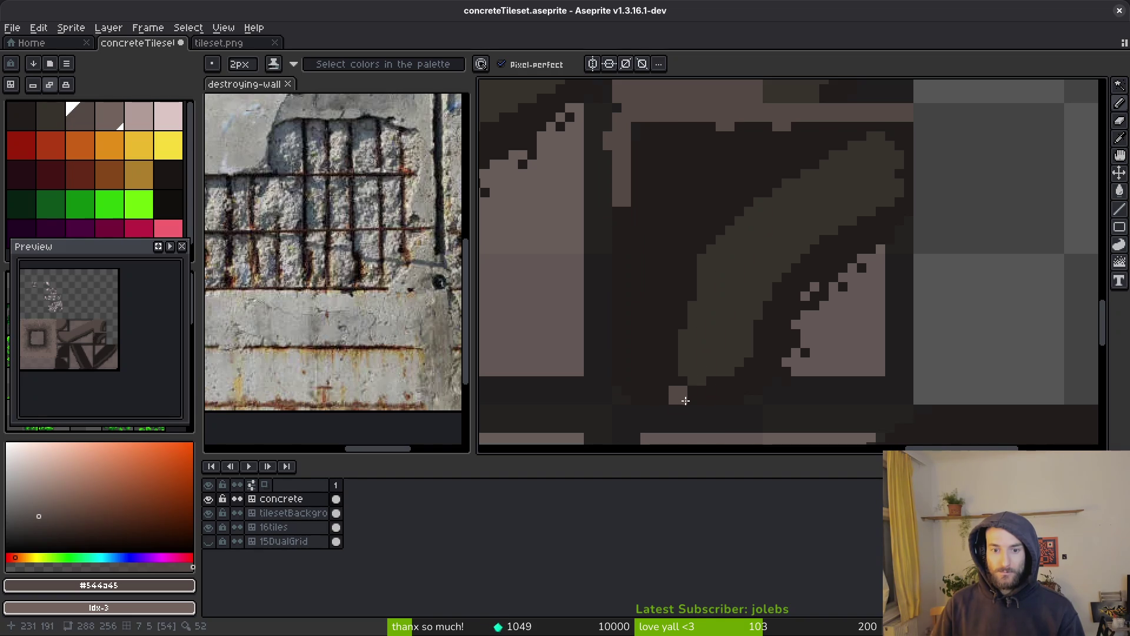
mouse_move(682, 399)
mouse_down()
mouse_move(700, 276)
mouse_move(763, 178)
mouse_move(890, 141)
mouse_up()
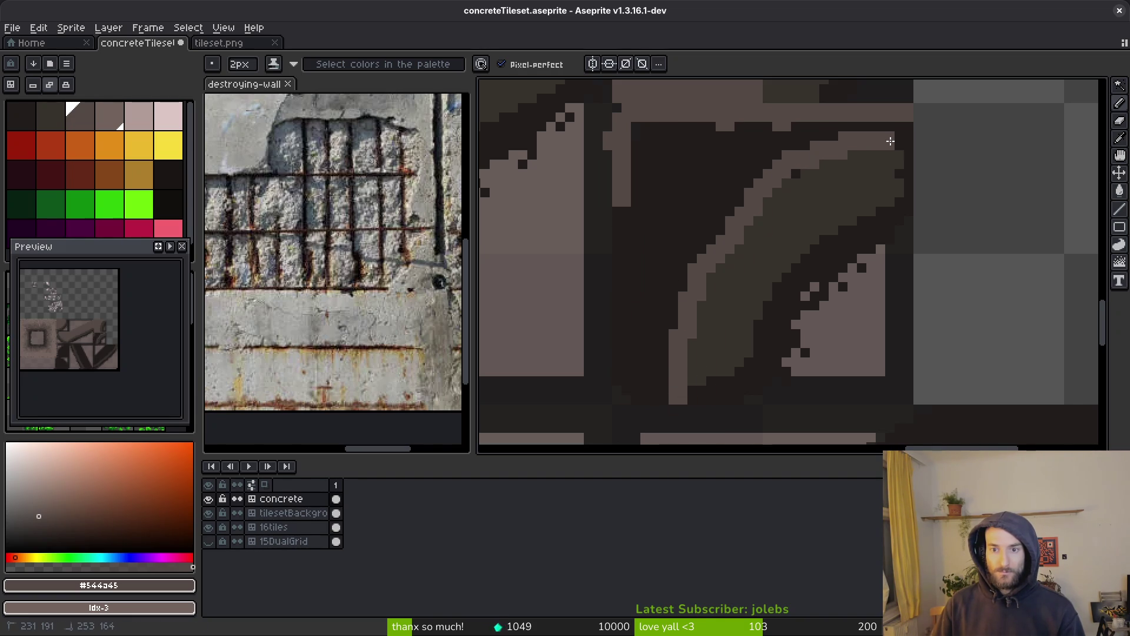
drag(625, 233, 622, 371)
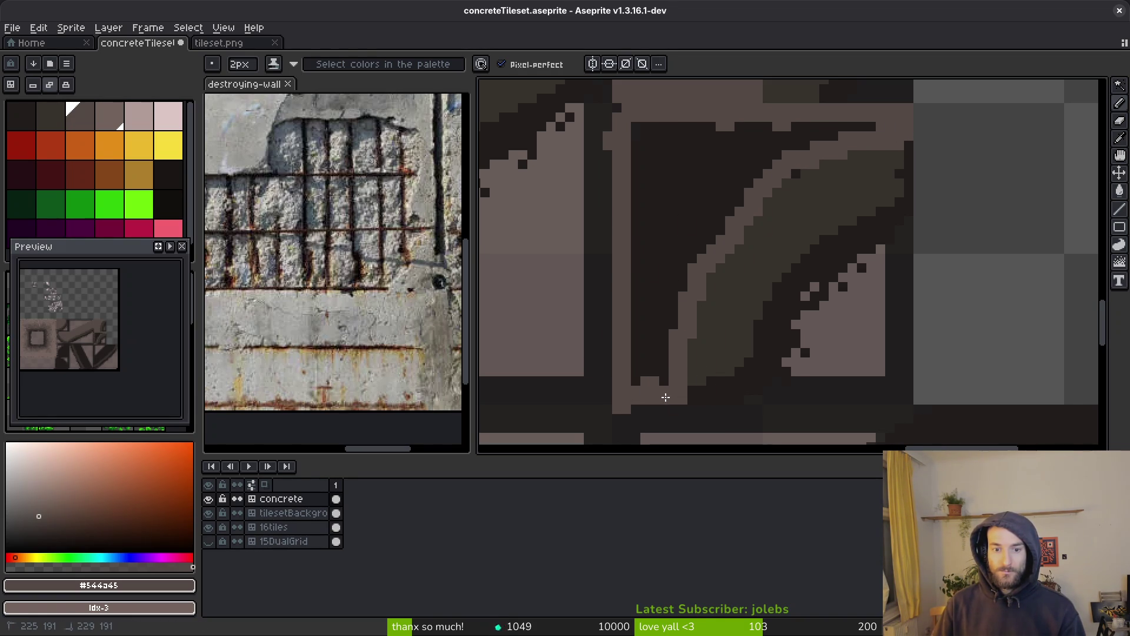
Step: Bucket-fill the dark region with a lighter colour
key(e)
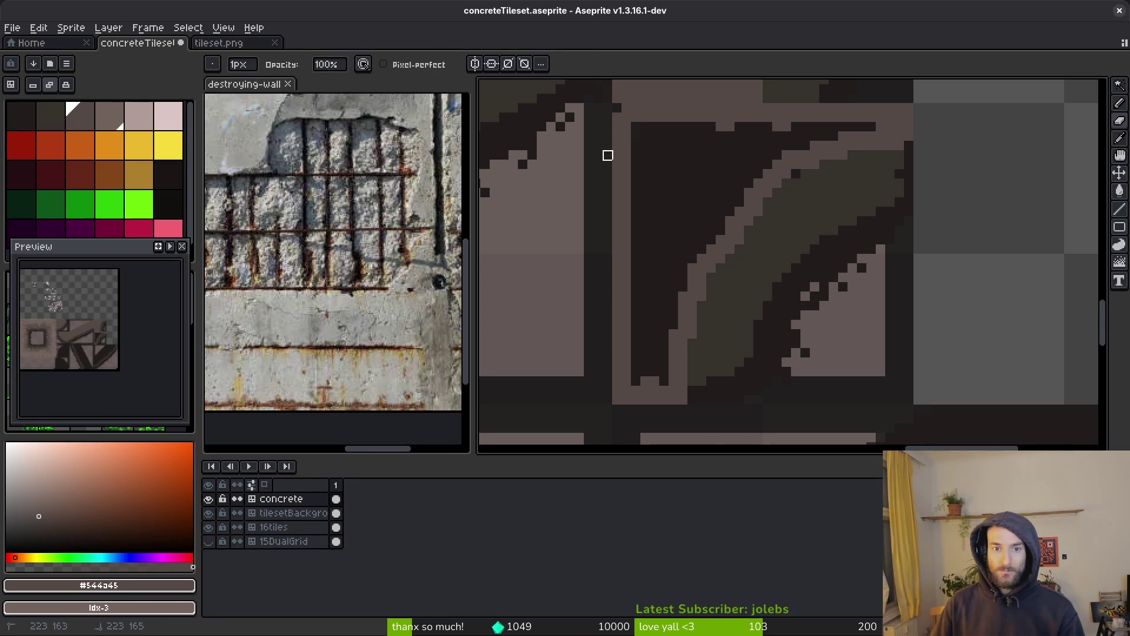
key(g)
click(694, 196)
scroll(705, 212, down, 2)
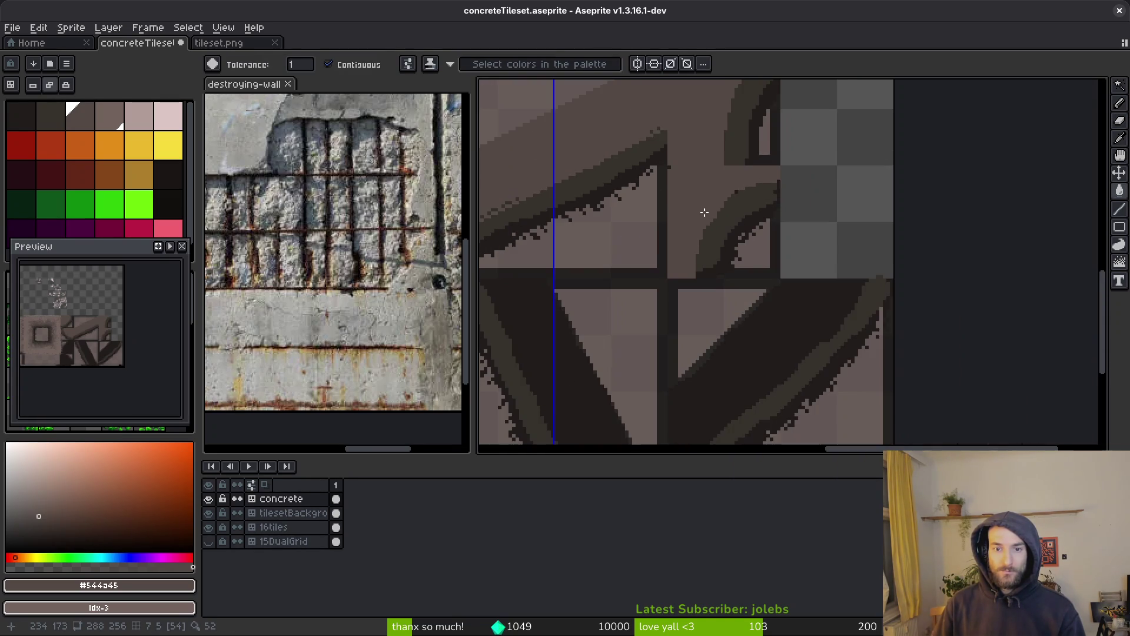
drag(705, 211, 715, 253)
mouse_move(753, 327)
mouse_down()
mouse_move(757, 196)
mouse_move(729, 247)
mouse_move(671, 300)
mouse_move(718, 236)
mouse_up()
Step: Draw light straight lines along the diagonal edge, plus short vertical and horizontal ones
key(m)
key(l)
mouse_move(798, 134)
mouse_down()
mouse_move(572, 357)
mouse_move(632, 362)
mouse_move(607, 327)
mouse_move(796, 132)
mouse_up()
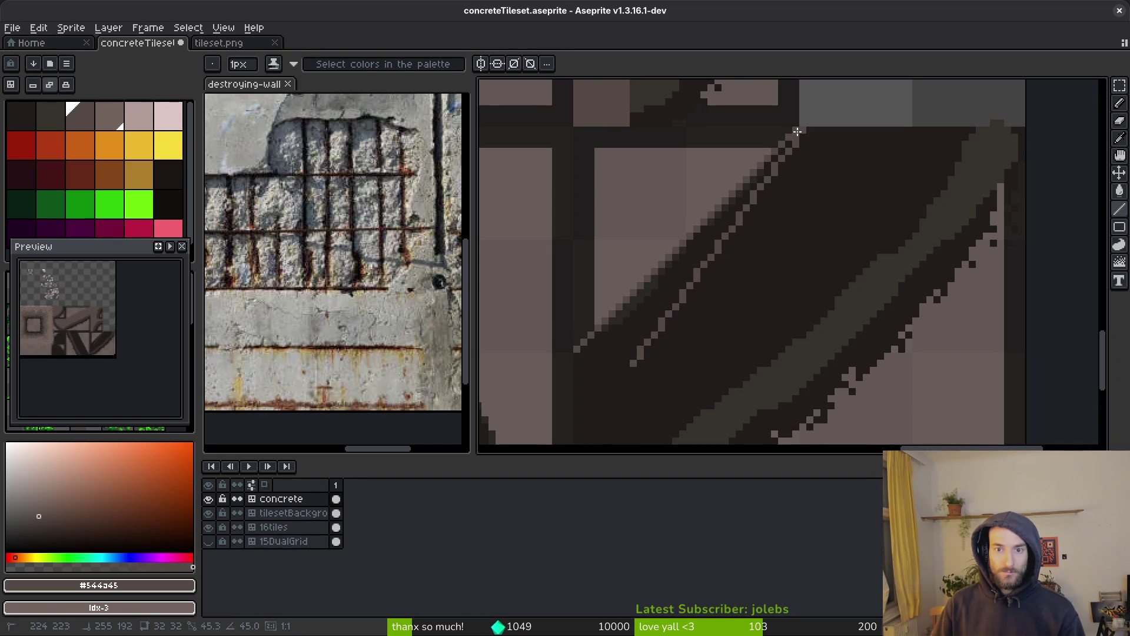
drag(575, 361, 575, 381)
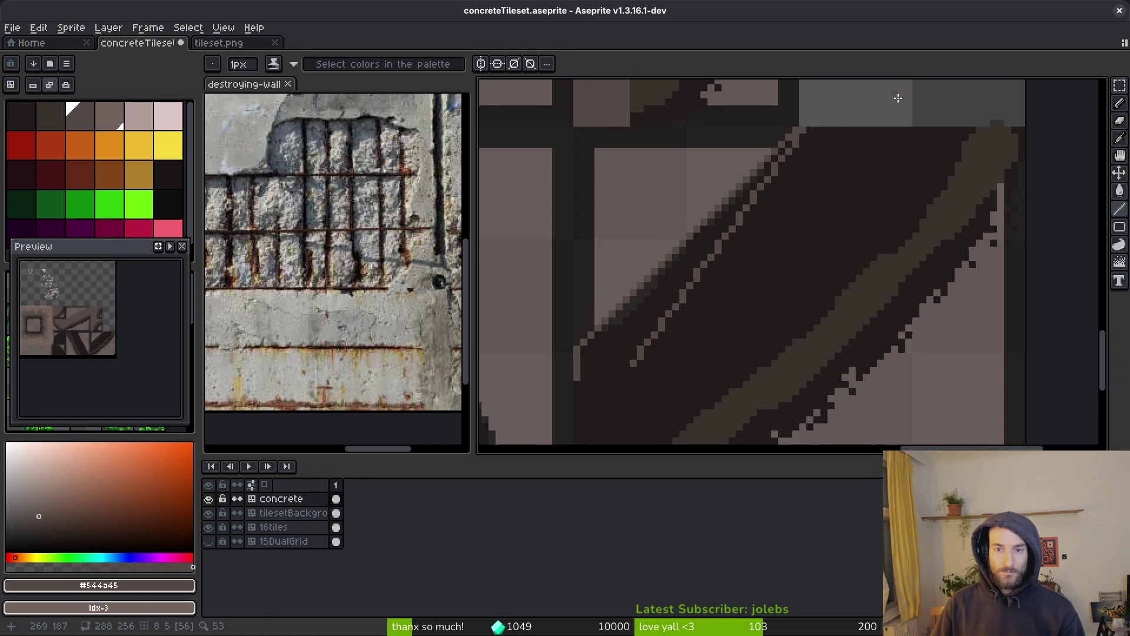
mouse_move(798, 130)
mouse_down()
mouse_move(981, 127)
mouse_move(928, 205)
mouse_move(956, 116)
mouse_move(900, 180)
mouse_up()
Step: Add a vertical highlight, erase stray pixels, and fill the band above the stripe mid-brown
key(b)
scroll(981, 127, down, 1)
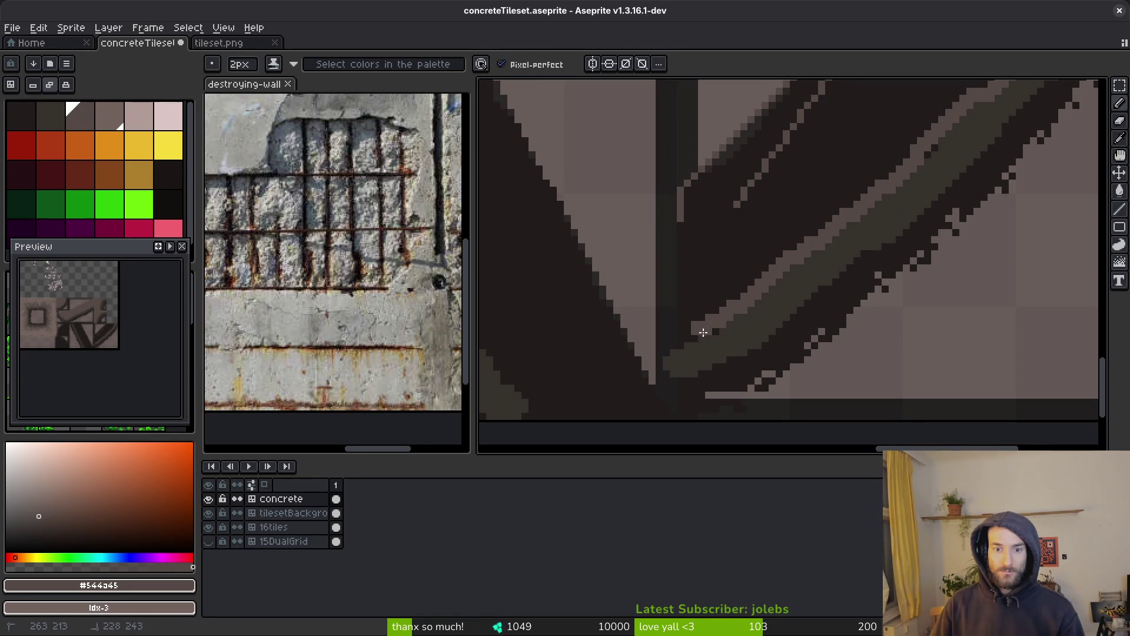
drag(681, 321, 687, 238)
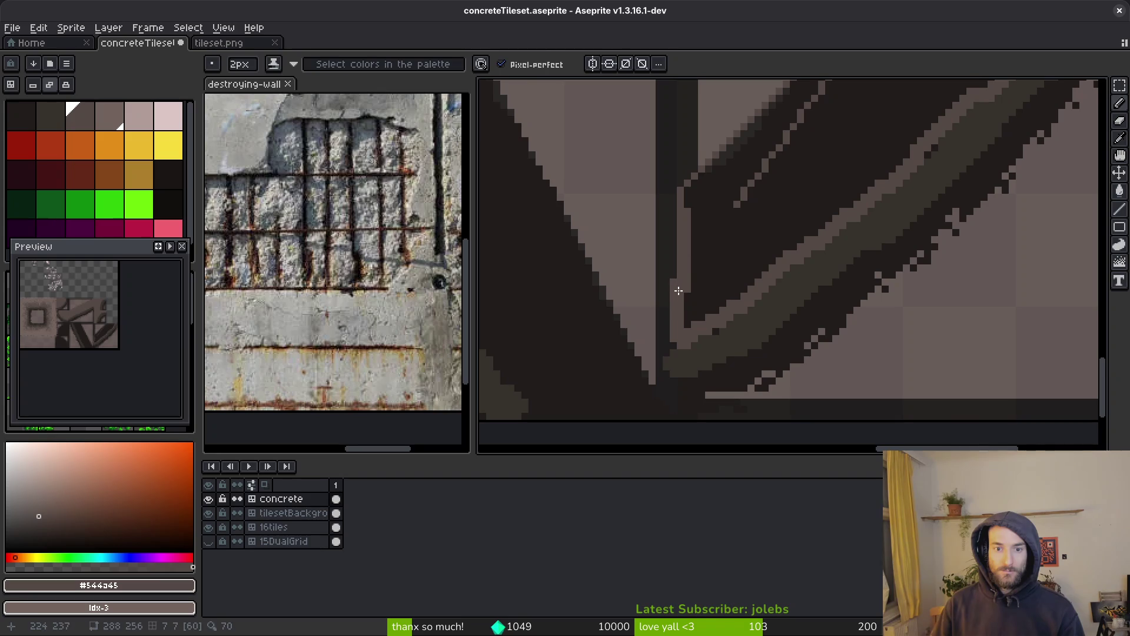
key(e)
drag(673, 288, 667, 339)
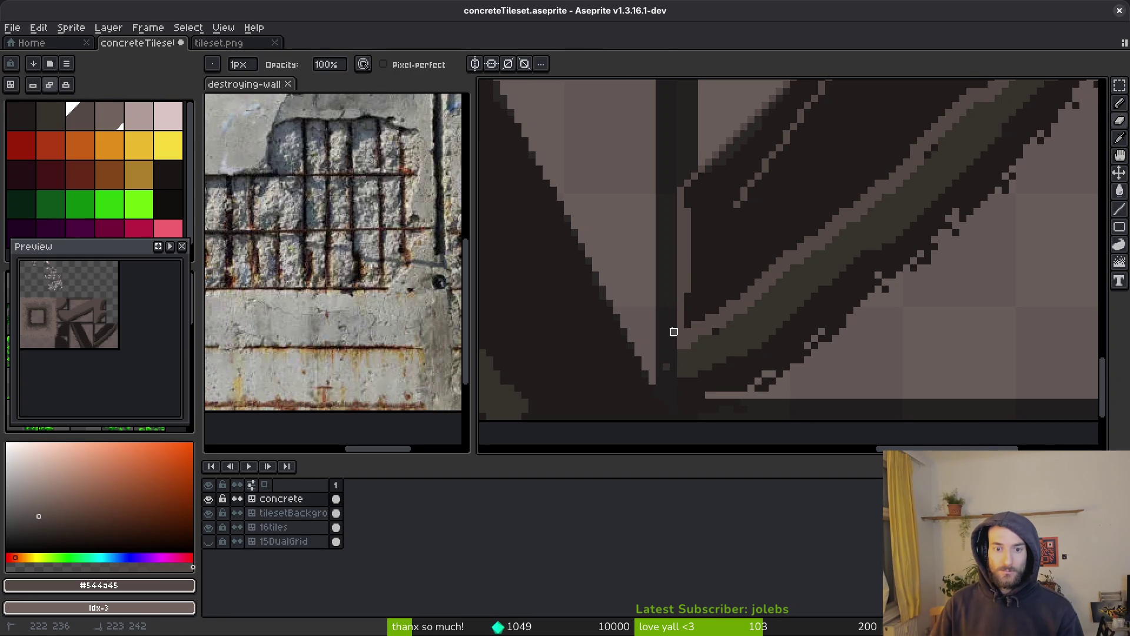
key(g)
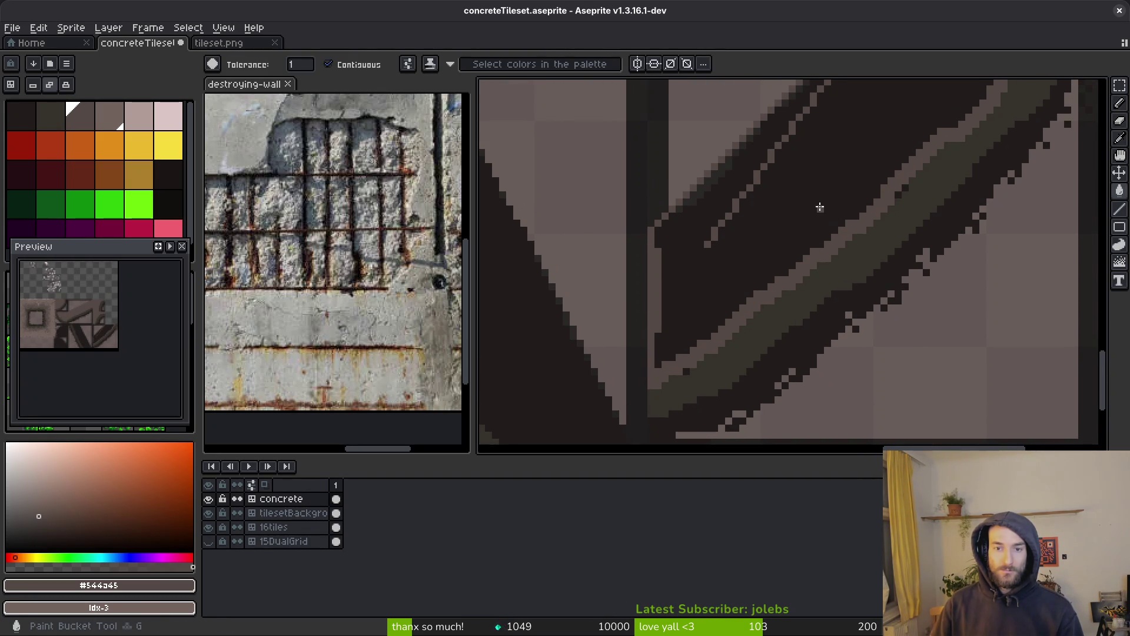
click(814, 202)
key(b)
drag(805, 100, 819, 86)
Step: Sample the dark brown colour and save concreteTileset.aseprite
scroll(972, 232, down, 1)
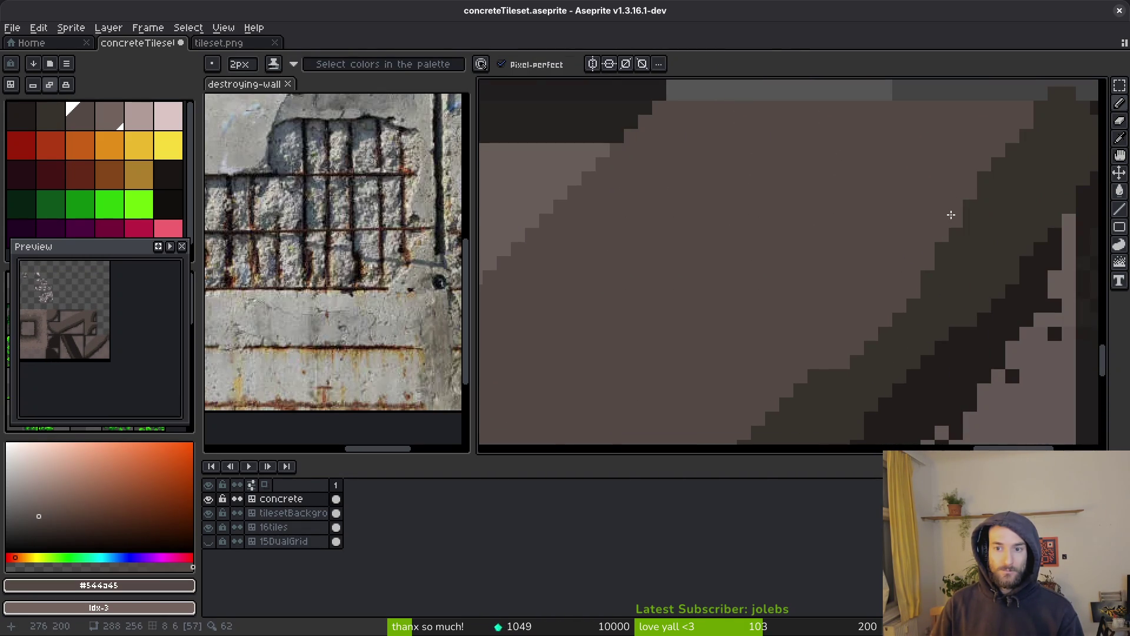
scroll(864, 255, down, 1)
scroll(860, 261, up, 1)
scroll(860, 261, up, 1)
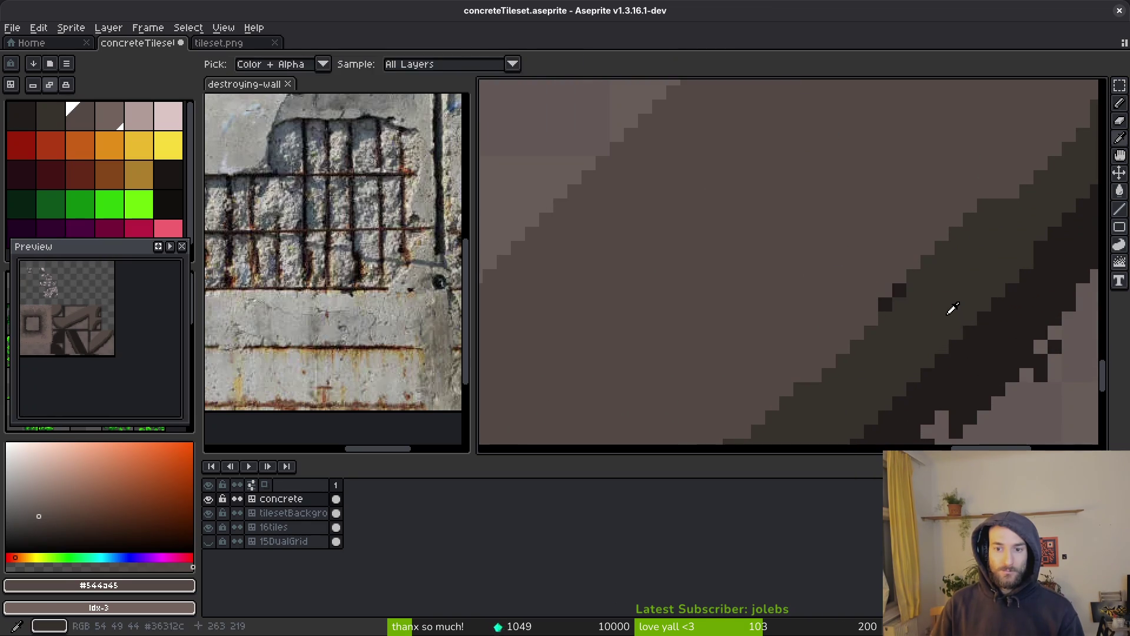
alt+click(913, 301)
scroll(942, 354, down, 1)
scroll(667, 350, up, 2)
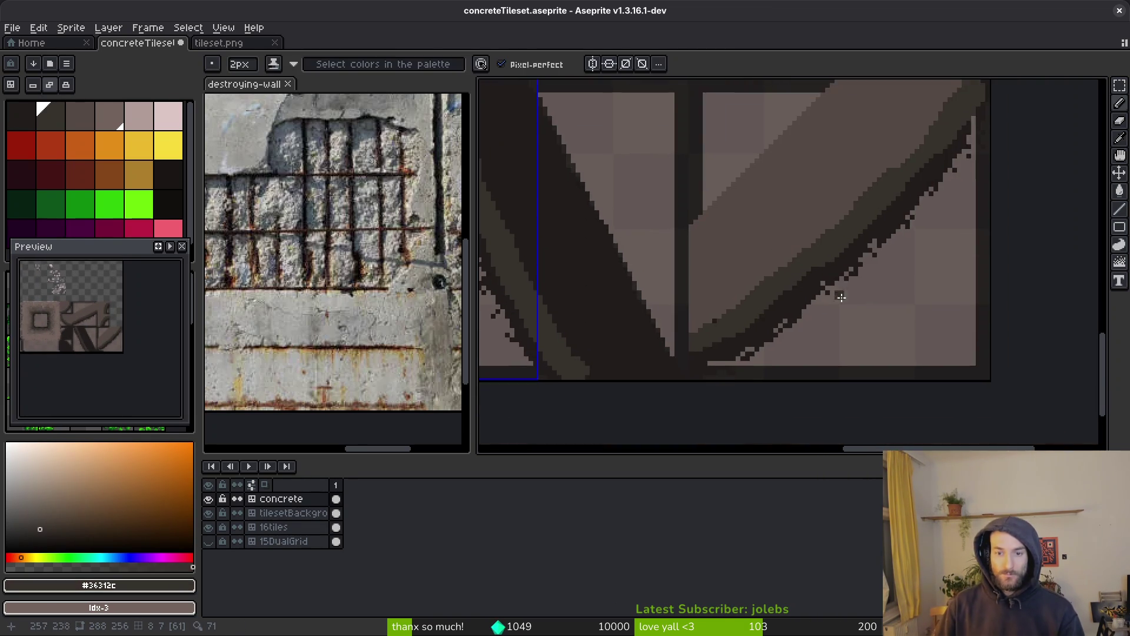
scroll(677, 342, down, 2)
key(ctrl+s)
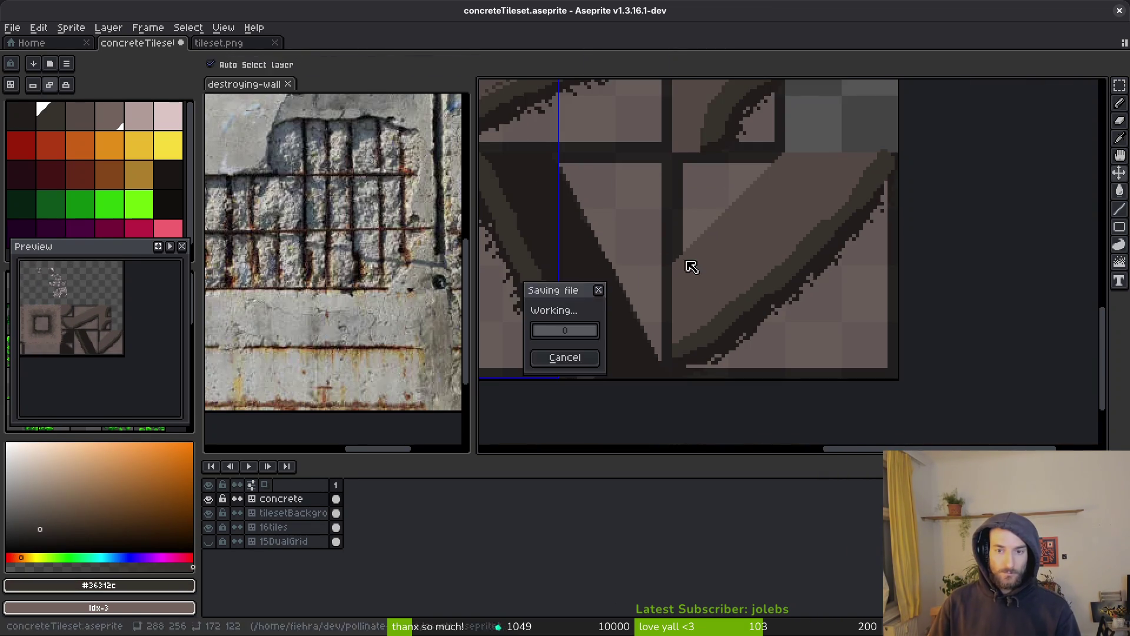
Step: Pick light brown #544b45 from the canvas, stroke the top edge, and shrink the brush to 1px
scroll(718, 295, down, 1)
scroll(749, 294, up, 1)
alt+click(899, 274)
scroll(624, 207, up, 3)
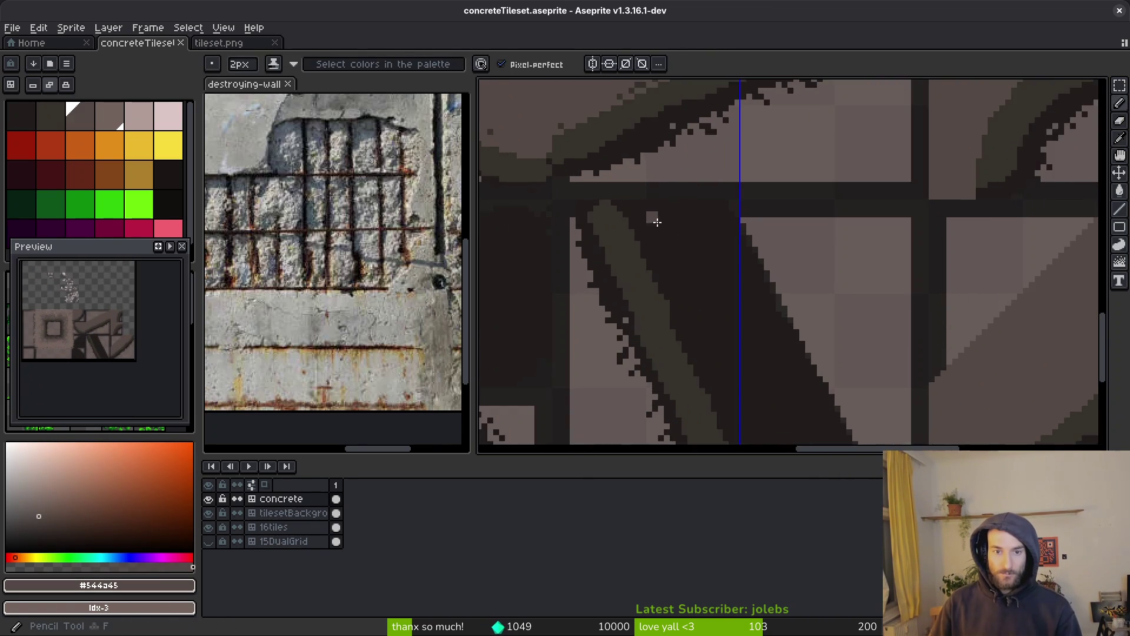
drag(611, 204, 643, 203)
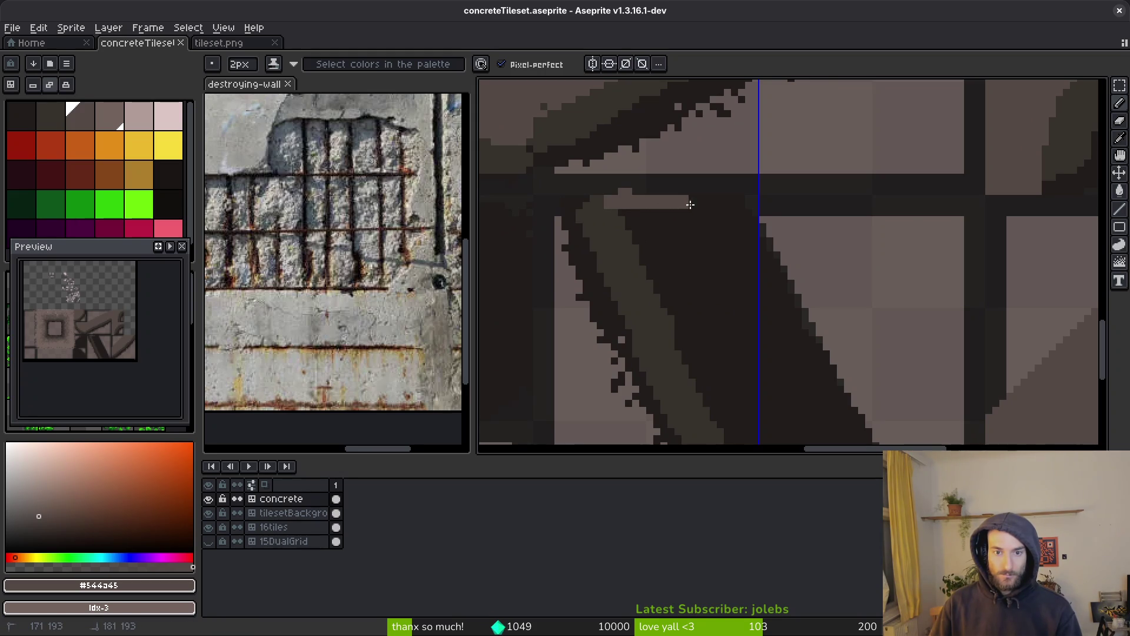
key(minus)
scroll(788, 265, up, 1)
scroll(751, 232, down, 1)
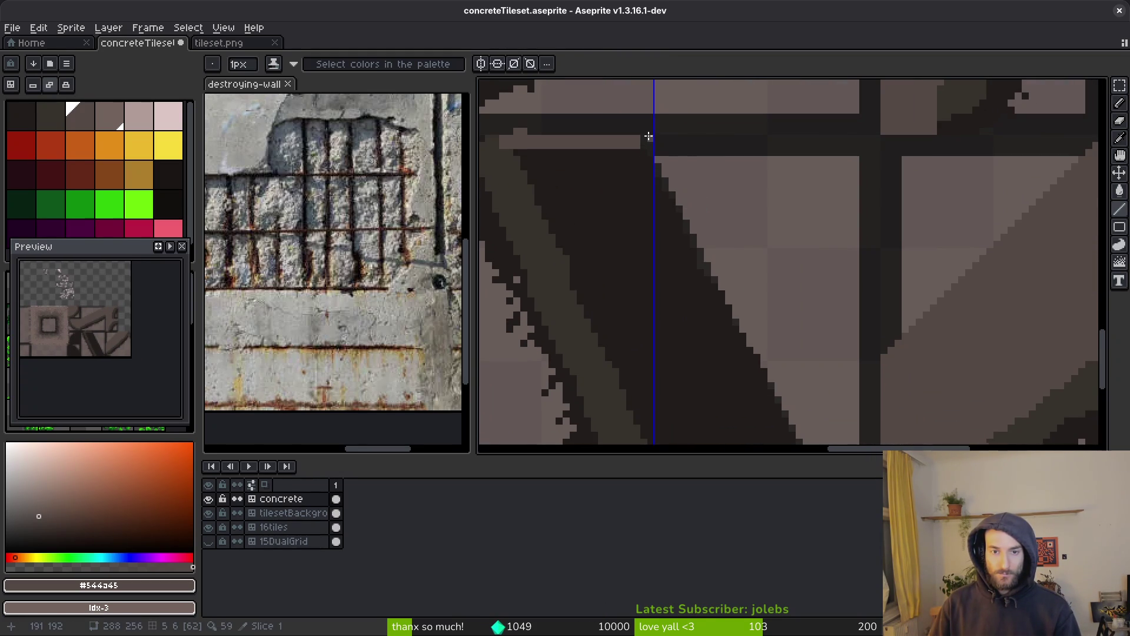
Step: Draw 1px light-brown lines along the dark tile's diagonal and near-horizontal edges
mouse_move(649, 133)
mouse_down()
mouse_move(683, 278)
mouse_move(736, 247)
mouse_move(773, 256)
mouse_move(780, 281)
mouse_move(792, 280)
mouse_up()
scroll(683, 278, down, 3)
scroll(776, 259, up, 2)
drag(656, 199, 707, 296)
drag(646, 374, 824, 387)
Step: Undo two unwanted fills, add a few light pixels, and erase the bumps along the edge
key(g)
click(669, 298)
key(ctrl+z)
scroll(659, 308, down, 3)
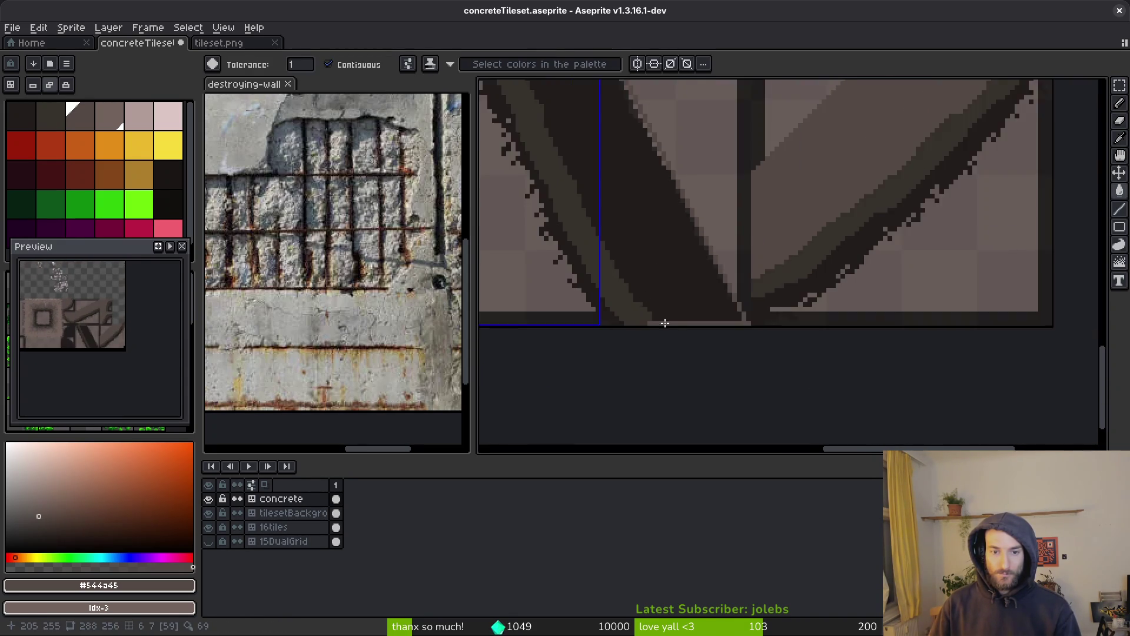
scroll(712, 219, up, 2)
click(802, 211)
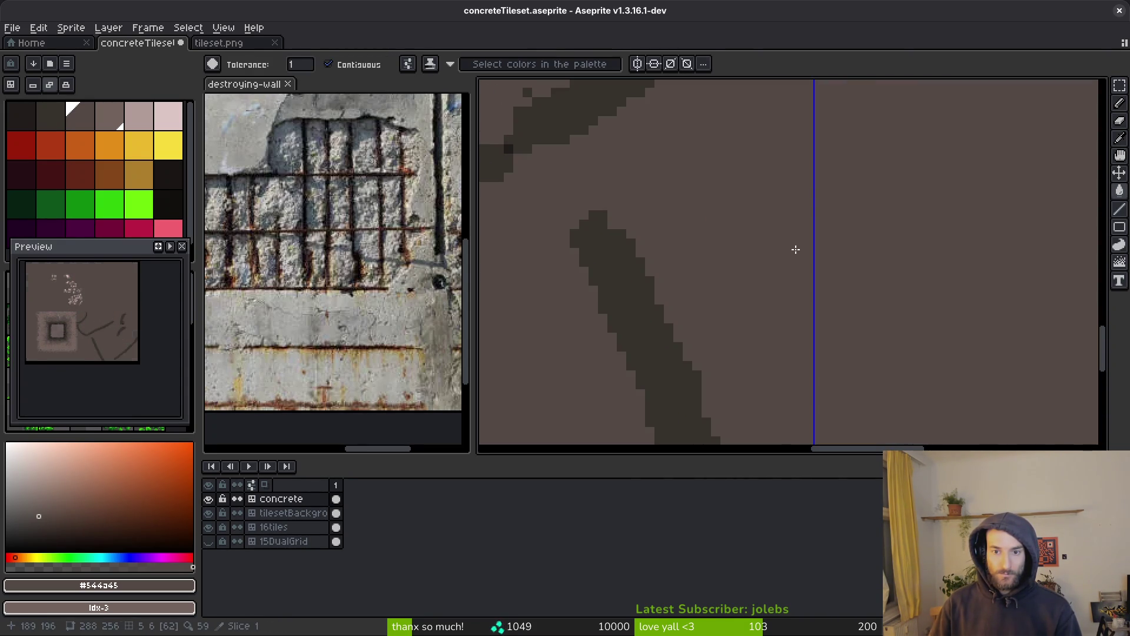
key(ctrl+z)
key(b)
click(801, 206)
key(e)
mouse_move(623, 203)
mouse_down()
mouse_move(621, 194)
mouse_move(792, 206)
mouse_up()
Step: Fill the dark area under the highlight and save concreteTileset.aseprite
key(b)
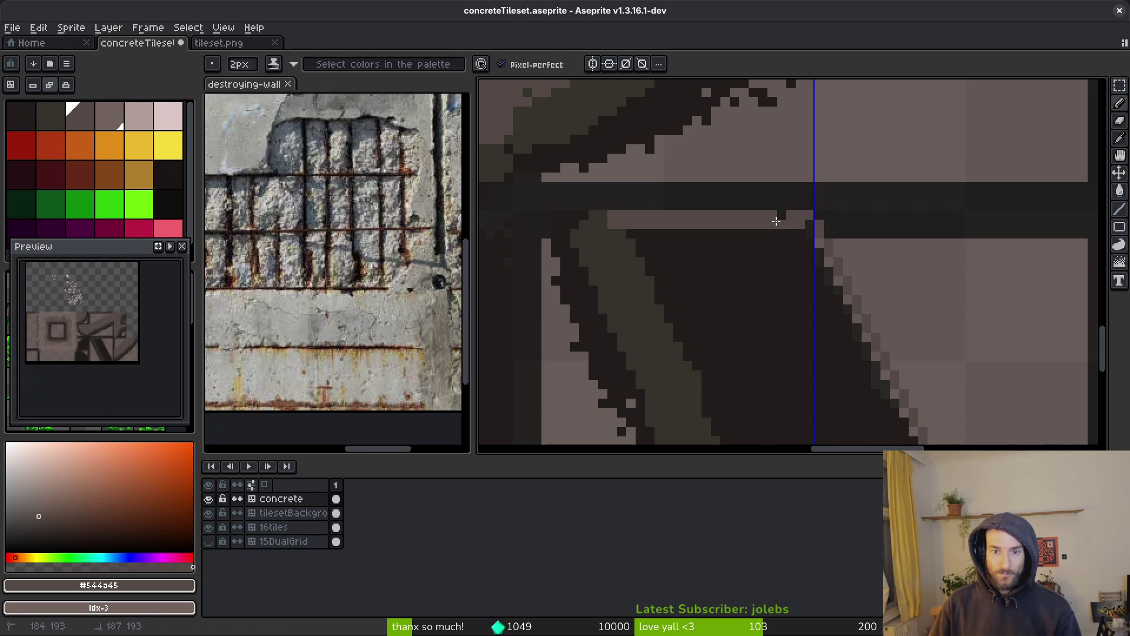
key(g)
click(760, 315)
scroll(757, 339, down, 5)
key(ctrl+s)
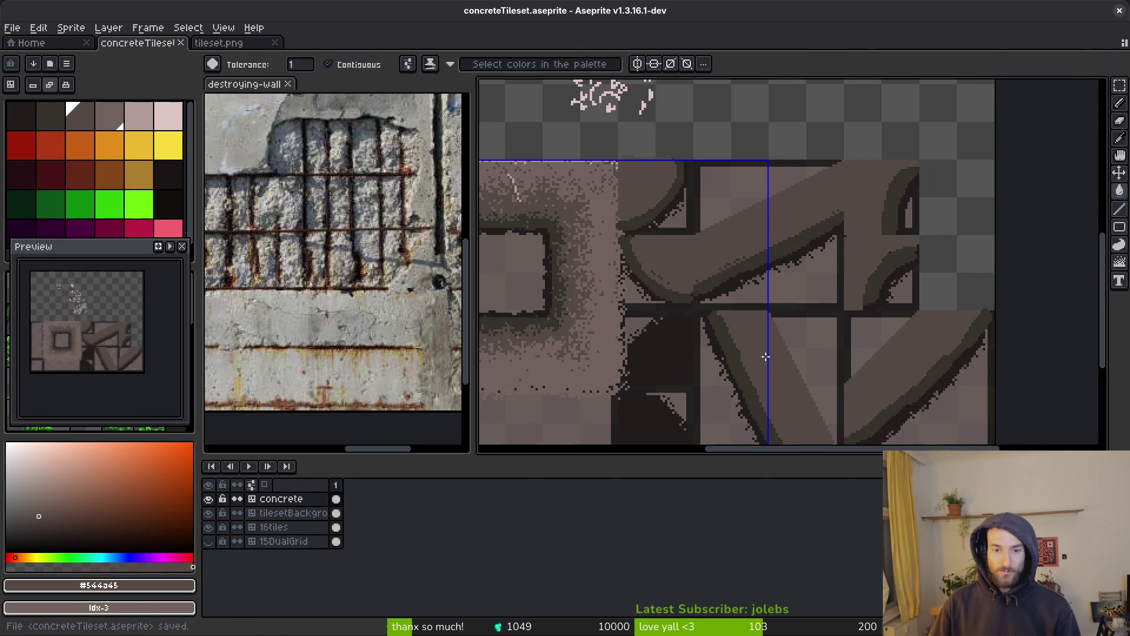
Step: Spray dark brown speckles along the diagonal band's edge
scroll(792, 379, up, 3)
scroll(702, 326, down, 3)
scroll(860, 280, up, 5)
key(shift+b)
click(860, 280)
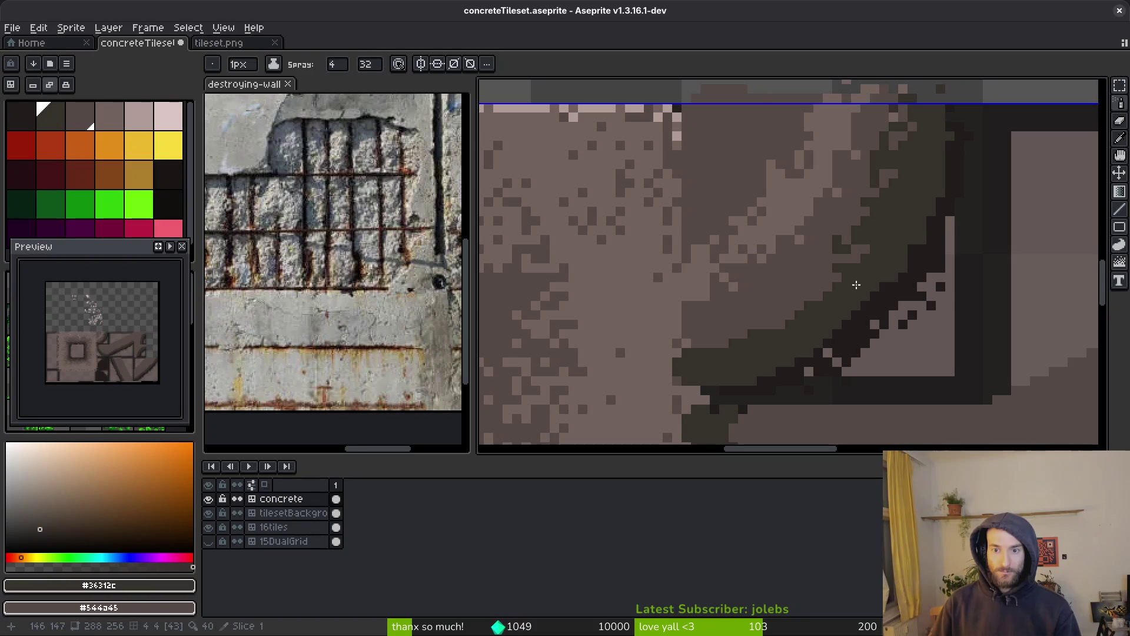
drag(818, 304, 712, 350)
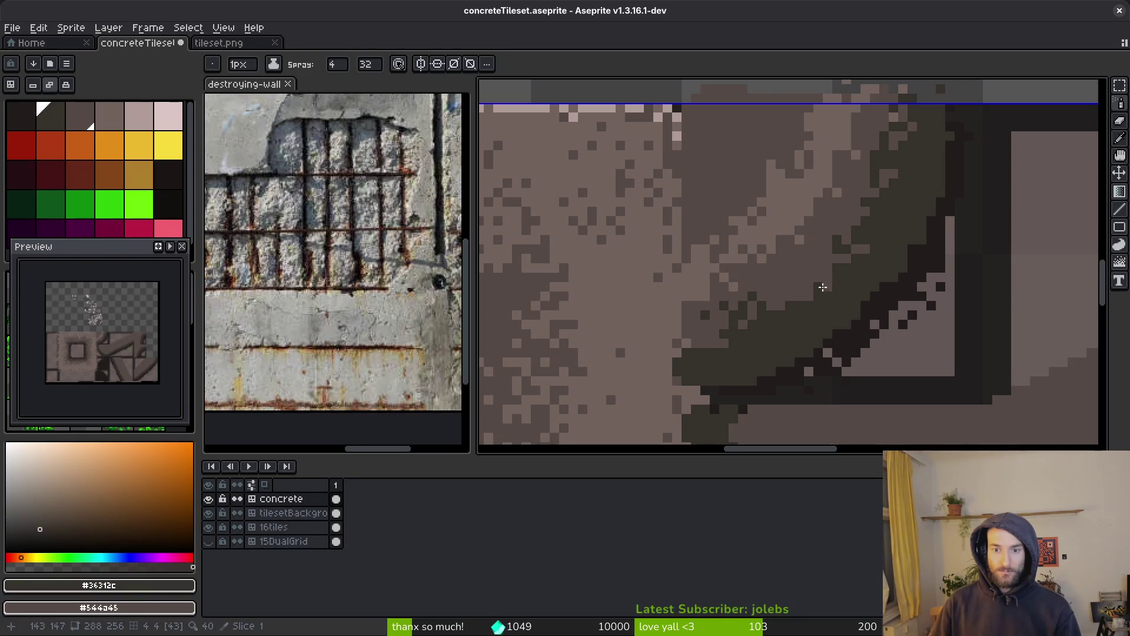
mouse_move(845, 219)
mouse_down()
mouse_move(789, 276)
mouse_move(714, 312)
mouse_up()
drag(871, 223, 884, 221)
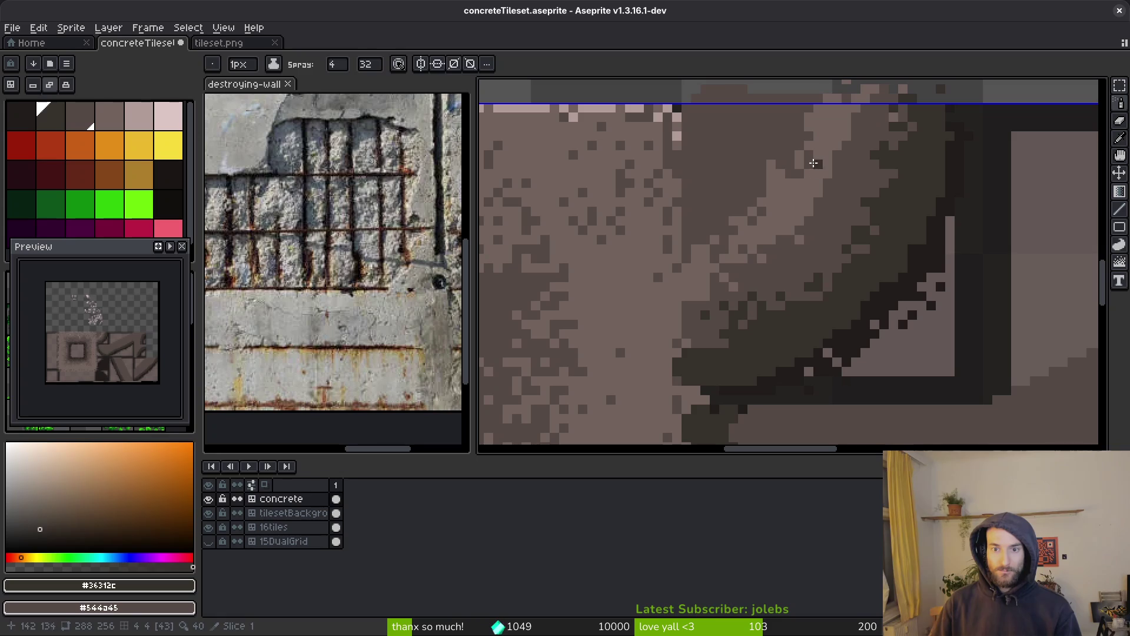
Step: Spray lighter #71625d dots along the edge, undoing some and adding dark dots
key(0)
key(0)
mouse_move(804, 139)
mouse_down()
mouse_move(730, 224)
mouse_move(699, 216)
mouse_move(709, 147)
mouse_move(736, 123)
mouse_move(753, 142)
mouse_move(795, 110)
mouse_up()
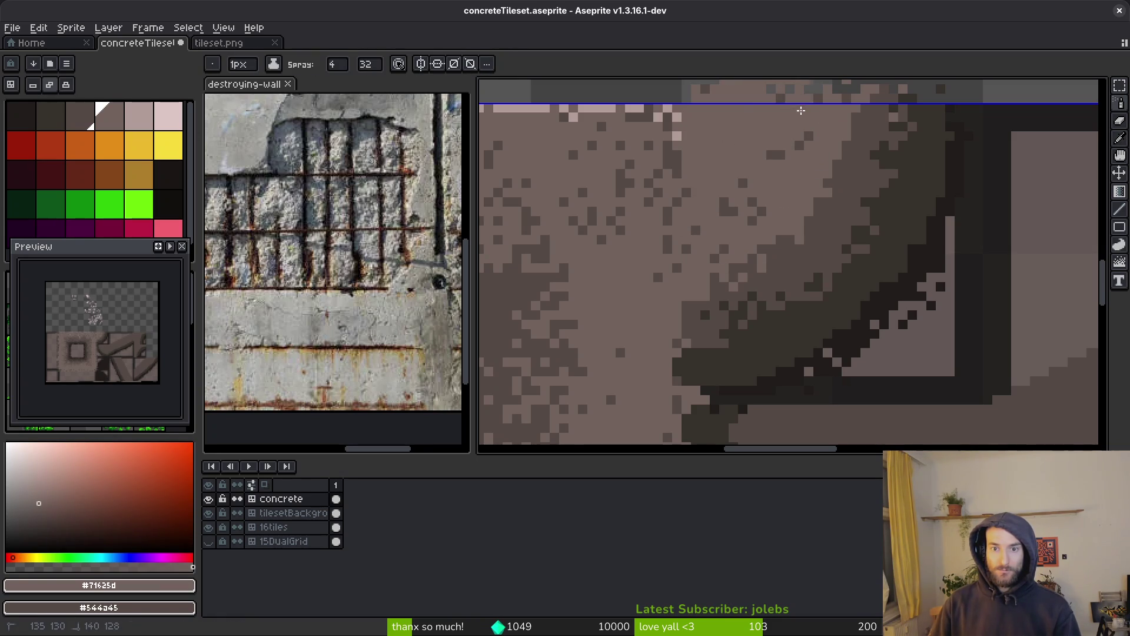
key(ctrl+z)
click(719, 199)
click(850, 142)
mouse_move(847, 150)
mouse_down()
mouse_move(833, 145)
mouse_move(813, 194)
mouse_move(818, 157)
mouse_up()
click(807, 140)
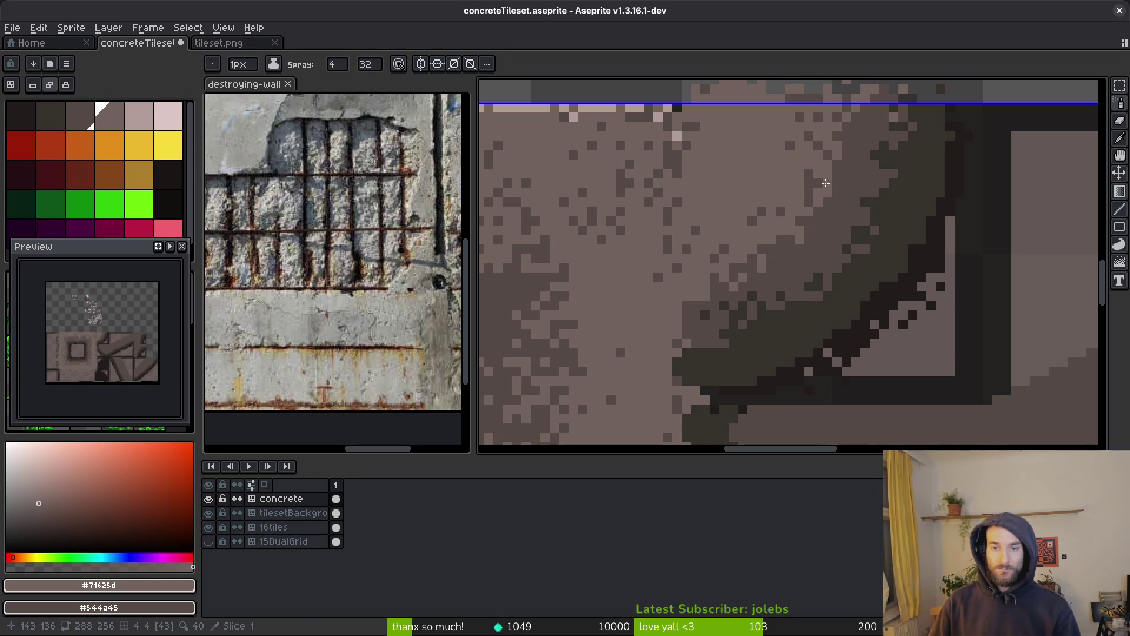
Step: Spray more speckles along the curved concrete edge and pick mid tone #544d45
key(e)
key(b)
scroll(796, 178, up, 2)
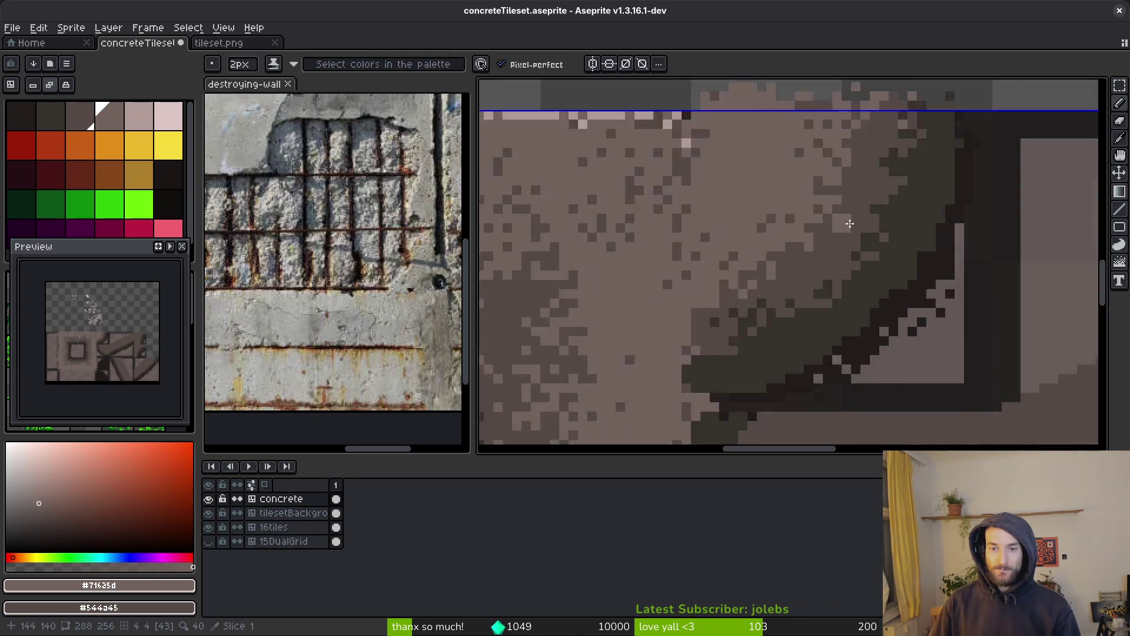
scroll(796, 179, down, 2)
scroll(733, 256, up, 2)
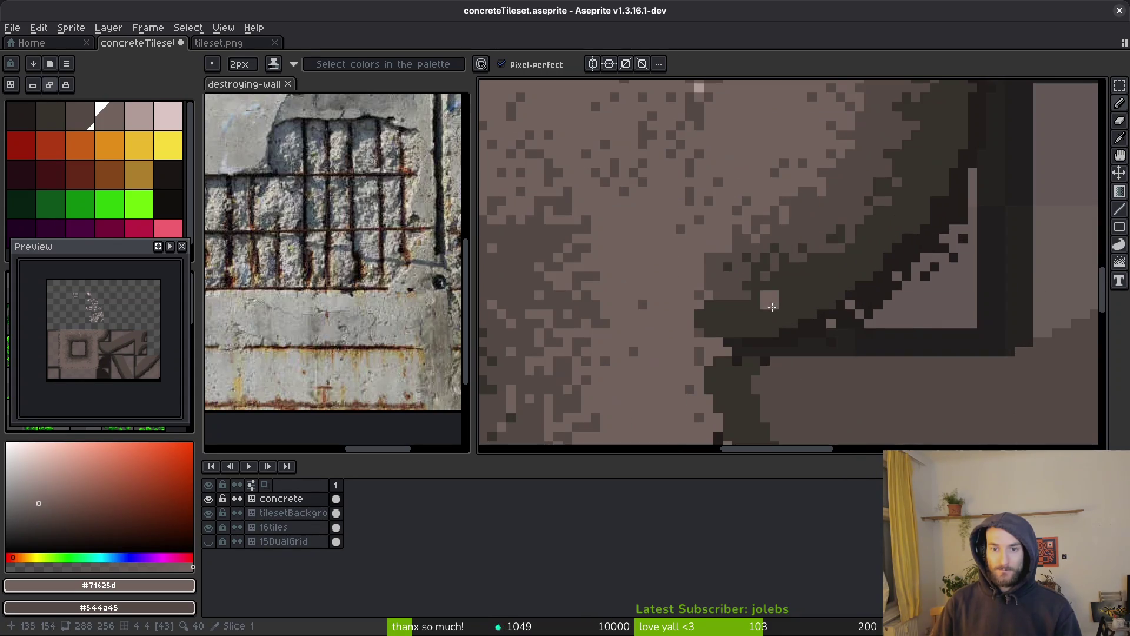
key(shift+s)
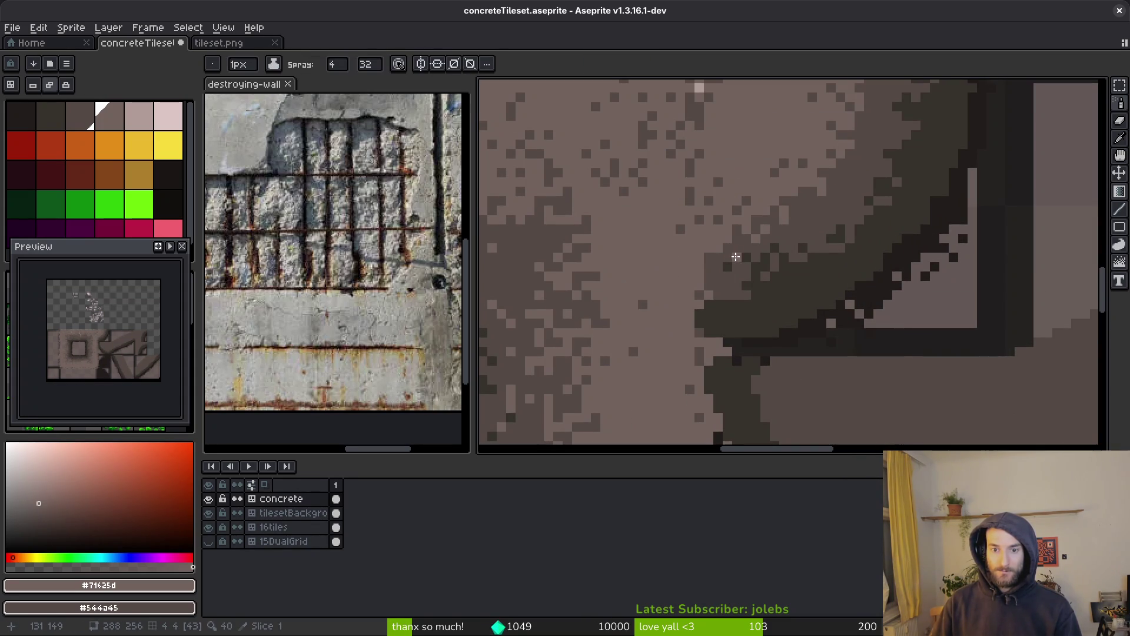
scroll(804, 249, down, 3)
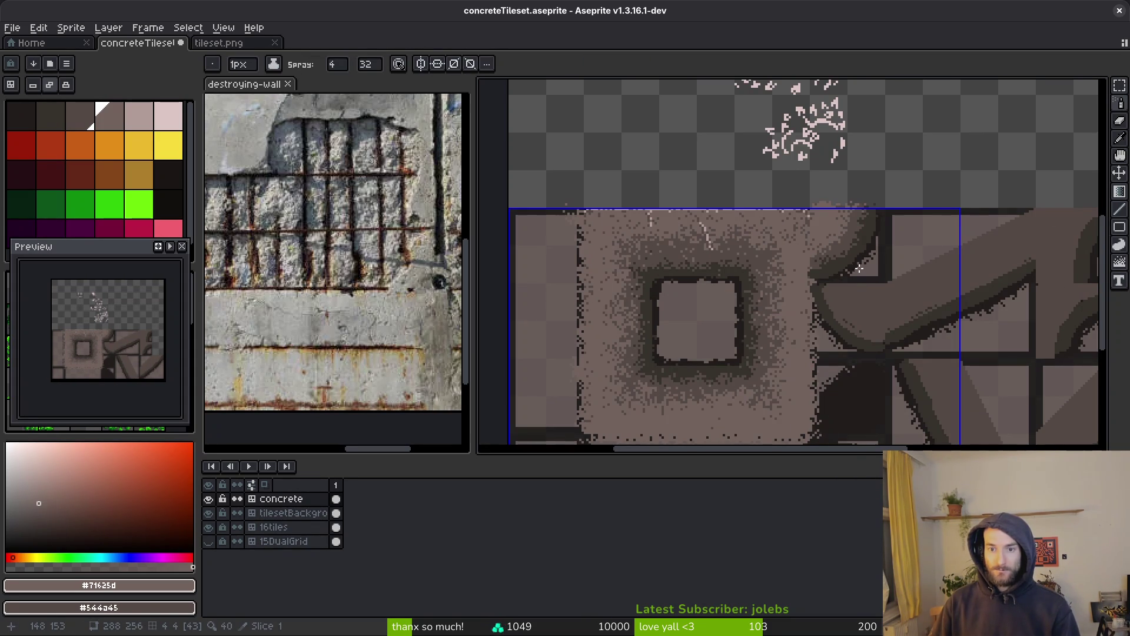
scroll(857, 267, up, 3)
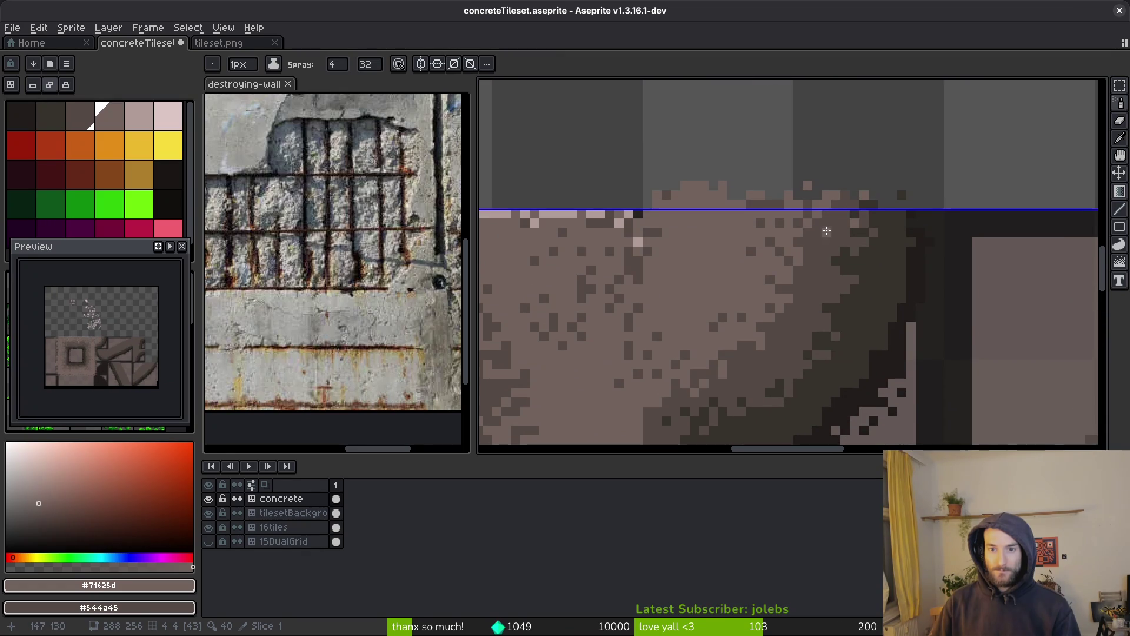
mouse_move(760, 362)
mouse_down()
mouse_move(795, 345)
mouse_move(877, 260)
mouse_up()
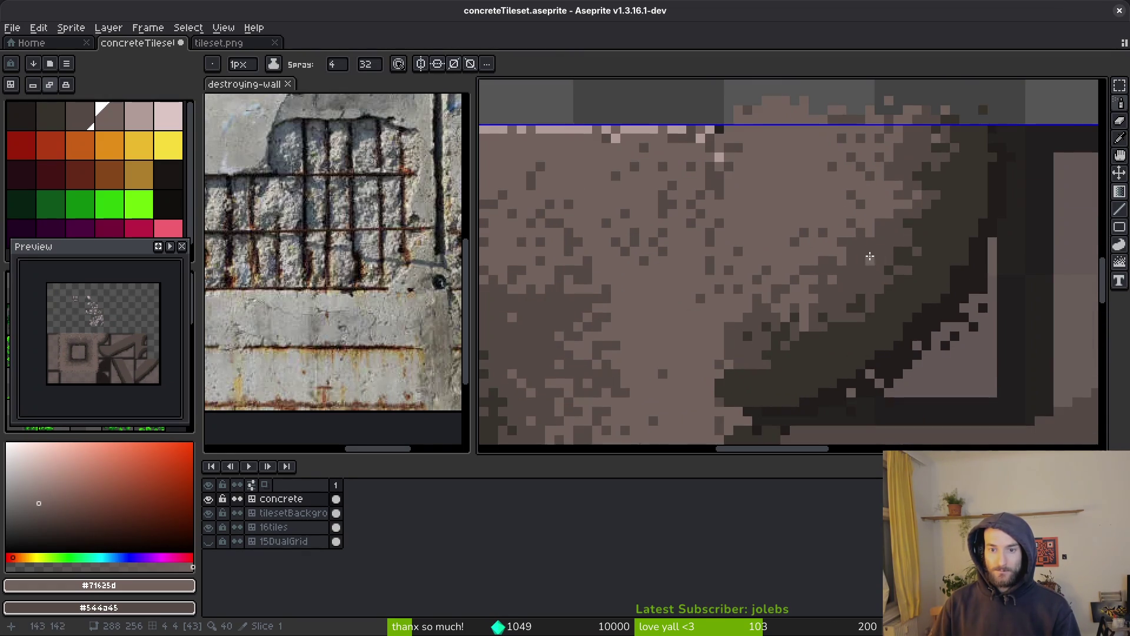
alt+click(843, 298)
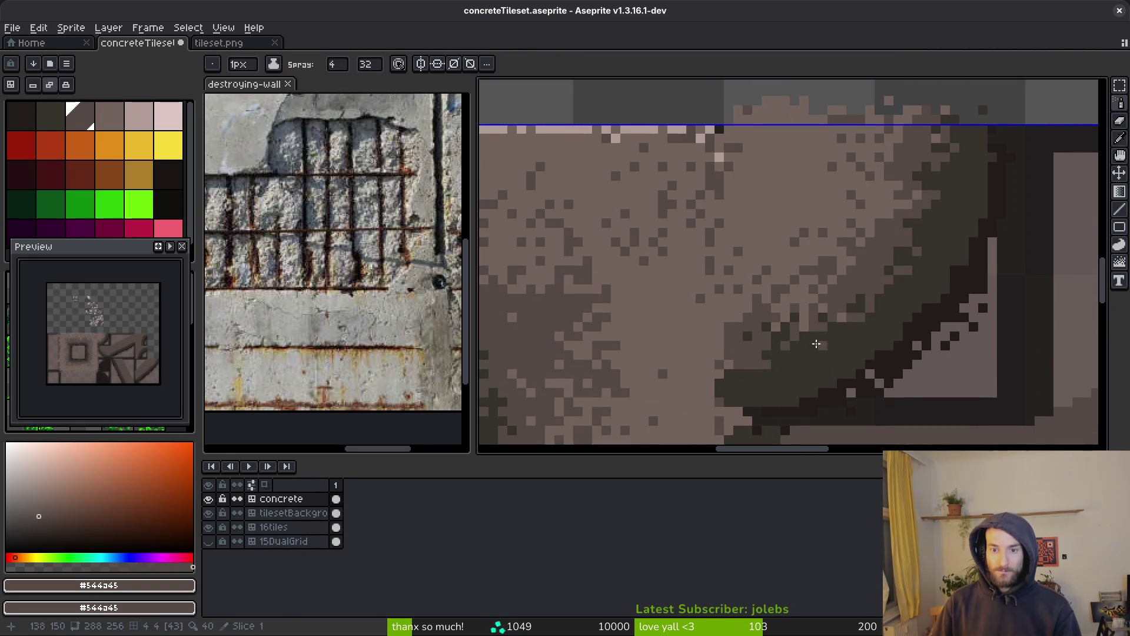
Step: Spray mid and dark #36312c speckles up the curved edge, undoing stray dabs
drag(801, 327, 758, 370)
mouse_move(824, 332)
mouse_down()
mouse_move(919, 253)
mouse_move(959, 165)
mouse_move(948, 259)
mouse_move(916, 328)
mouse_up()
alt+click(981, 206)
alt+click(979, 201)
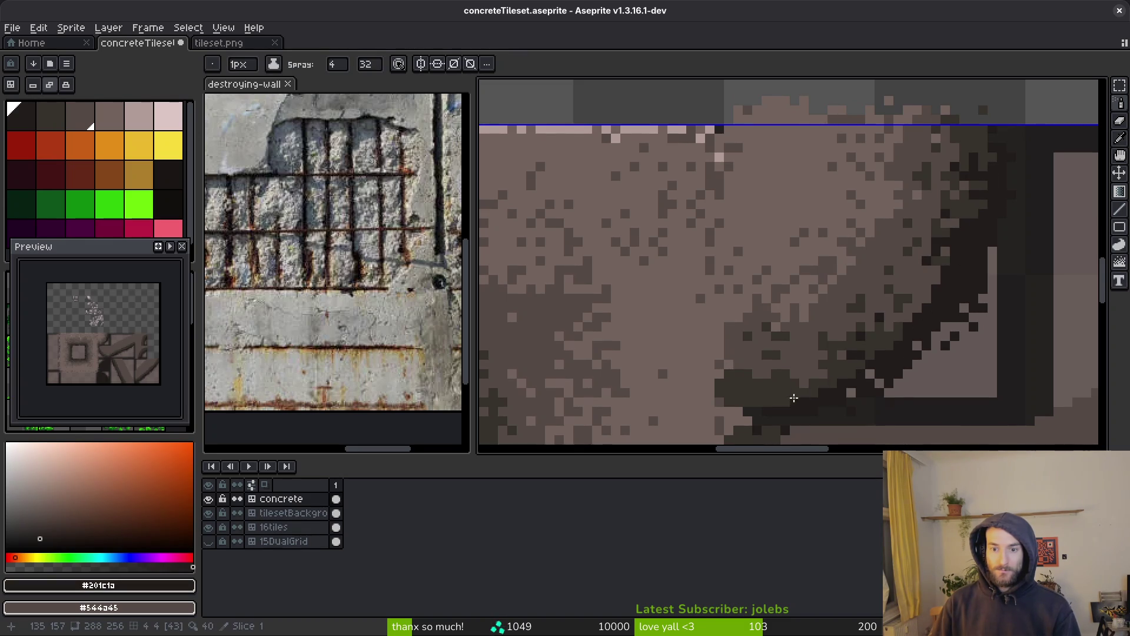
alt+click(804, 383)
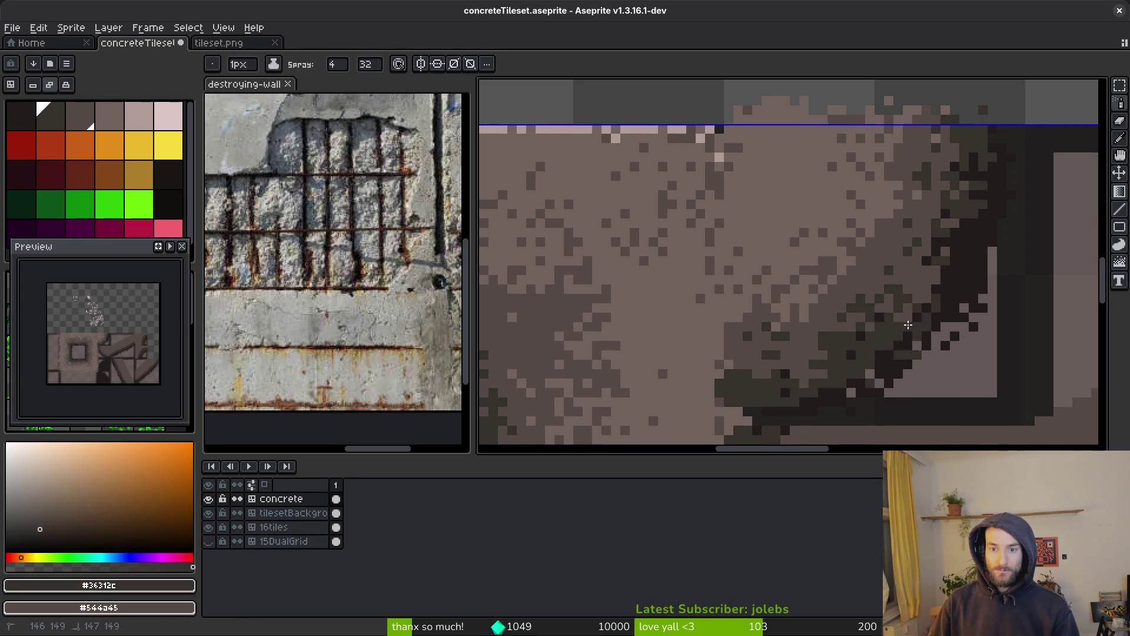
drag(904, 327, 919, 294)
click(945, 274)
click(938, 243)
key(ctrl+z)
key(ctrl+z)
key(ctrl+z)
mouse_move(913, 363)
mouse_down()
mouse_move(898, 307)
mouse_move(939, 256)
mouse_up()
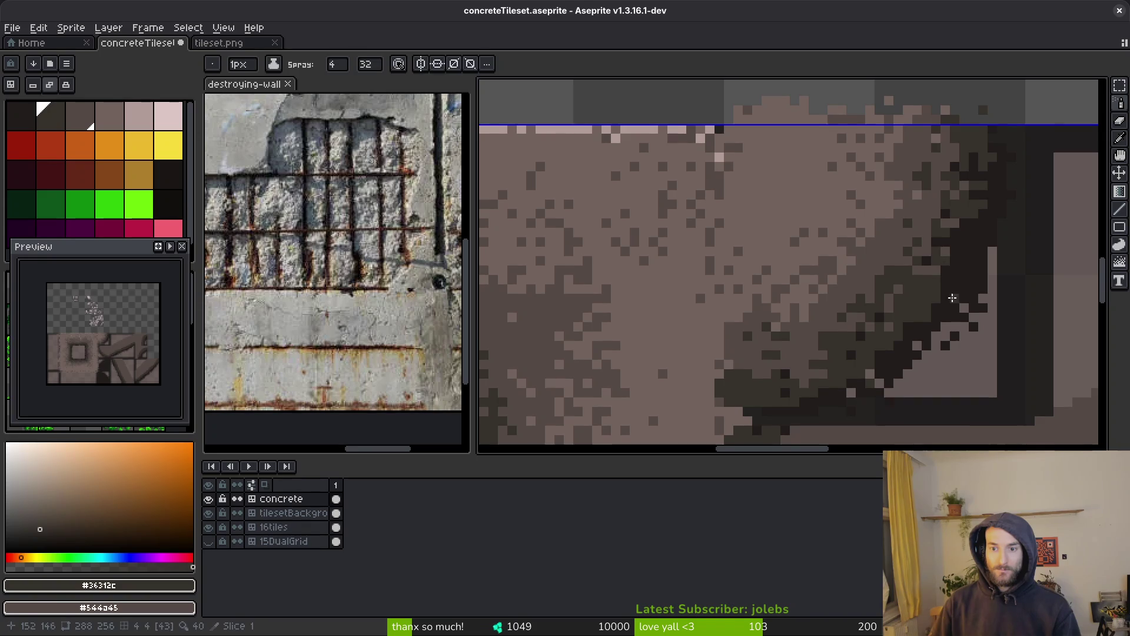
Step: Pencil single pixels alternating near-black #201c1a, mid #544a45 and dark #36312c along the curve
alt+click(924, 310)
alt+click(885, 233)
alt+click(918, 303)
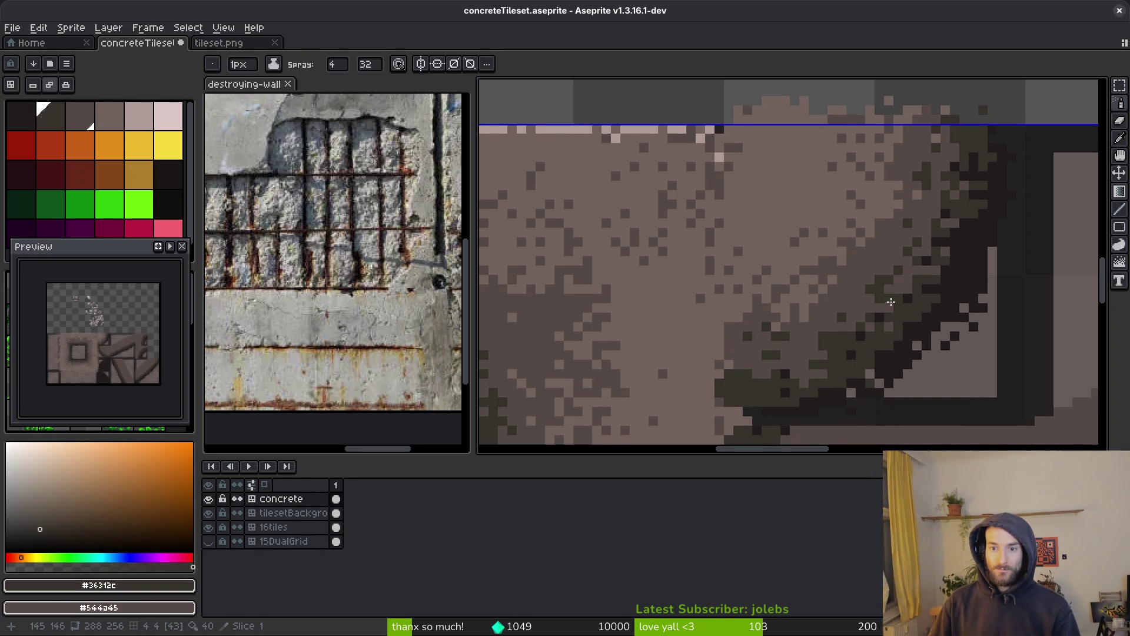
key(b)
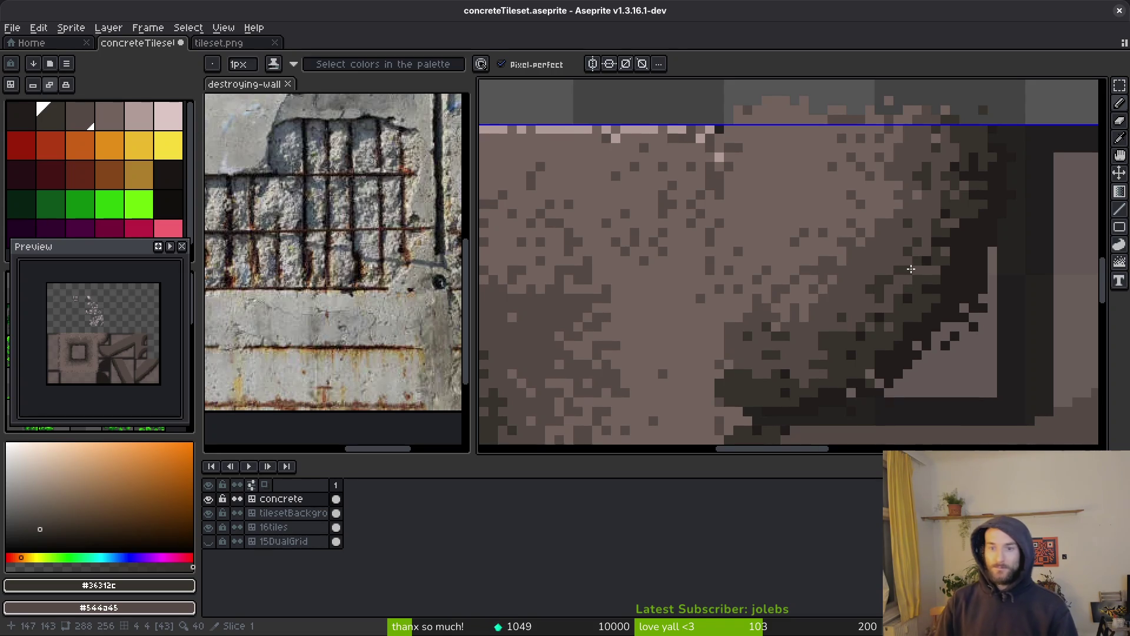
scroll(922, 340, down, 3)
scroll(921, 340, up, 4)
alt+click(856, 253)
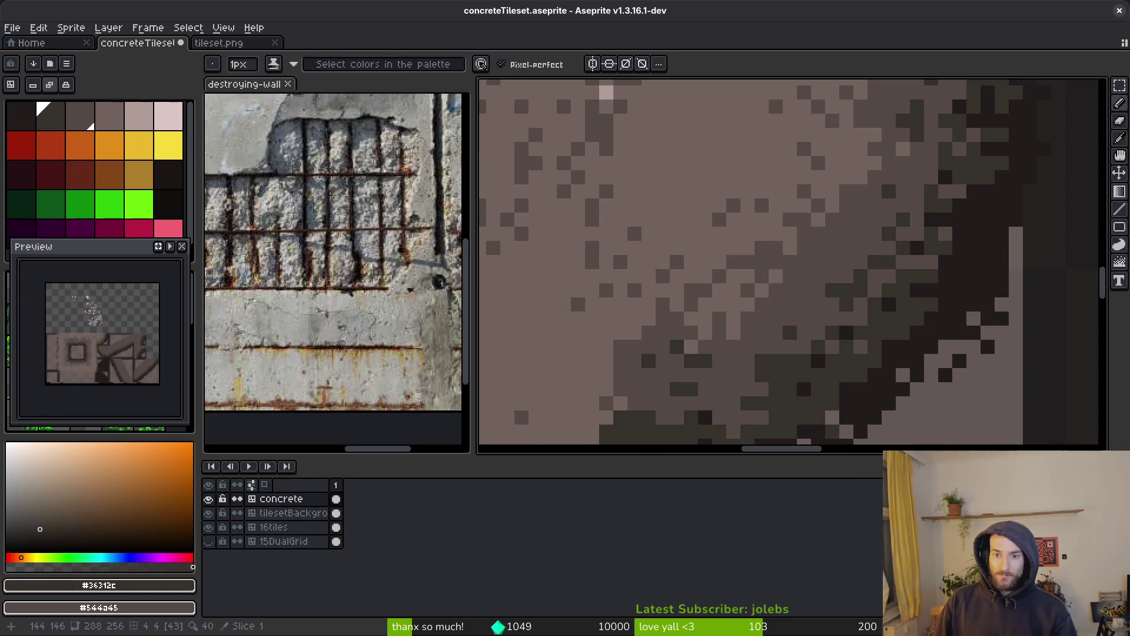
key(b)
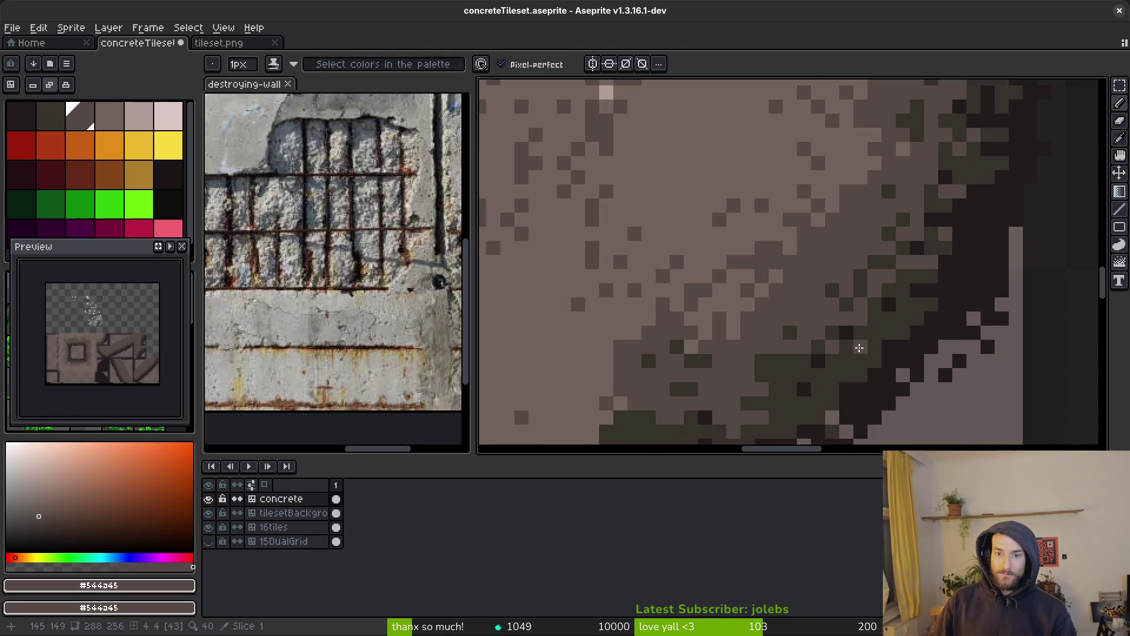
alt+click(851, 303)
scroll(847, 318, down, 6)
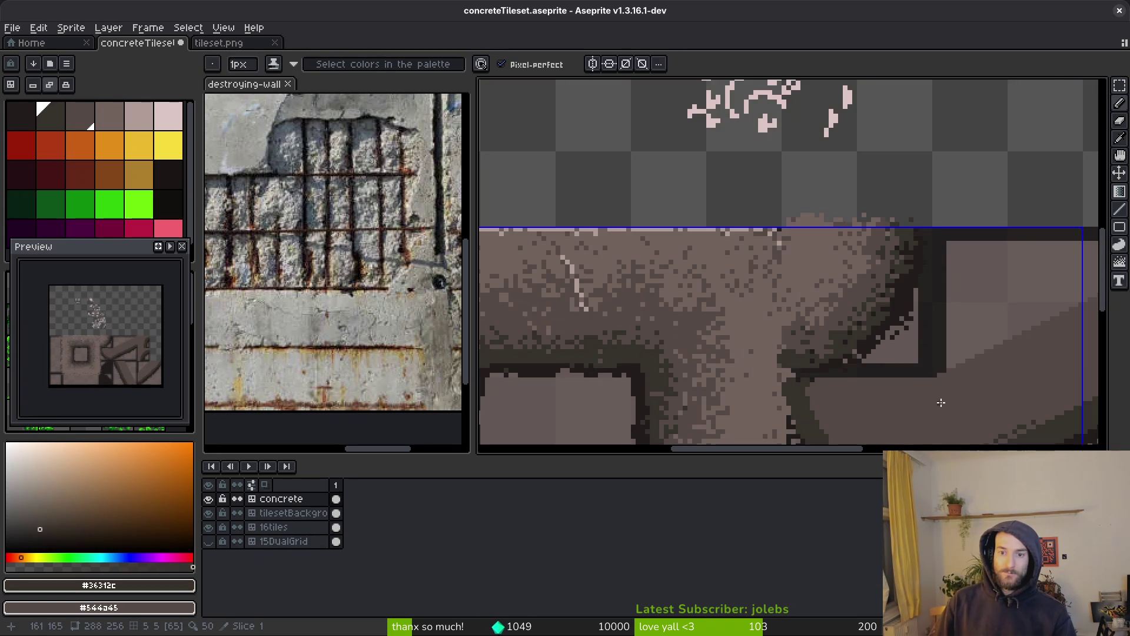
scroll(838, 302, up, 4)
alt+click(842, 365)
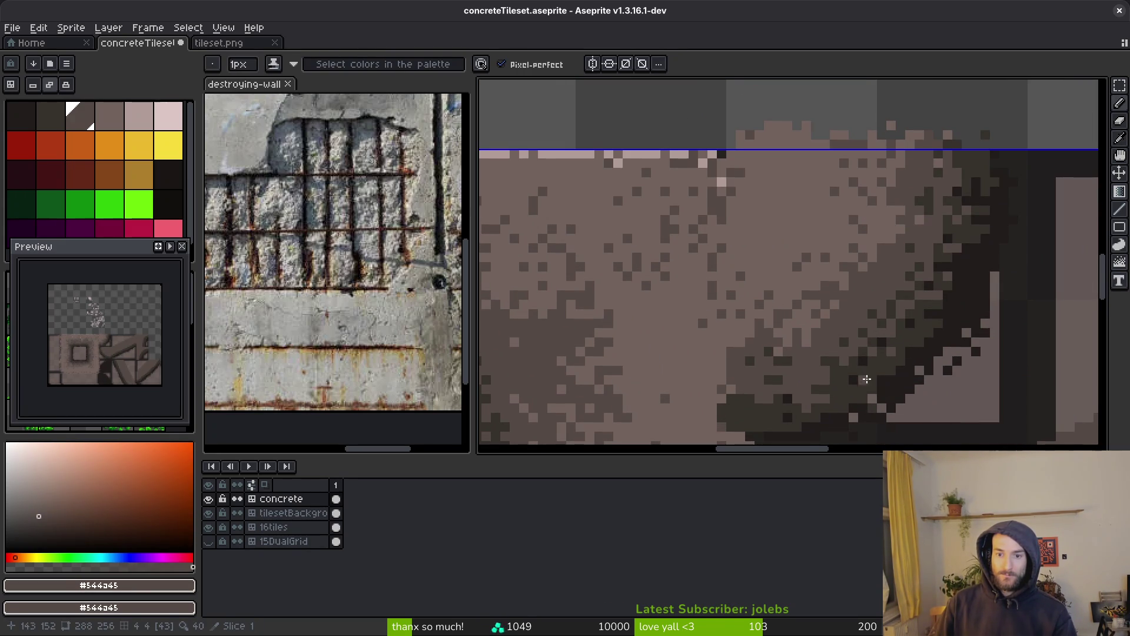
alt+click(843, 380)
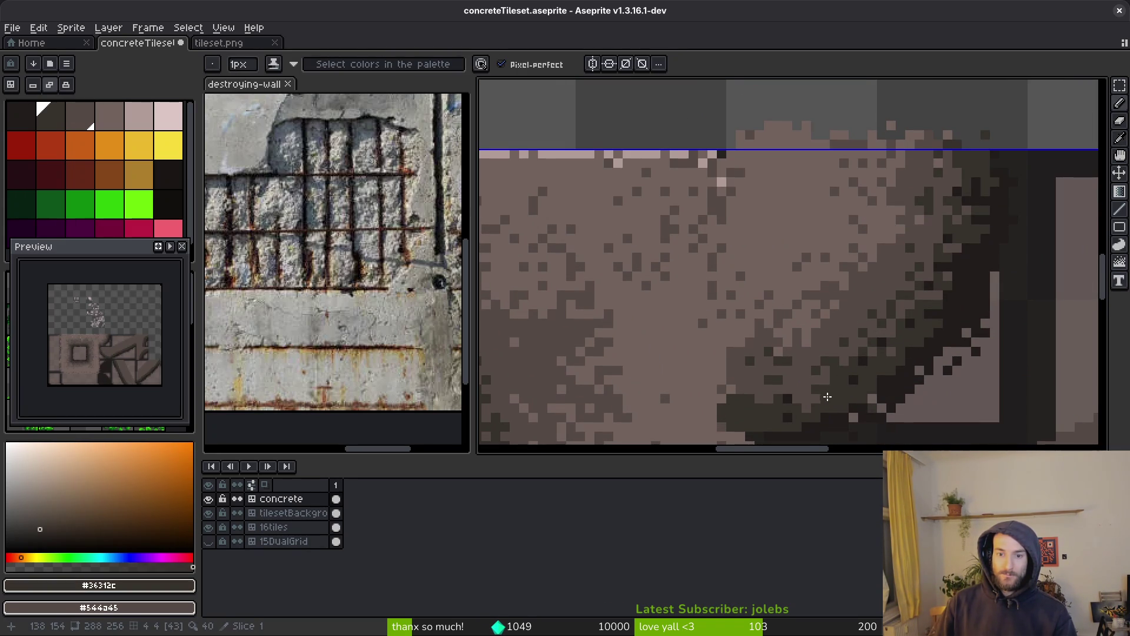
Step: Spray light #71625d speckles across the dark curved edge
alt+click(842, 285)
key(shift+b)
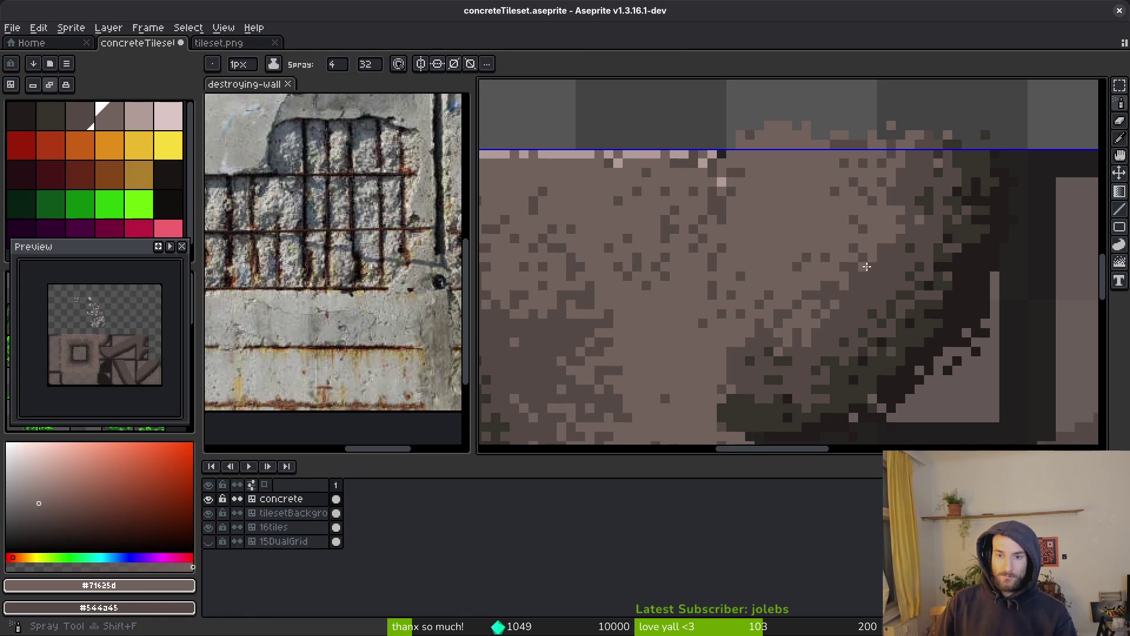
mouse_move(881, 248)
mouse_down()
mouse_move(903, 204)
mouse_move(884, 271)
mouse_up()
scroll(848, 353, down, 4)
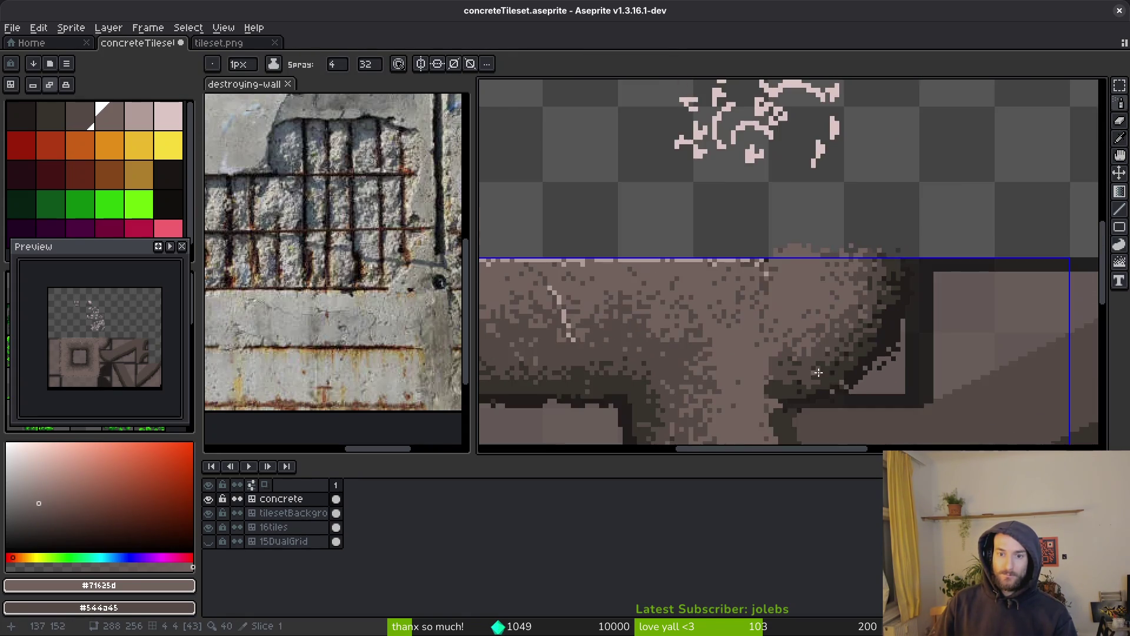
scroll(805, 365, up, 2)
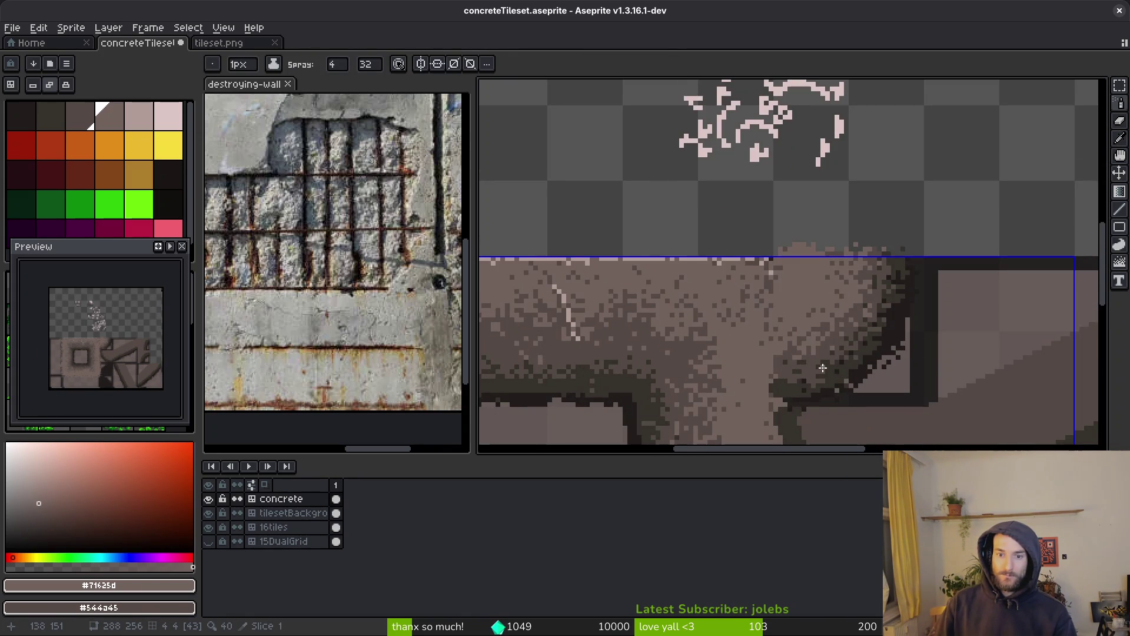
Step: Try spraying a light band along the diagonal stripe, then undo it
scroll(816, 368, down, 3)
scroll(848, 383, up, 4)
scroll(841, 353, down, 1)
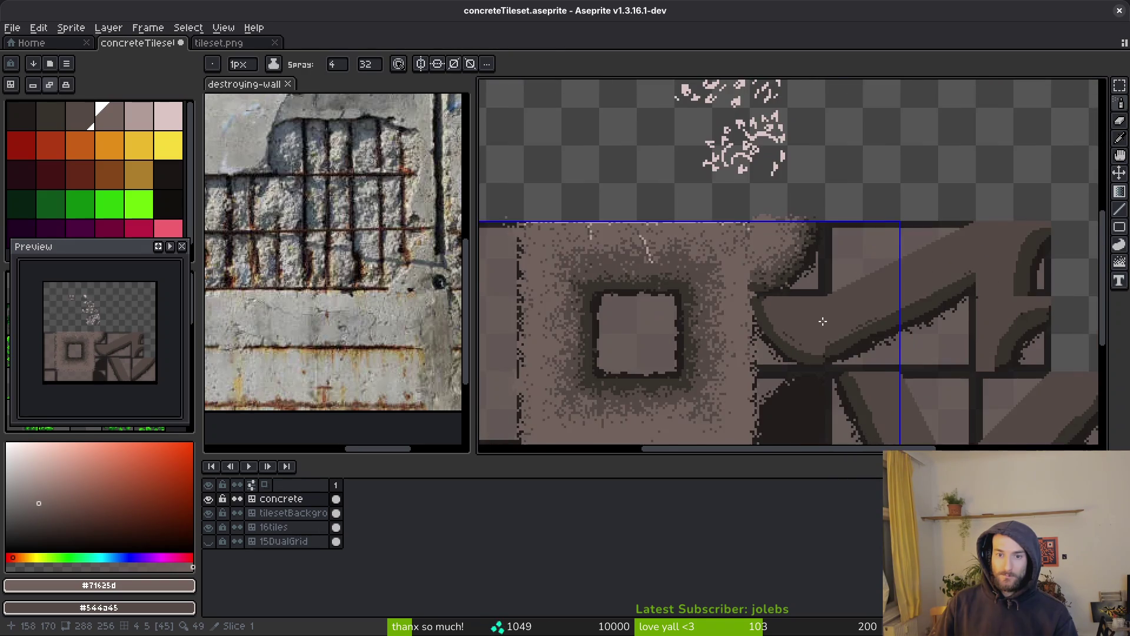
scroll(821, 319, right, 1)
scroll(825, 300, up, 3)
mouse_move(1044, 138)
mouse_down()
mouse_move(1034, 176)
mouse_move(698, 351)
mouse_move(822, 259)
mouse_move(1017, 164)
mouse_move(759, 281)
mouse_up()
key(ctrl+z)
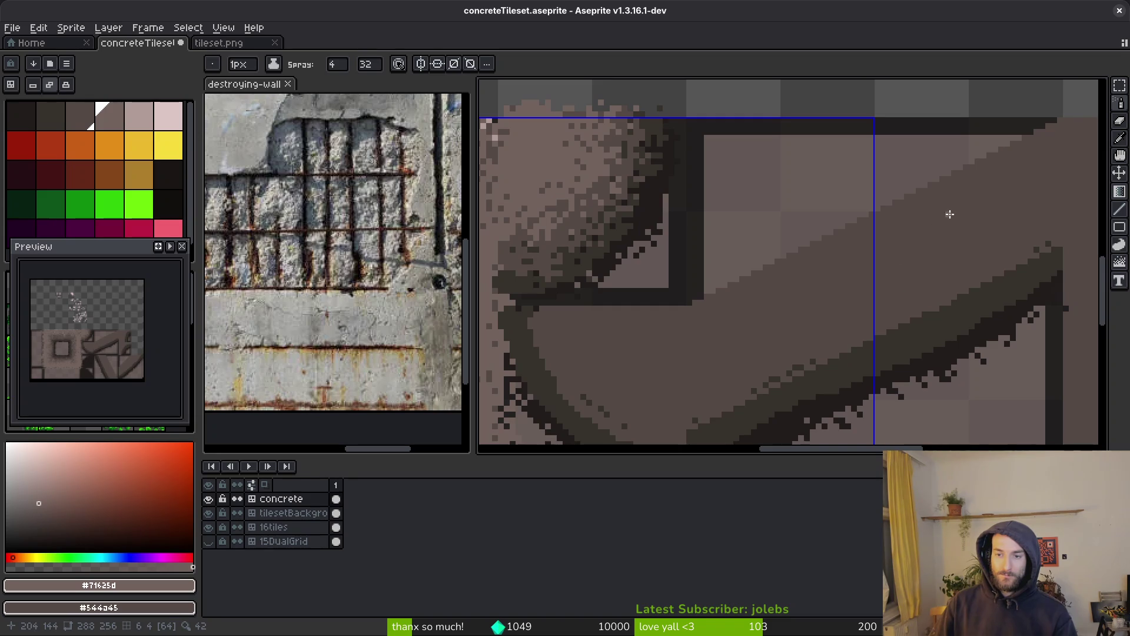
Step: Outline and fill the band above the diagonal with light #71625d, then speckle its edge
key(b)
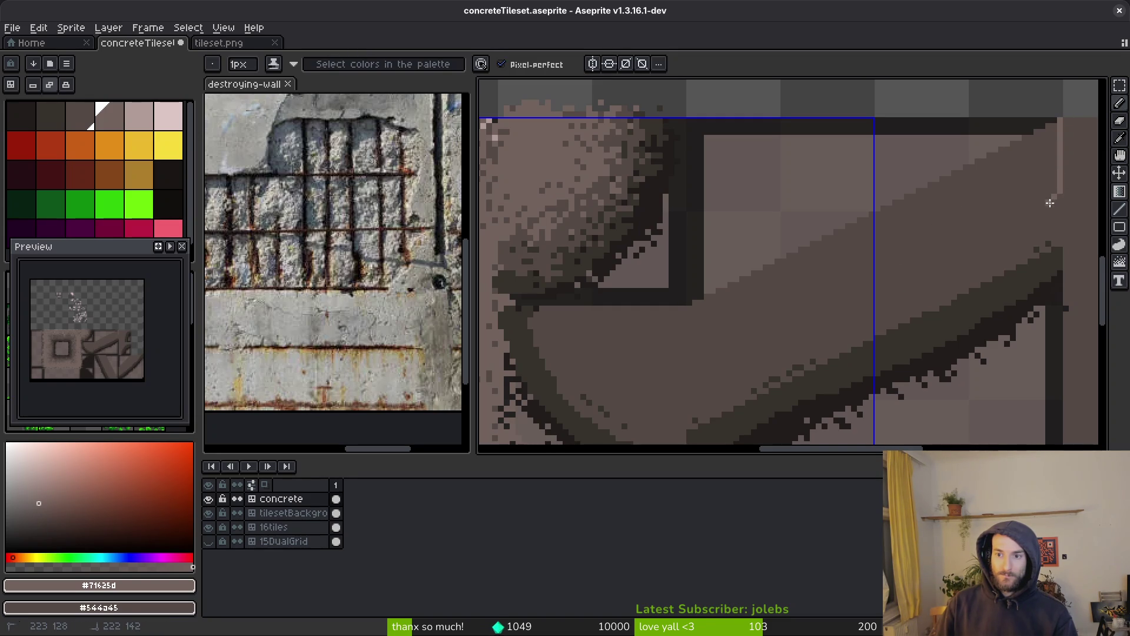
shift+click(700, 381)
drag(695, 304, 693, 386)
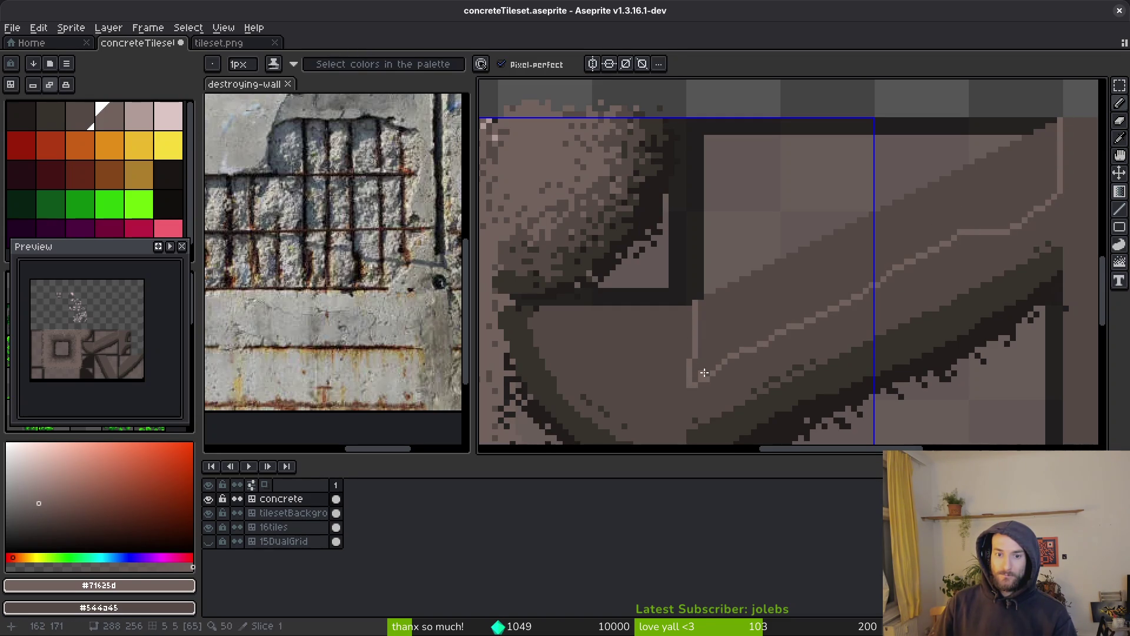
key(g)
click(736, 316)
key(shift+b)
mouse_move(1060, 216)
mouse_down()
mouse_move(907, 261)
mouse_move(819, 325)
mouse_move(701, 382)
mouse_move(752, 382)
mouse_move(835, 323)
mouse_move(992, 249)
mouse_move(1054, 235)
mouse_move(883, 317)
mouse_up()
Step: Spray dark #36312c and near-black #201c1a speckles along the diagonal stripe
scroll(931, 270, down, 3)
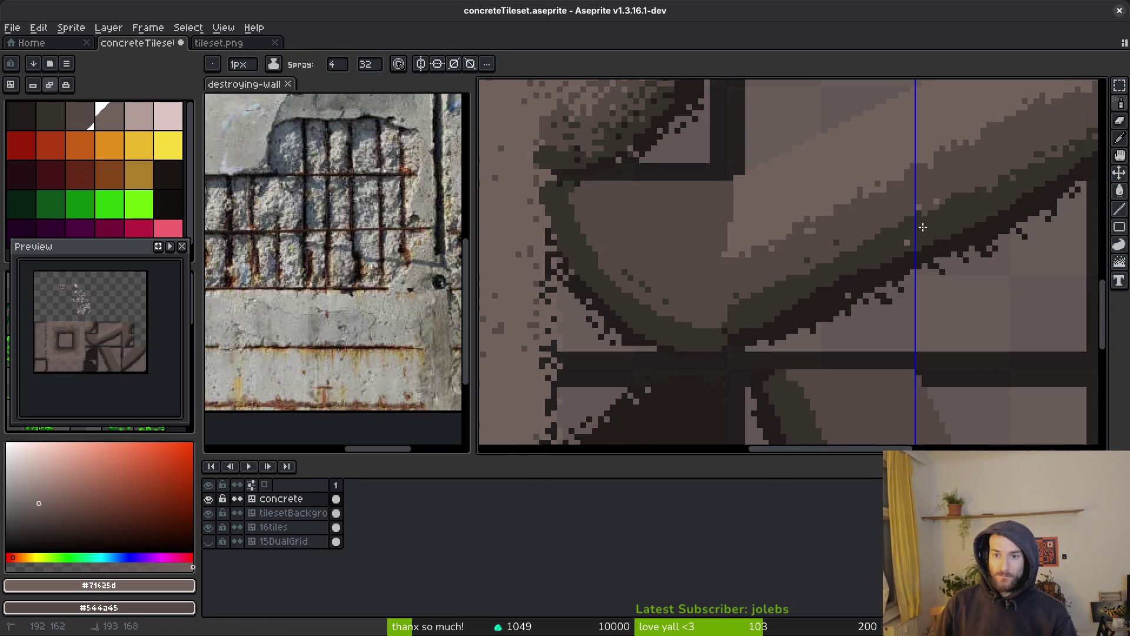
alt+click(946, 219)
scroll(824, 288, up, 3)
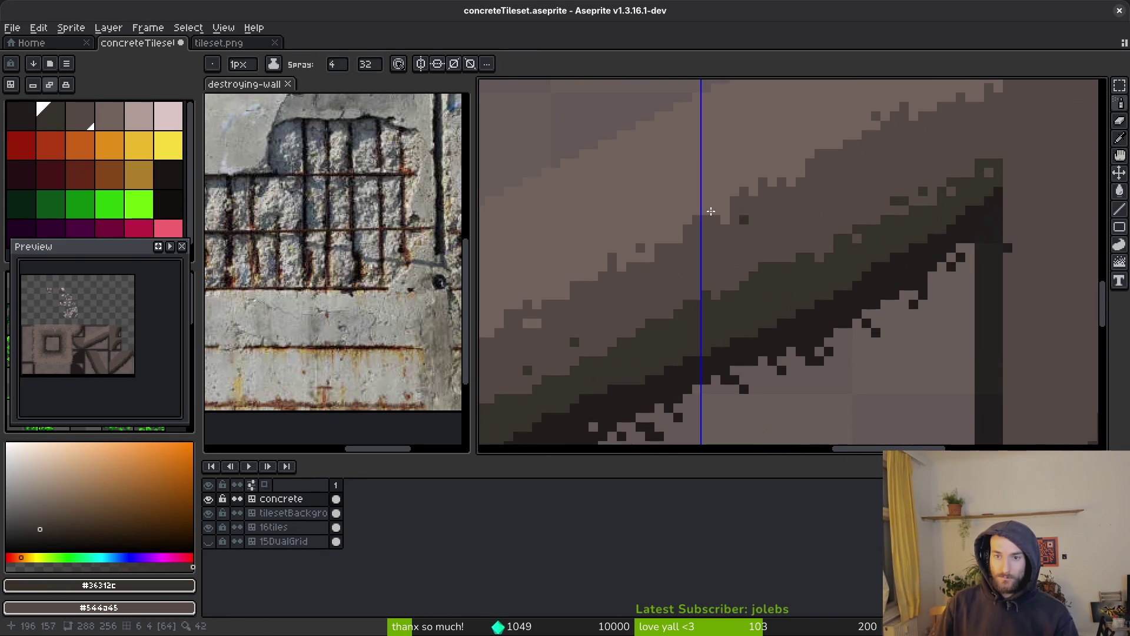
mouse_move(951, 229)
mouse_down()
mouse_move(997, 210)
mouse_move(926, 236)
mouse_up()
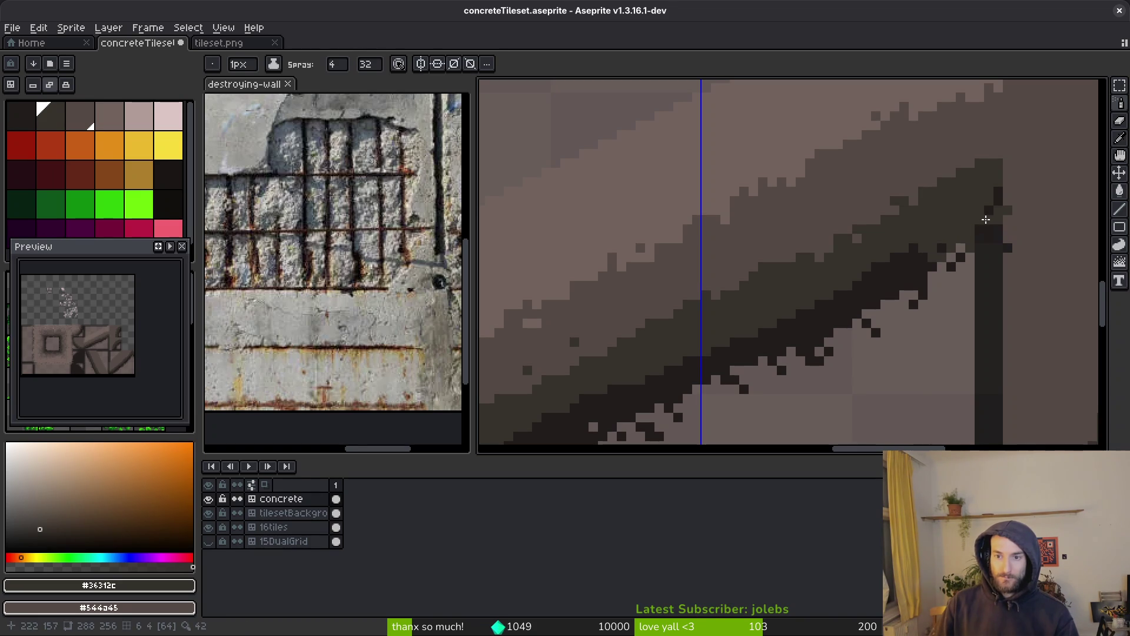
alt+click(921, 252)
drag(989, 199, 830, 272)
mouse_move(959, 209)
mouse_down()
mouse_move(896, 218)
mouse_move(957, 215)
mouse_move(834, 263)
mouse_move(958, 195)
mouse_up()
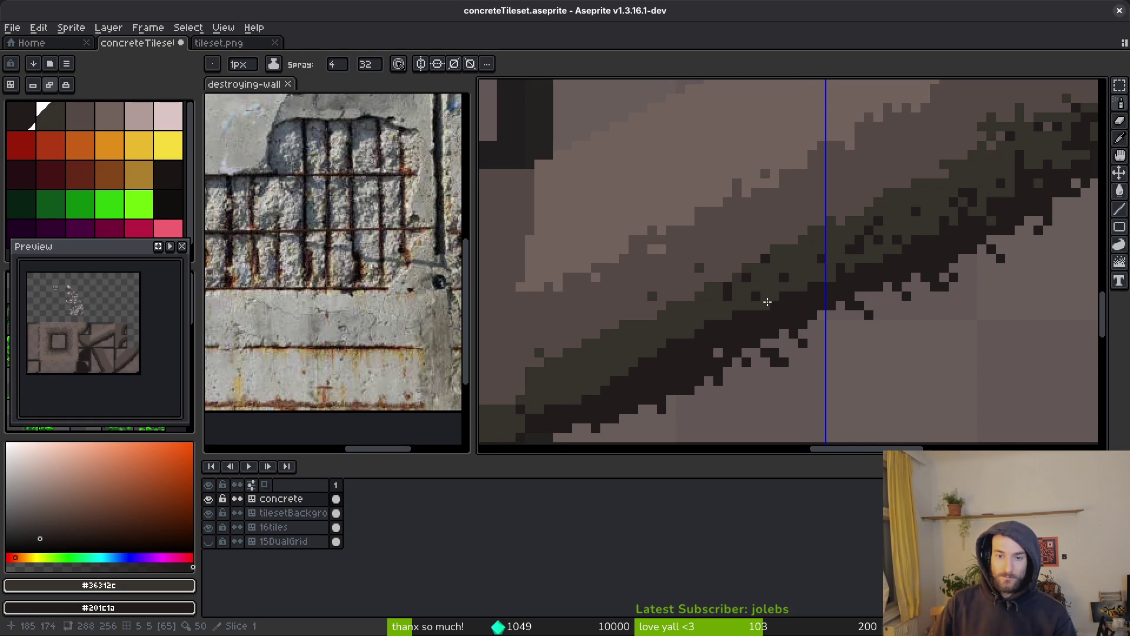
drag(710, 327, 536, 403)
mouse_move(578, 370)
mouse_down()
mouse_move(651, 315)
mouse_move(677, 323)
mouse_move(638, 369)
mouse_move(591, 365)
mouse_move(605, 323)
mouse_move(942, 185)
mouse_move(898, 267)
mouse_up()
Step: Spray mid #544d45 and light #71625d speckles along the stripe
alt+click(919, 191)
mouse_move(959, 184)
mouse_down()
mouse_move(868, 238)
mouse_move(867, 257)
mouse_move(742, 318)
mouse_move(929, 289)
mouse_move(851, 310)
mouse_up()
drag(785, 353, 706, 380)
alt+click(695, 338)
mouse_move(695, 339)
mouse_down()
mouse_move(845, 283)
mouse_move(820, 342)
mouse_up()
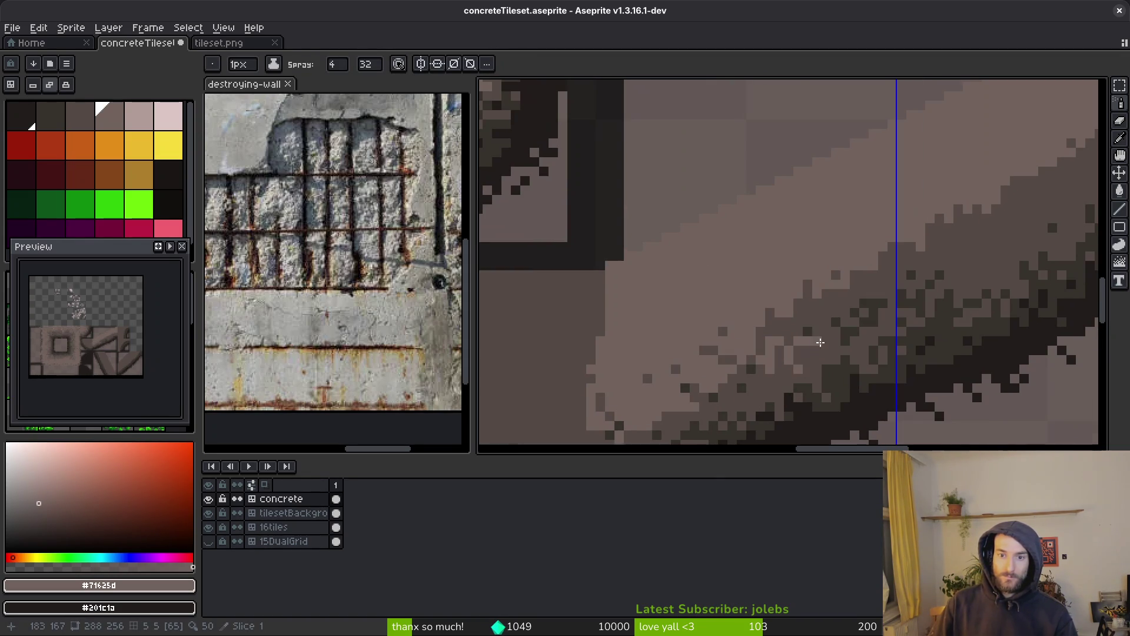
alt+right_click(648, 378)
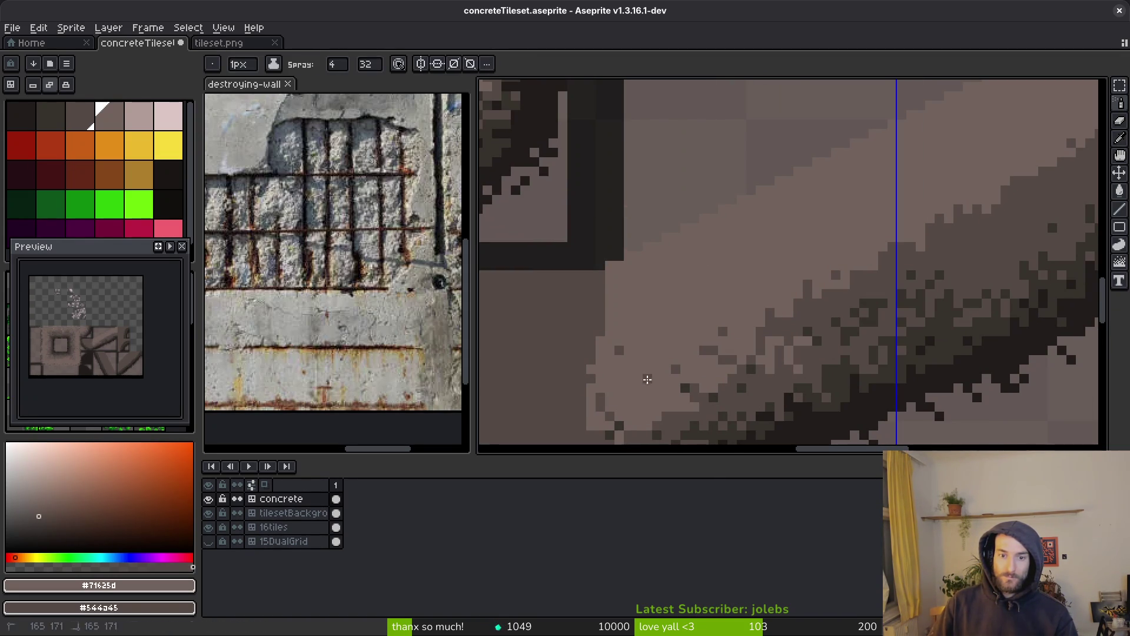
mouse_move(651, 402)
mouse_down()
mouse_move(815, 303)
mouse_move(709, 297)
mouse_up()
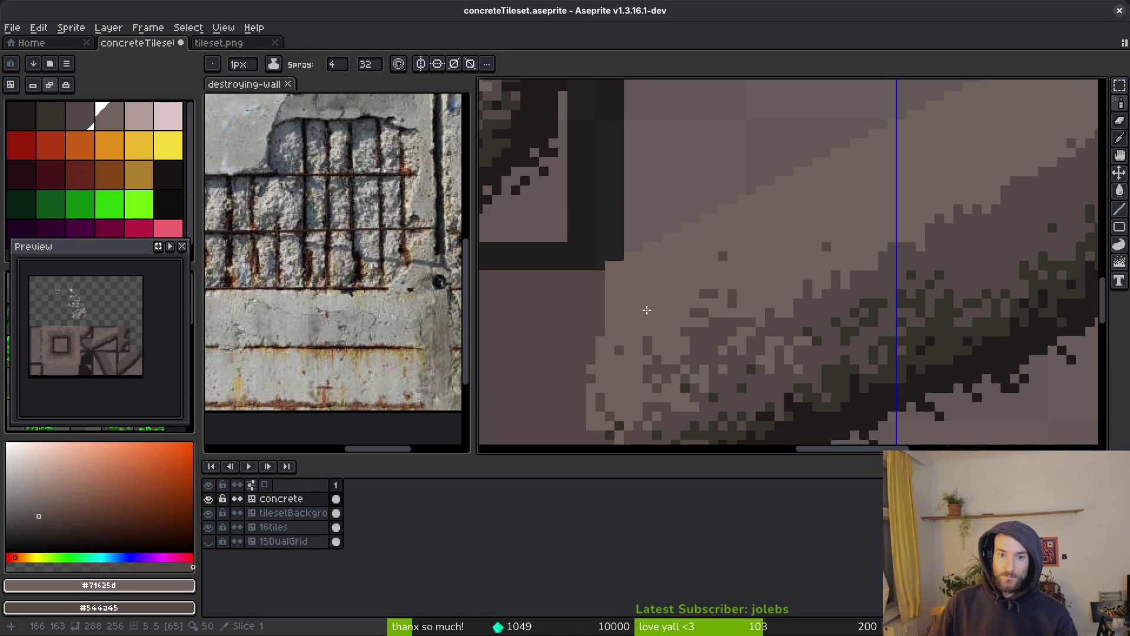
Step: Spray mixed dark and light speckles down the whole diagonal edge and pick the dark brown
drag(633, 303, 702, 300)
mouse_move(887, 233)
mouse_down()
mouse_move(921, 208)
mouse_move(764, 306)
mouse_move(832, 285)
mouse_move(878, 222)
mouse_move(995, 194)
mouse_up()
drag(1028, 146, 1034, 184)
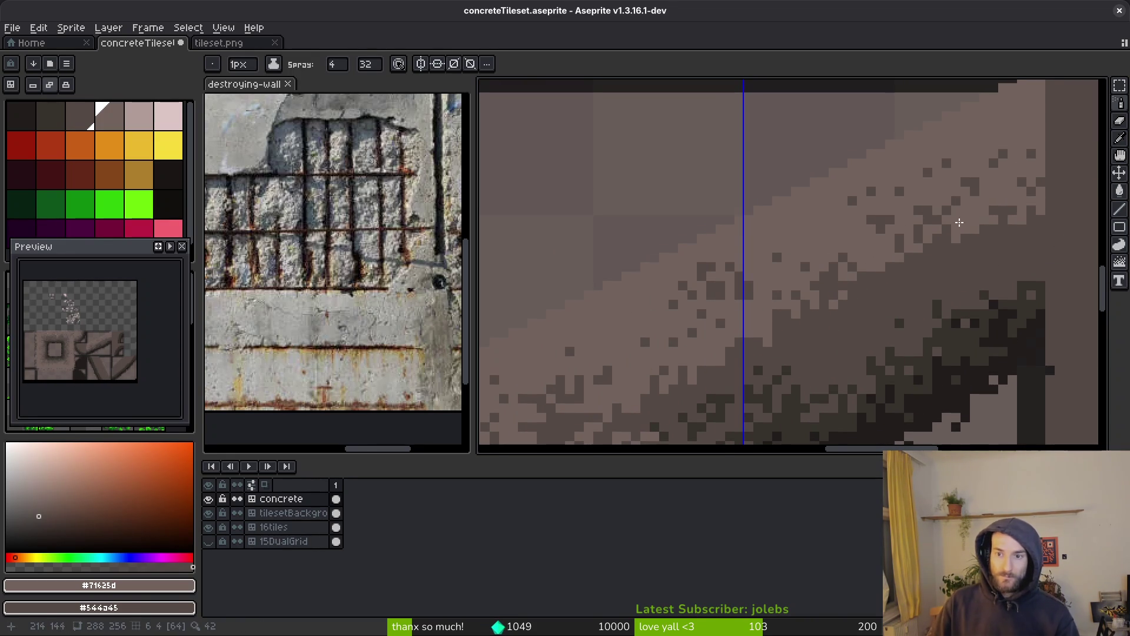
mouse_move(1020, 128)
mouse_down()
mouse_move(1032, 126)
mouse_move(971, 247)
mouse_move(808, 320)
mouse_move(844, 345)
mouse_move(788, 339)
mouse_up()
mouse_move(788, 339)
mouse_down()
mouse_move(901, 244)
mouse_move(769, 321)
mouse_up()
mouse_move(668, 326)
mouse_down()
mouse_move(651, 330)
mouse_move(722, 267)
mouse_up()
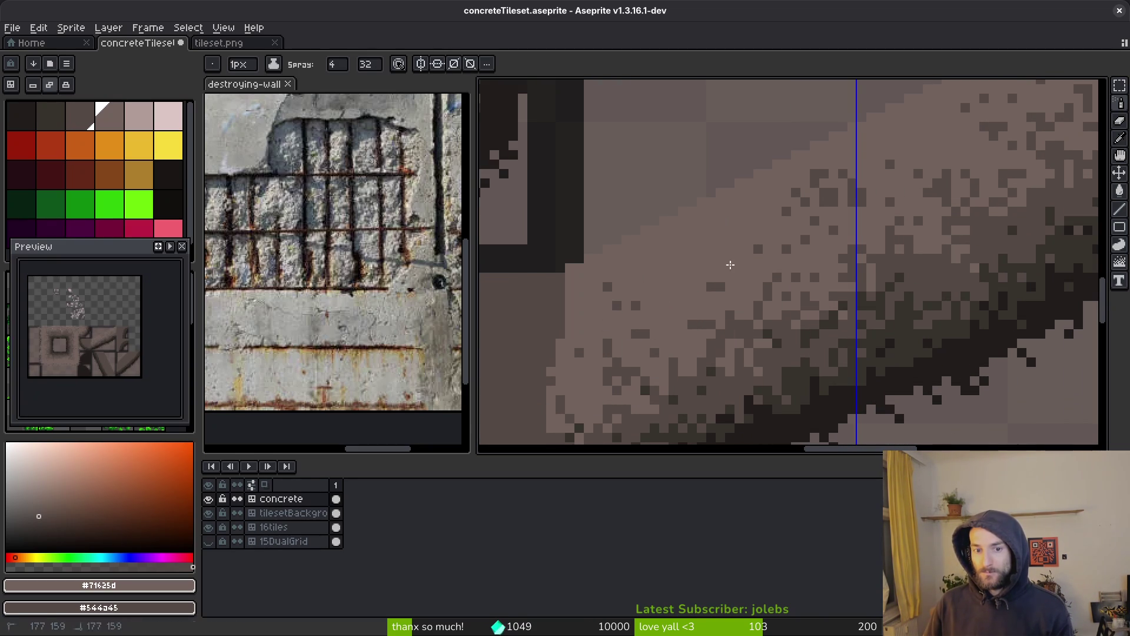
mouse_move(829, 186)
mouse_down()
mouse_move(721, 221)
mouse_move(721, 269)
mouse_move(617, 334)
mouse_move(701, 250)
mouse_up()
scroll(972, 308, down, 3)
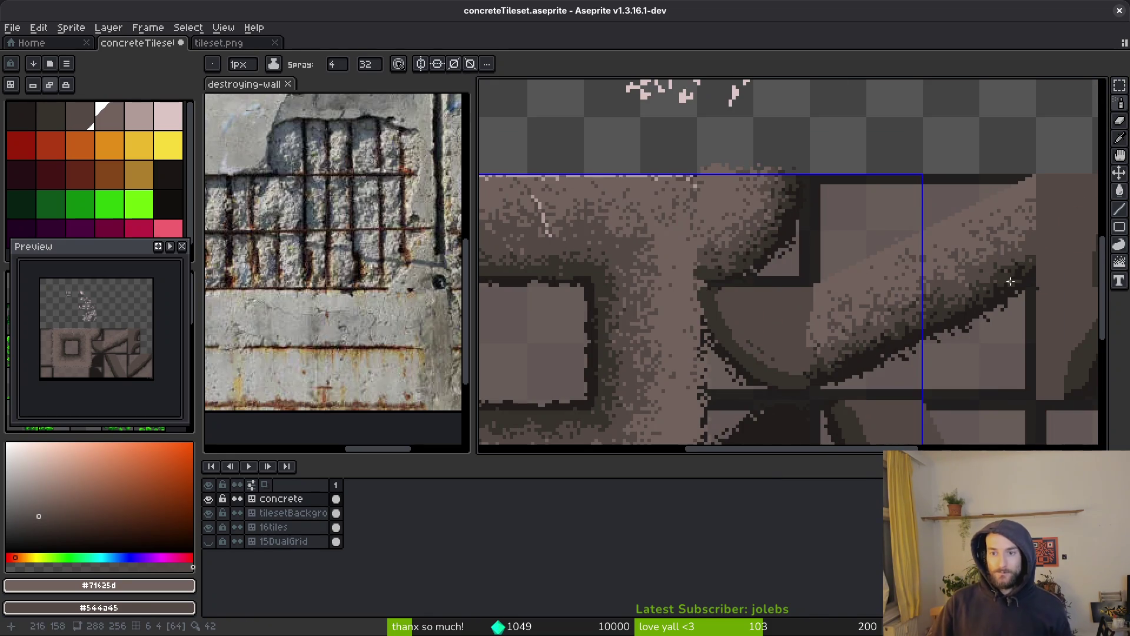
scroll(1007, 286, up, 3)
alt+click(1050, 238)
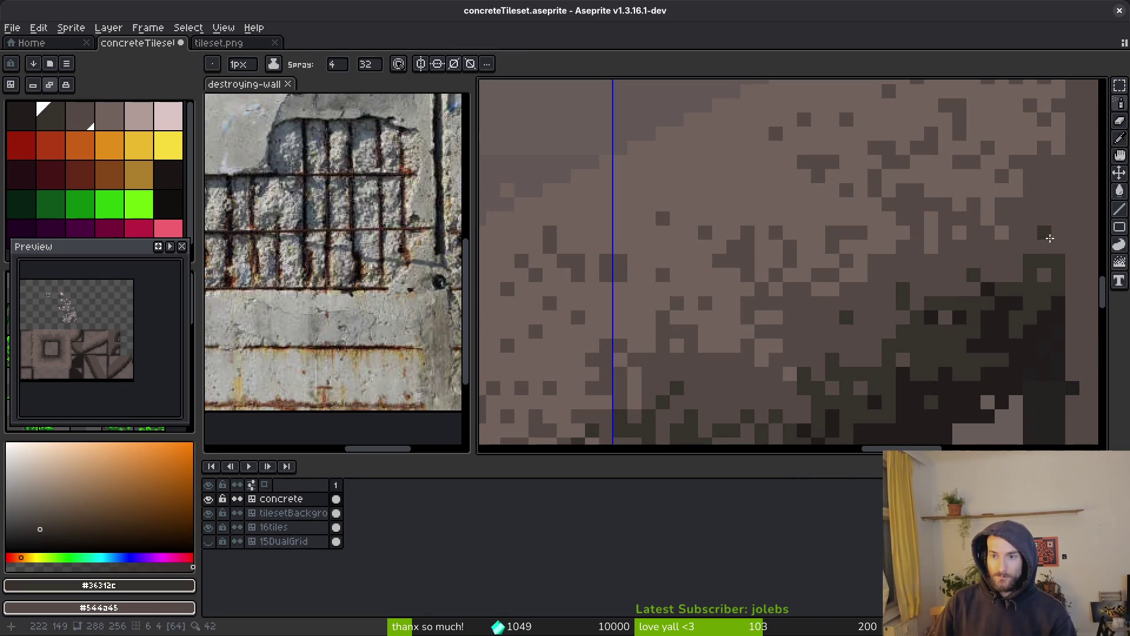
Step: Spray dark speckles along the diagonal edge and across the shadowed lower area
drag(1050, 238, 1002, 273)
mouse_move(886, 333)
mouse_down()
mouse_move(997, 356)
mouse_move(944, 273)
mouse_move(977, 313)
mouse_move(997, 268)
mouse_up()
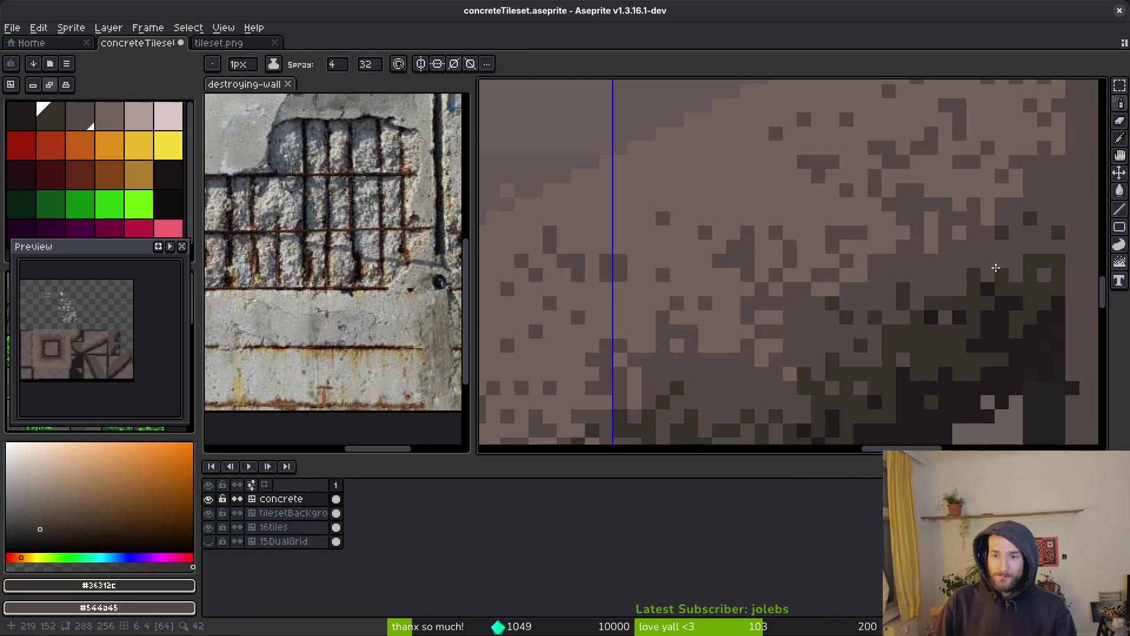
scroll(979, 295, down, 3)
scroll(971, 300, up, 4)
Step: Switch to the Pencil and sample mid, dark and lighter browns from the canvas
alt+click(971, 301)
key(b)
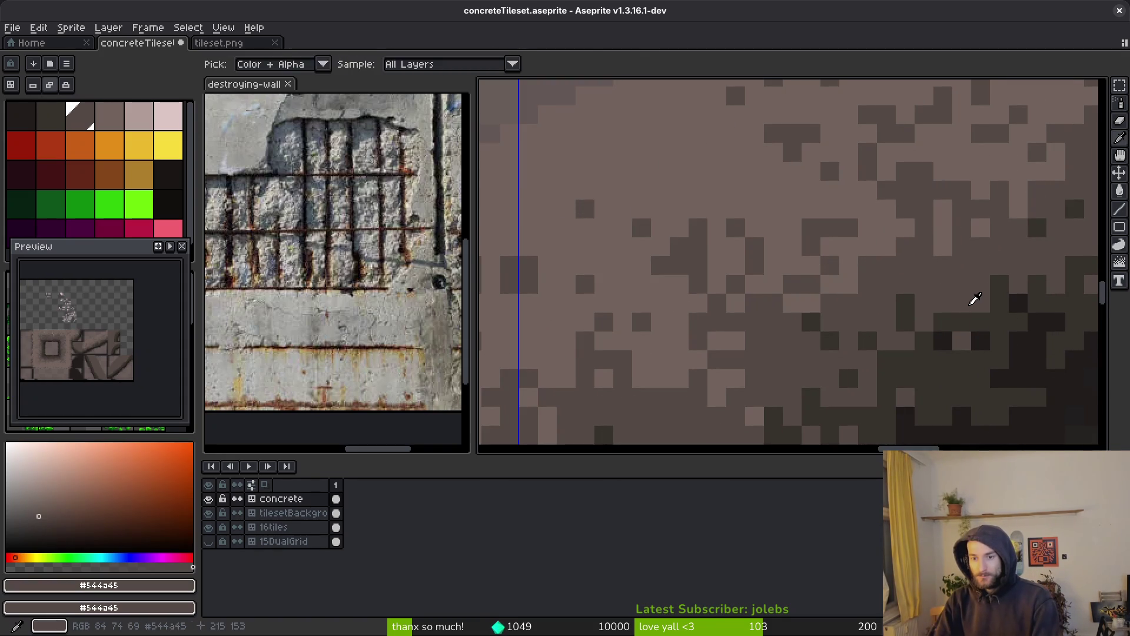
key(alt)
scroll(979, 320, down, 3)
scroll(928, 348, up, 4)
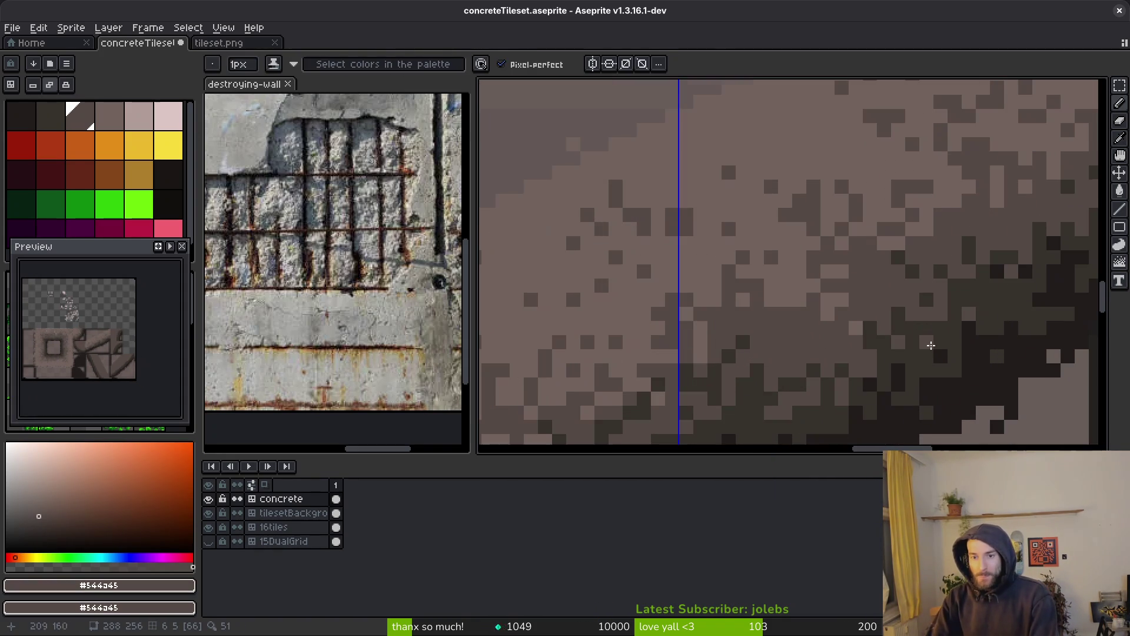
alt+click(889, 360)
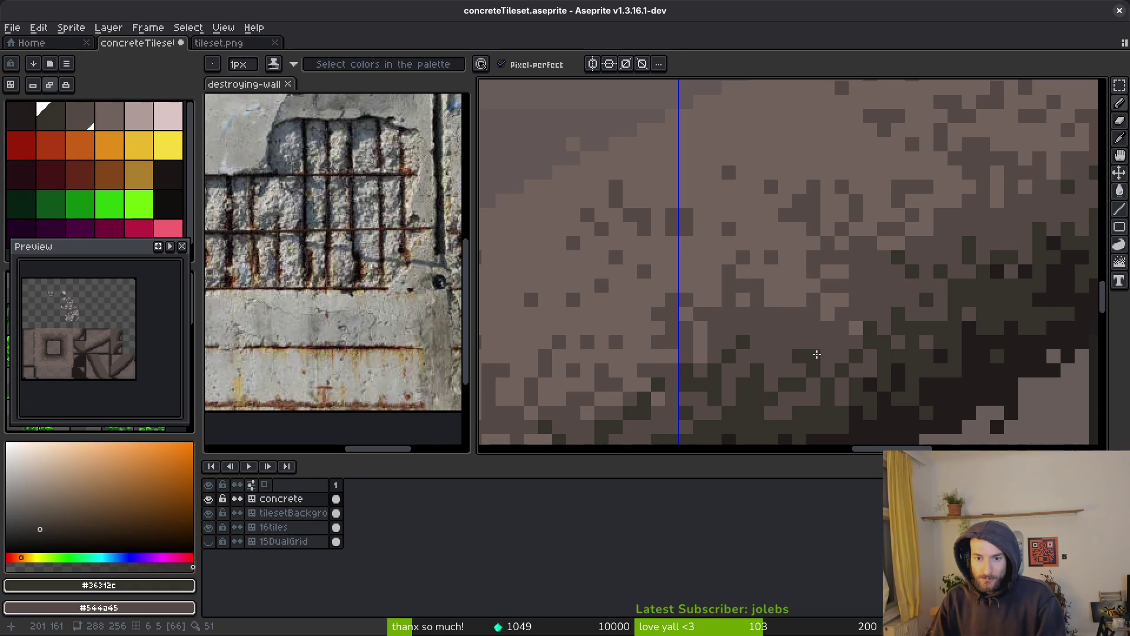
scroll(888, 393, down, 2)
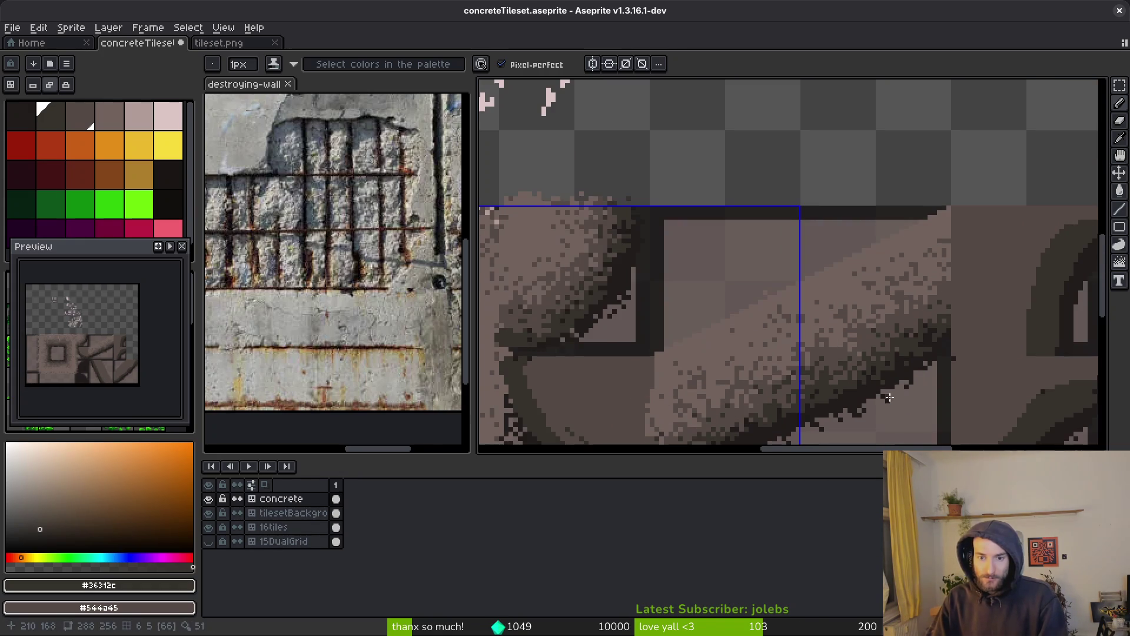
scroll(880, 389, down, 1)
scroll(880, 389, up, 1)
alt+click(877, 380)
scroll(868, 394, up, 2)
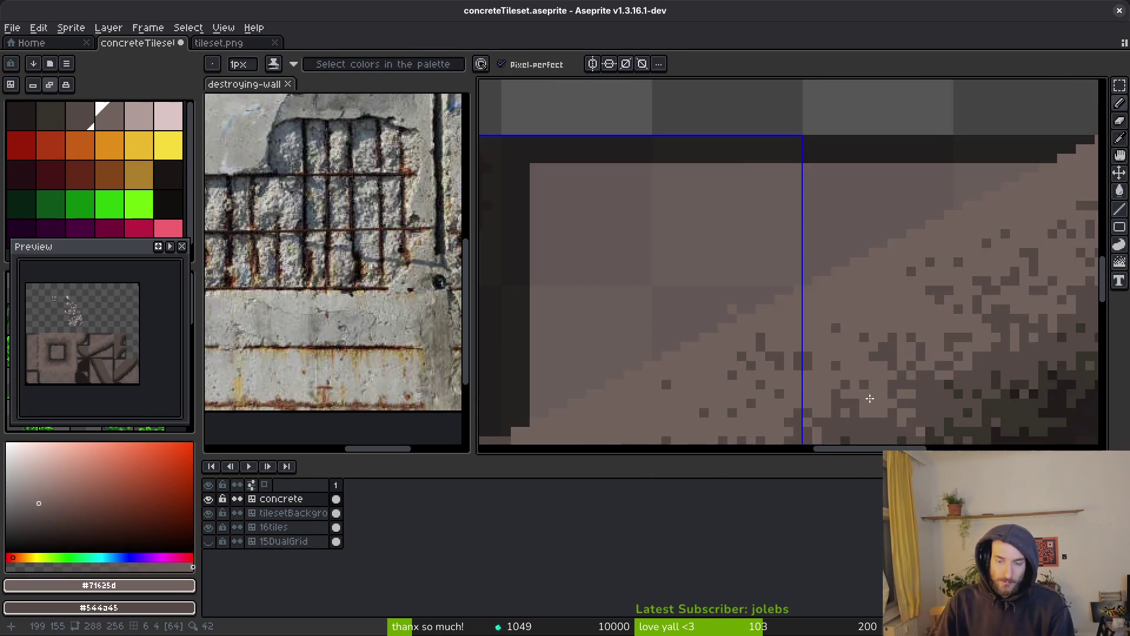
Step: Alternate between the spray and single-pixel tools while touching up the edge
key(e)
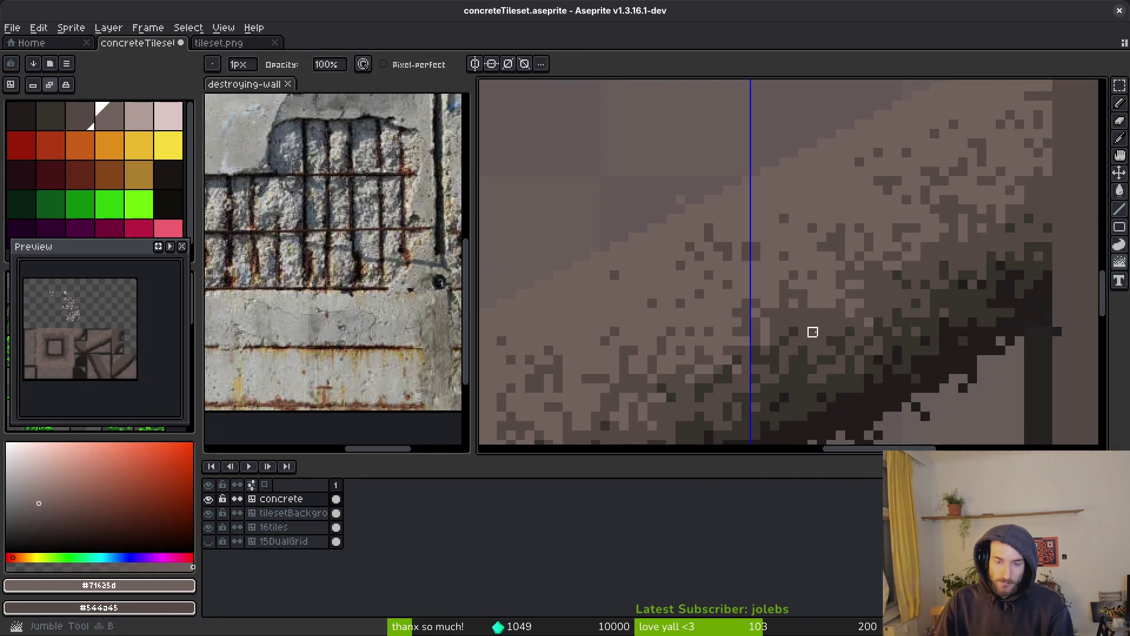
key(shift+s)
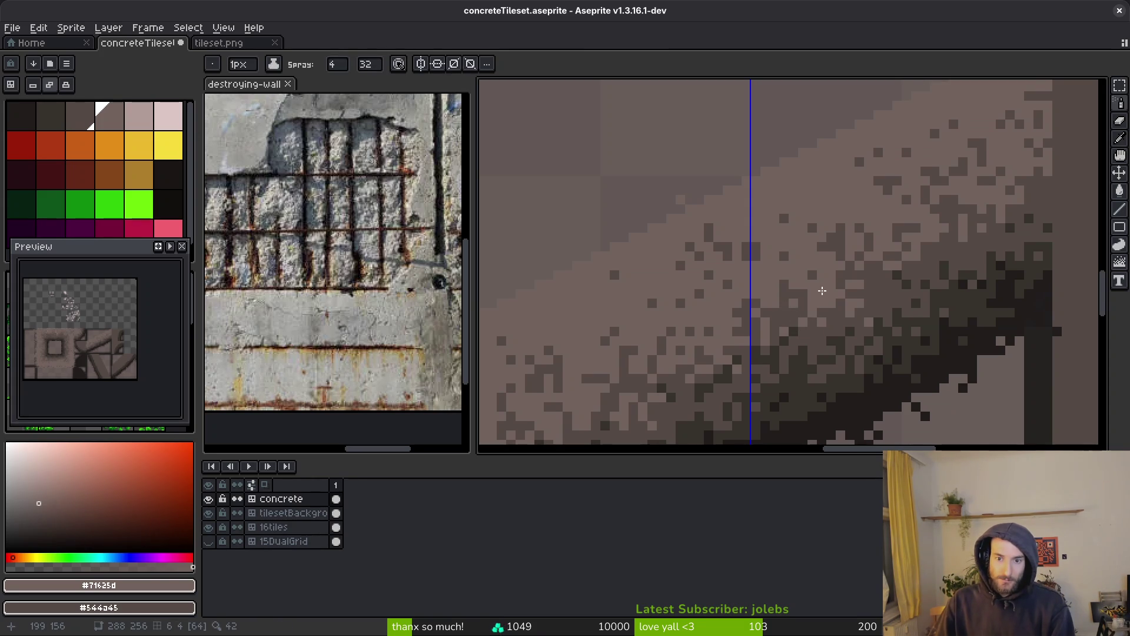
scroll(854, 313, down, 2)
scroll(857, 308, up, 2)
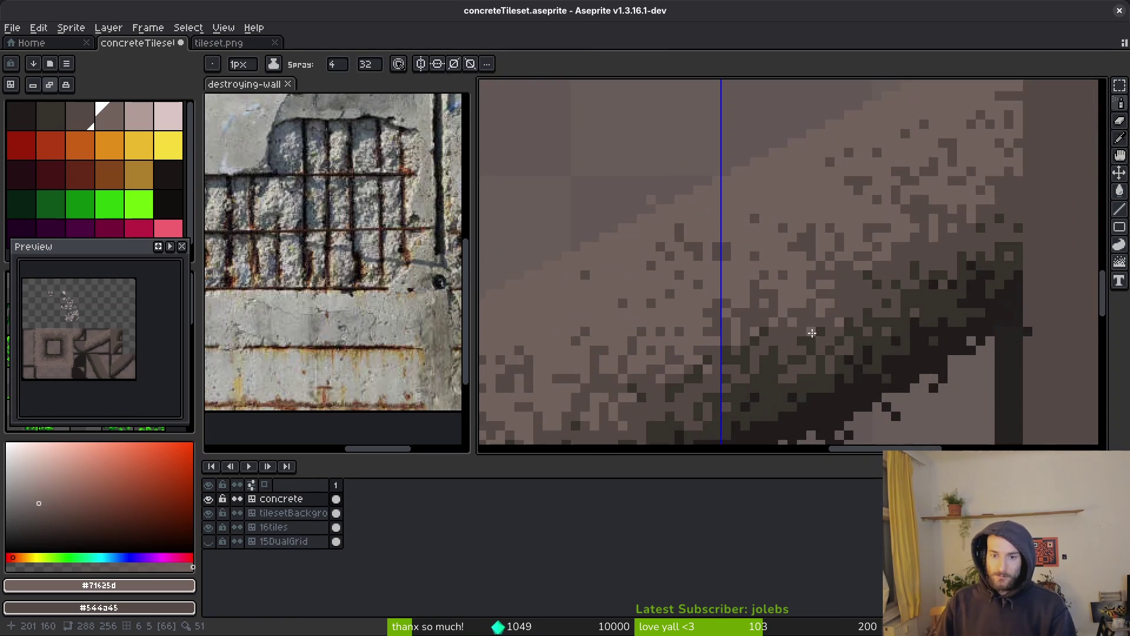
key(f)
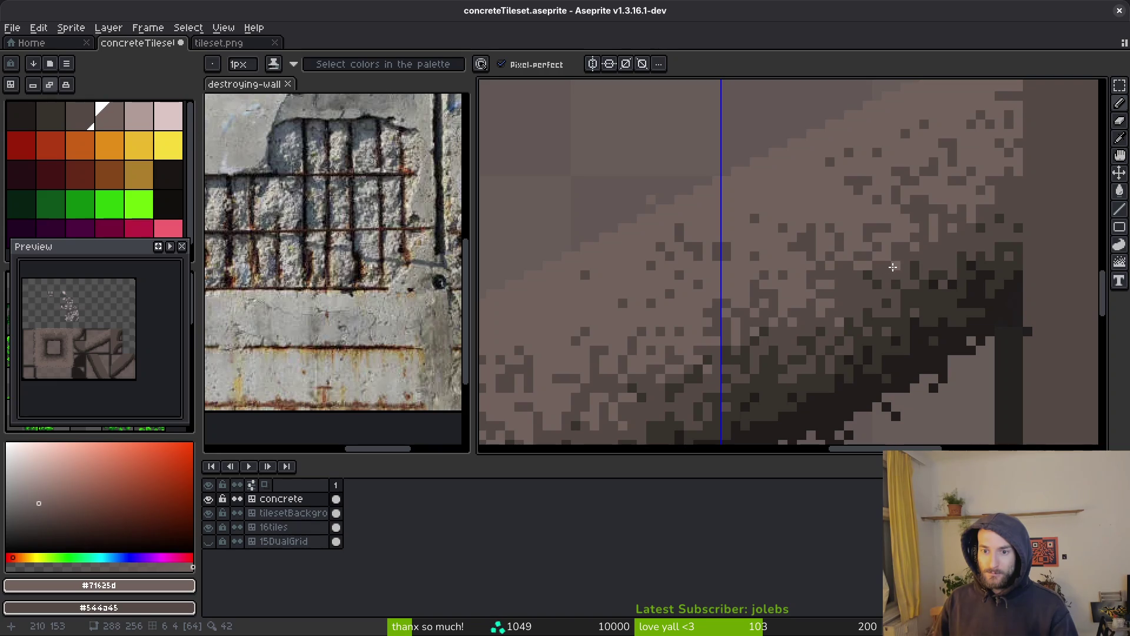
key(f)
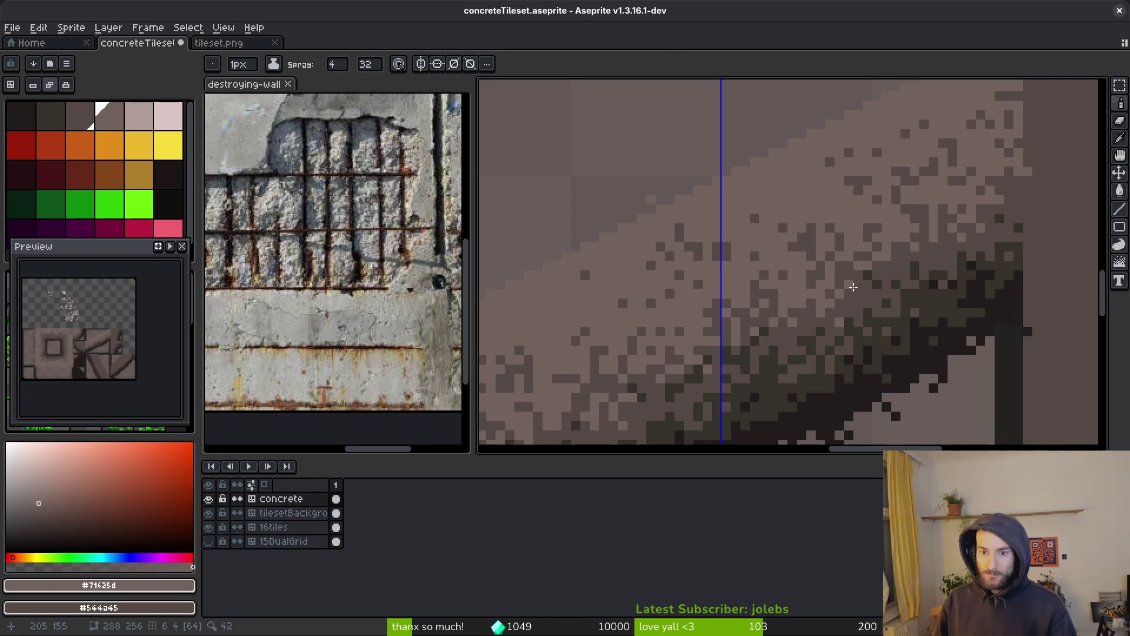
scroll(896, 306, down, 2)
scroll(875, 290, up, 3)
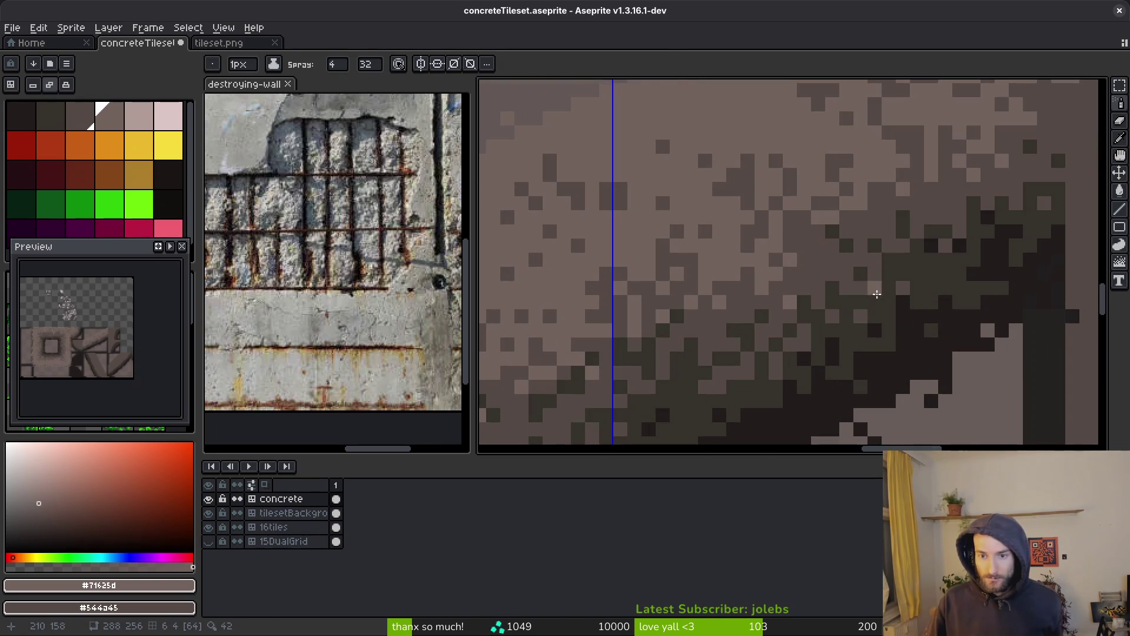
Step: Pick dark brown and mid-brown from the canvas for single-pixel Pencil touch-ups
alt+click(893, 257)
key(b)
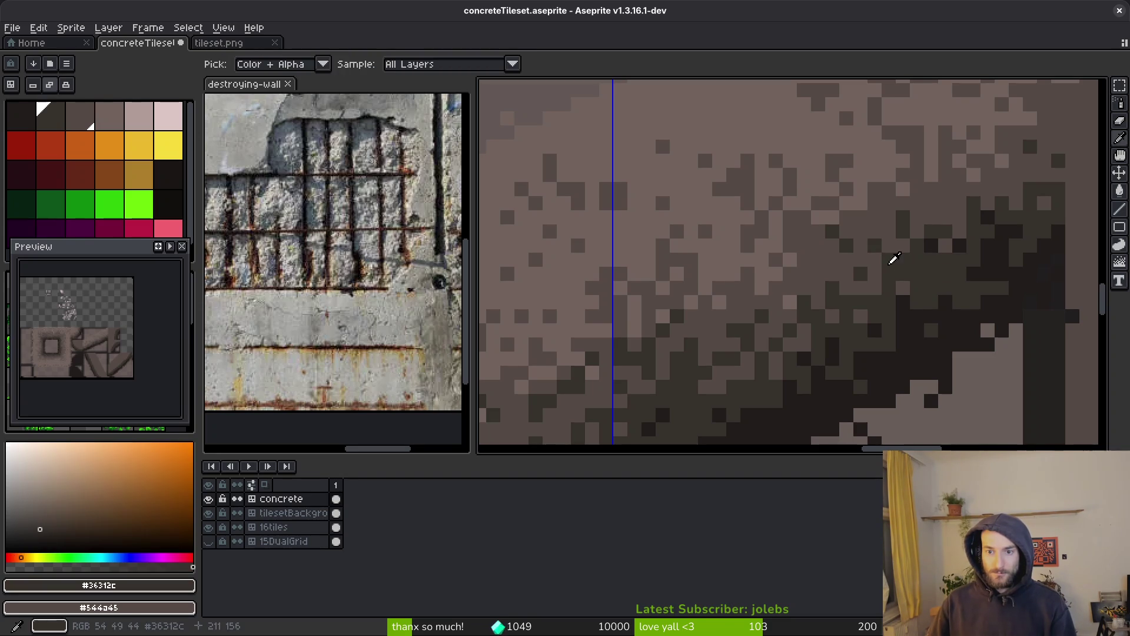
scroll(876, 287, down, 2)
scroll(876, 287, up, 3)
alt+click(859, 259)
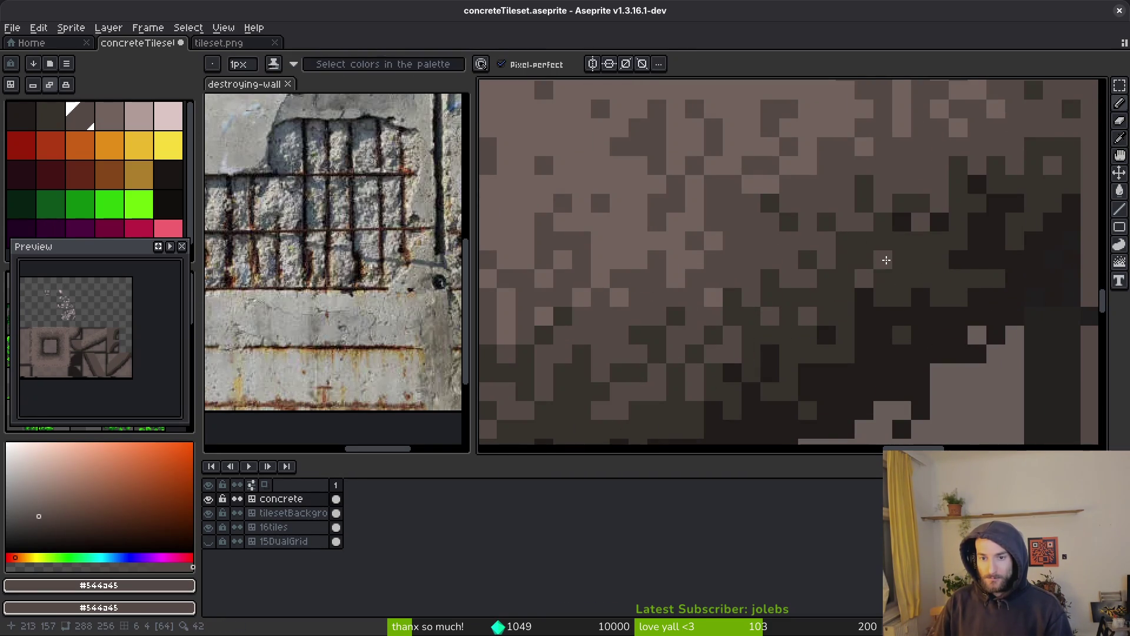
scroll(886, 253, down, 2)
scroll(883, 259, up, 2)
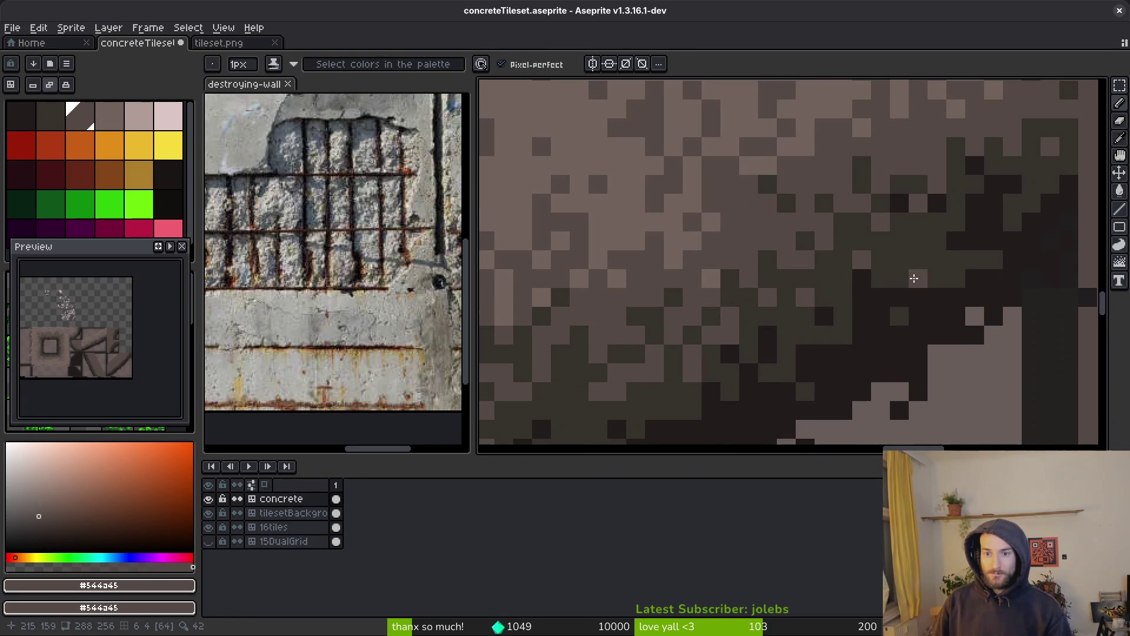
scroll(878, 247, down, 4)
Step: Save the tileset file with Ctrl+S
key(ctrl+s)
scroll(875, 334, up, 1)
scroll(875, 335, up, 3)
scroll(842, 324, up, 3)
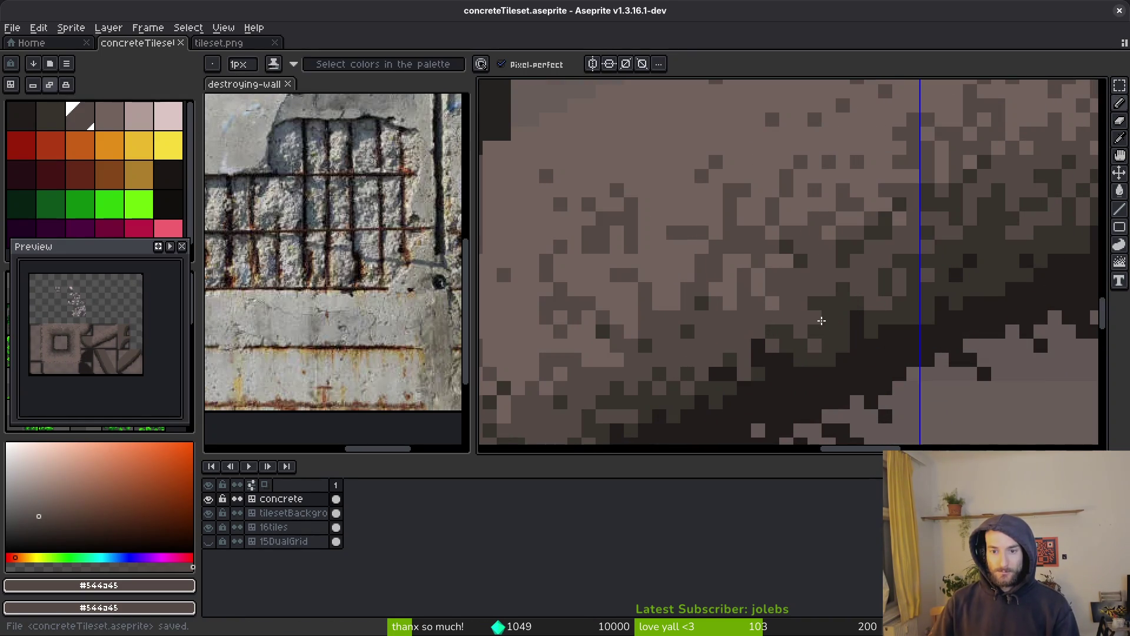
scroll(848, 312, down, 3)
scroll(845, 300, up, 3)
Step: Pick the lighter brown and spray a few light speckles near the edge
key(alt)
alt+click(801, 233)
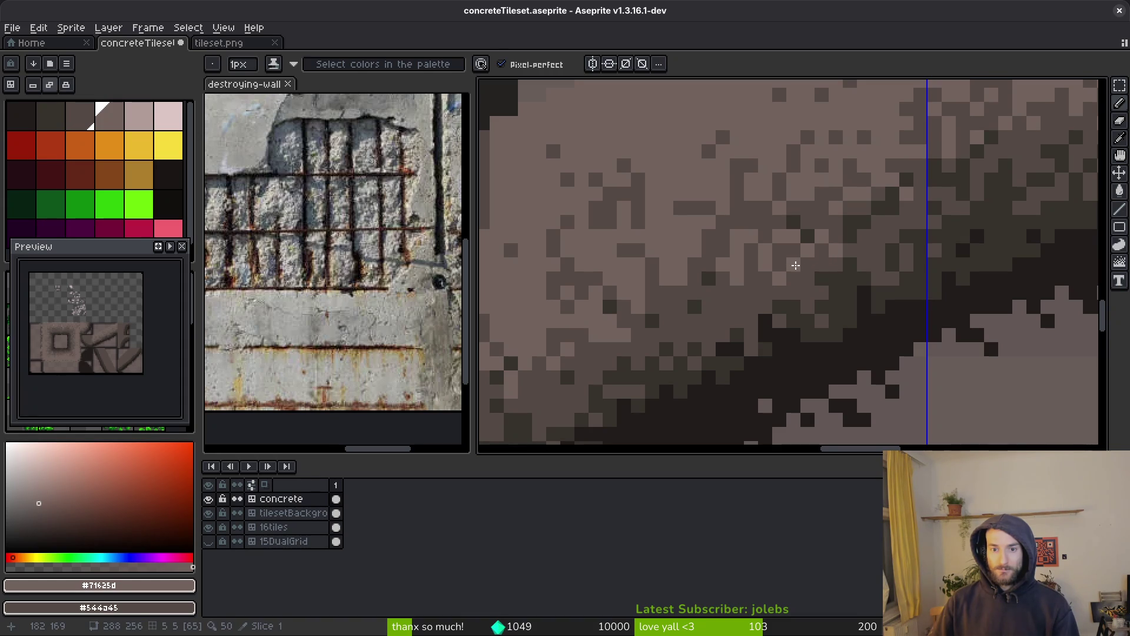
key(shift+b)
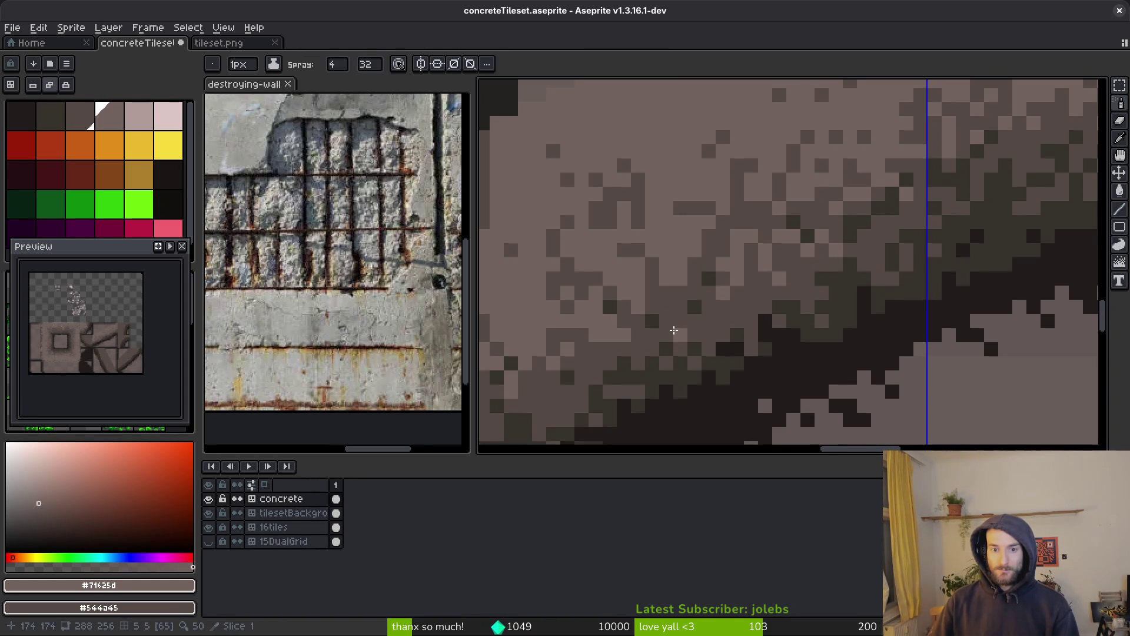
key(i)
key(shift+b)
drag(681, 332, 689, 344)
scroll(692, 353, down, 2)
scroll(698, 366, up, 2)
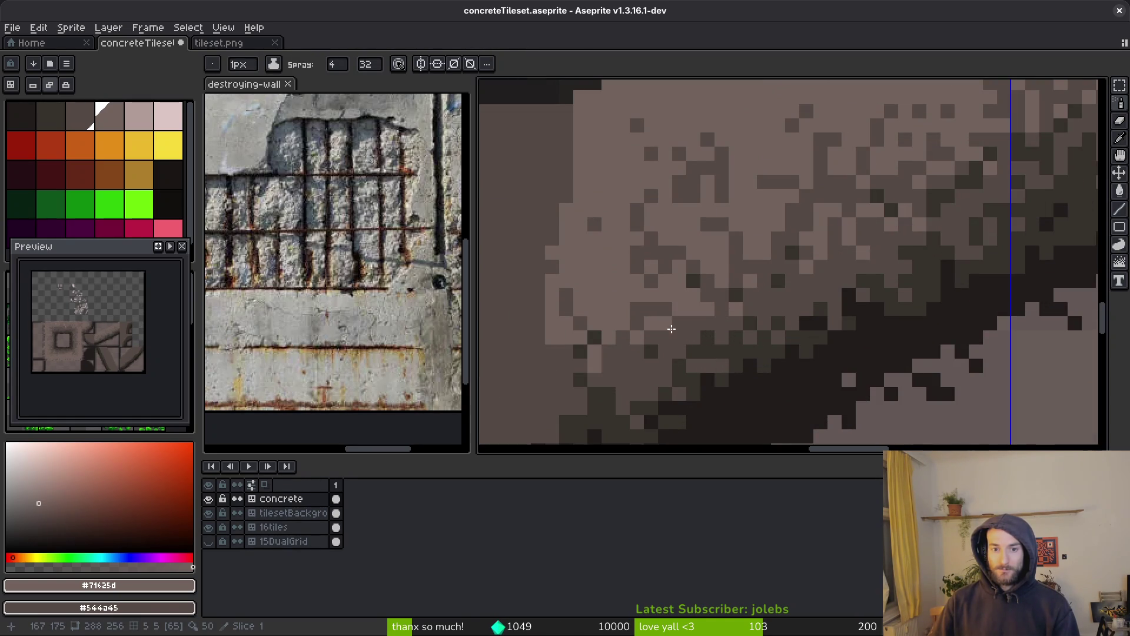
Step: Place single light-brown pixels on the edge with the Pencil
key(b)
drag(675, 355, 670, 355)
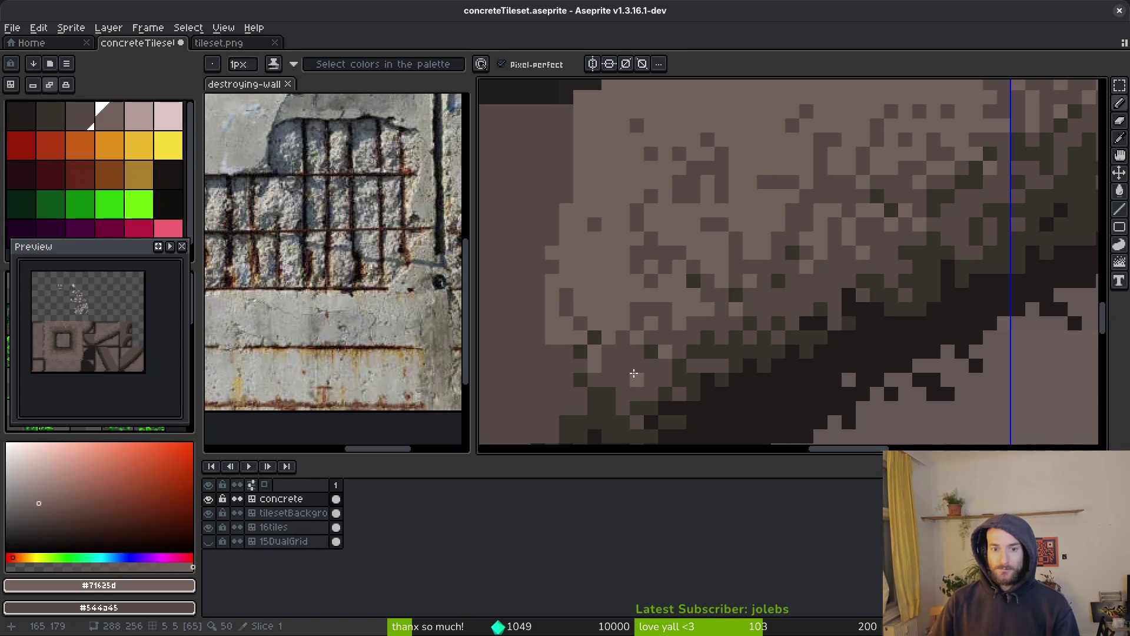
click(639, 356)
scroll(721, 385, down, 3)
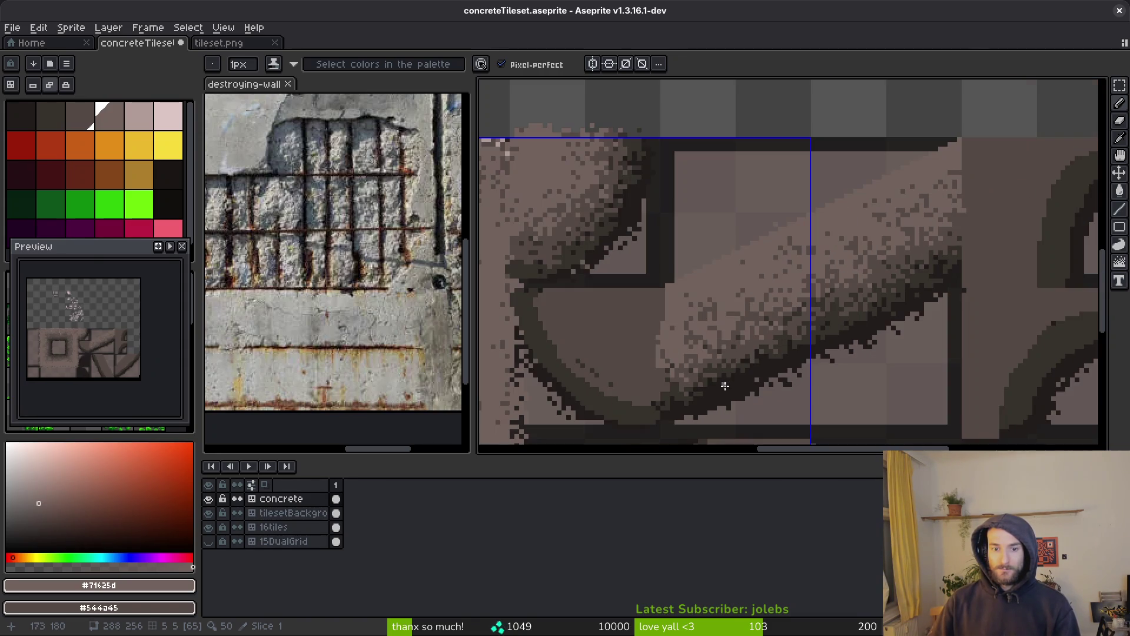
scroll(697, 357, up, 3)
scroll(603, 327, down, 2)
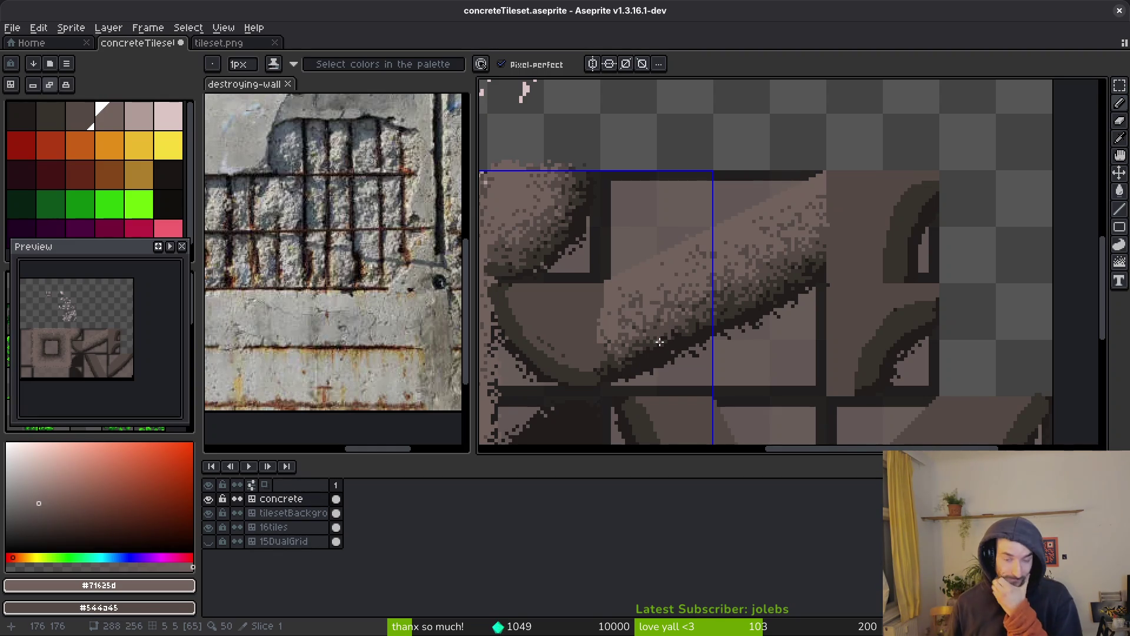
scroll(702, 279, down, 2)
drag(701, 279, 712, 268)
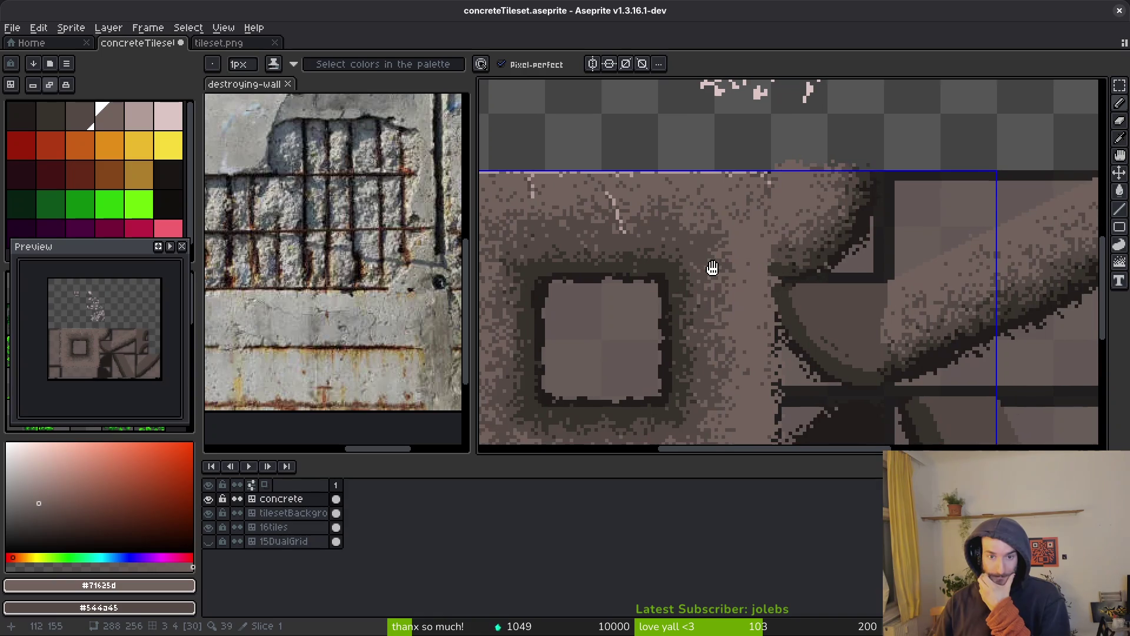
drag(636, 279, 732, 285)
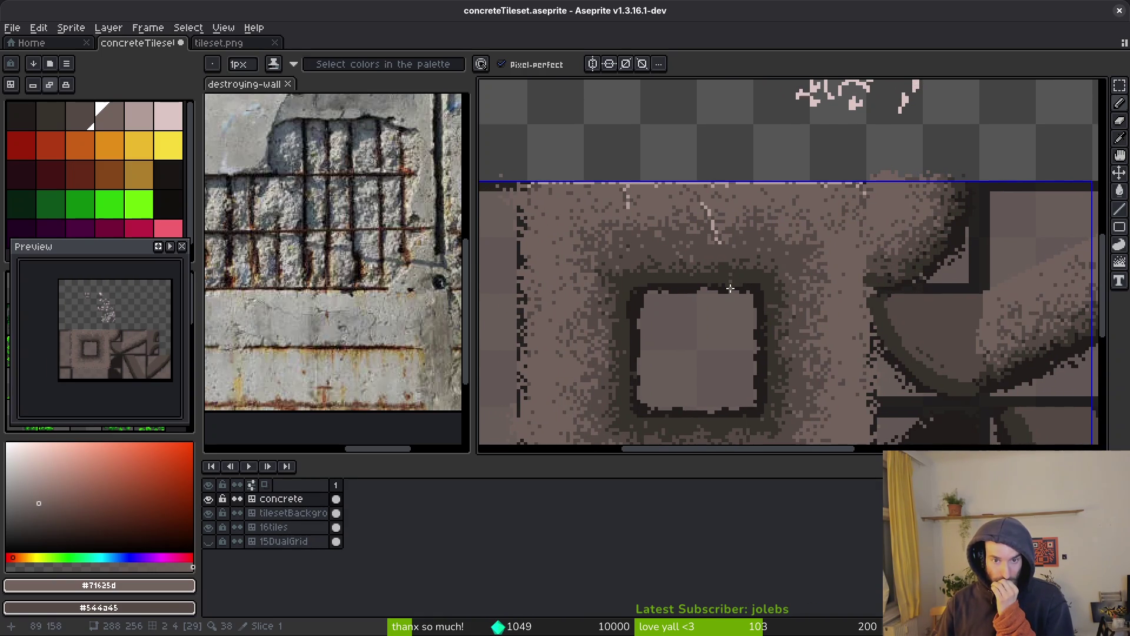
scroll(730, 288, down, 3)
scroll(736, 289, up, 4)
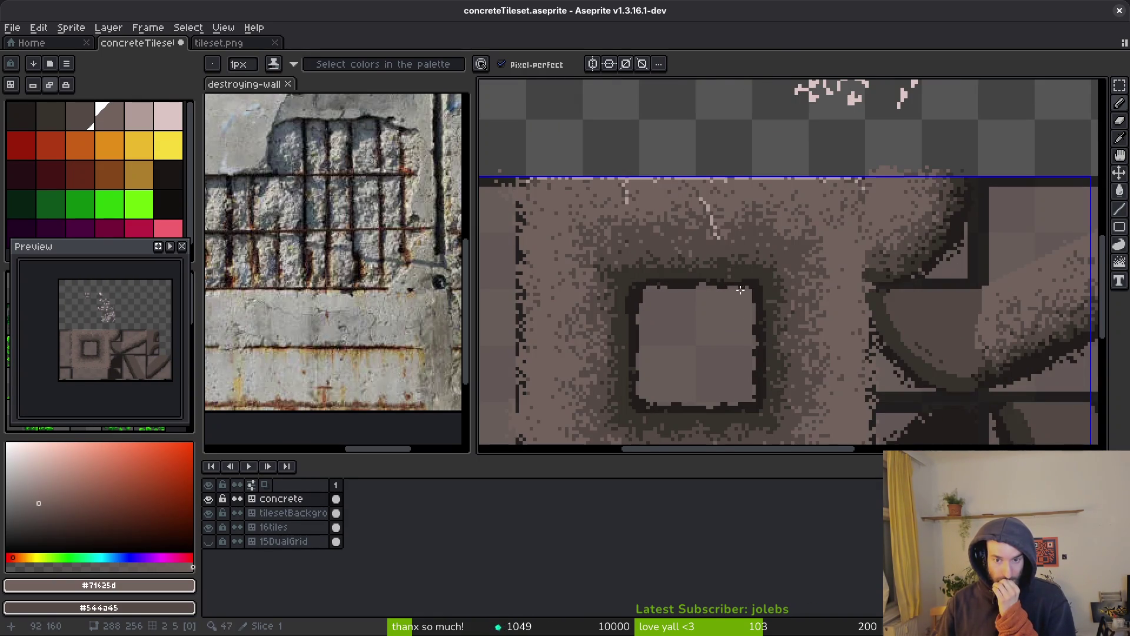
scroll(783, 259, down, 2)
scroll(801, 259, up, 1)
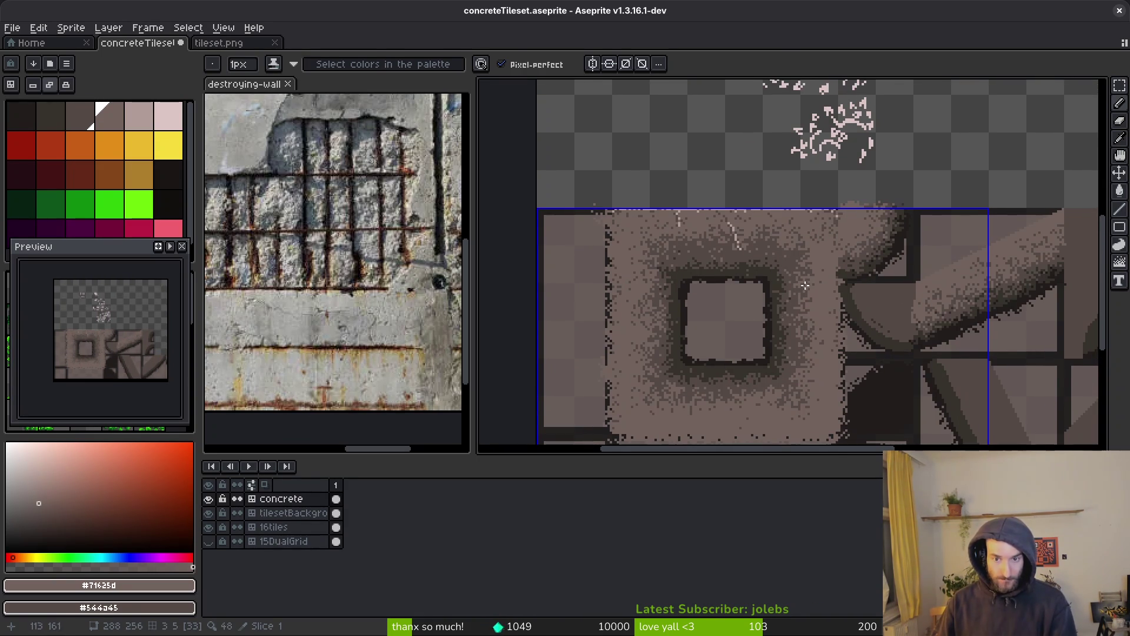
Step: Spray lighter speckles over the dark texture near the tile top and beside the dark-framed square
scroll(821, 259, up, 3)
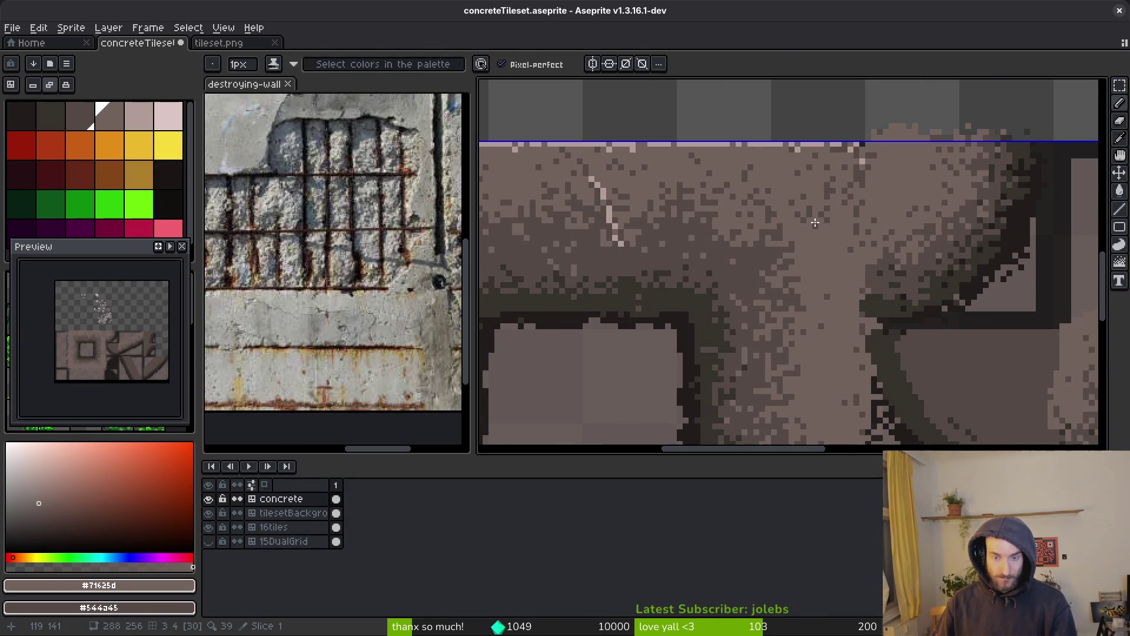
key(shift+b)
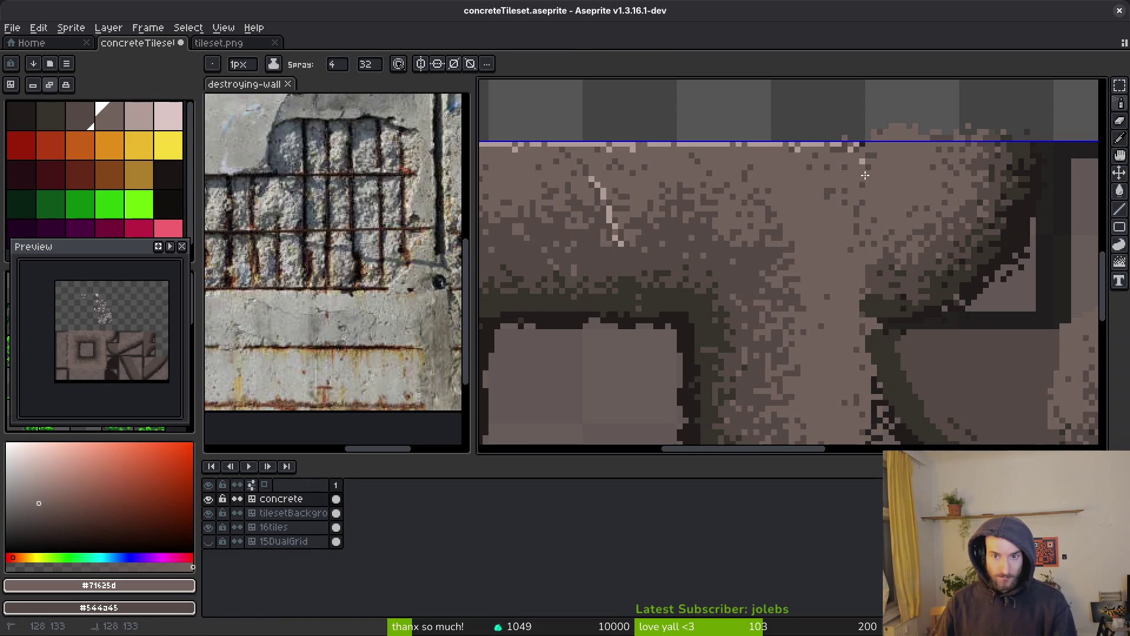
drag(615, 176, 886, 216)
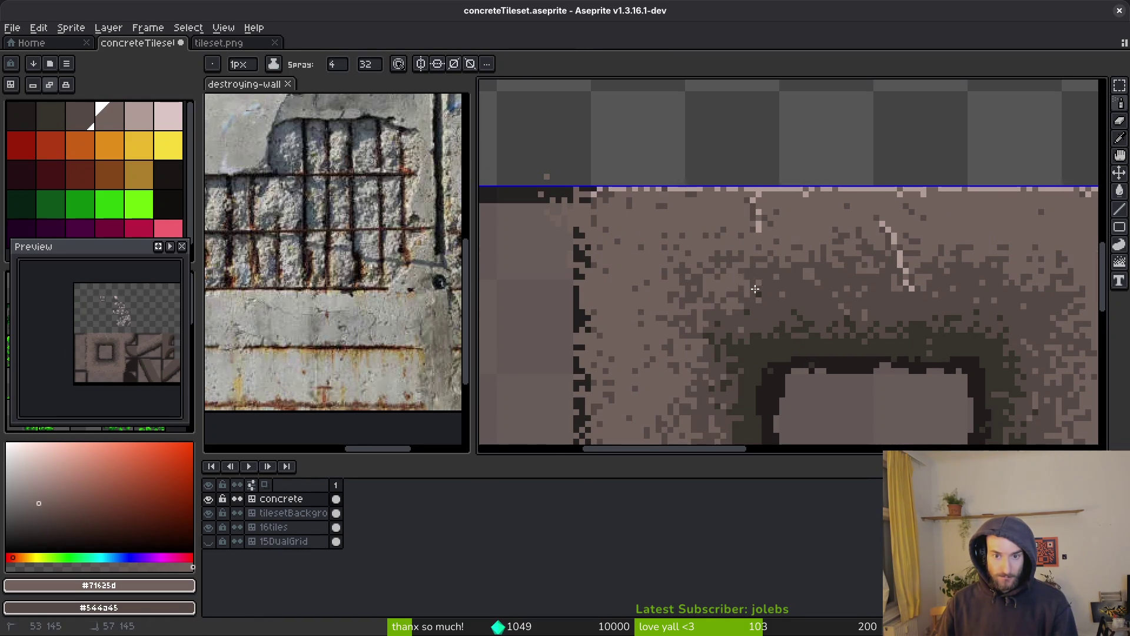
drag(725, 287, 839, 274)
drag(684, 271, 729, 265)
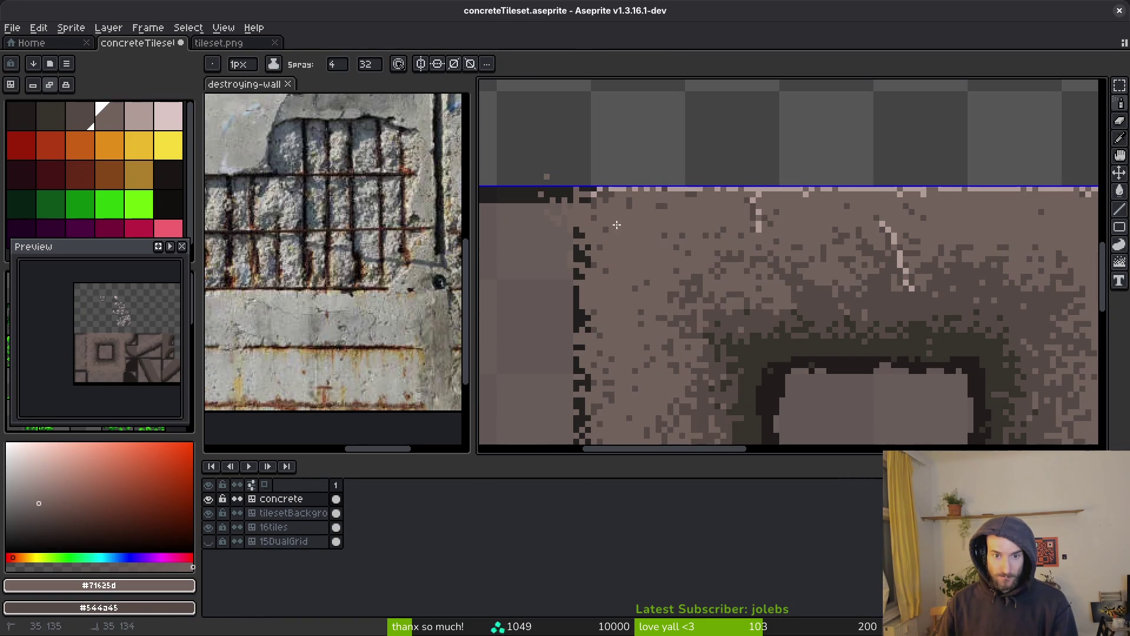
scroll(602, 292, down, 5)
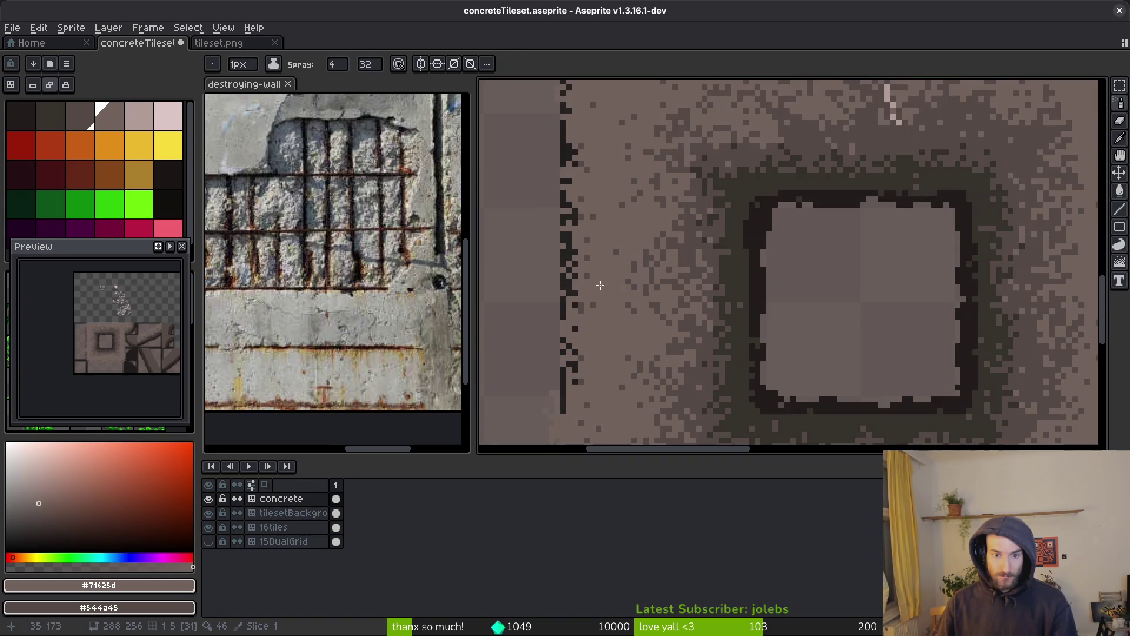
scroll(602, 292, up, 4)
mouse_move(953, 271)
mouse_down()
mouse_move(981, 282)
mouse_move(988, 242)
mouse_up()
Step: Return to the Pencil, save concreteTileset.aseprite, and activate the destroying-wall reference image
scroll(883, 246, down, 1)
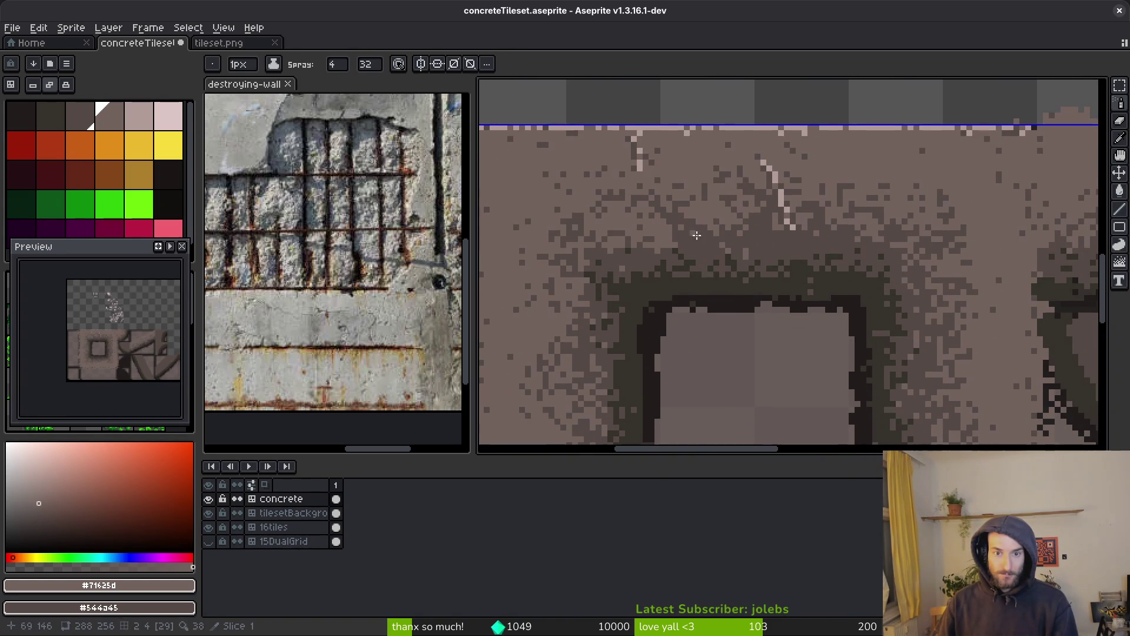
scroll(641, 167, down, 3)
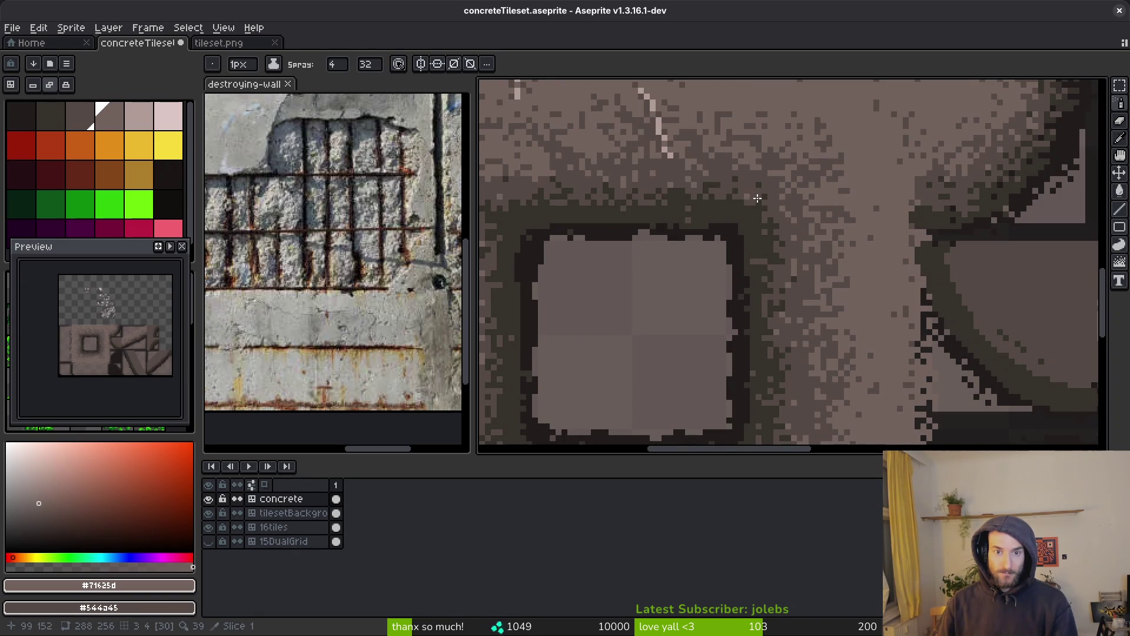
scroll(830, 330, down, 3)
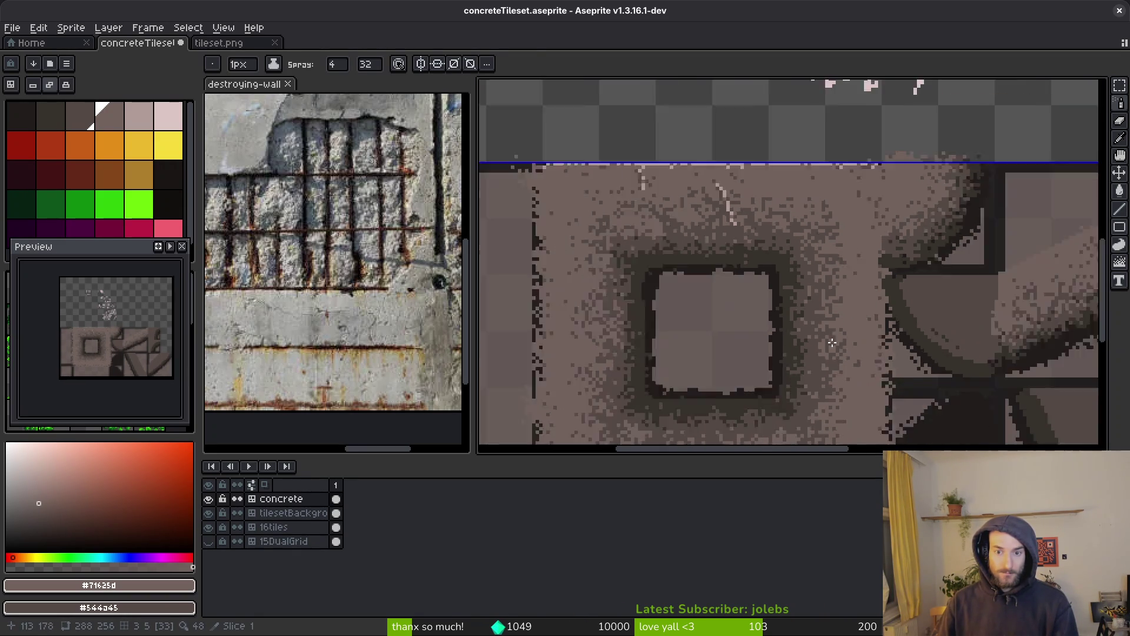
scroll(812, 384, up, 4)
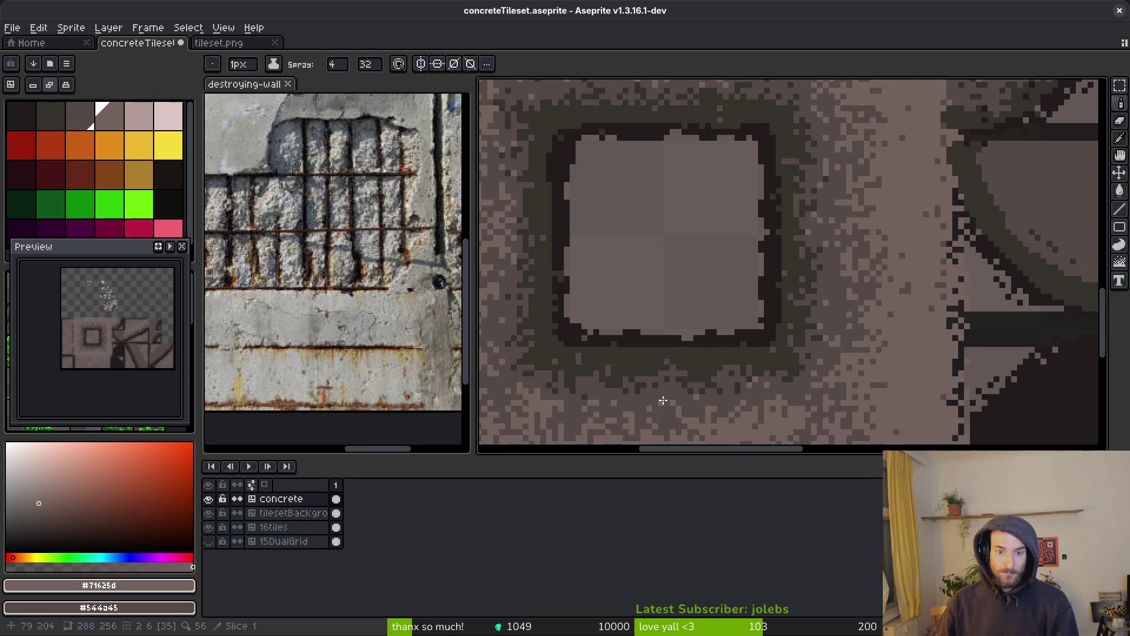
scroll(583, 413, left, 3)
scroll(583, 413, up, 1)
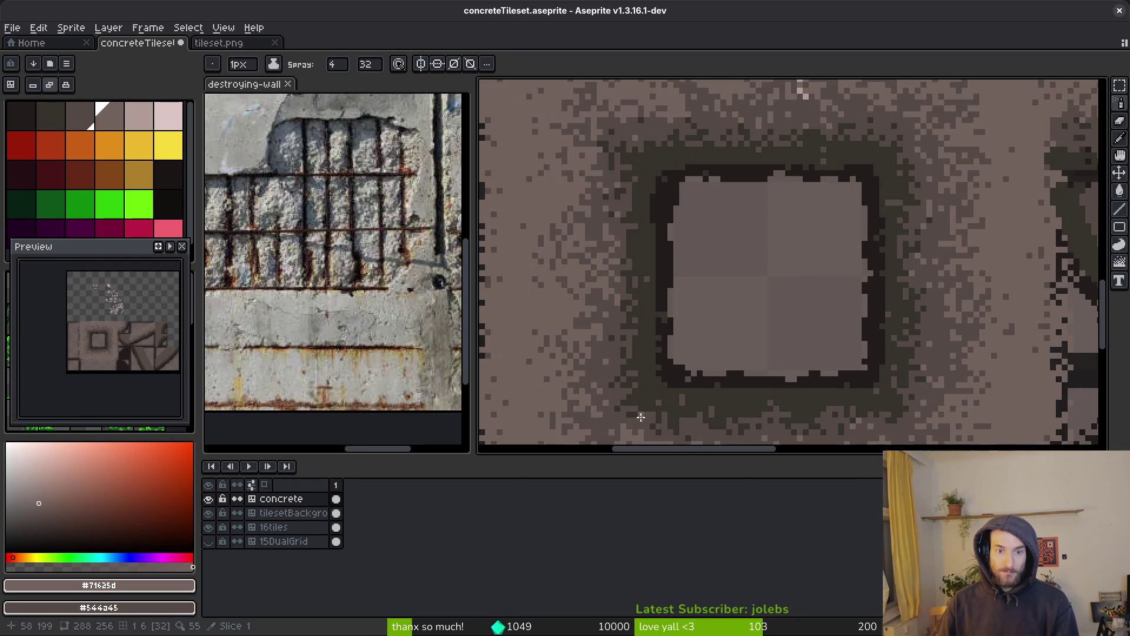
scroll(610, 210, up, 1)
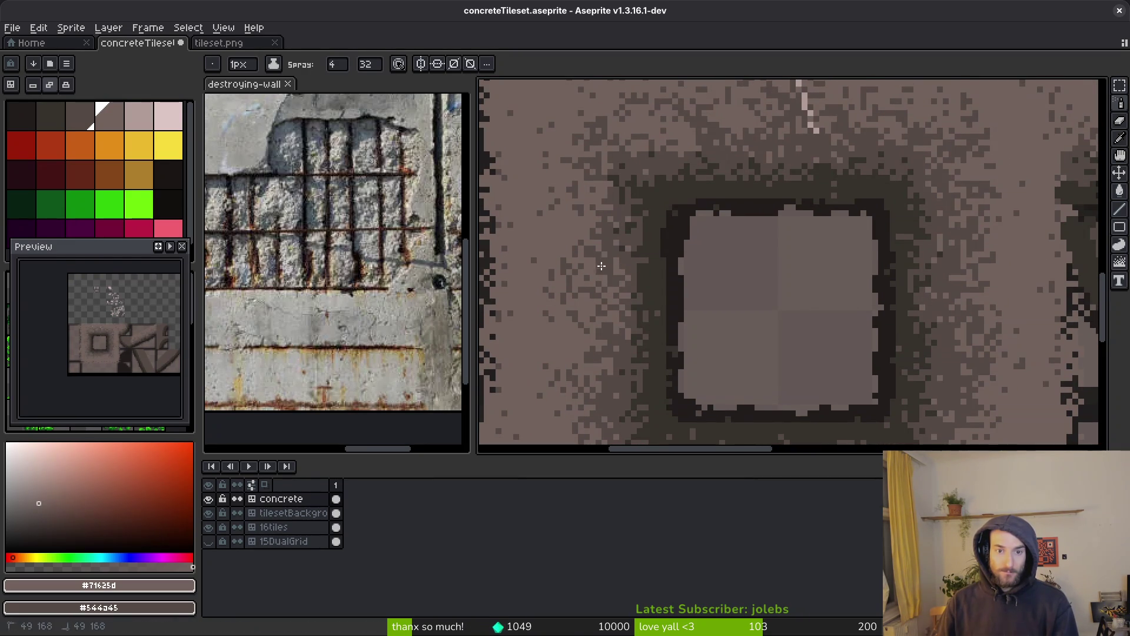
key(b)
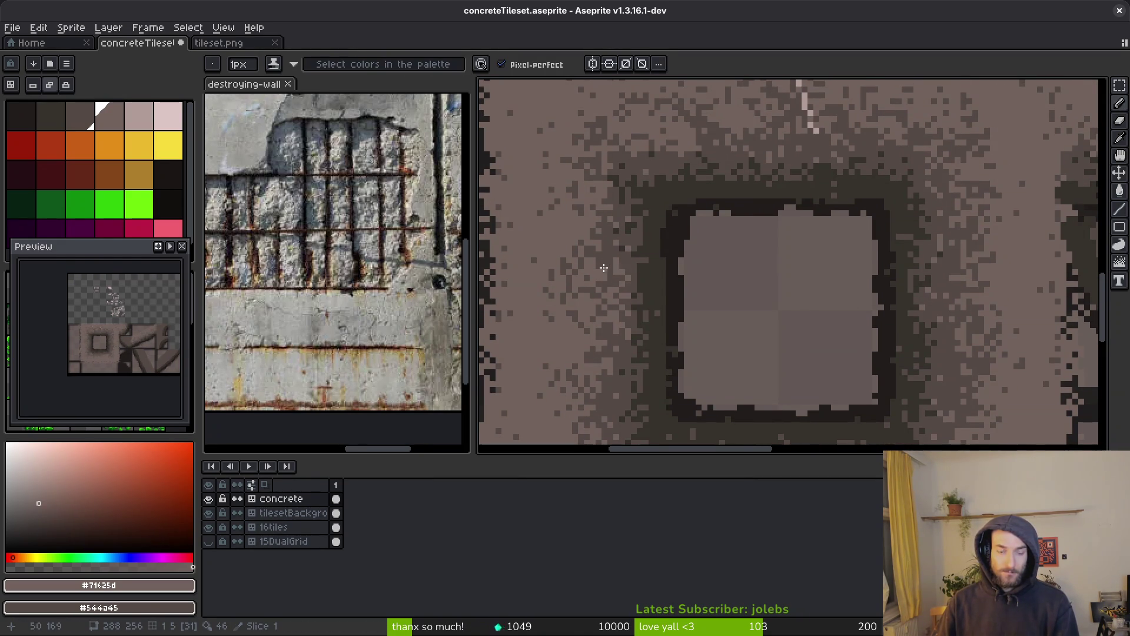
scroll(608, 271, up, 2)
scroll(612, 272, down, 3)
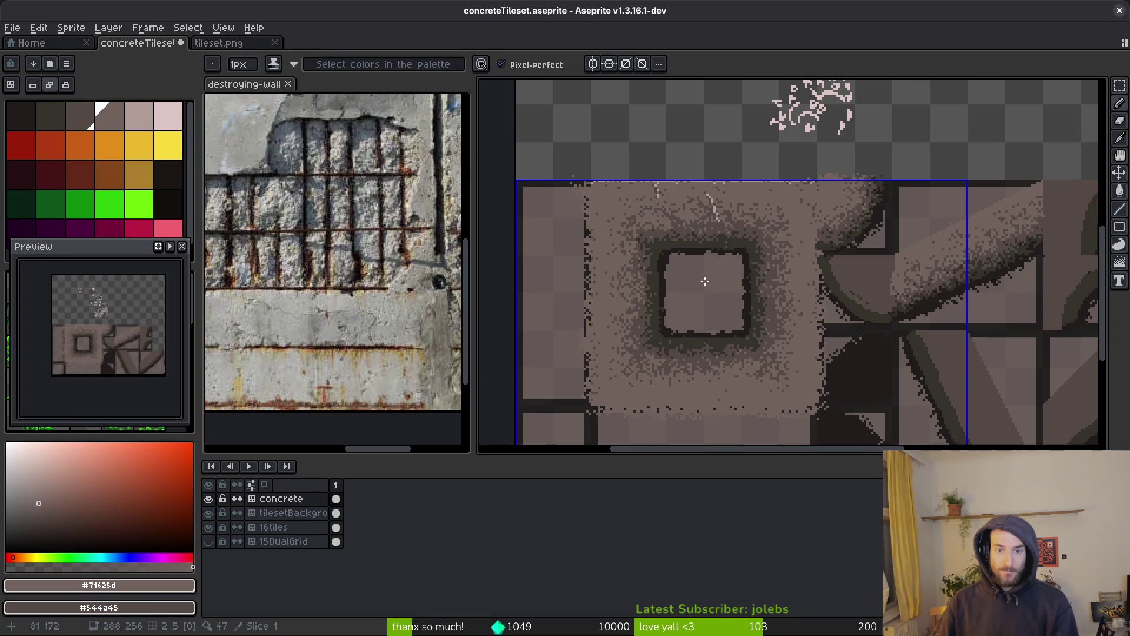
scroll(672, 220, up, 3)
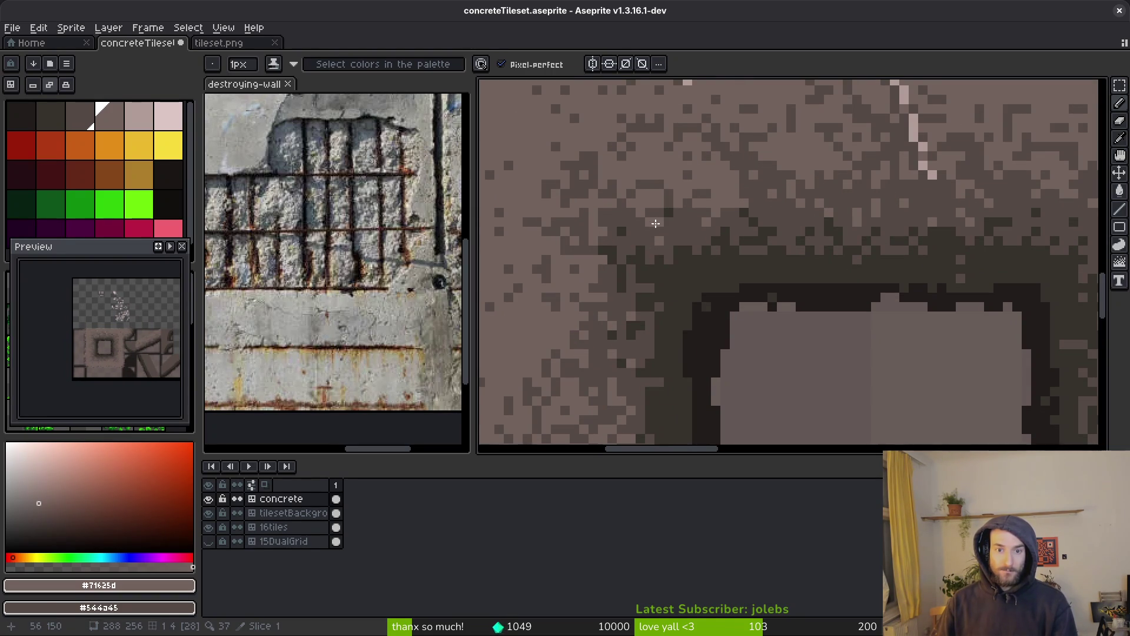
scroll(632, 243, down, 3)
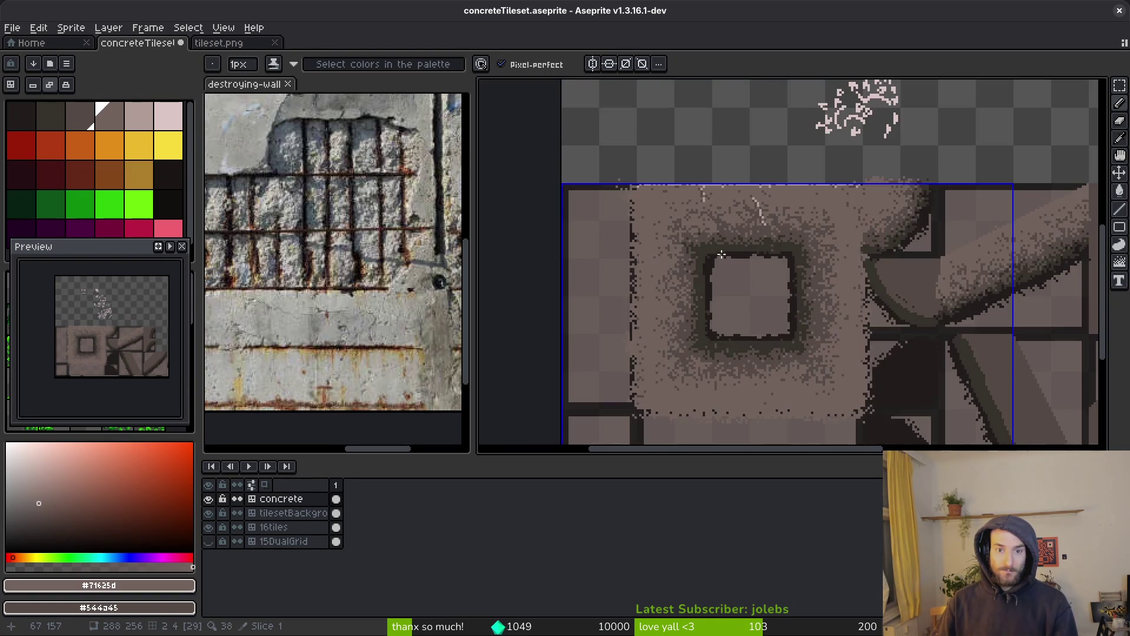
scroll(689, 227, up, 3)
scroll(718, 225, down, 2)
key(ctrl+s)
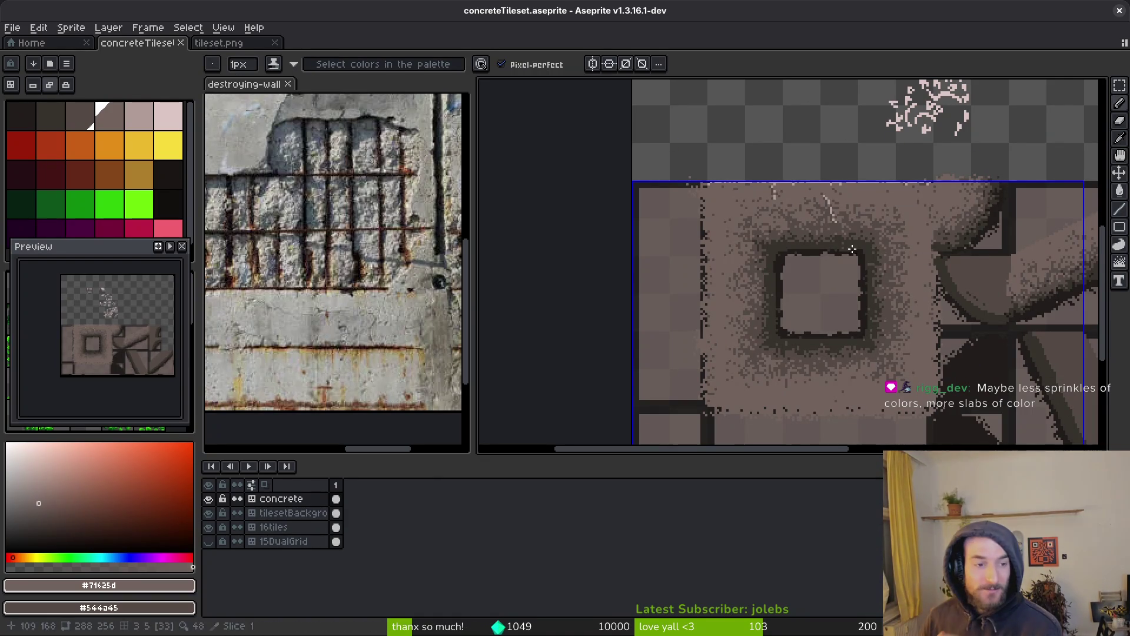
click(396, 302)
scroll(329, 281, up, 5)
drag(330, 281, 337, 286)
drag(815, 244, 828, 270)
drag(344, 227, 487, 212)
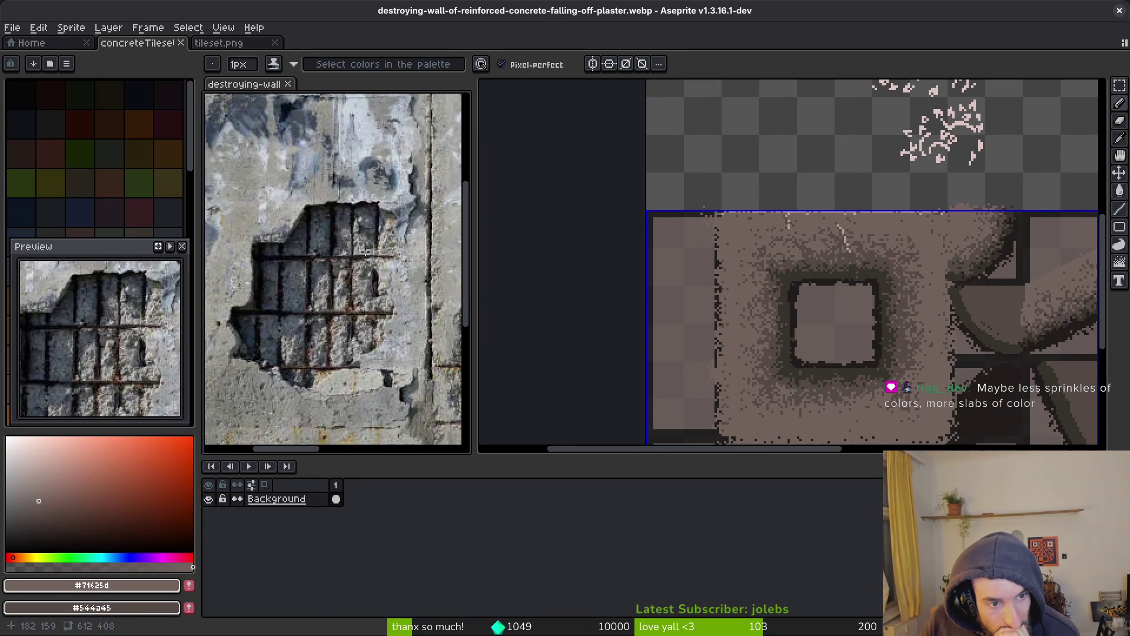
scroll(336, 248, up, 3)
scroll(353, 253, down, 5)
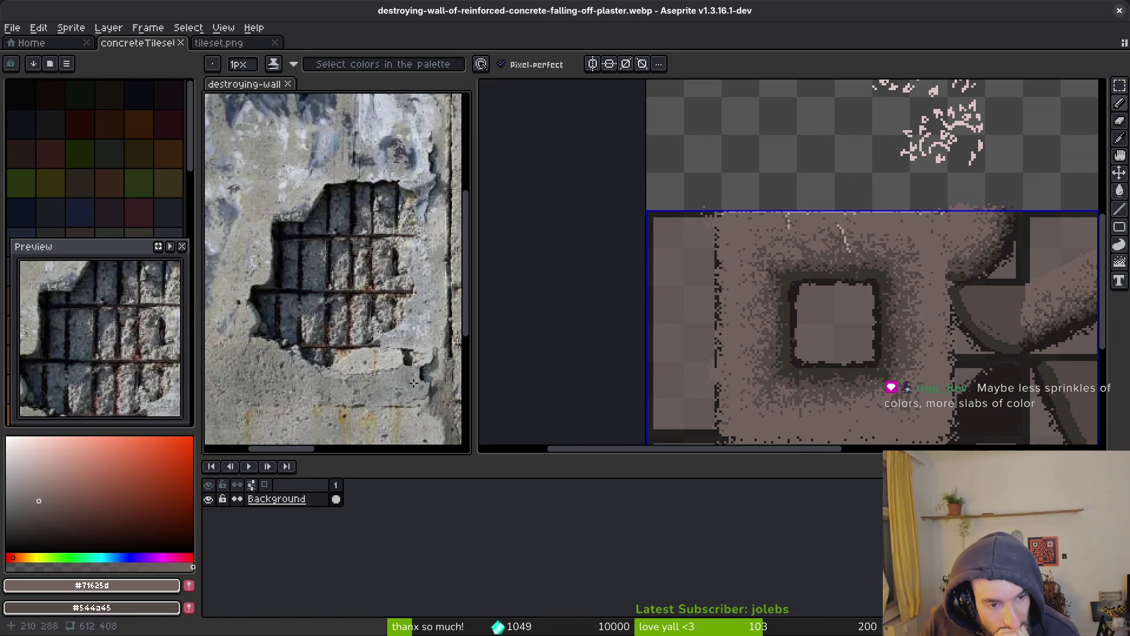
scroll(376, 360, up, 3)
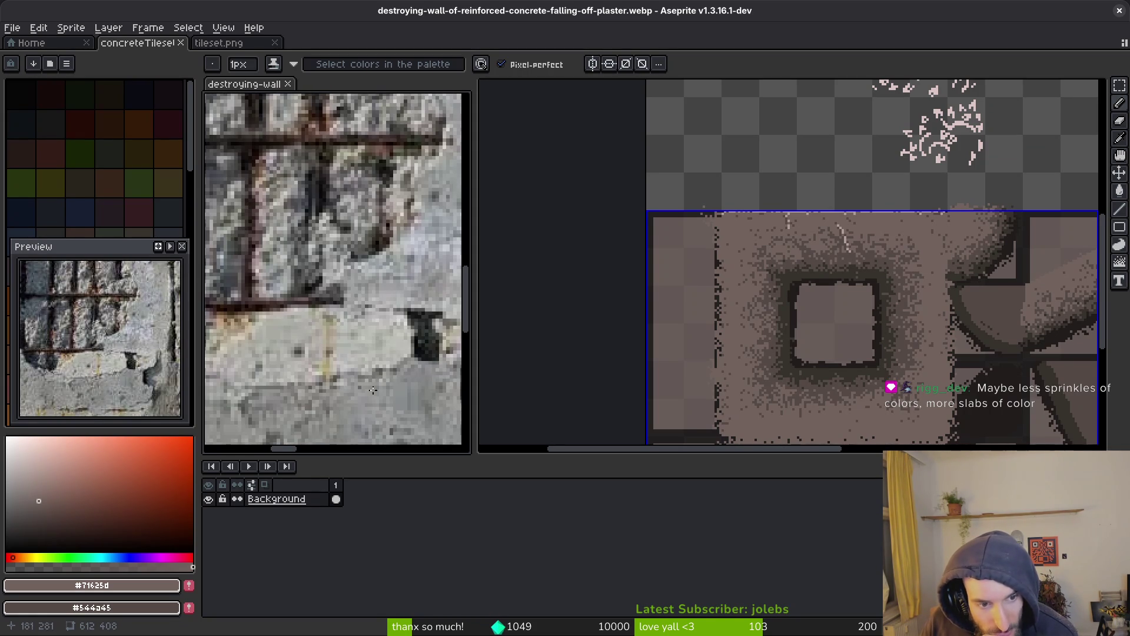
drag(326, 392, 361, 331)
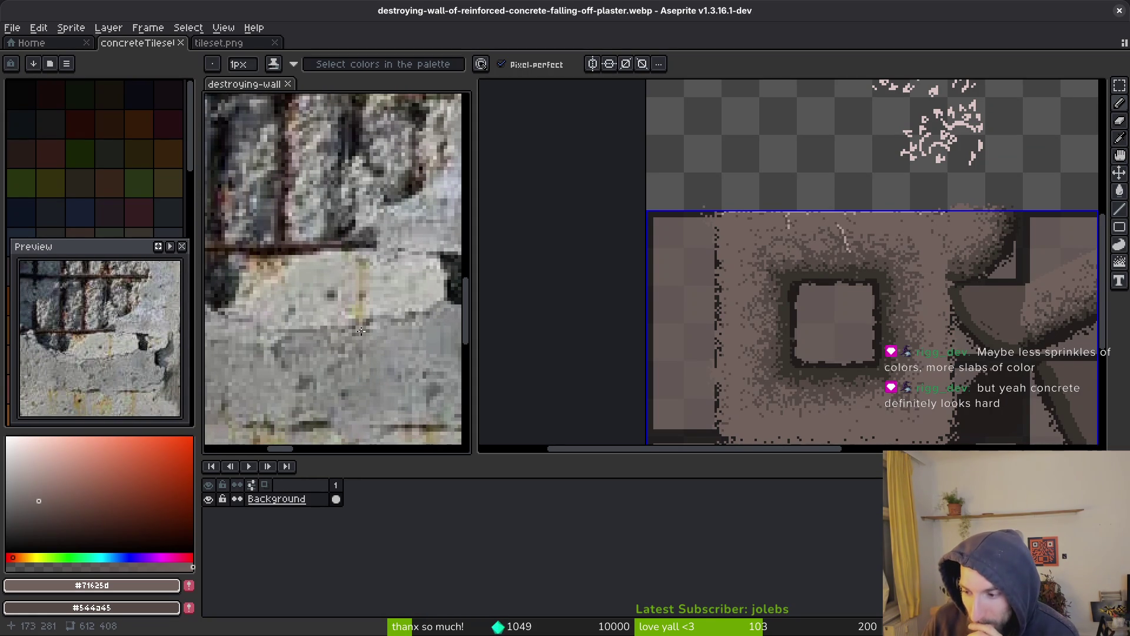
scroll(361, 331, down, 3)
click(757, 267)
scroll(789, 276, down, 1)
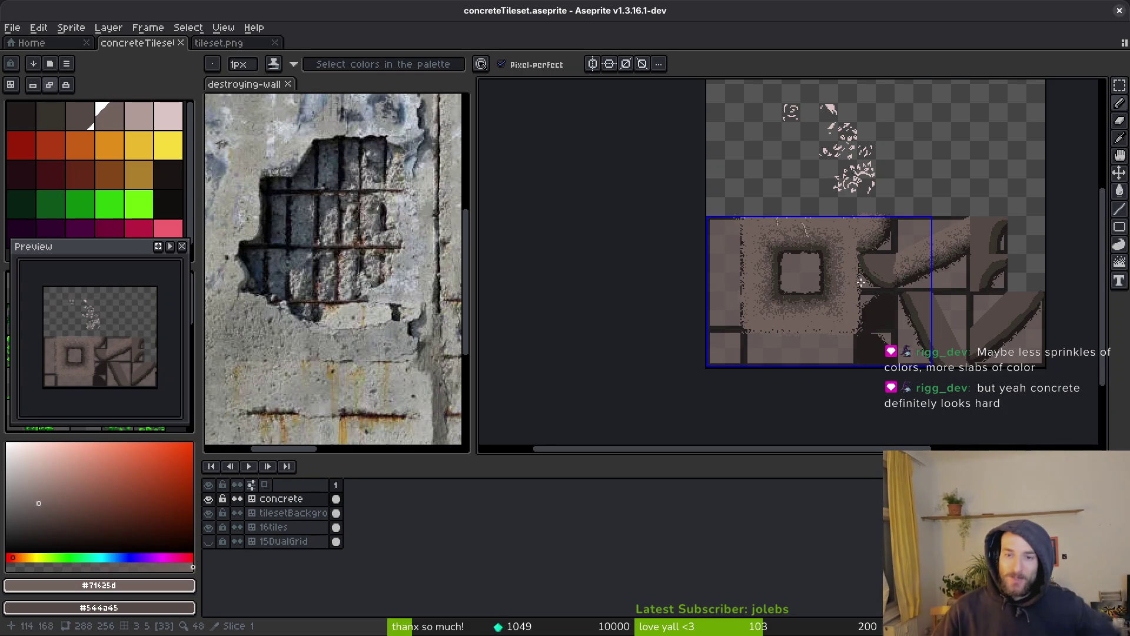
scroll(806, 230, up, 4)
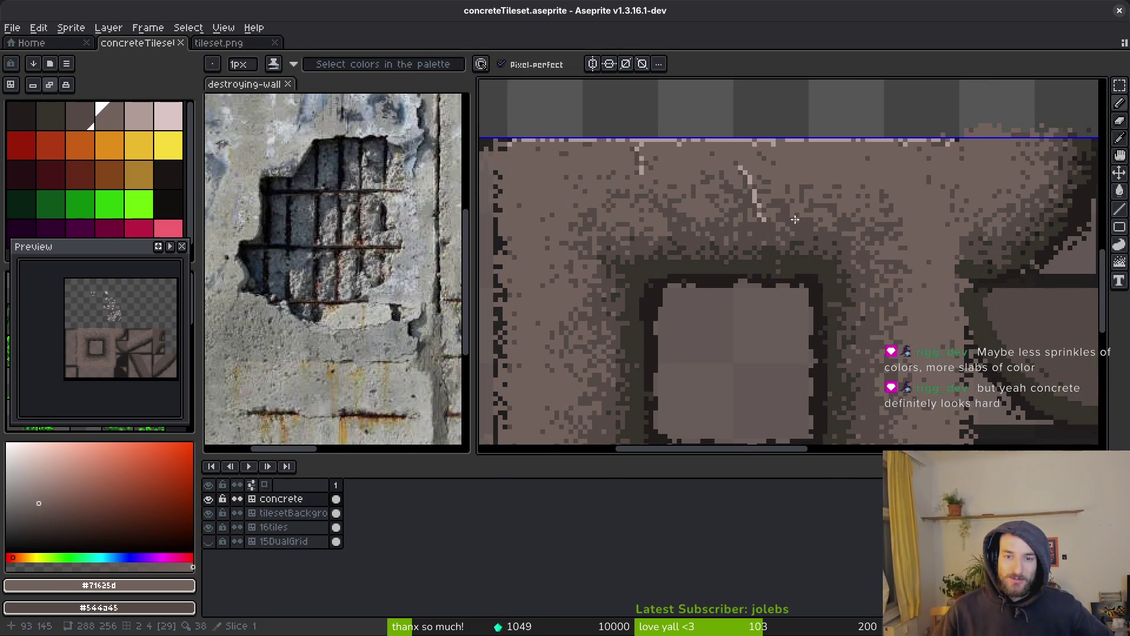
scroll(938, 322, down, 2)
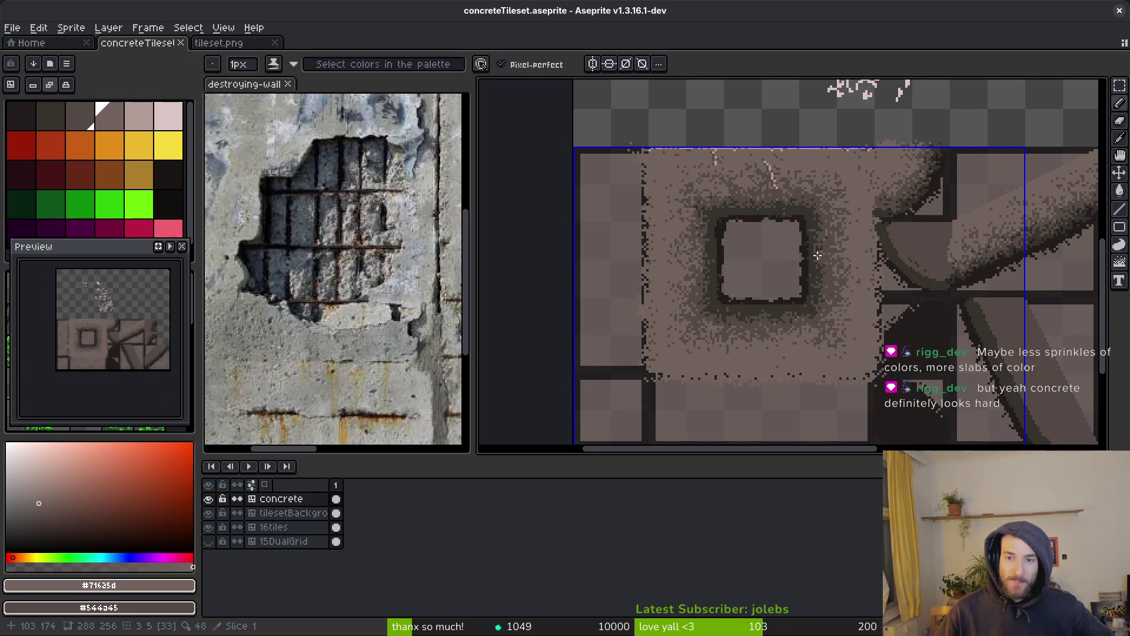
scroll(818, 255, right, 2)
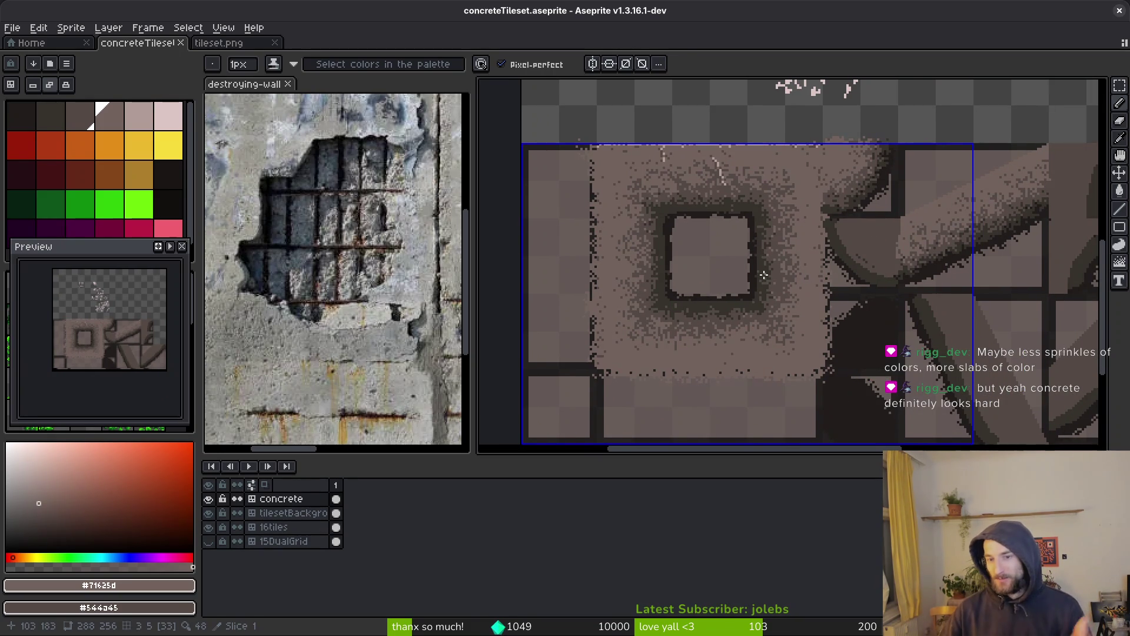
scroll(763, 275, down, 3)
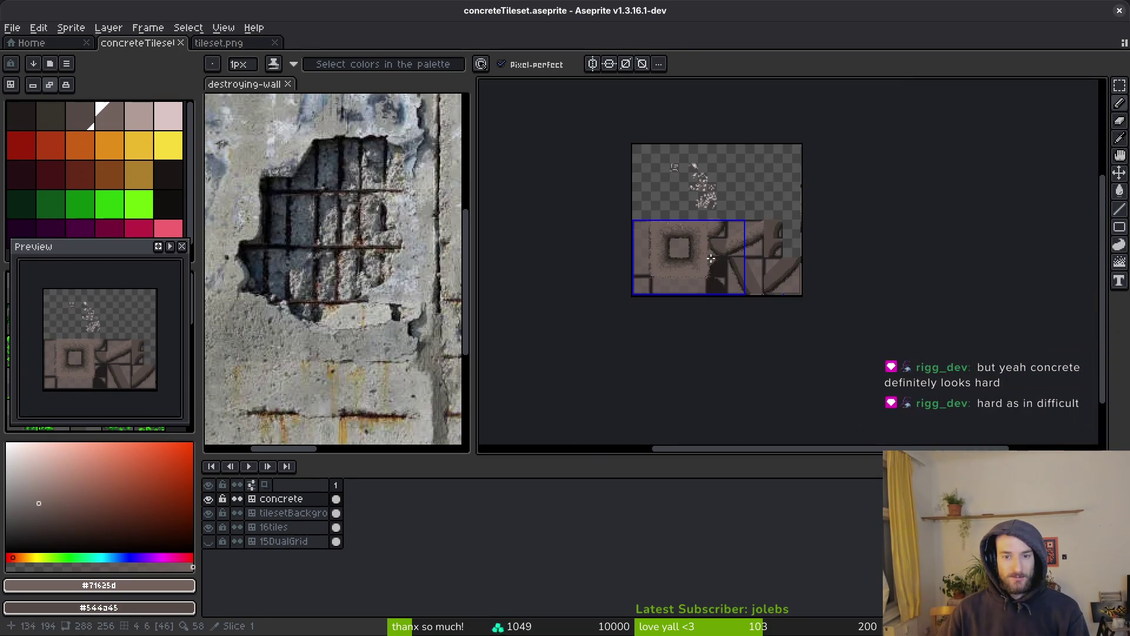
scroll(737, 288, up, 1)
key(m)
Step: Undo and redo to restore the concrete texture with the selection kept
key(ctrl+z)
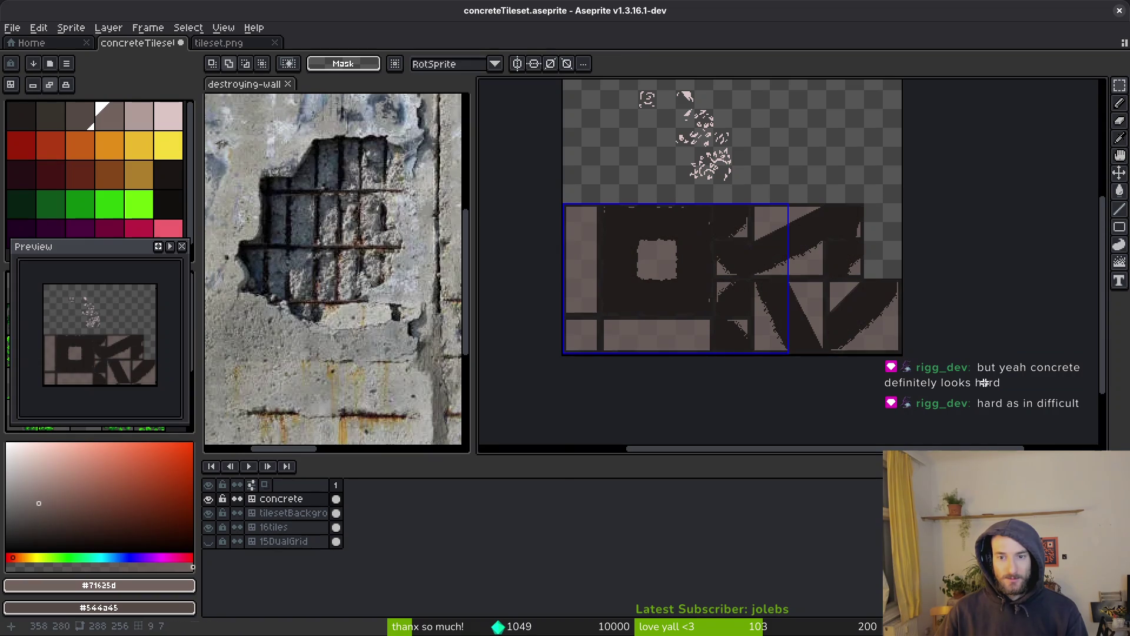
key(ctrl+y)
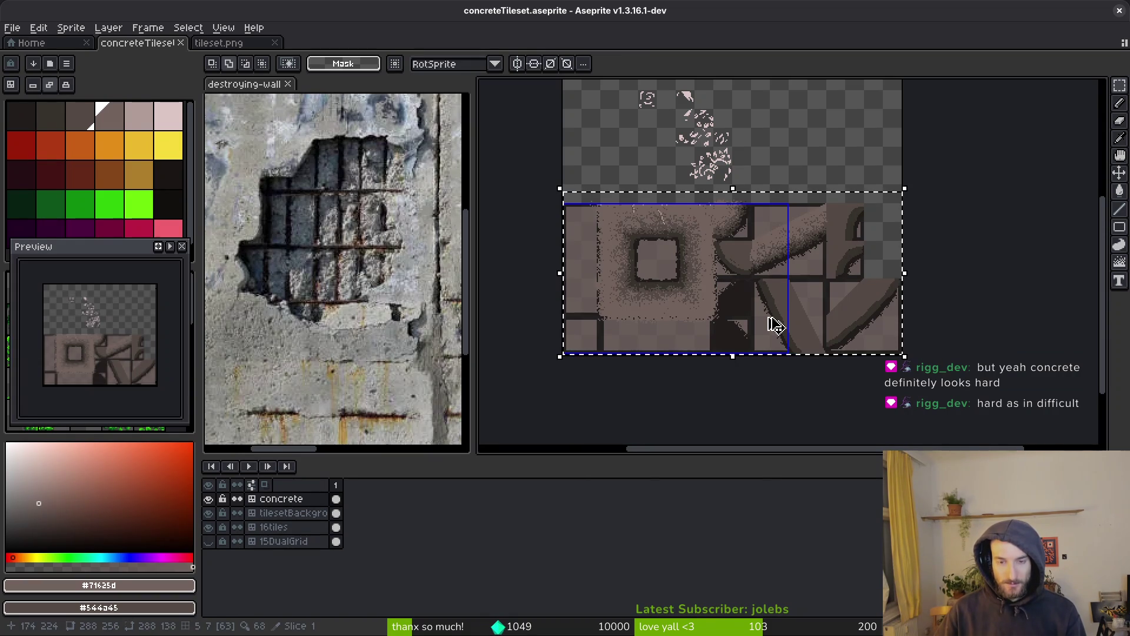
key(ctrl+z)
key(ctrl+y)
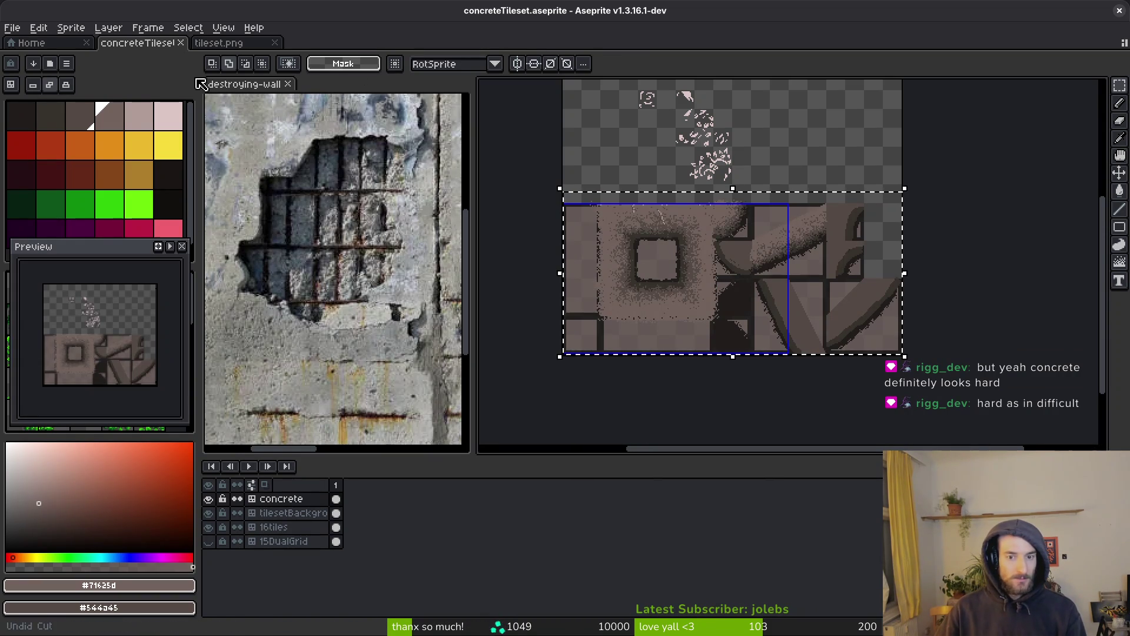
Step: Open desertTileset.aseprite from recent files, paste the concrete tiles in, and save
click(62, 44)
click(412, 200)
key(ctrl+v)
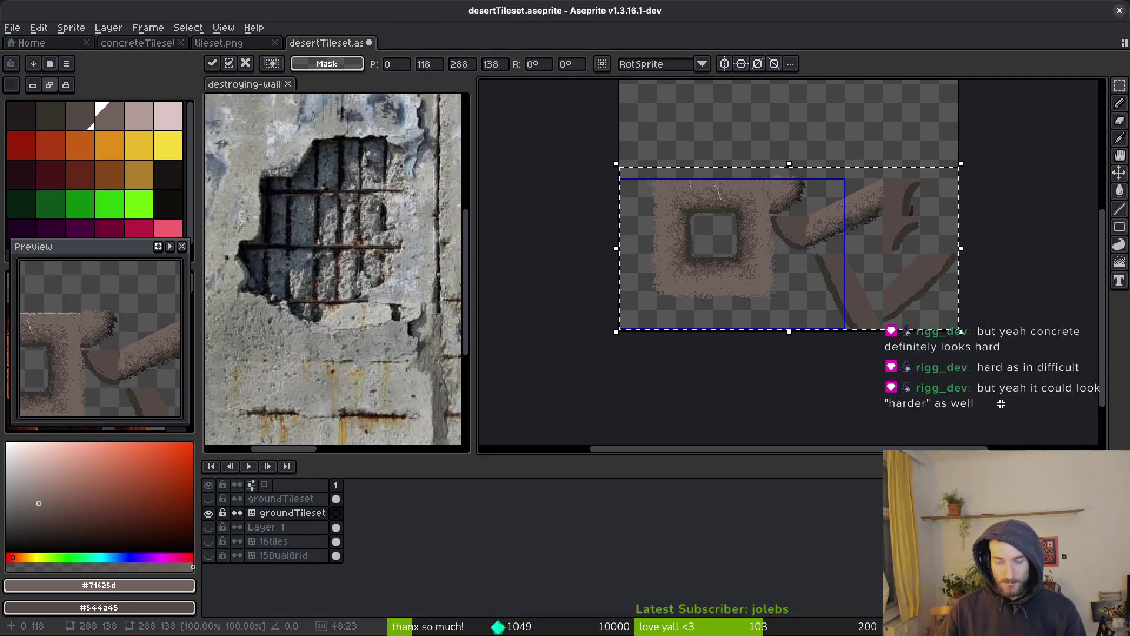
key(ctrl+s)
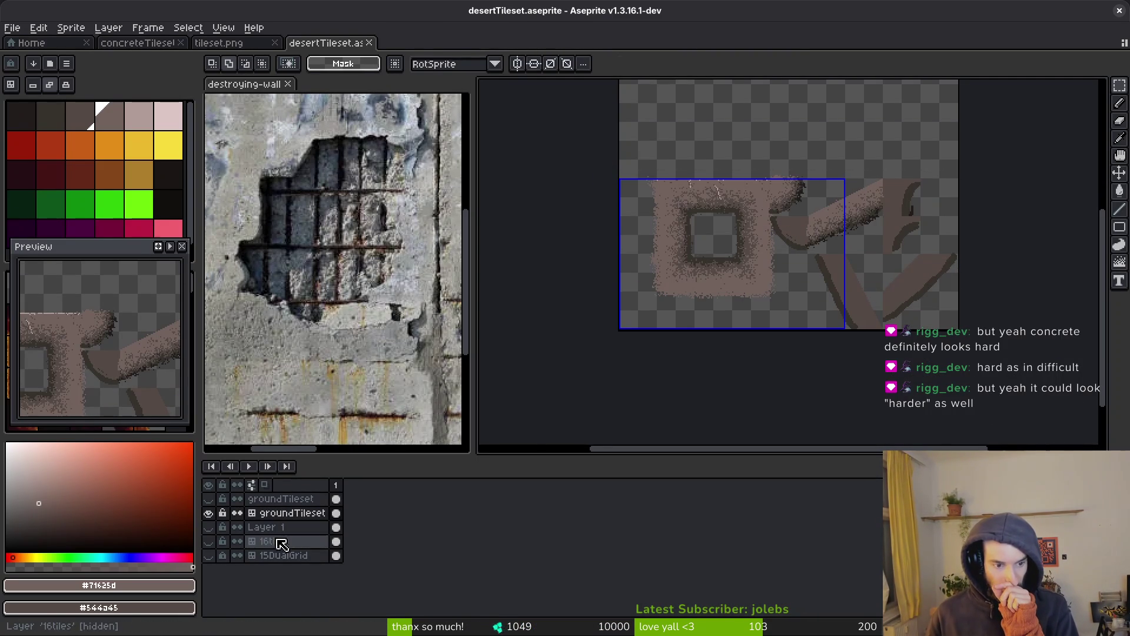
Step: Delete the leftover Layer 1 and the hidden duplicate groundTileset layer
click(212, 528)
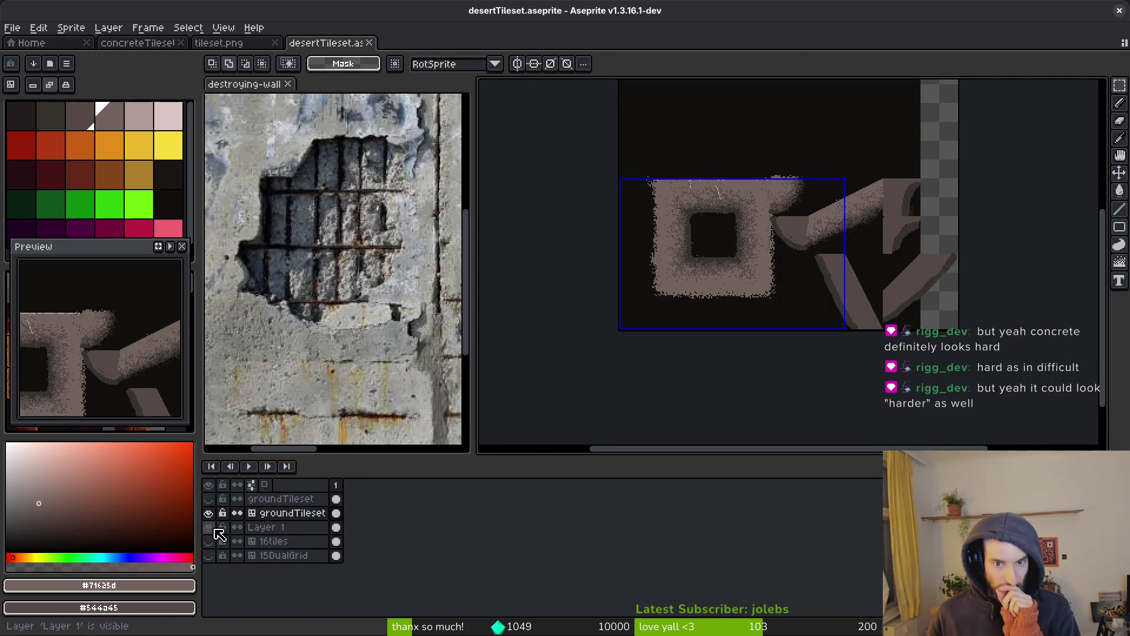
click(212, 528)
click(262, 528)
key(Delete)
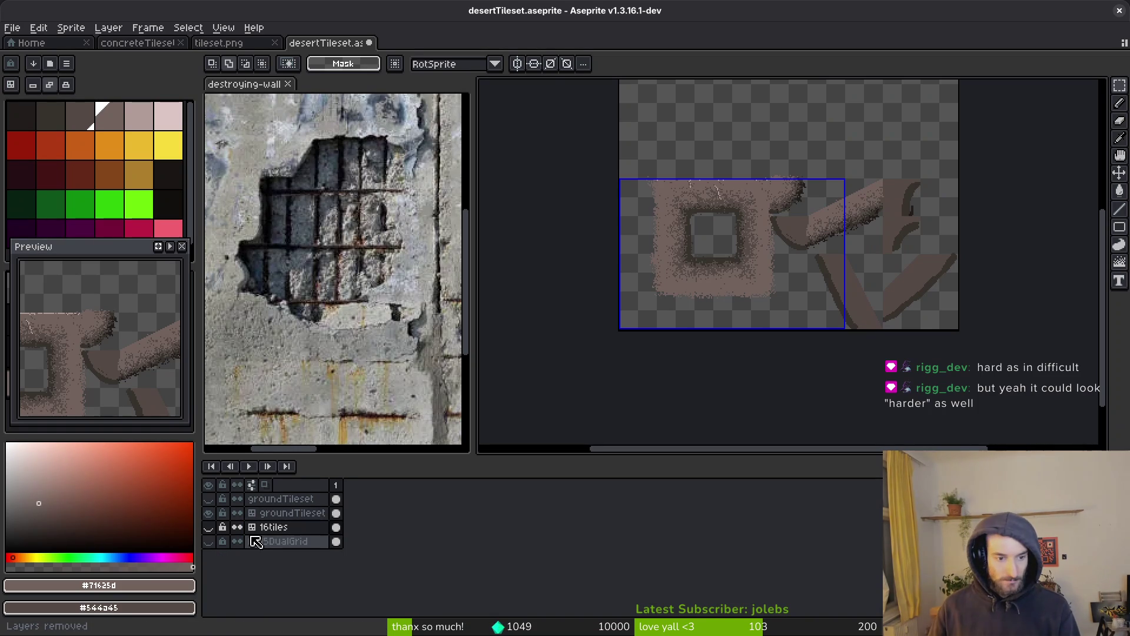
click(271, 498)
click(209, 498)
click(209, 498)
key(Delete)
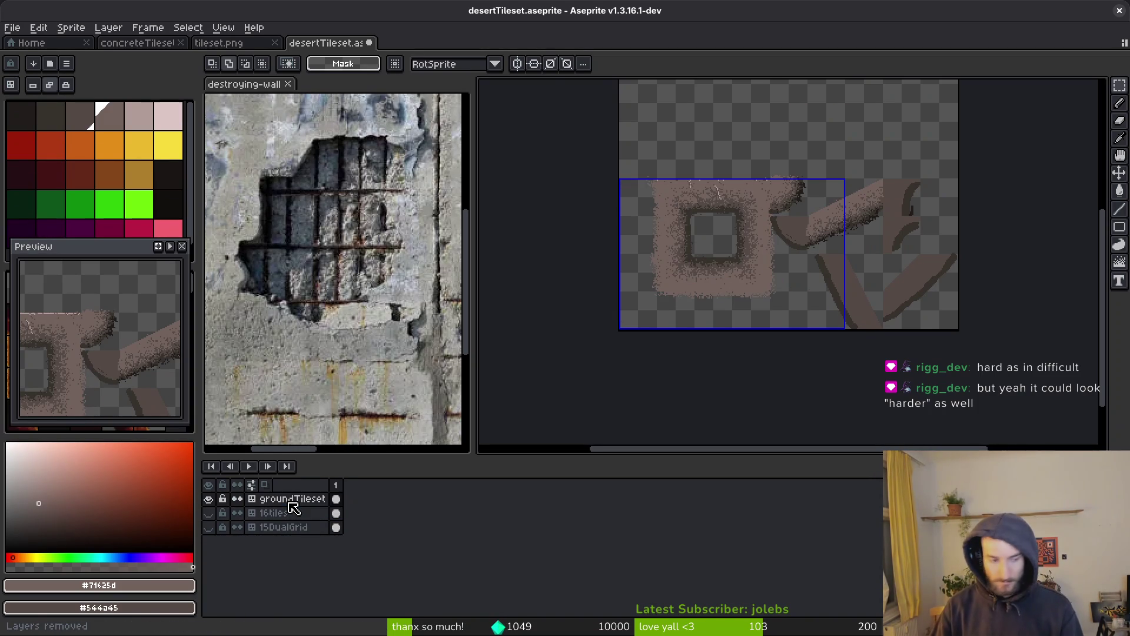
Step: Copy tilesetBackground from concreteTileset, paste it below groundTileset in desertTileset, and save
click(223, 42)
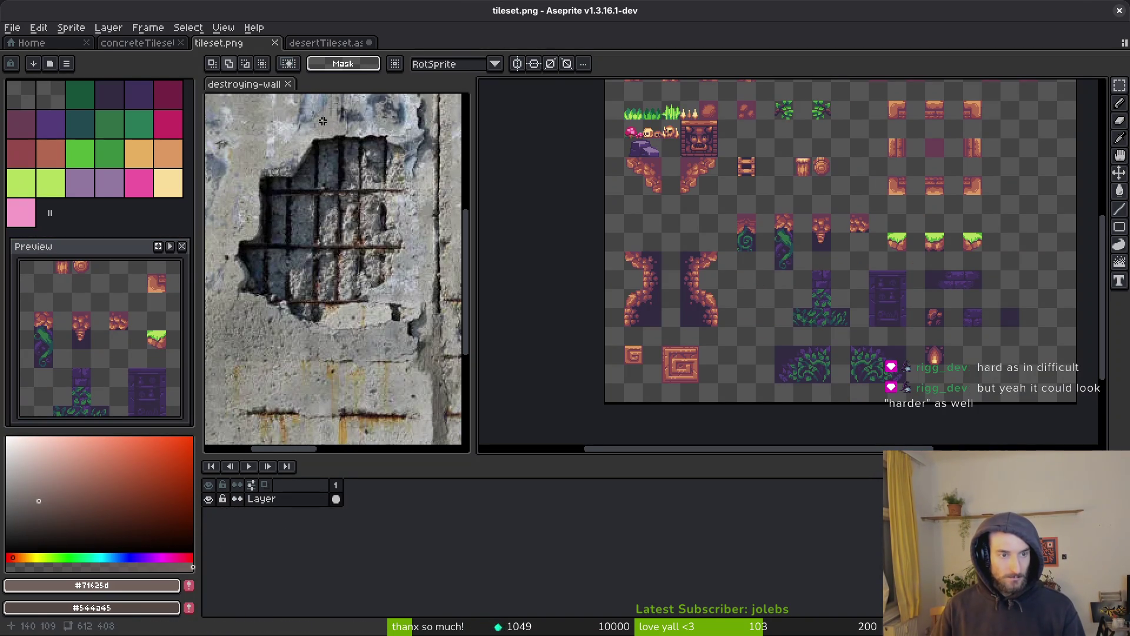
click(135, 42)
click(285, 513)
key(ctrl+c)
click(323, 44)
key(ctrl+v)
drag(287, 499, 287, 520)
key(ctrl+s)
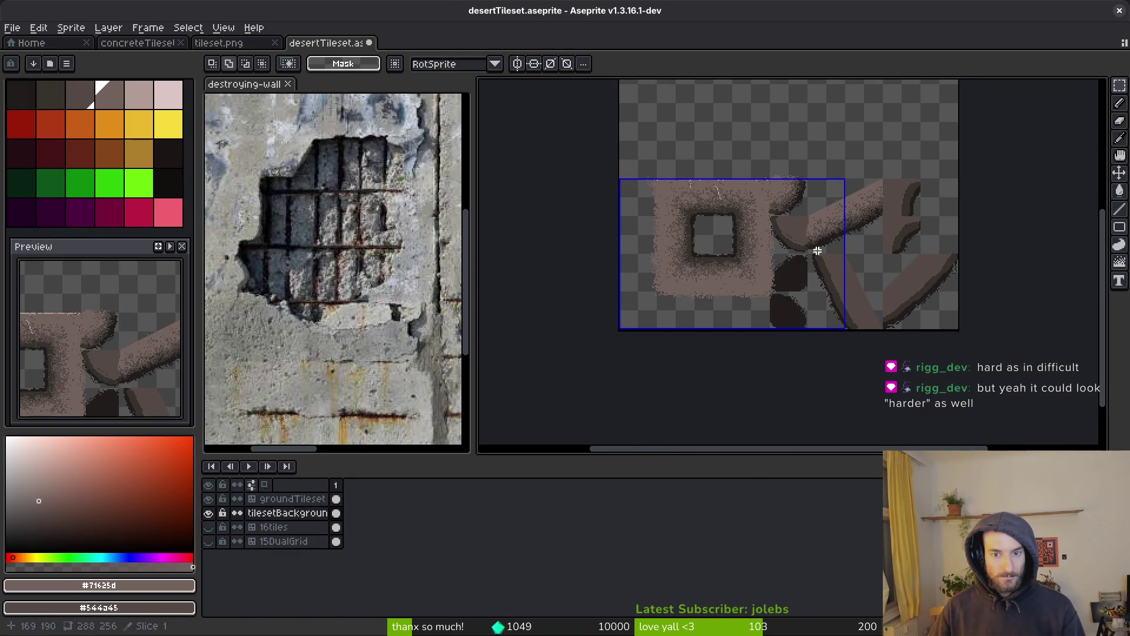
Step: Replace the light grey with golden orange on the background and groundTileset layers
scroll(795, 247, up, 4)
key(alt)
right_click(139, 153)
key(shift+r)
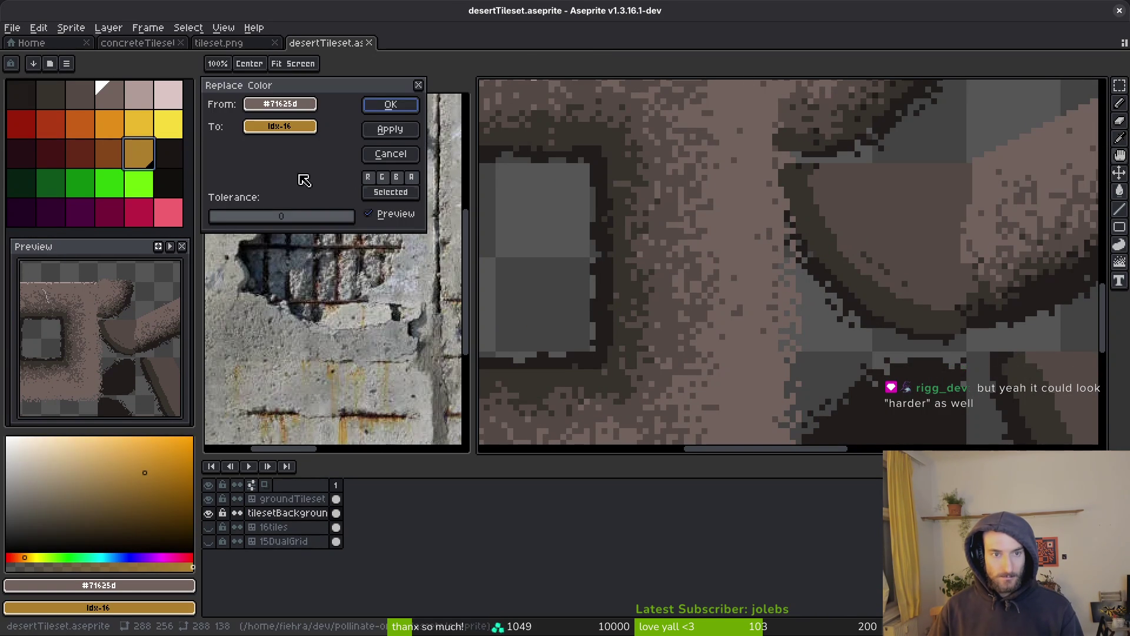
click(394, 103)
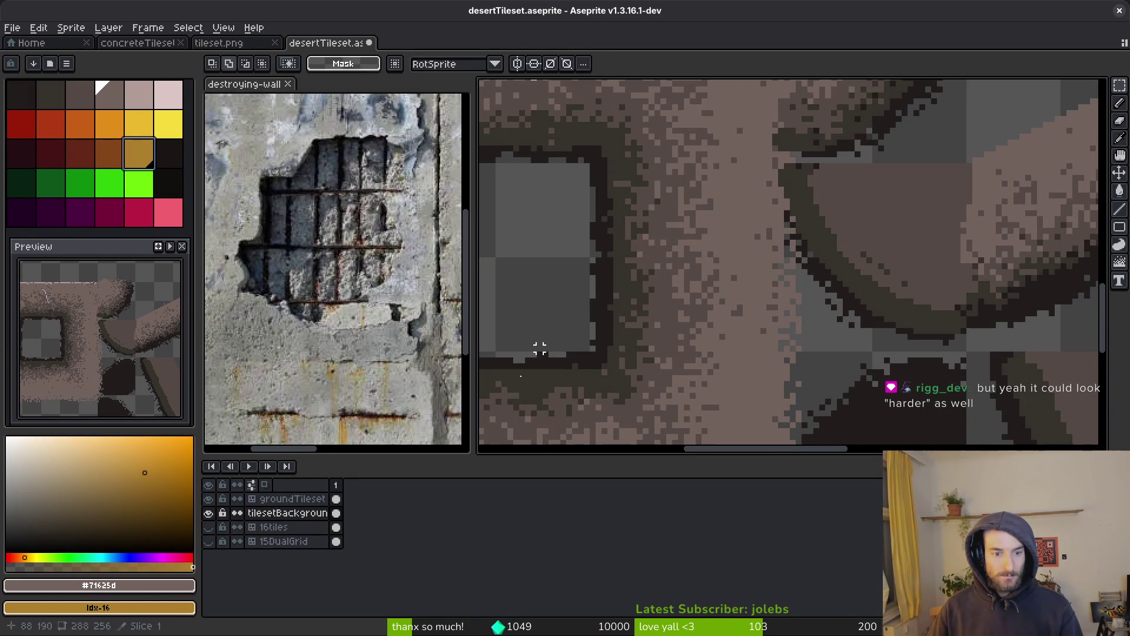
click(336, 498)
key(shift+r)
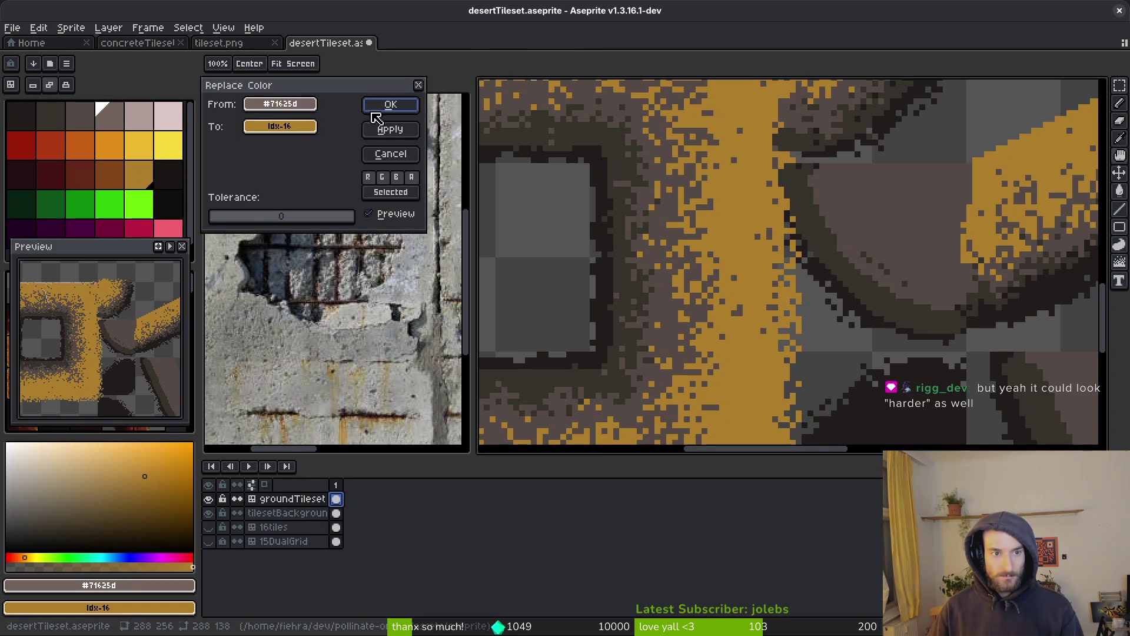
click(377, 106)
Step: Replace the tiles' mid grey with brown
key(i)
click(678, 230)
right_click(109, 174)
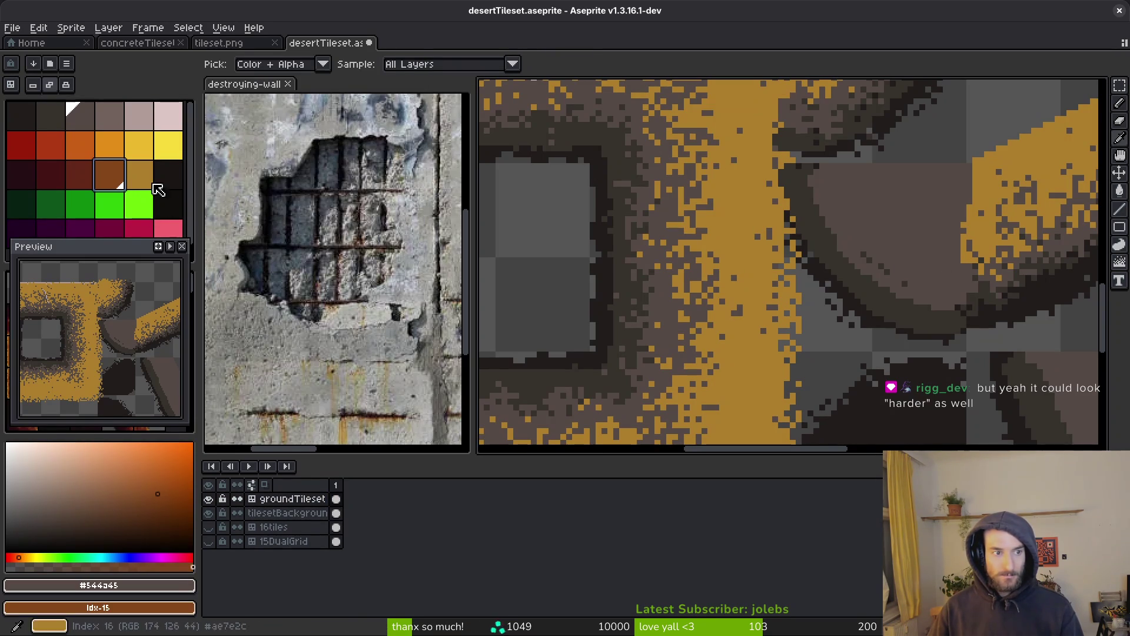
key(shift+r)
click(391, 104)
Step: Replace the dark grey with reddish-brown and the darkest shade with deep red-brown
click(644, 227)
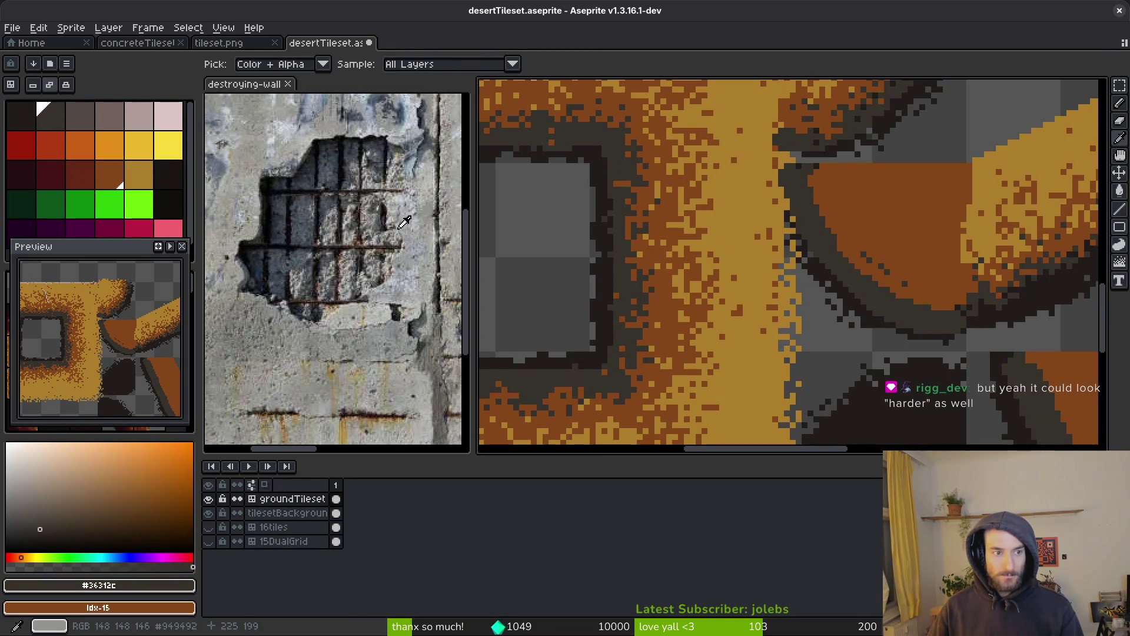
right_click(80, 173)
key(shift+r)
click(386, 106)
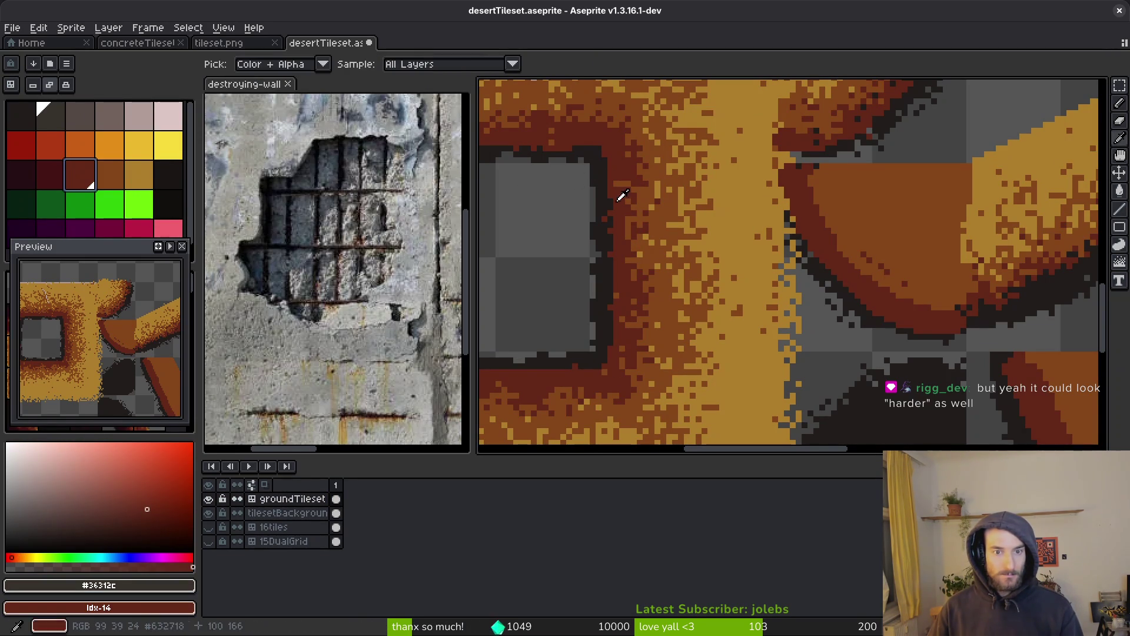
click(621, 199)
right_click(51, 174)
key(shift+r)
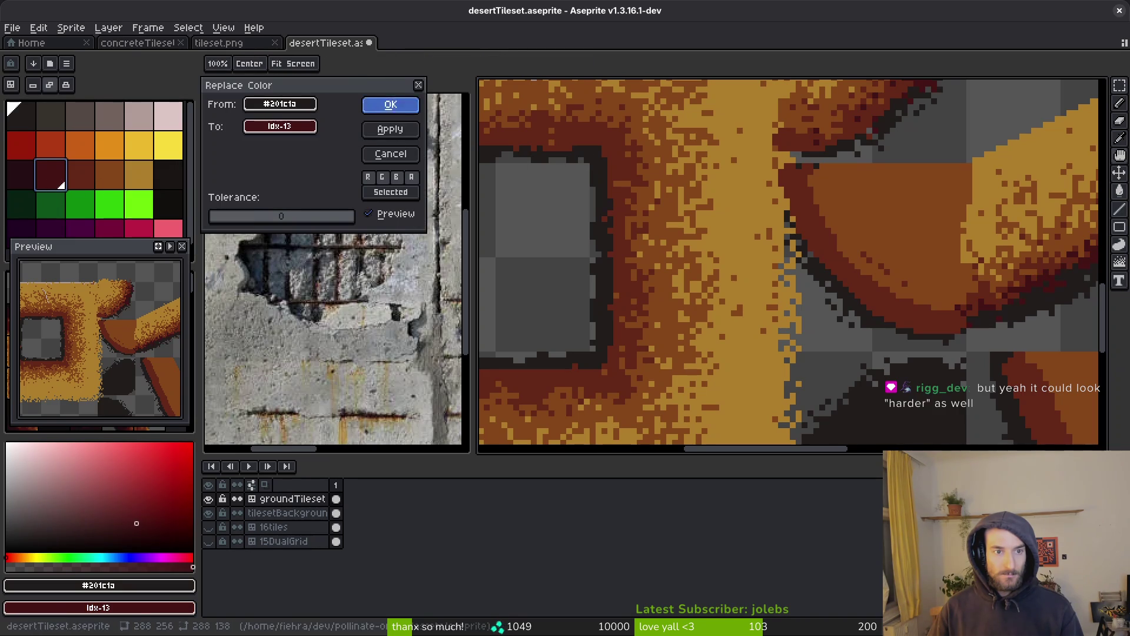
click(390, 106)
scroll(763, 283, down, 4)
scroll(763, 282, up, 2)
scroll(763, 283, down, 1)
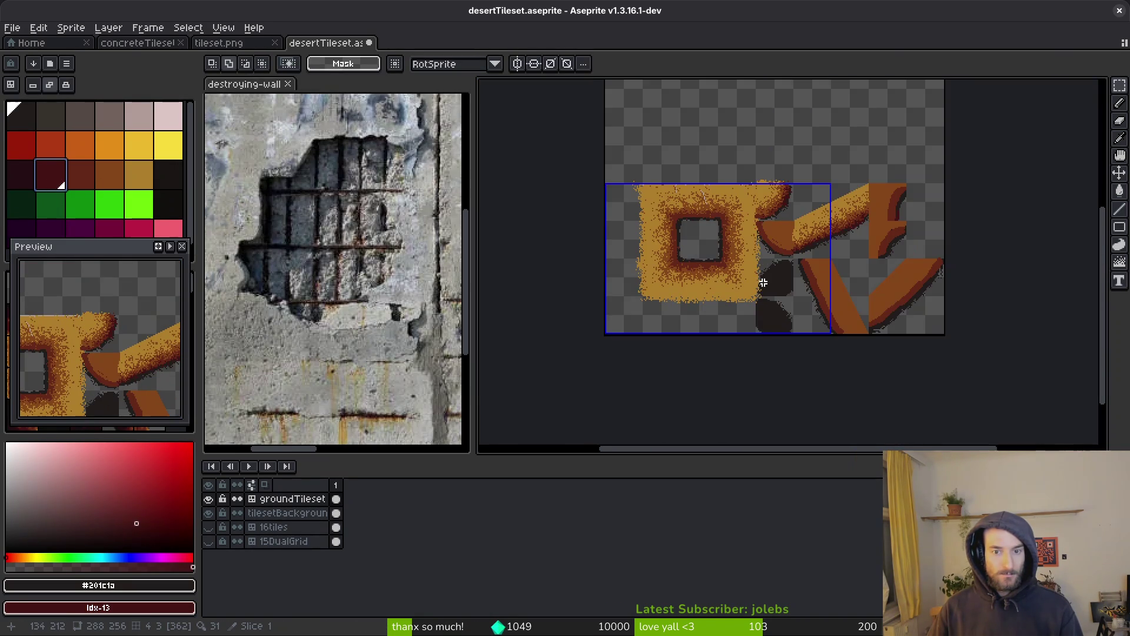
drag(764, 283, 752, 288)
scroll(701, 232, up, 4)
Step: Replace the pale streak colour on the ground tile with yellow
scroll(735, 238, up, 2)
alt+click(683, 176)
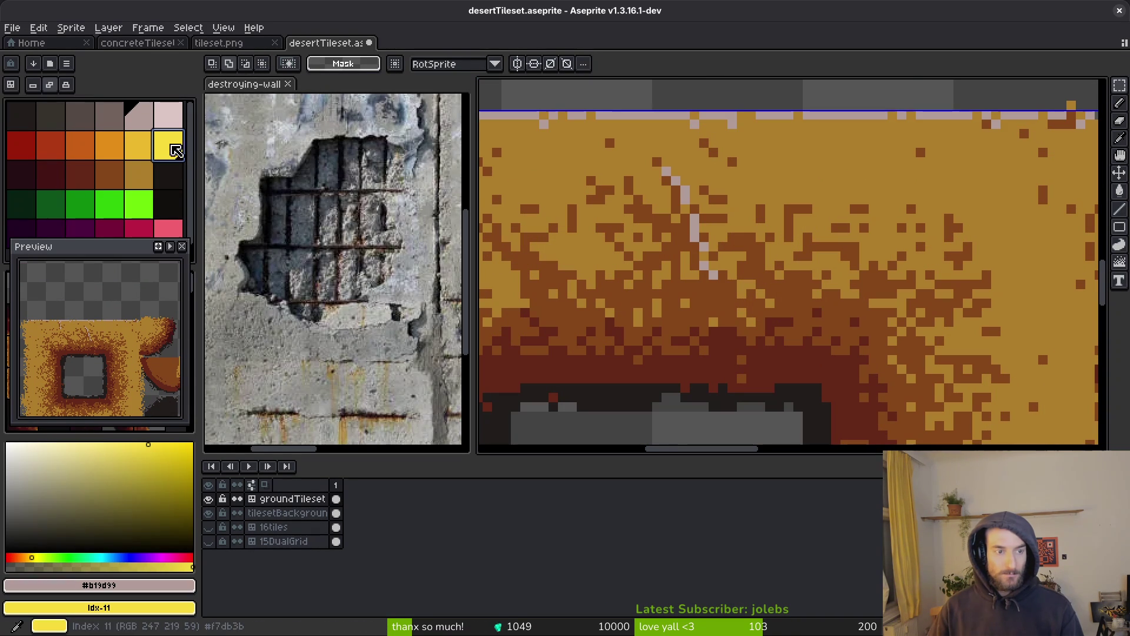
key(shift+r)
key(Return)
Step: Adjust the working colour in the colour picker to a light yellow highlight
key(m)
scroll(742, 274, down, 5)
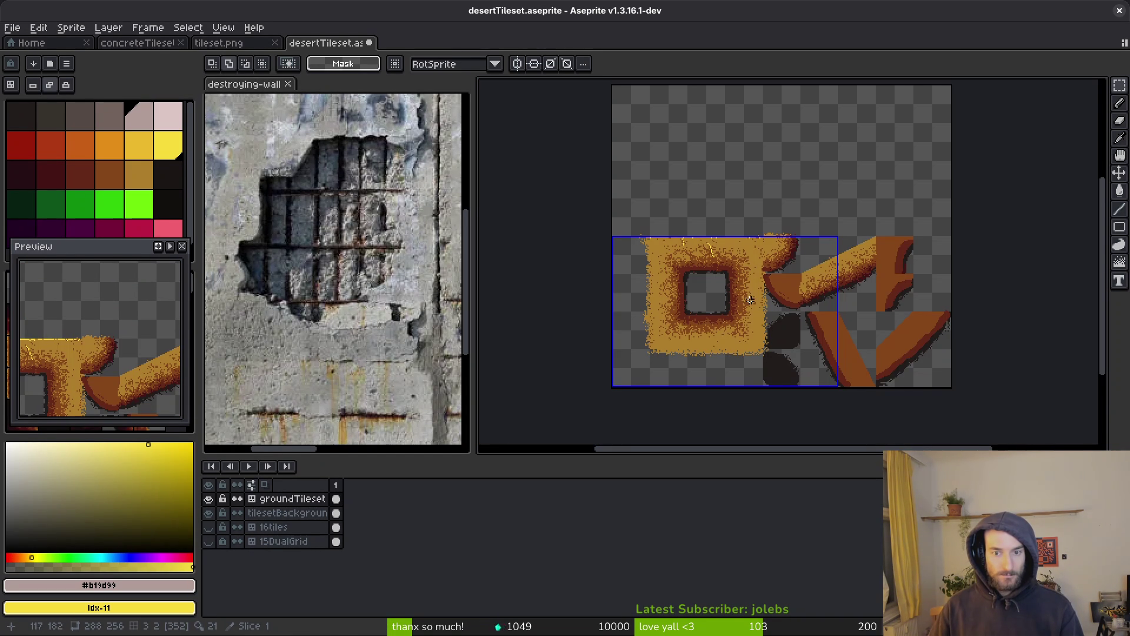
scroll(848, 282, up, 3)
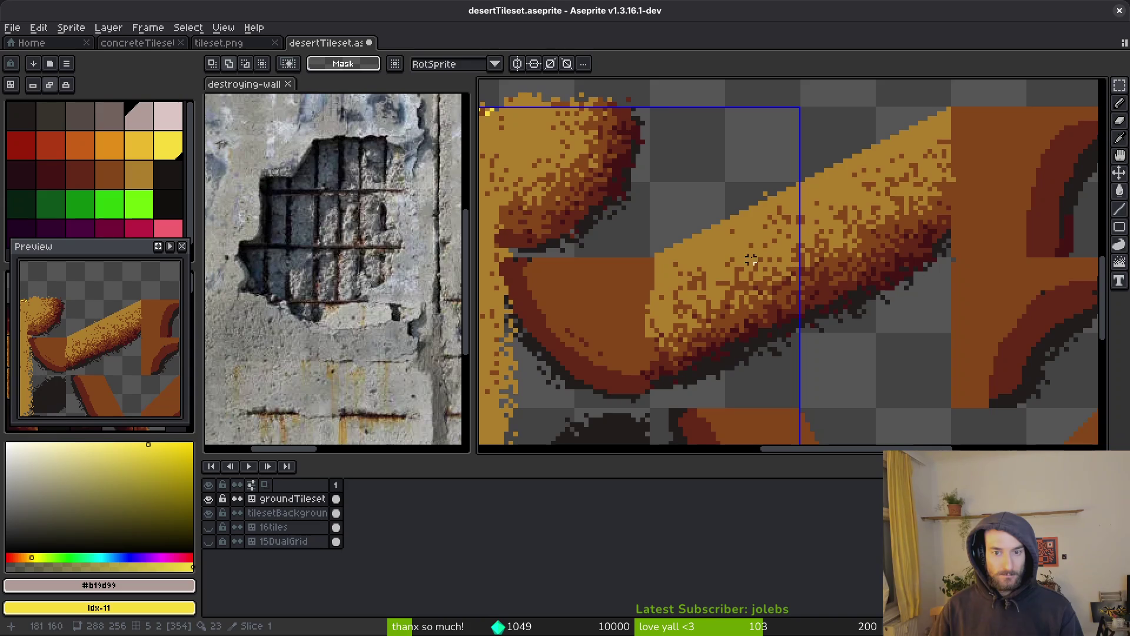
mouse_move(145, 459)
mouse_down()
mouse_move(140, 446)
mouse_move(111, 469)
mouse_up()
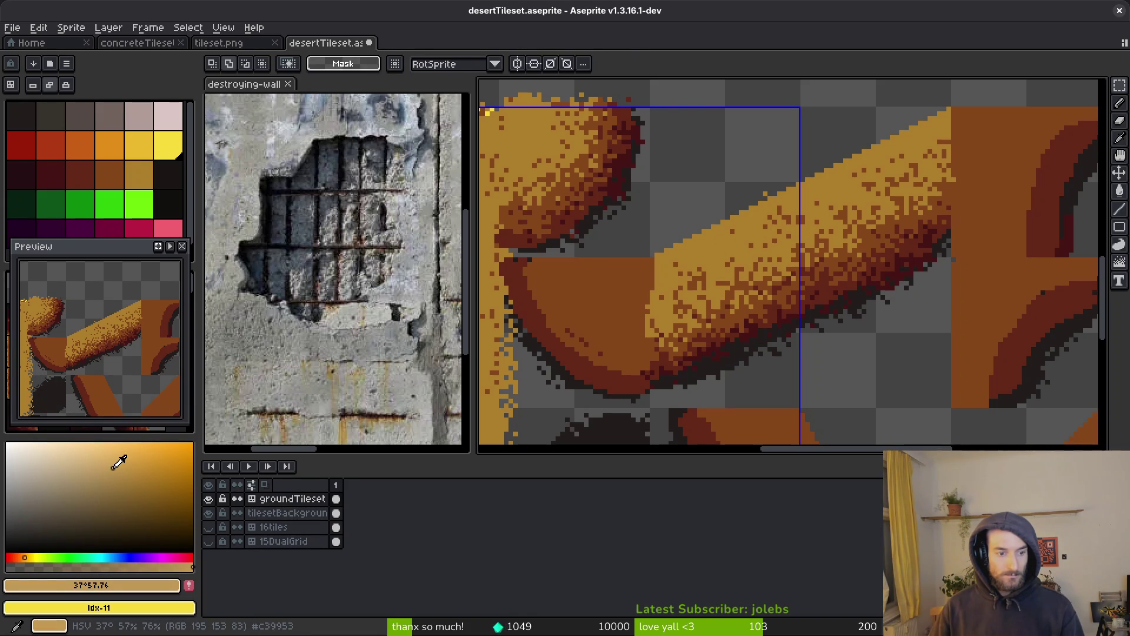
click(28, 557)
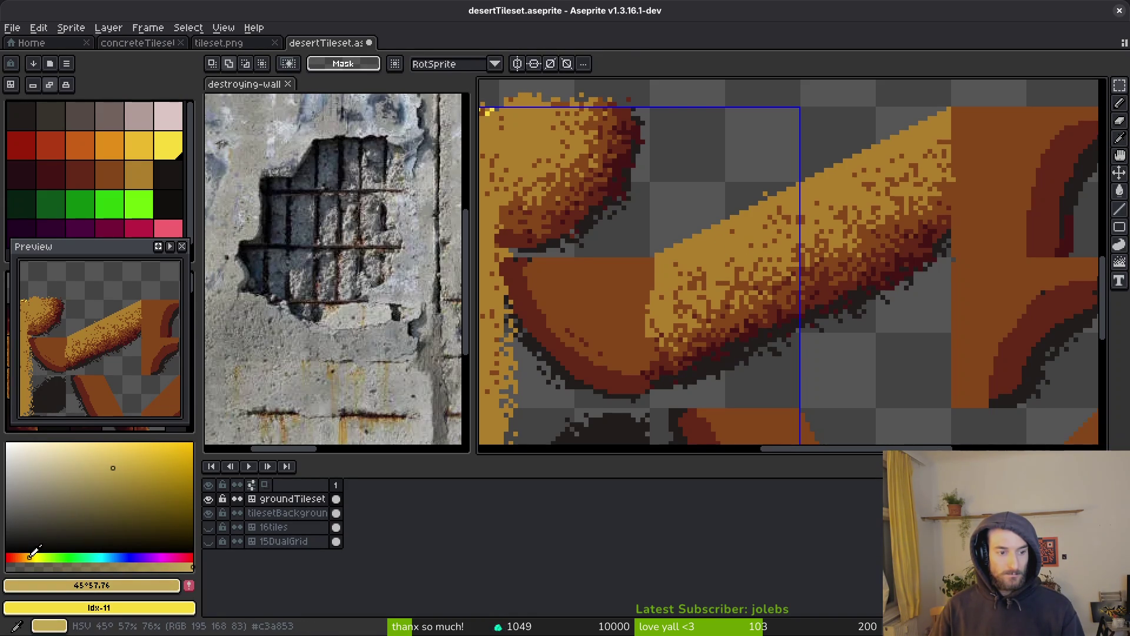
click(118, 469)
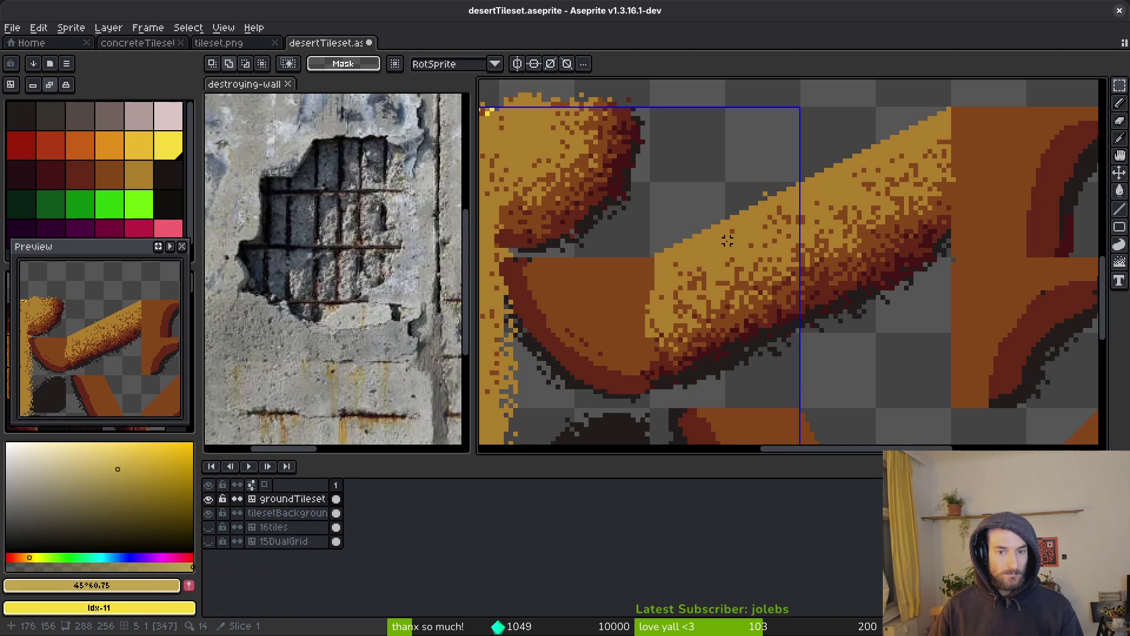
Step: Pencil light yellow highlights along the diagonal bar and the tile's top edge
key(b)
scroll(708, 251, up, 2)
drag(725, 224, 670, 246)
scroll(731, 283, down, 3)
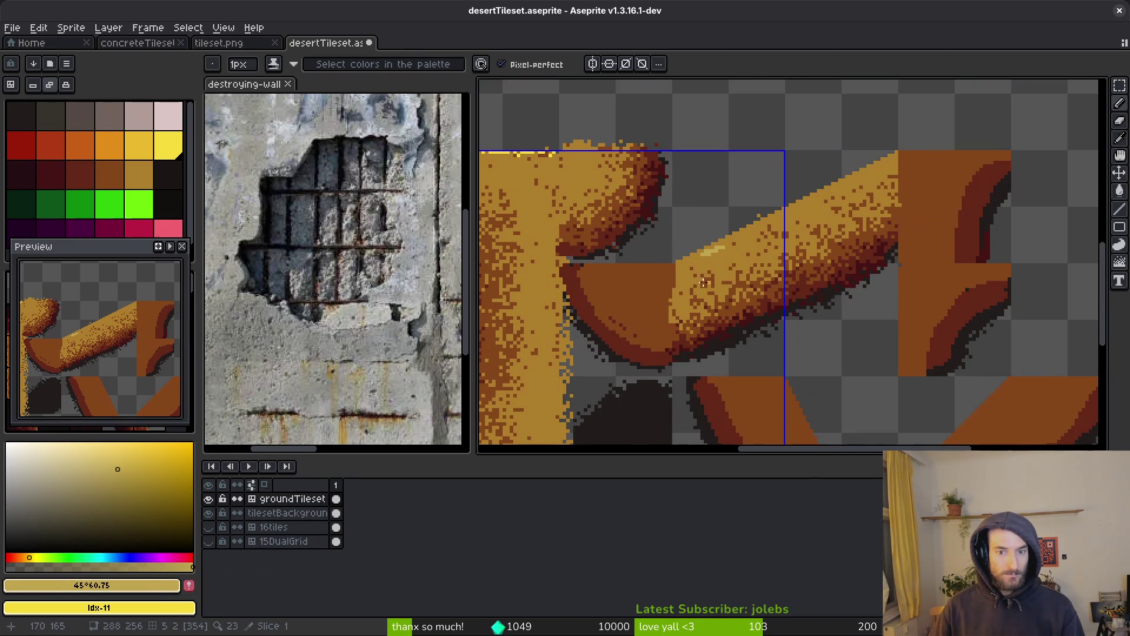
scroll(609, 201, up, 4)
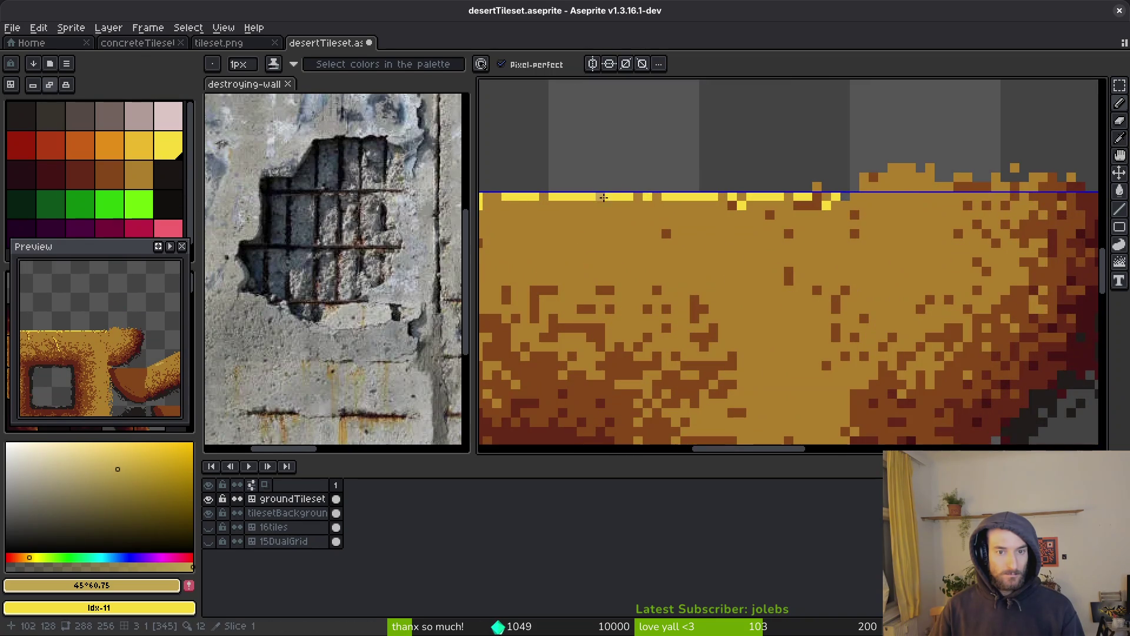
drag(629, 197, 587, 201)
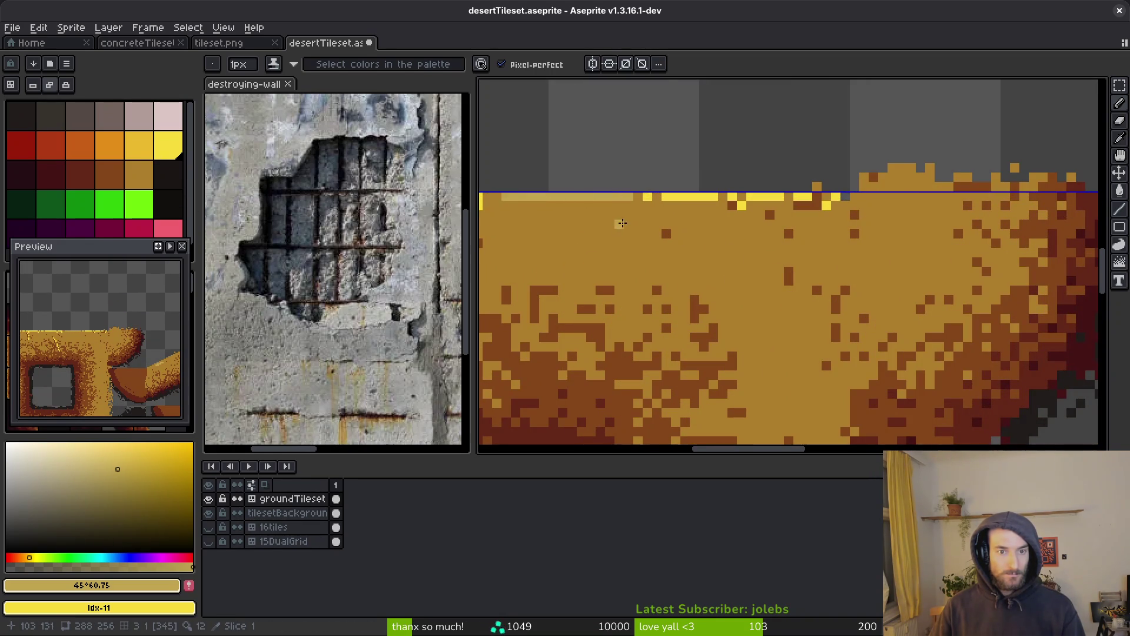
scroll(620, 223, down, 2)
scroll(629, 257, down, 2)
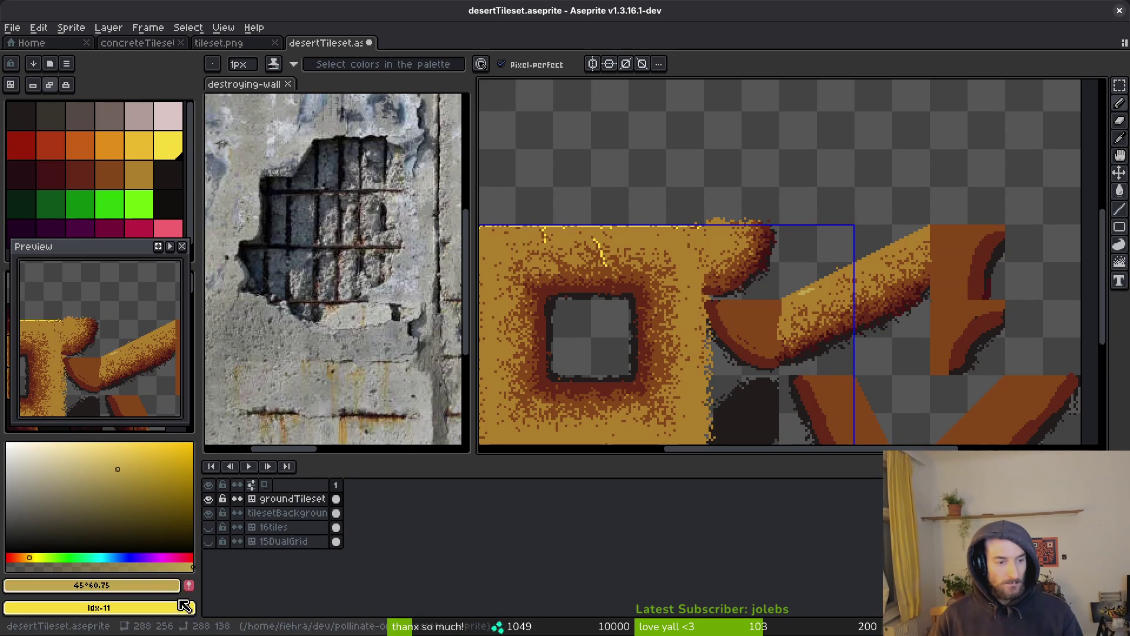
drag(106, 250, 393, 444)
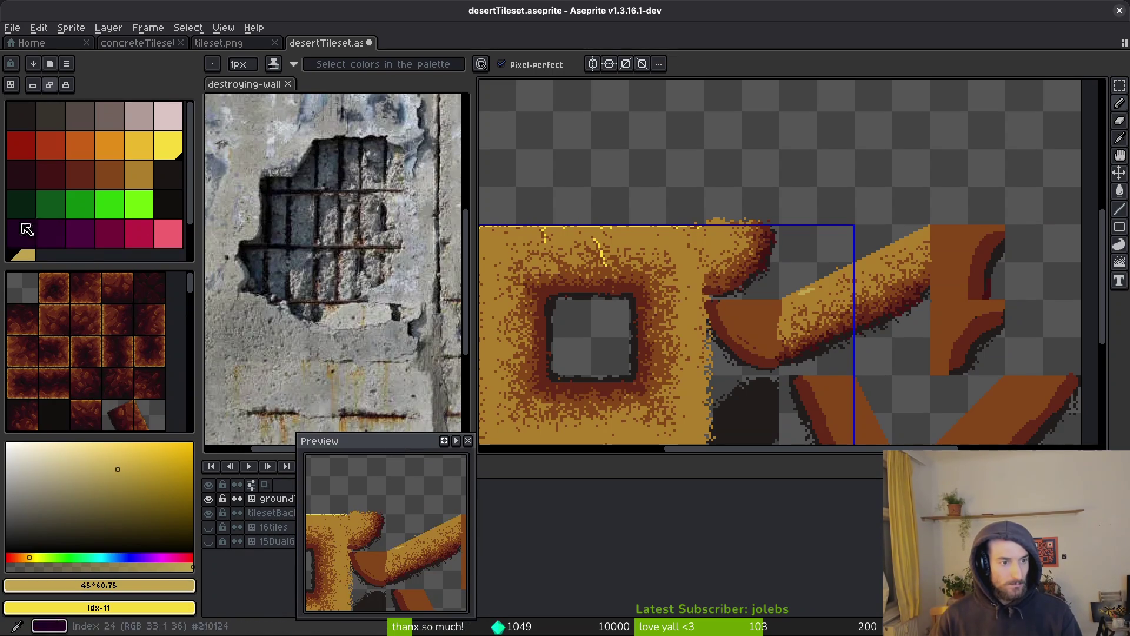
Step: Move the tan swatch in the palette beside the yellows
scroll(30, 259, down, 1)
click(120, 184)
click(83, 213)
click(29, 255)
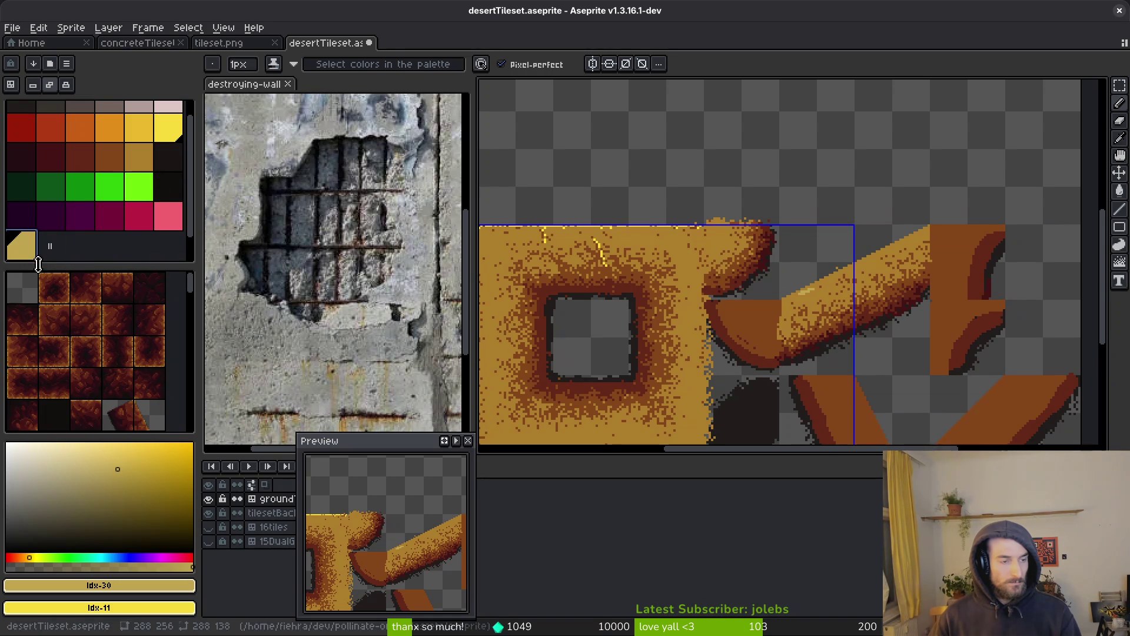
mouse_move(32, 240)
mouse_down()
mouse_move(45, 222)
mouse_move(151, 185)
mouse_move(166, 158)
mouse_up()
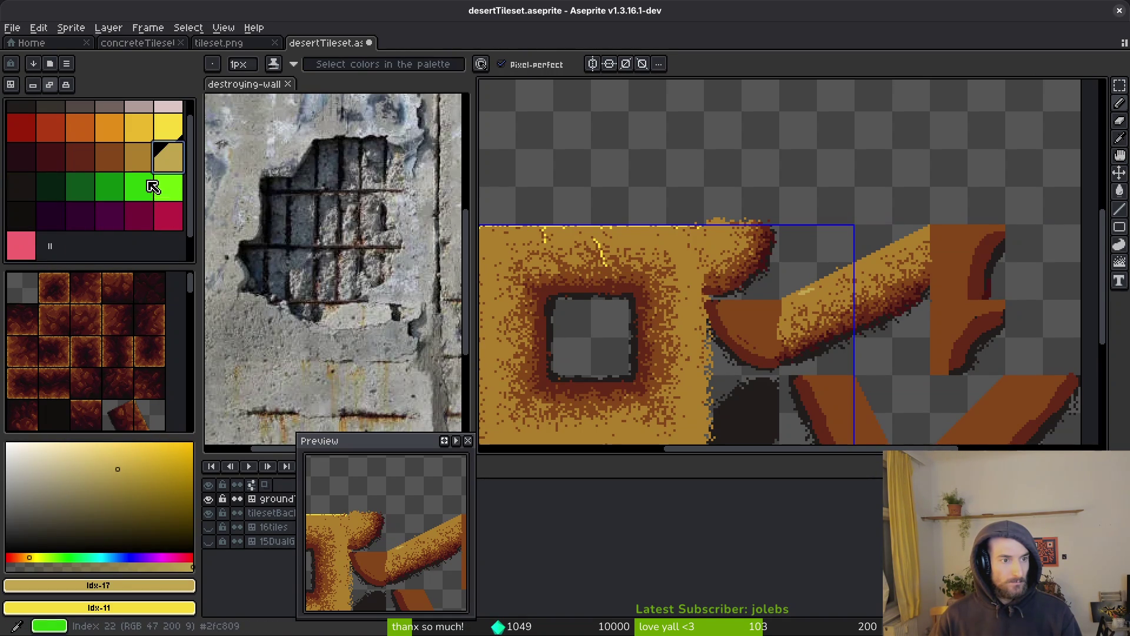
Step: Add a tan highlight colour to the palette and delete the misplaced tan swatch
click(111, 468)
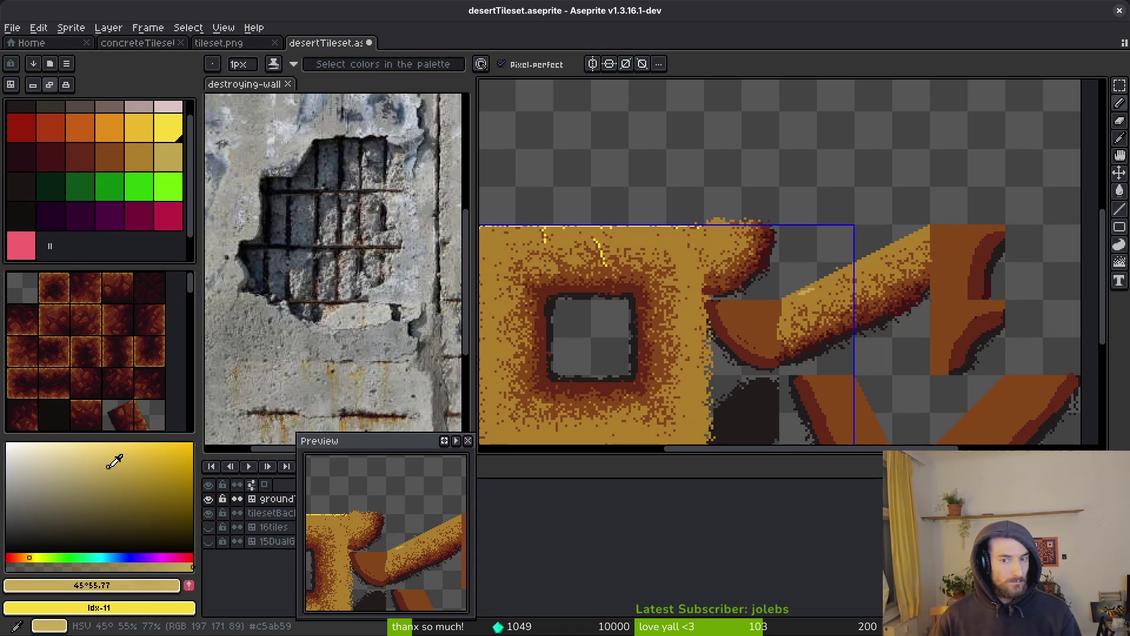
click(189, 586)
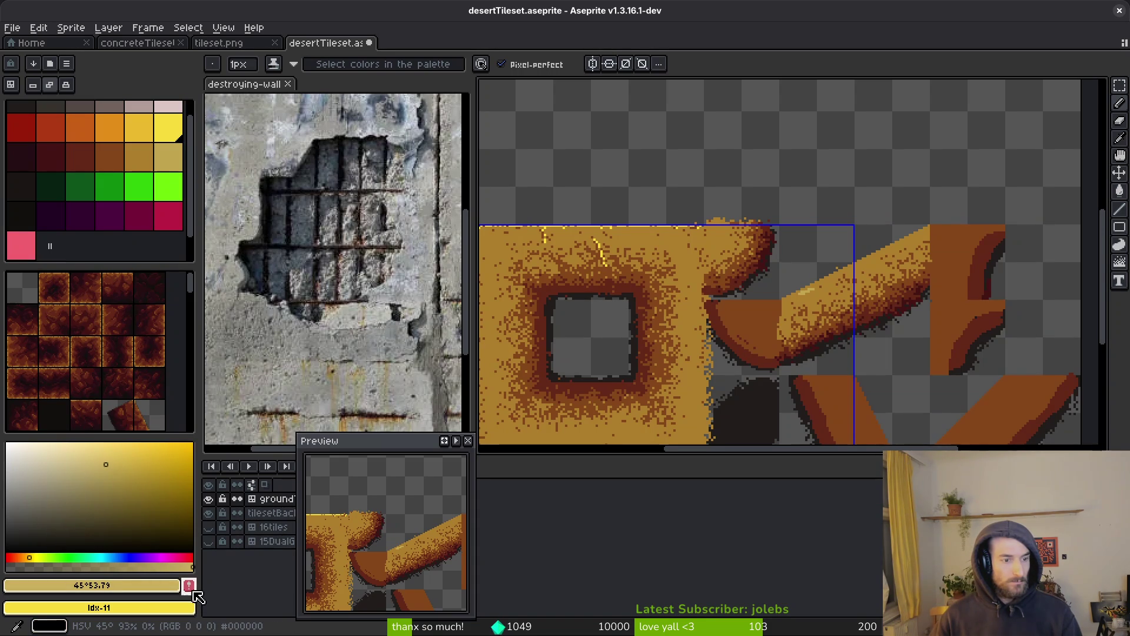
mouse_move(73, 265)
mouse_down()
mouse_move(161, 162)
mouse_move(16, 213)
mouse_move(19, 197)
mouse_up()
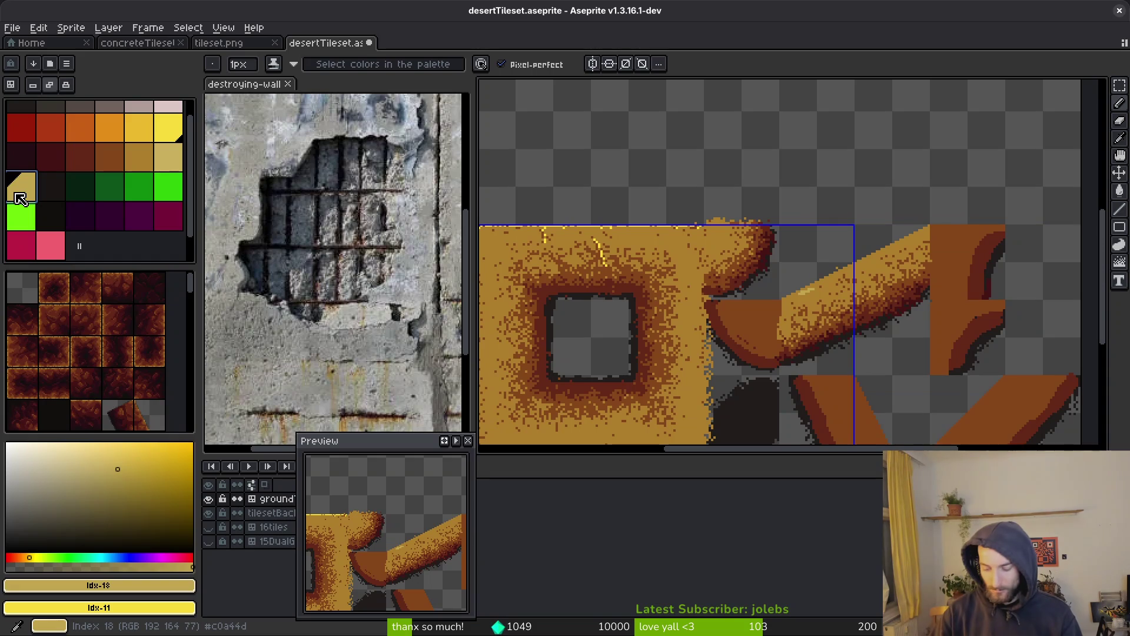
key(Delete)
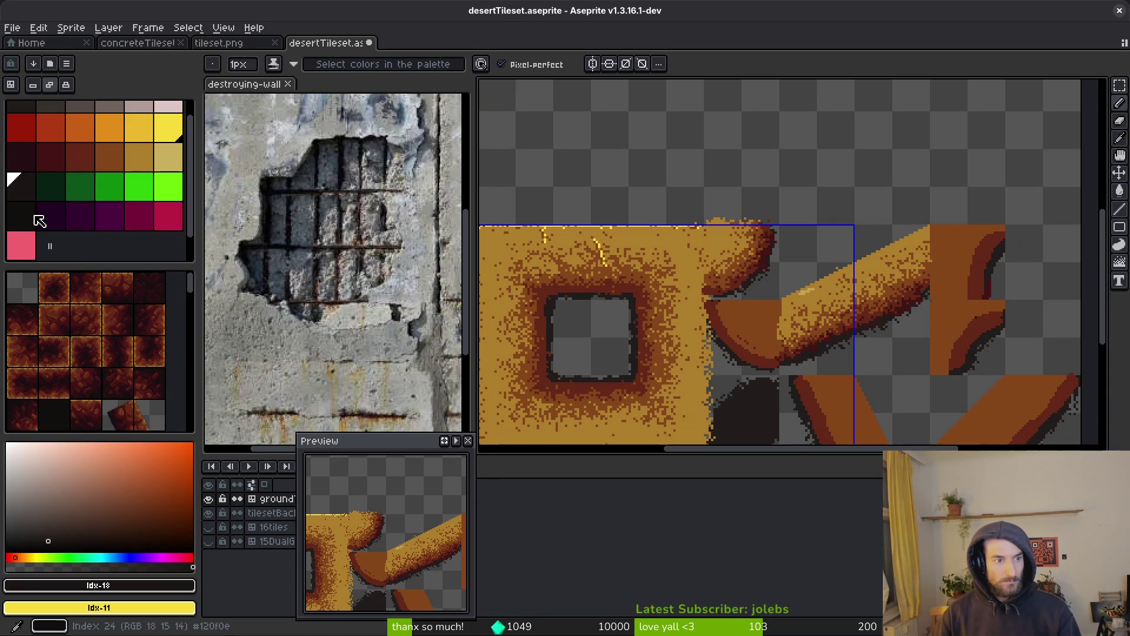
Step: Move the two selected dark swatches to palette position 18
click(30, 196)
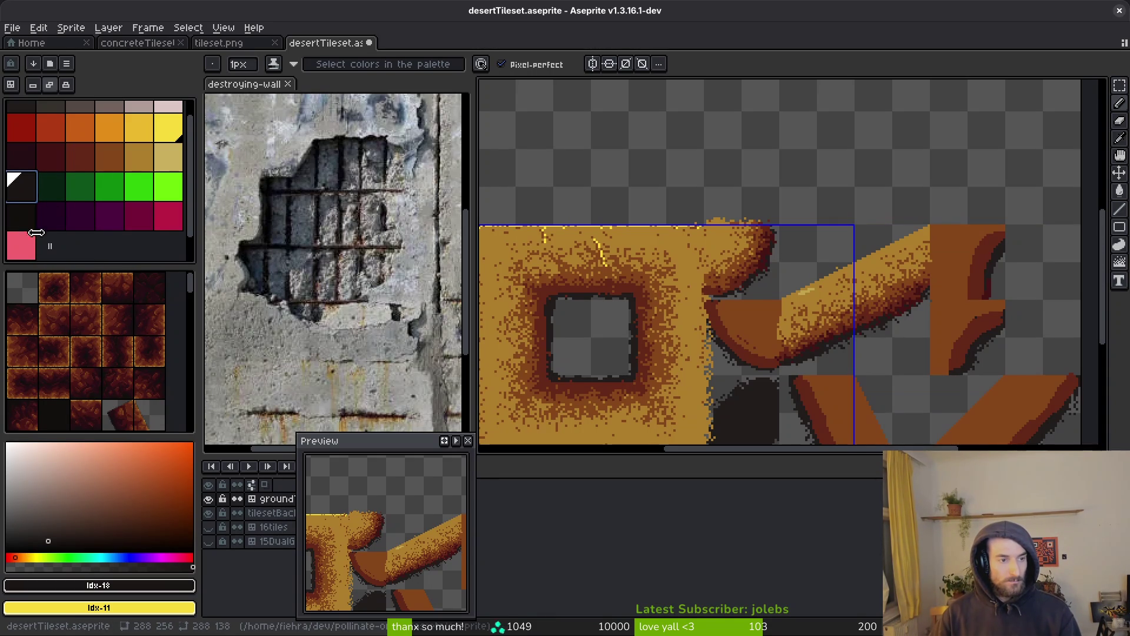
click(32, 220)
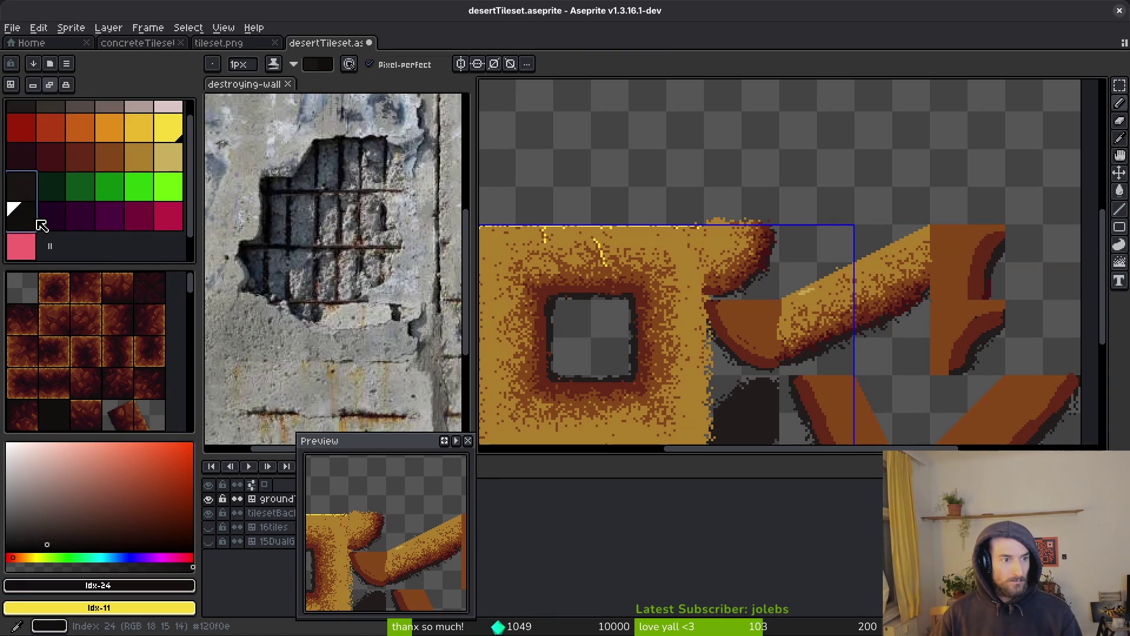
mouse_move(44, 227)
mouse_down()
mouse_move(113, 259)
mouse_move(177, 231)
mouse_move(45, 221)
mouse_move(27, 203)
mouse_move(50, 222)
mouse_move(33, 247)
mouse_up()
click(50, 195)
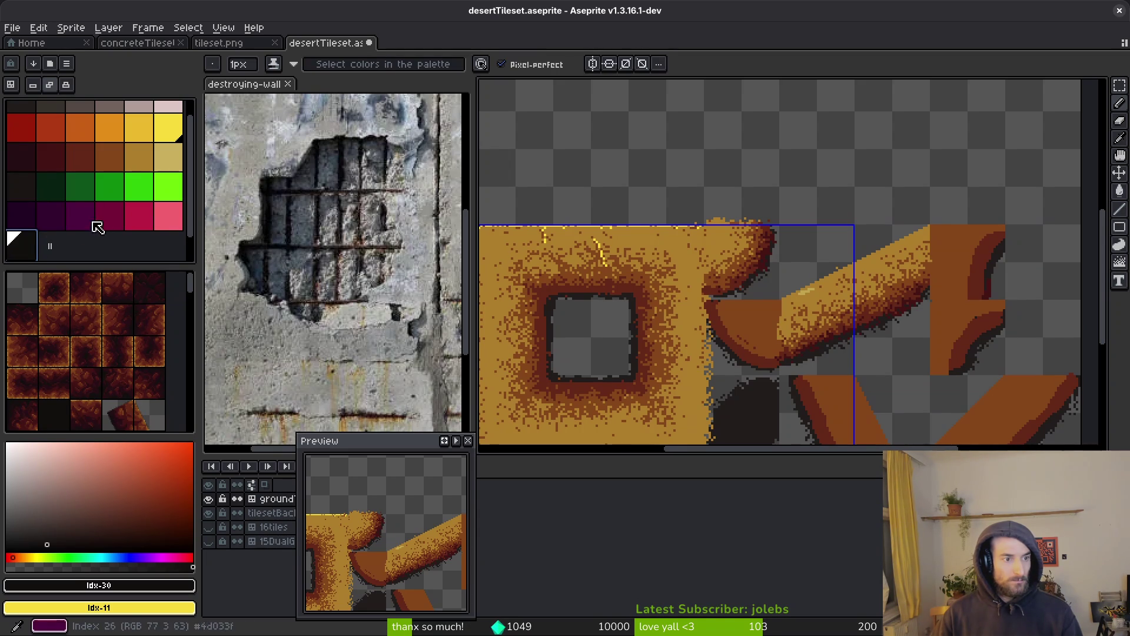
Step: Make the dark swatch the drawing colour and zoom in on the tile's top edge
scroll(68, 199, up, 1)
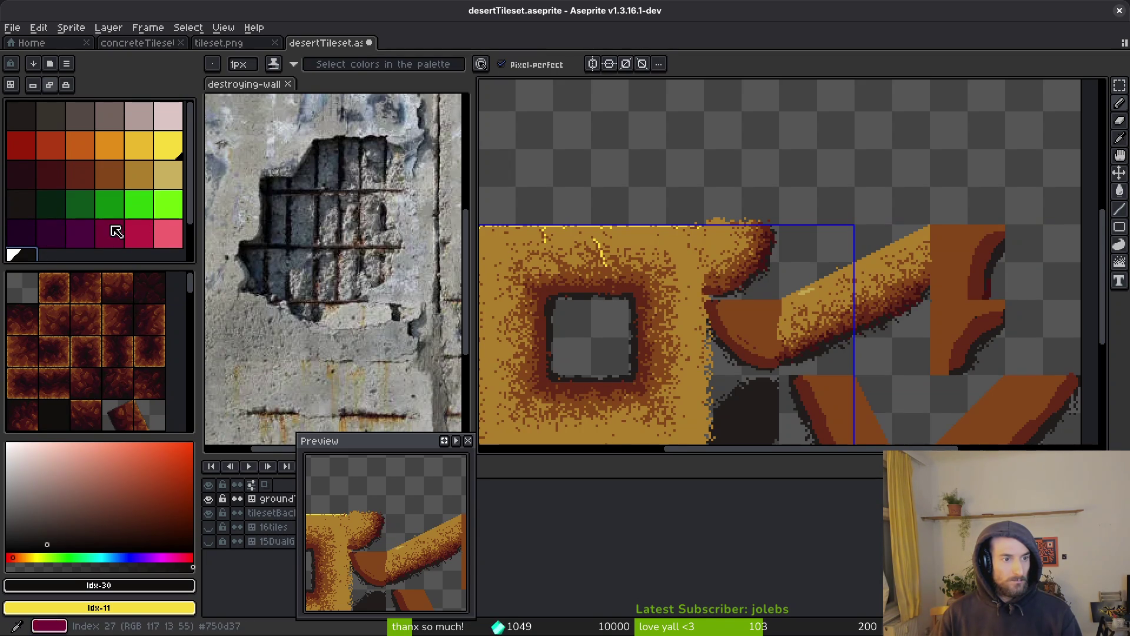
scroll(122, 229, down, 2)
scroll(91, 226, up, 2)
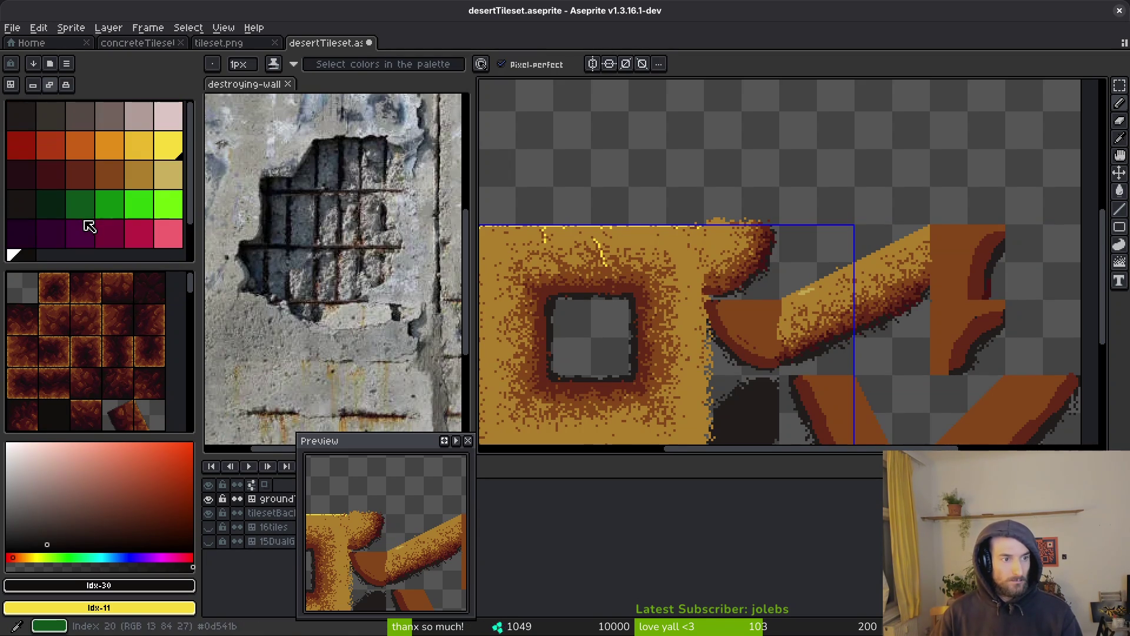
click(33, 217)
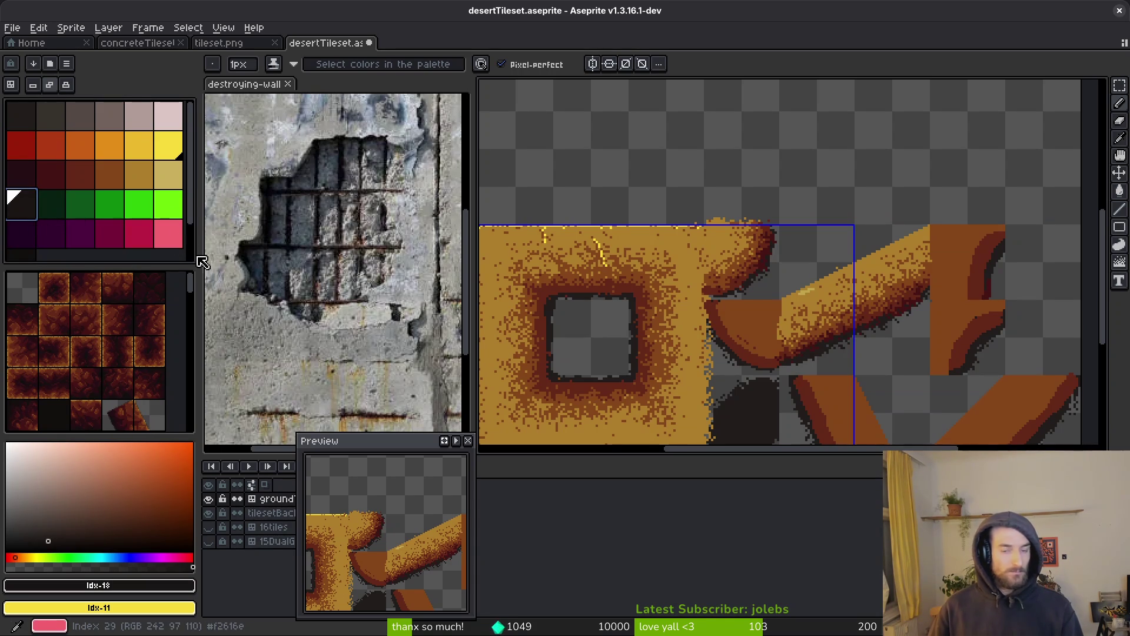
scroll(807, 353, up, 4)
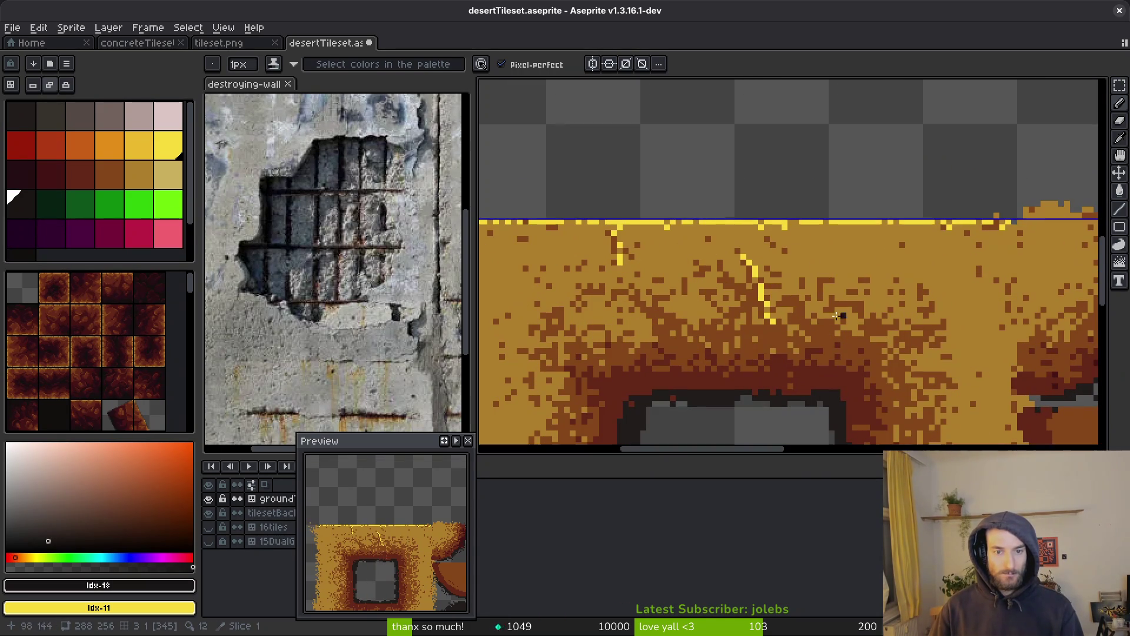
Step: Replace the bright yellow highlight colour with the pale sand swatch Idx-17
key(i)
click(656, 220)
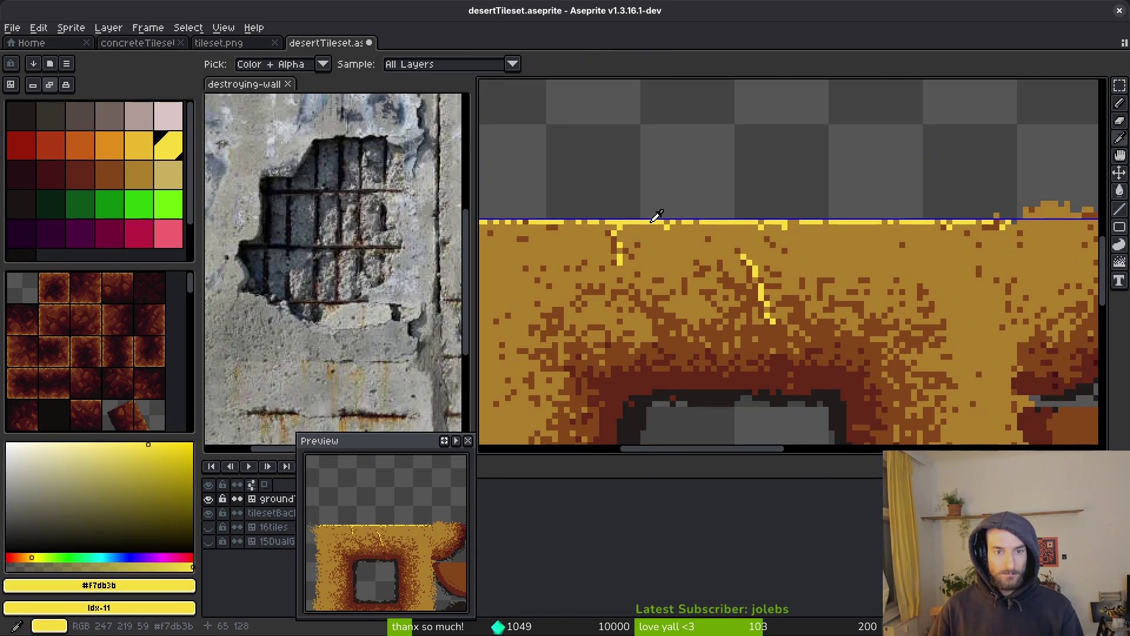
right_click(168, 175)
key(shift+r)
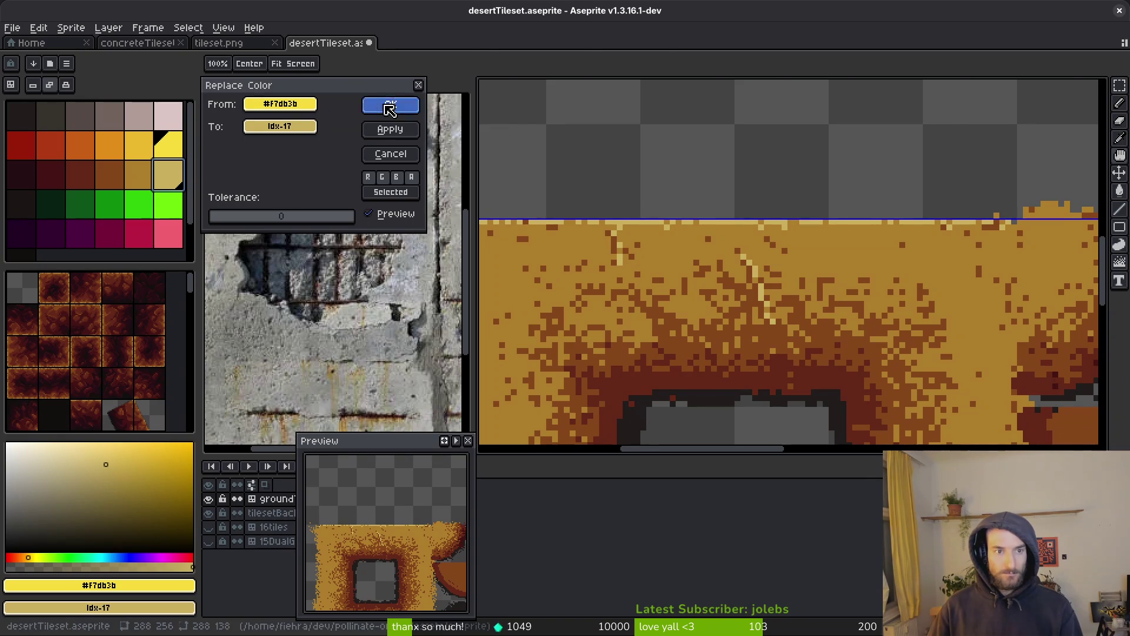
click(391, 105)
Step: Replace the tan colour on the diagonal tile's slope edge with pale sand
drag(736, 265, 589, 253)
scroll(682, 286, up, 2)
alt+click(583, 263)
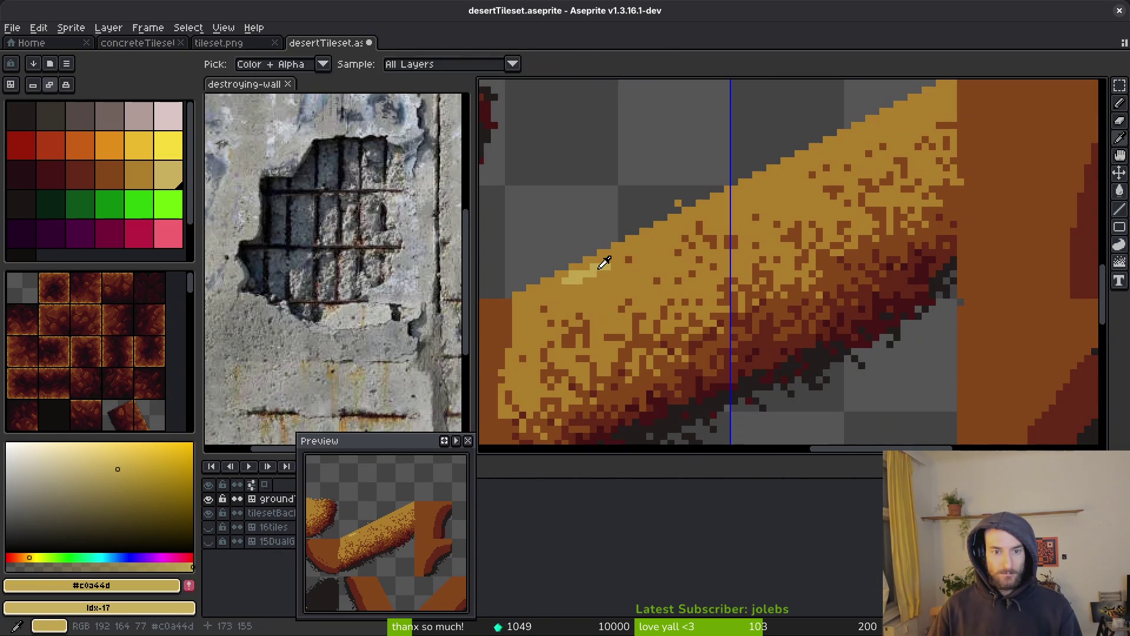
key(shift+r)
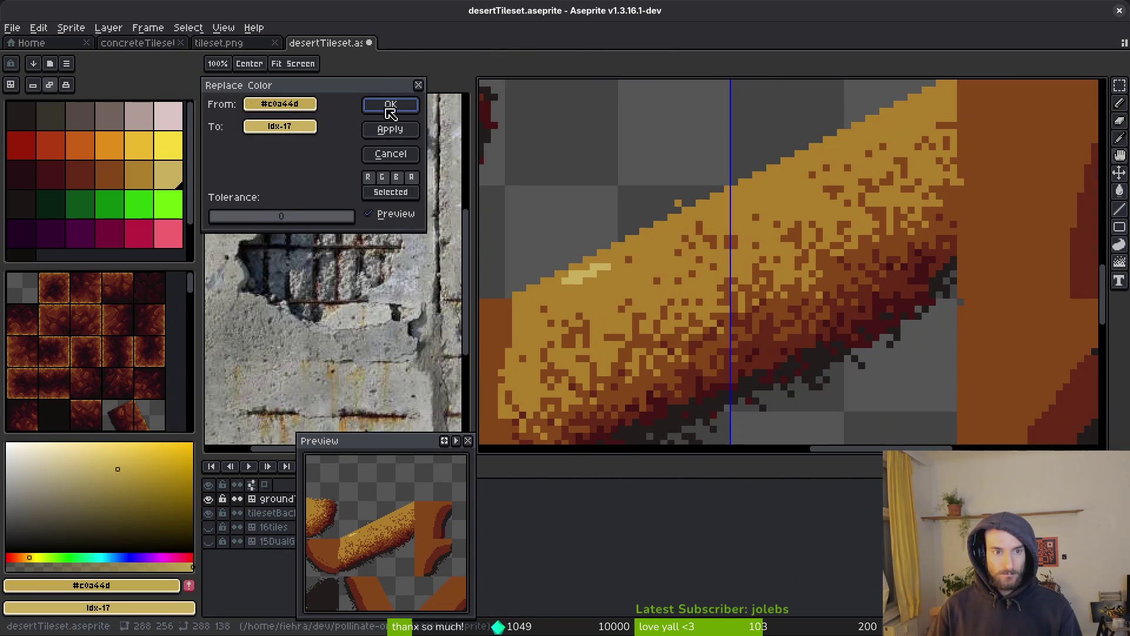
key(Return)
Step: Sample the pale and mid sand tones and paint a test light pixel on the slope edge
scroll(666, 176, down, 2)
scroll(643, 259, up, 2)
alt+click(643, 259)
click(880, 185)
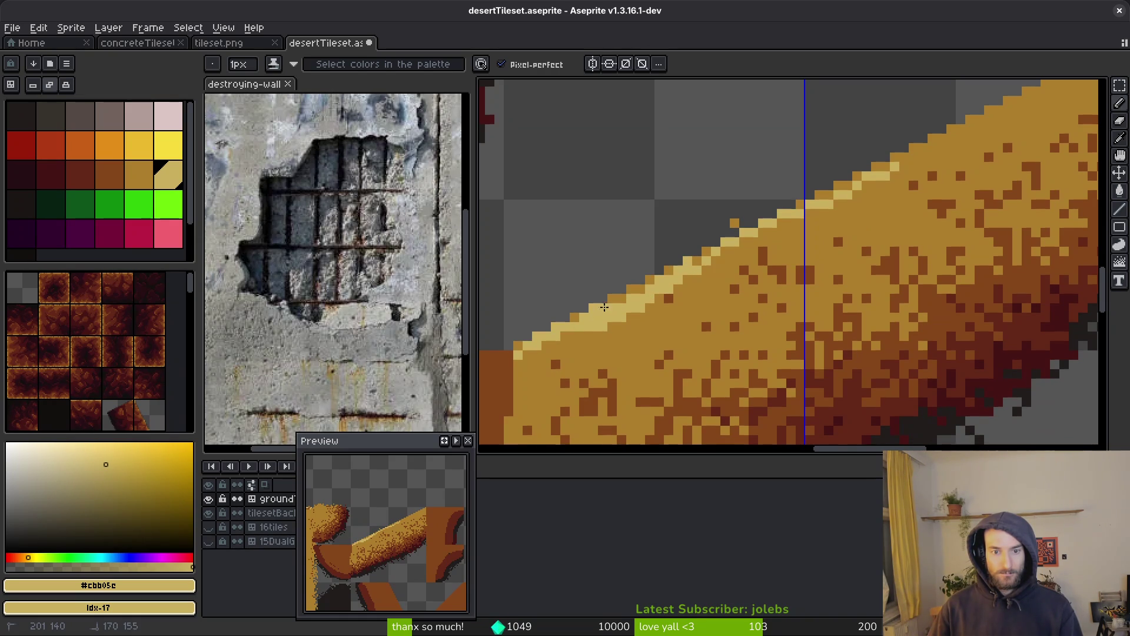
alt+click(701, 285)
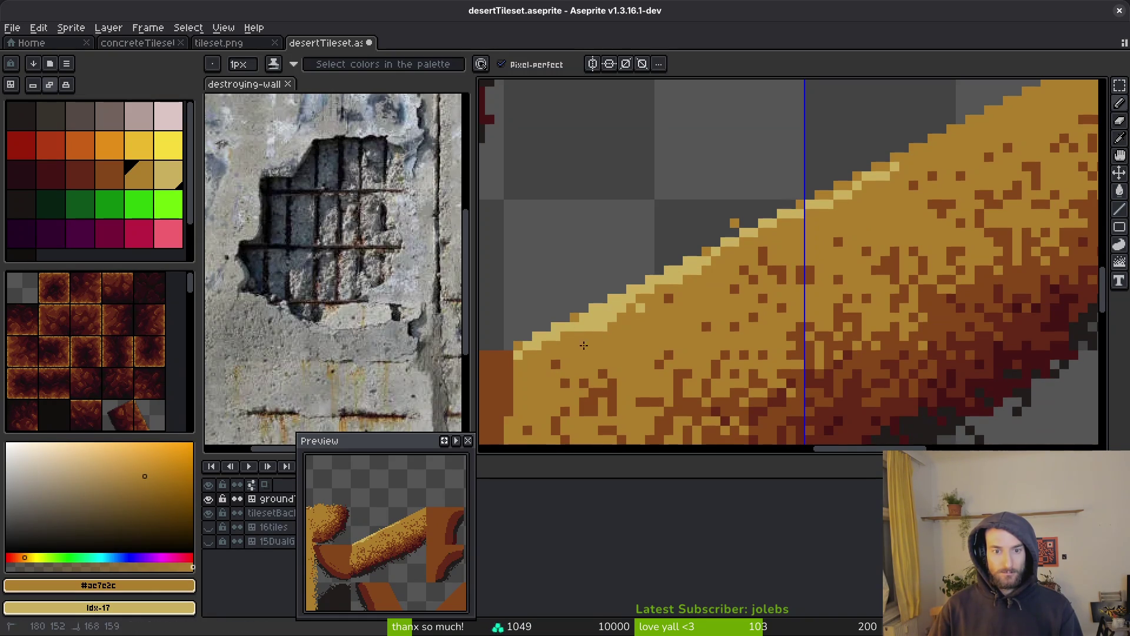
scroll(654, 299, down, 2)
scroll(665, 265, up, 2)
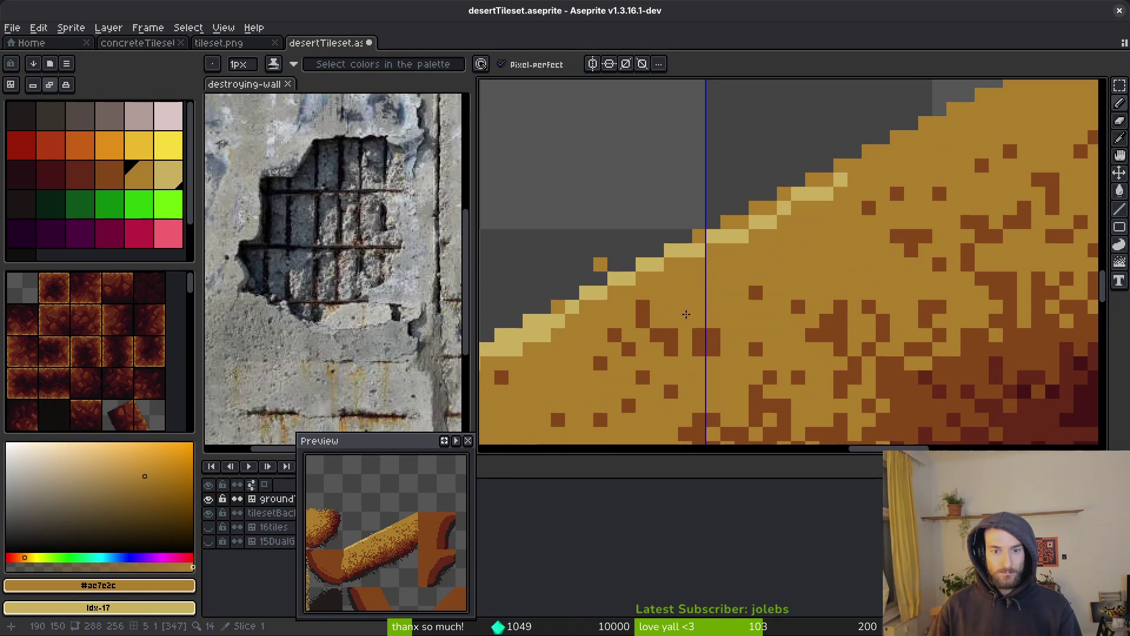
alt+click(682, 241)
Step: Draw a pale sand line along the diagonal slope edge, filling its gaps
scroll(633, 416, up, 1)
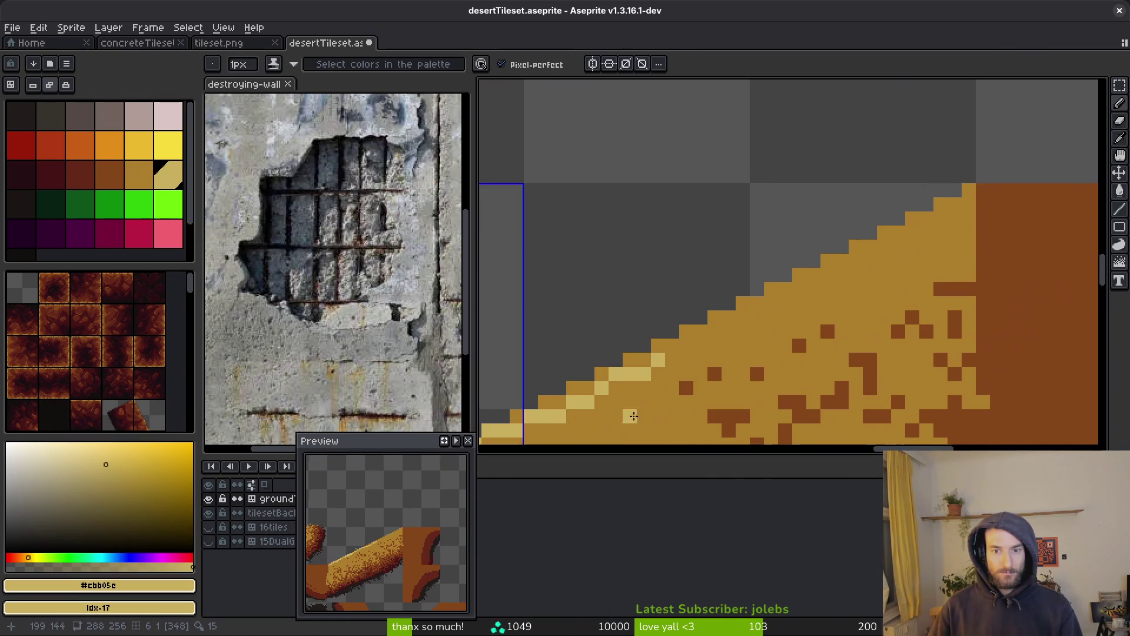
shift+click(910, 229)
key(ctrl+z)
drag(967, 190, 695, 341)
click(551, 400)
click(698, 315)
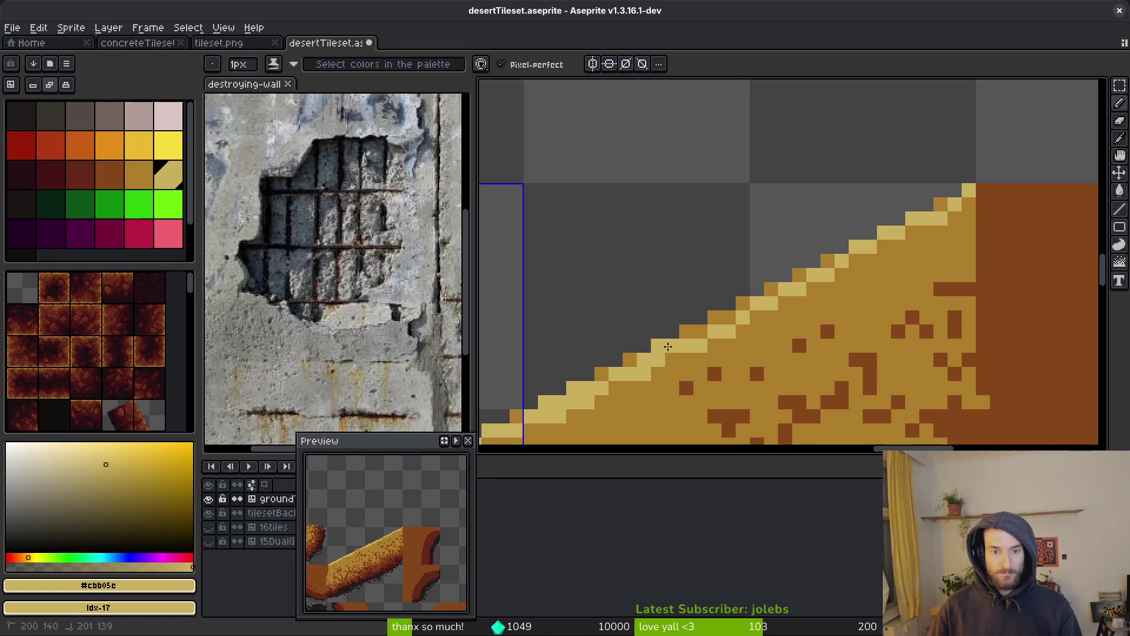
click(800, 275)
click(759, 290)
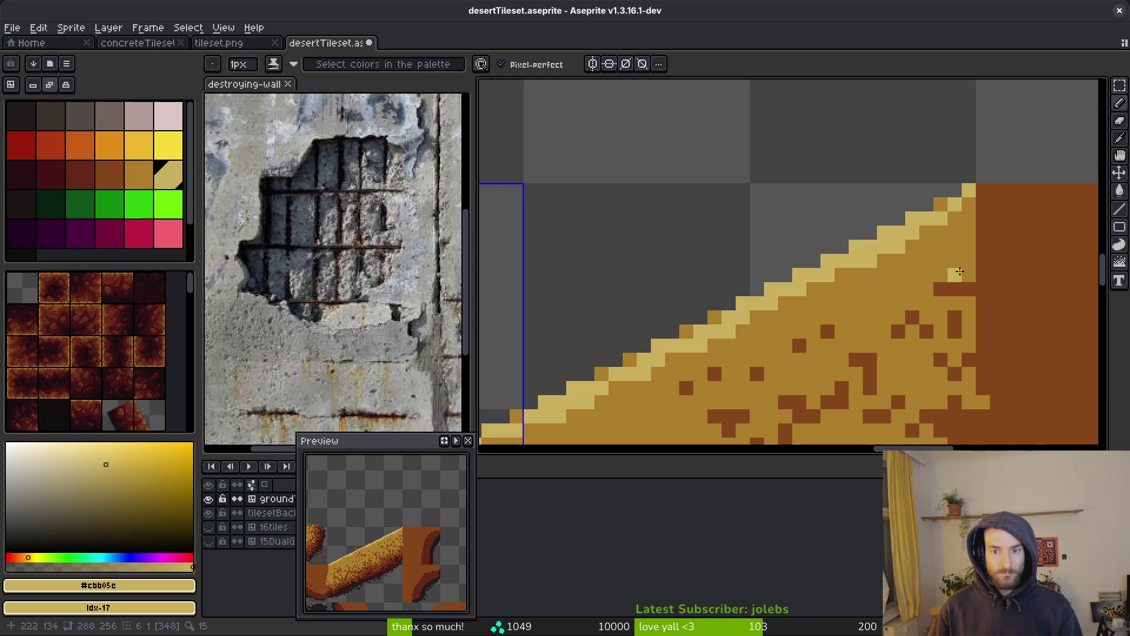
Step: Save desertTileset.aseprite
scroll(825, 283, down, 3)
scroll(759, 360, up, 3)
scroll(760, 359, down, 3)
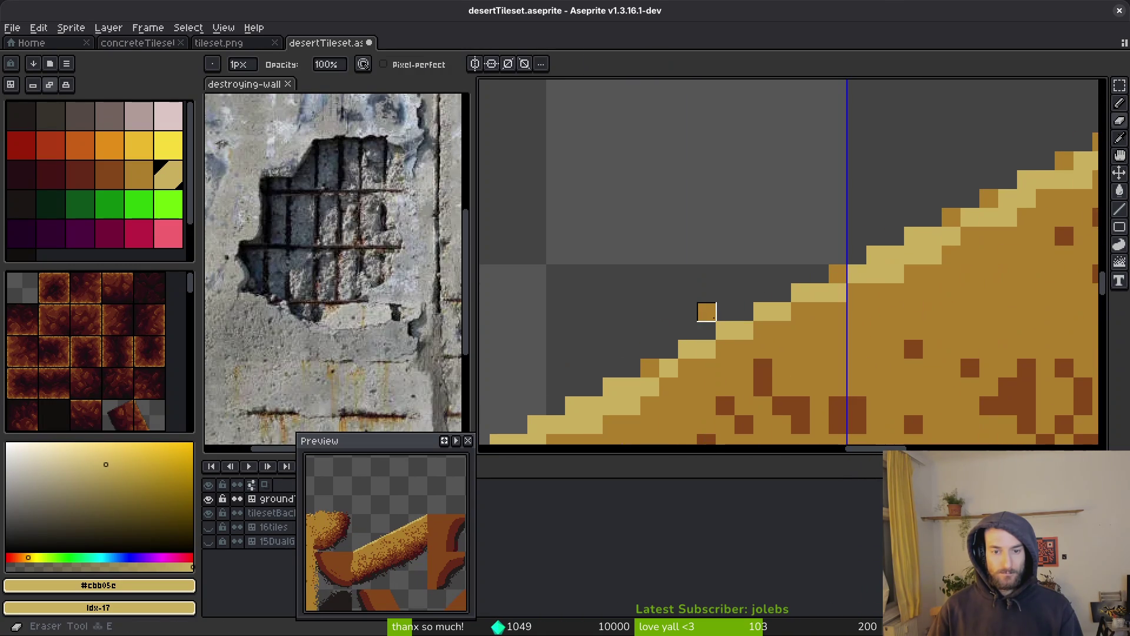
key(ctrl+s)
Step: Switch to the saint11.art pixel-art tutorials in the browser
scroll(797, 330, down, 2)
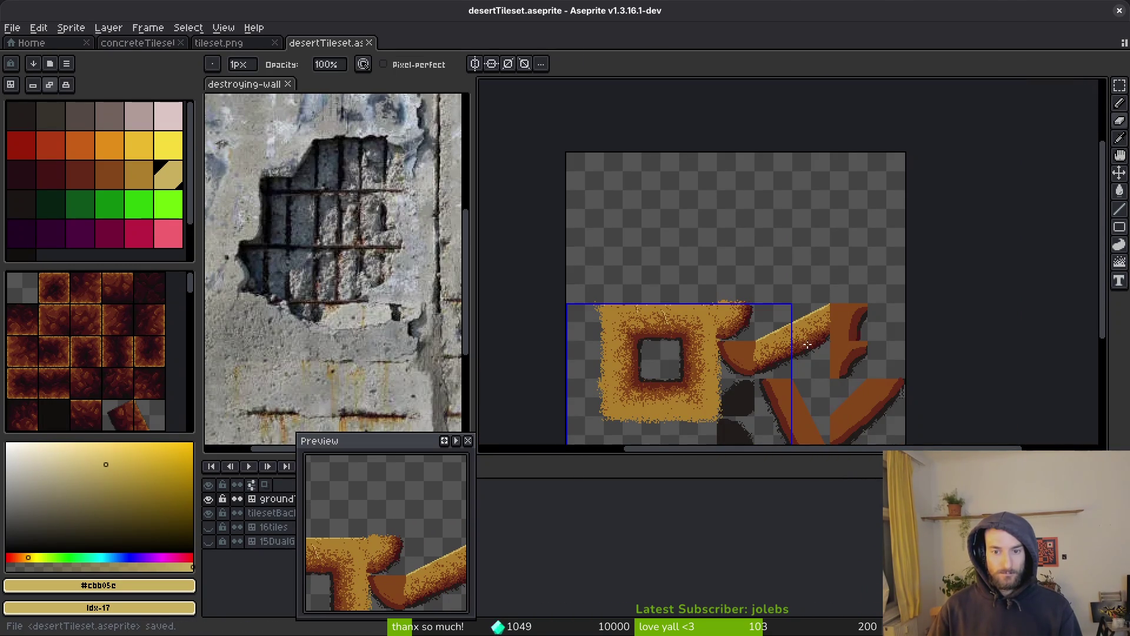
scroll(797, 342, up, 3)
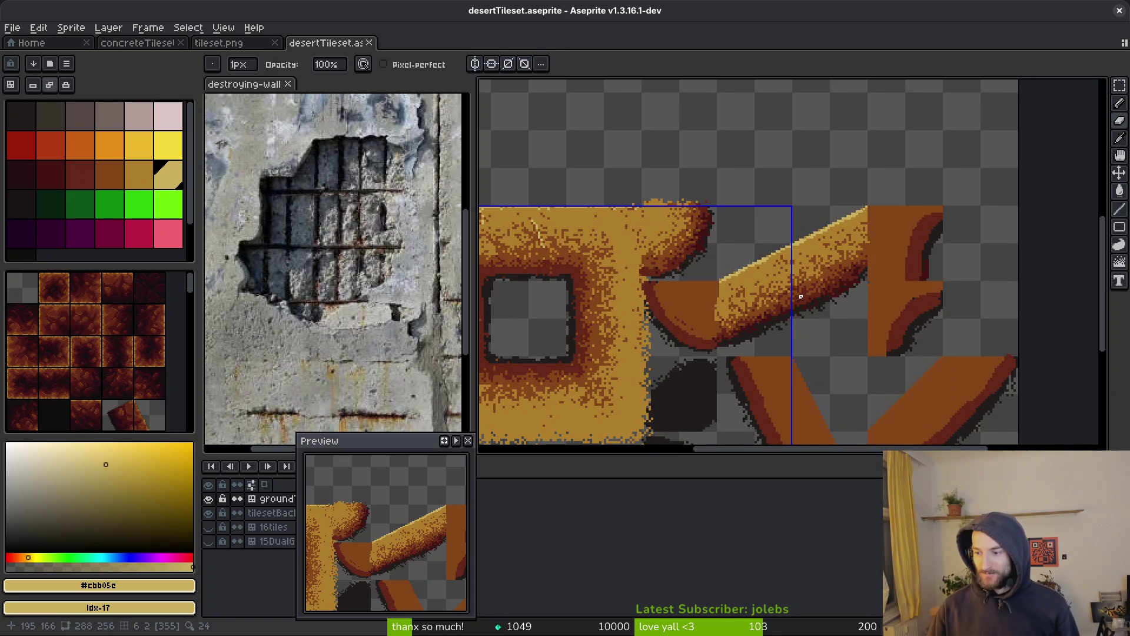
scroll(801, 296, down, 2)
scroll(827, 260, left, 2)
scroll(824, 260, left, 1)
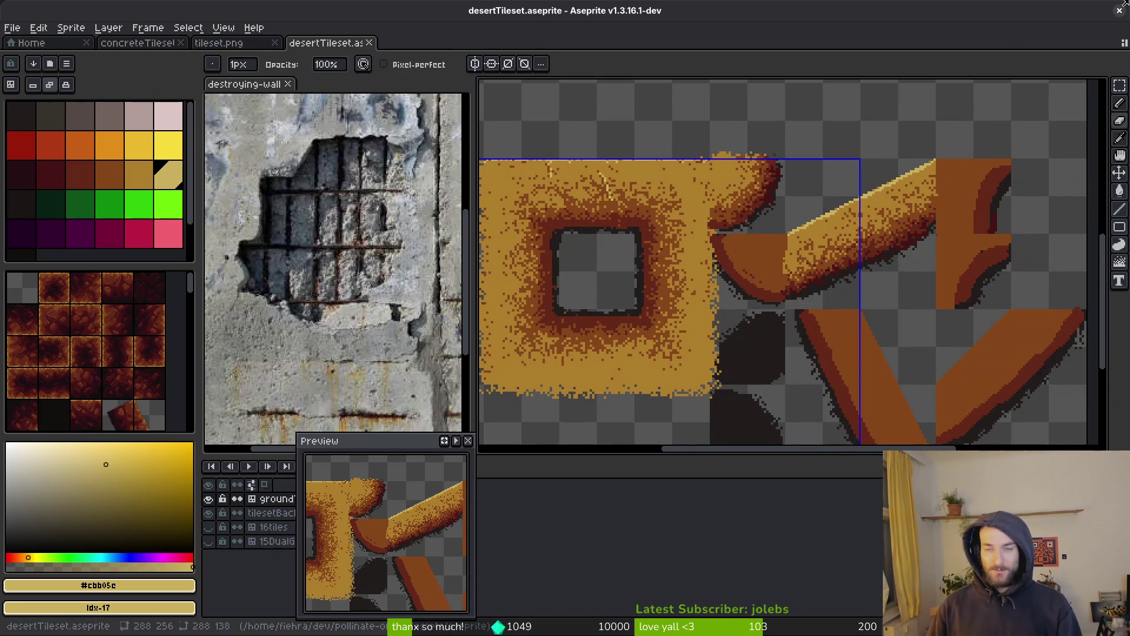
key(alt+Tab)
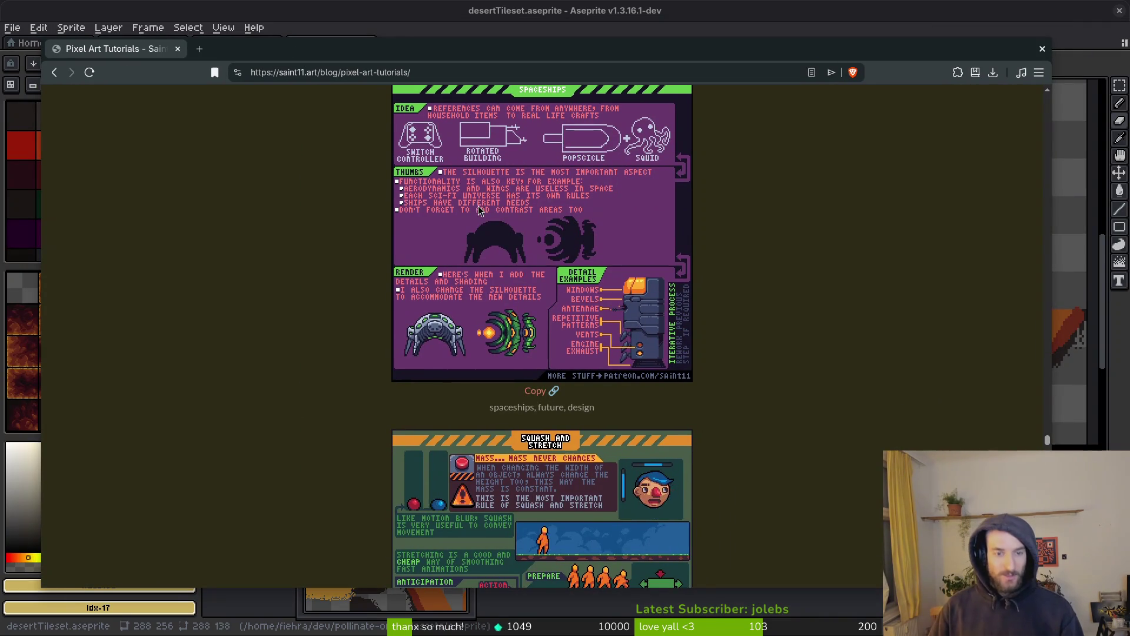
Step: Scroll the saint11.art tutorials past the 9-slice, Vegetation and Walk Cycle sheets to Wings and Wood
scroll(557, 382, down, 2)
scroll(926, 151, up, 2)
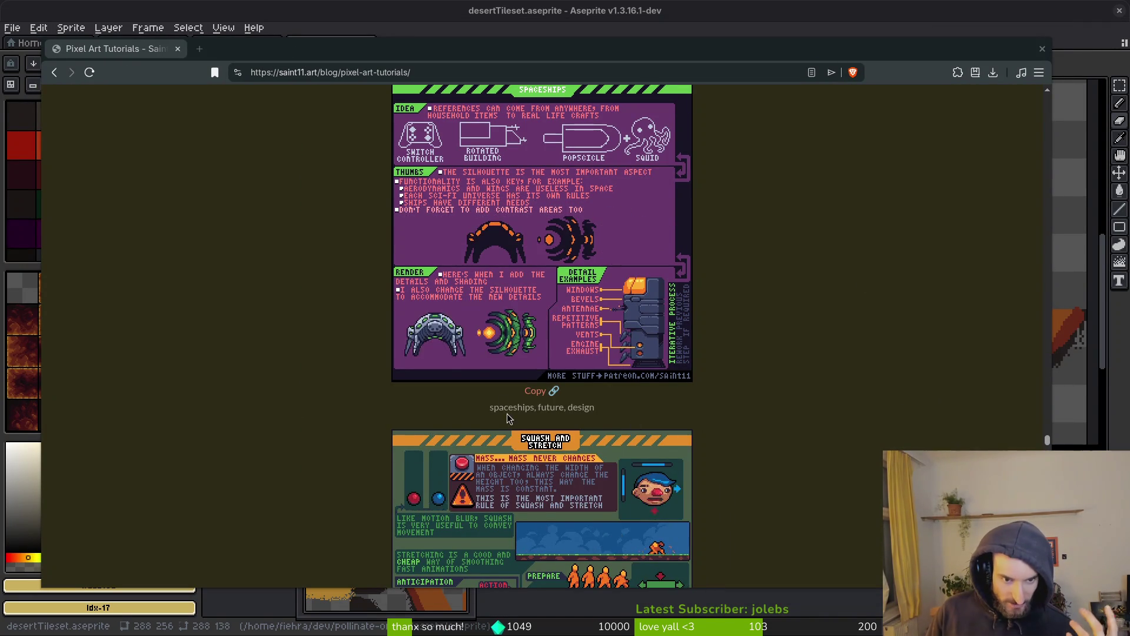
scroll(502, 400, up, 3)
scroll(502, 400, up, 14)
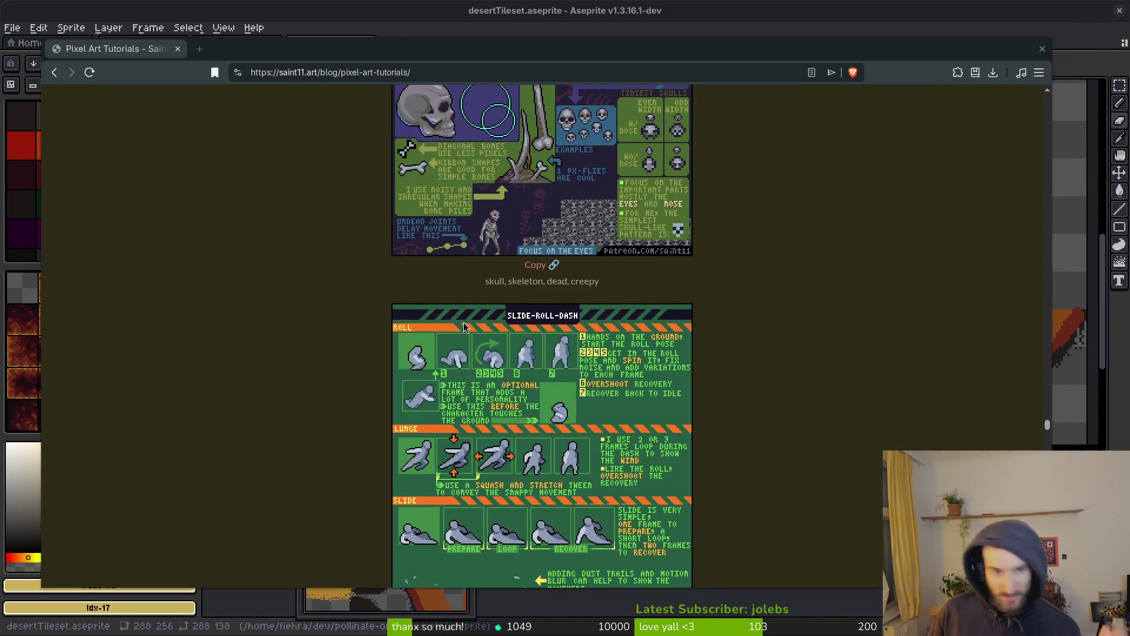
scroll(469, 326, up, 3)
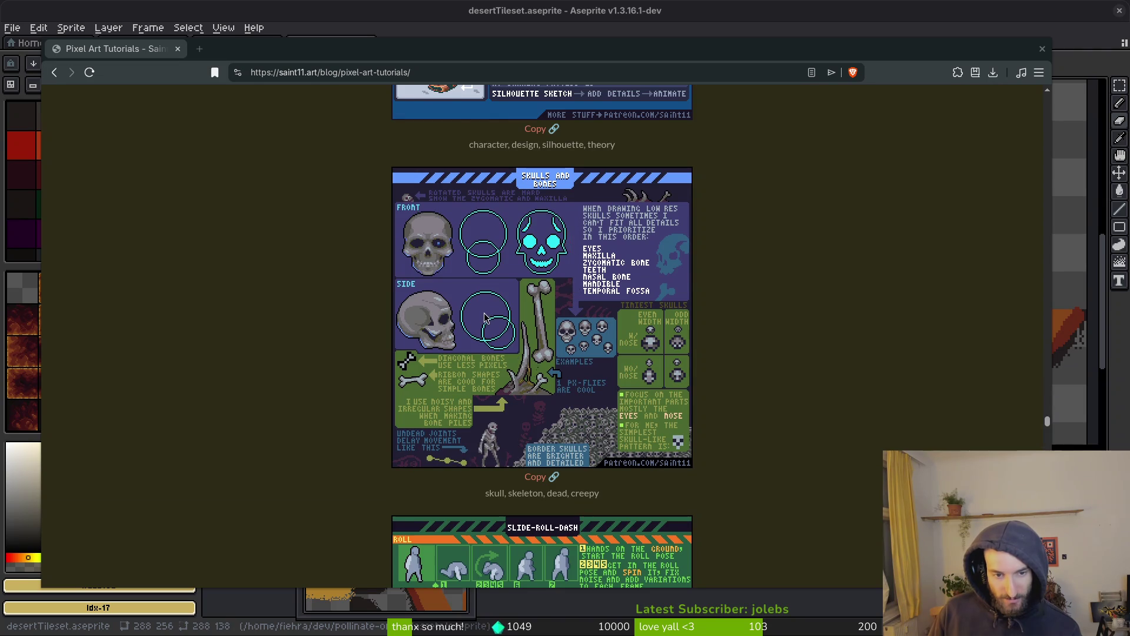
scroll(495, 333, up, 4)
scroll(494, 332, up, 3)
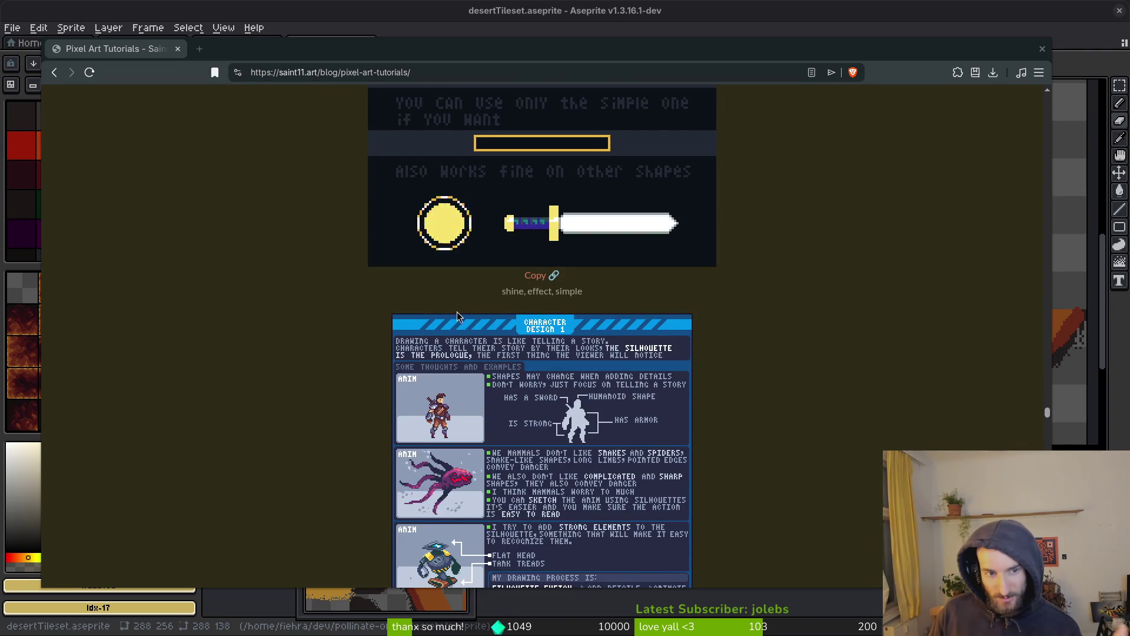
scroll(472, 249, up, 3)
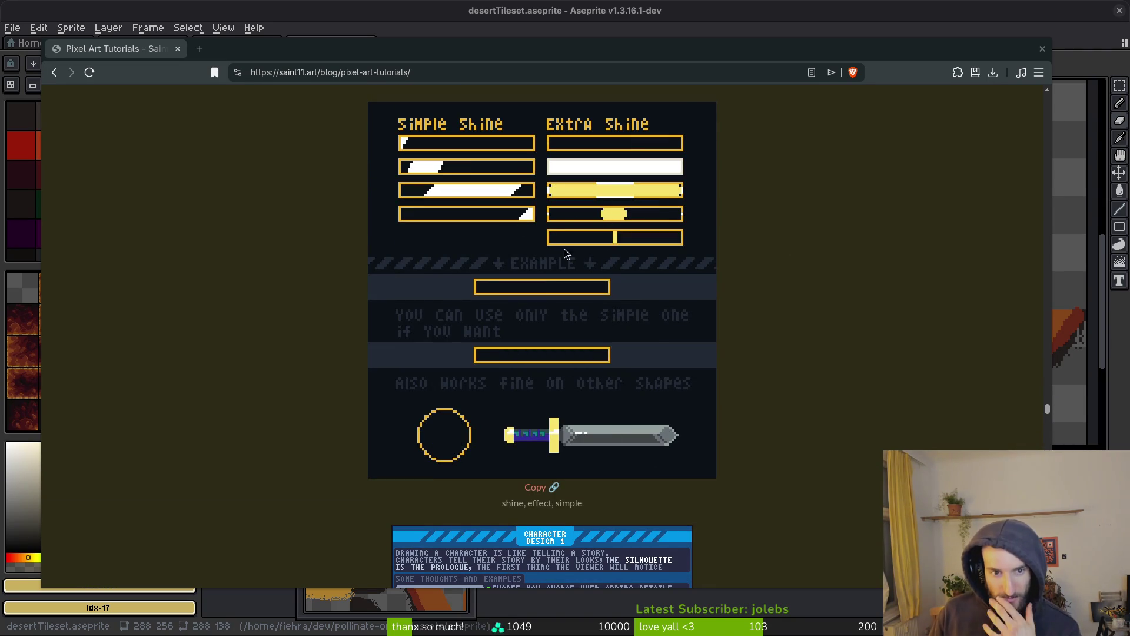
scroll(559, 291, down, 15)
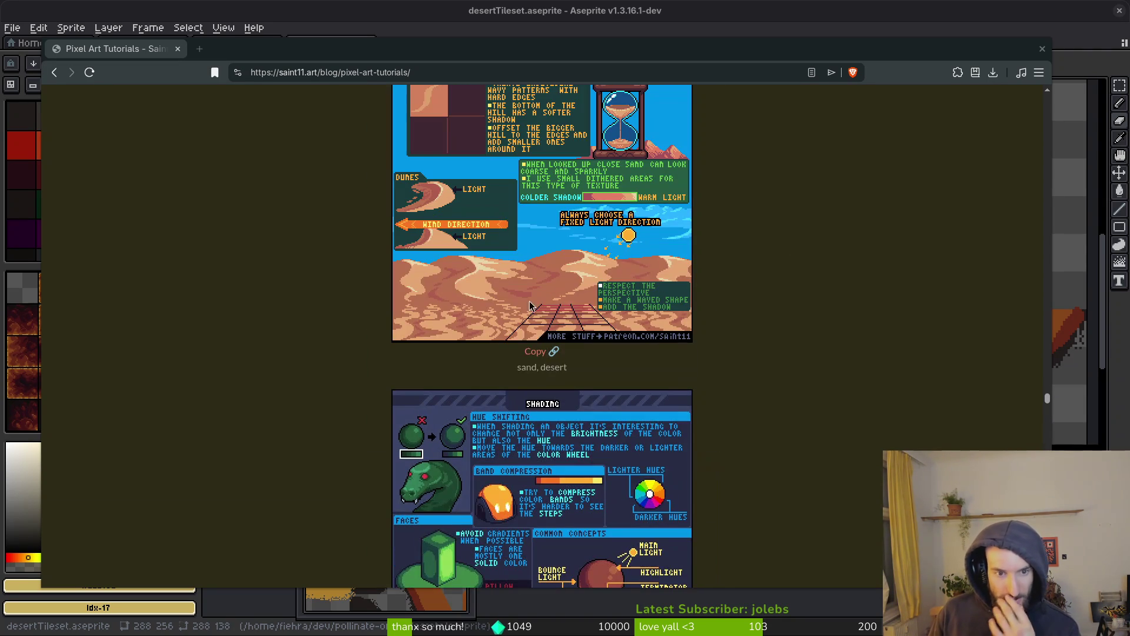
scroll(479, 390, up, 3)
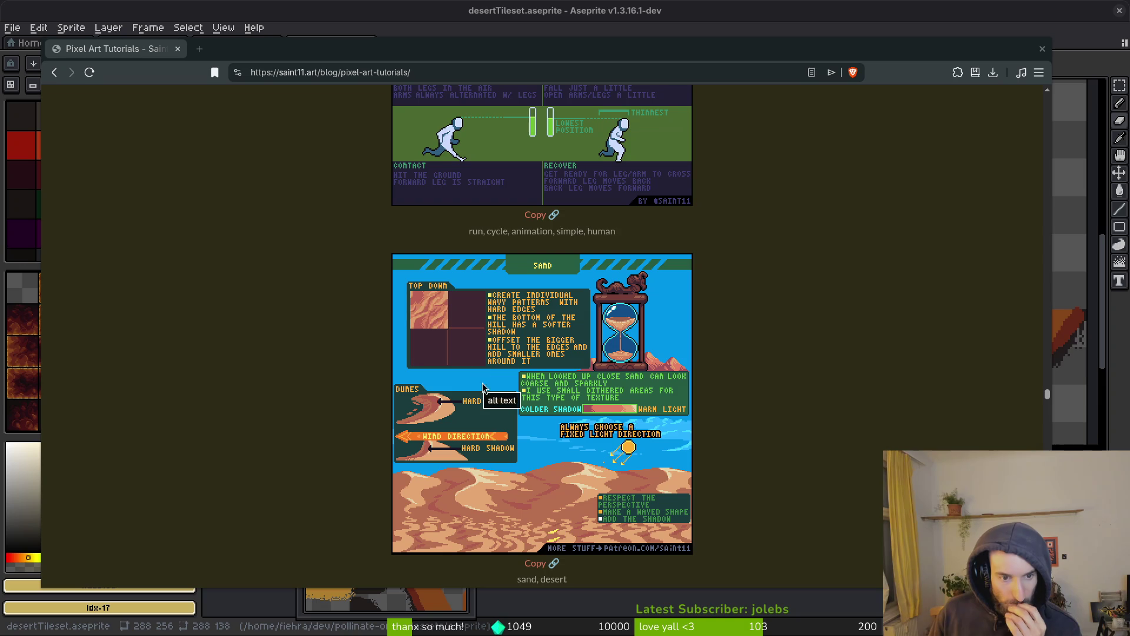
scroll(481, 382, down, 15)
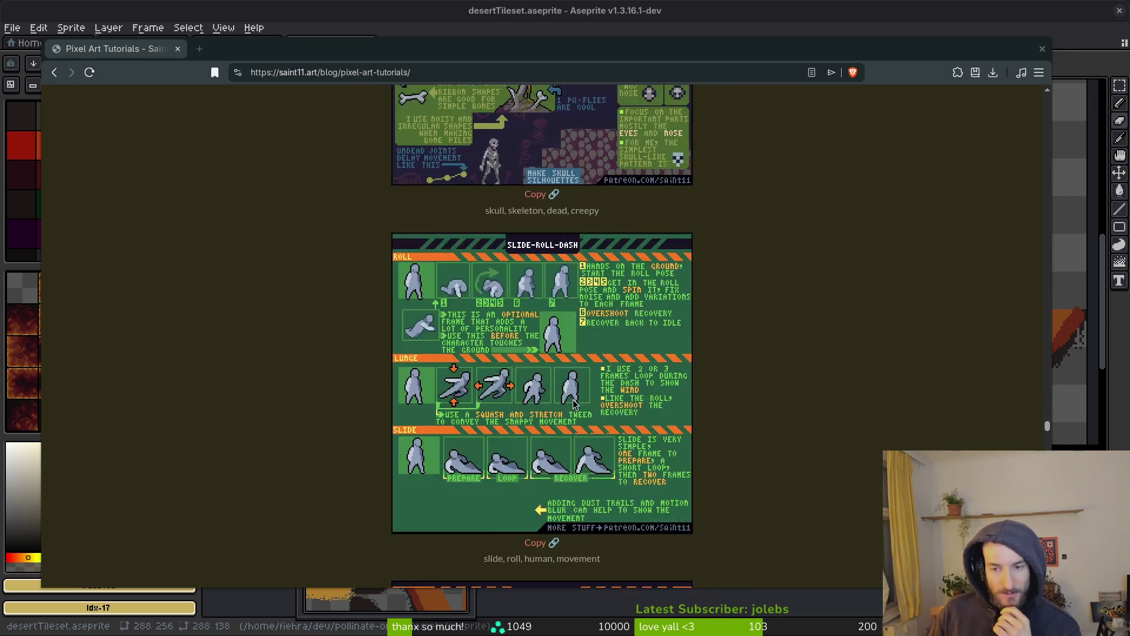
scroll(575, 403, down, 15)
scroll(577, 372, down, 8)
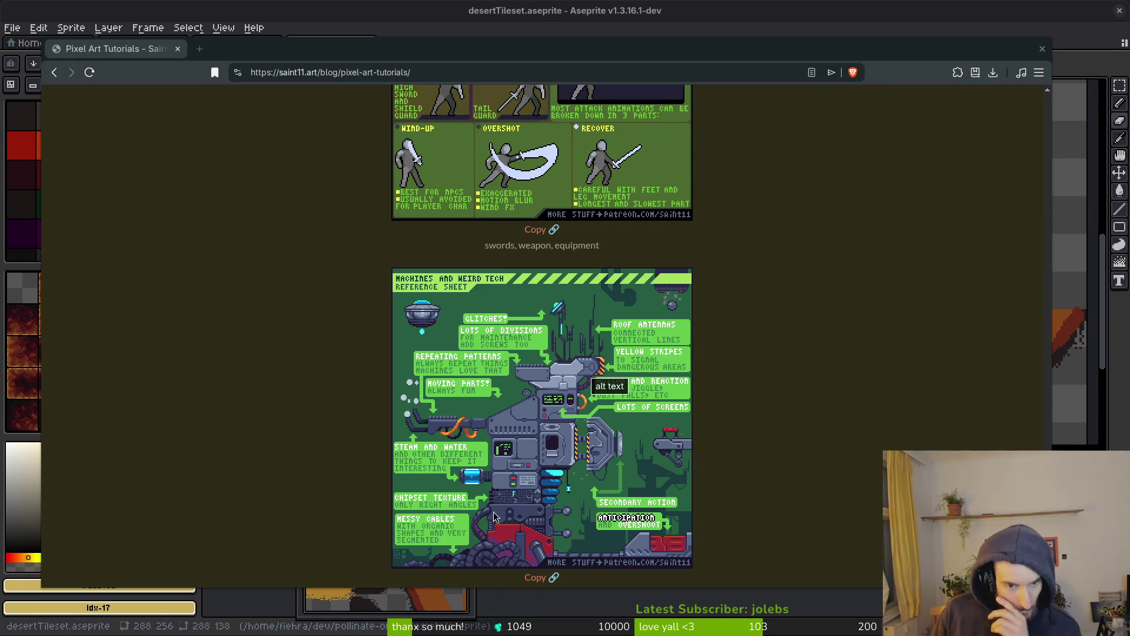
scroll(440, 459, down, 3)
scroll(432, 406, up, 4)
scroll(431, 399, down, 15)
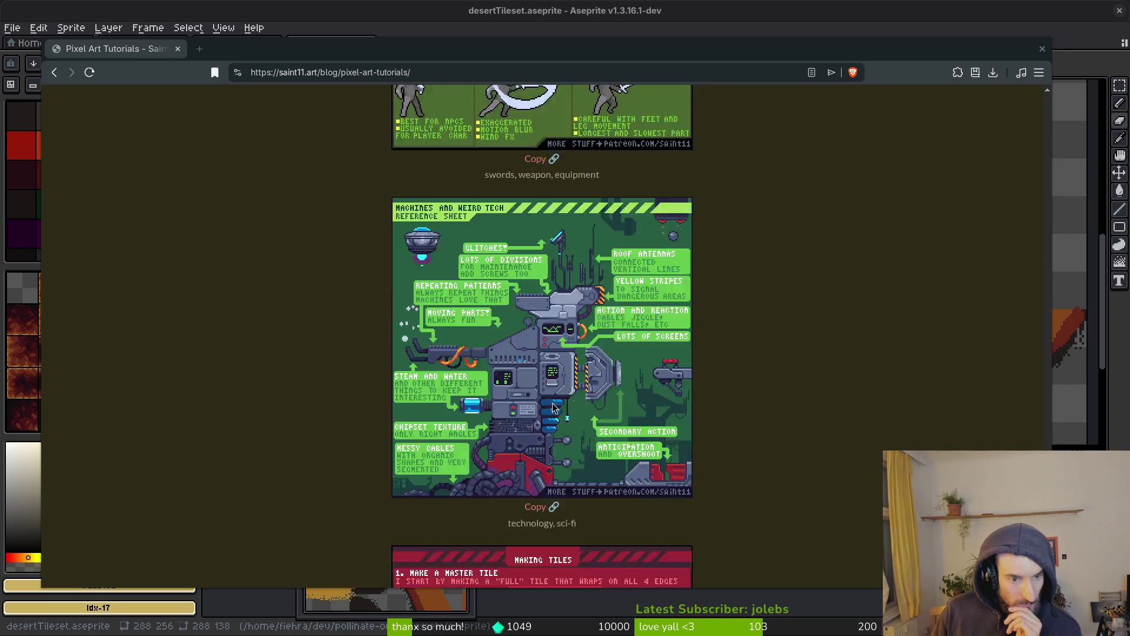
scroll(603, 434, down, 10)
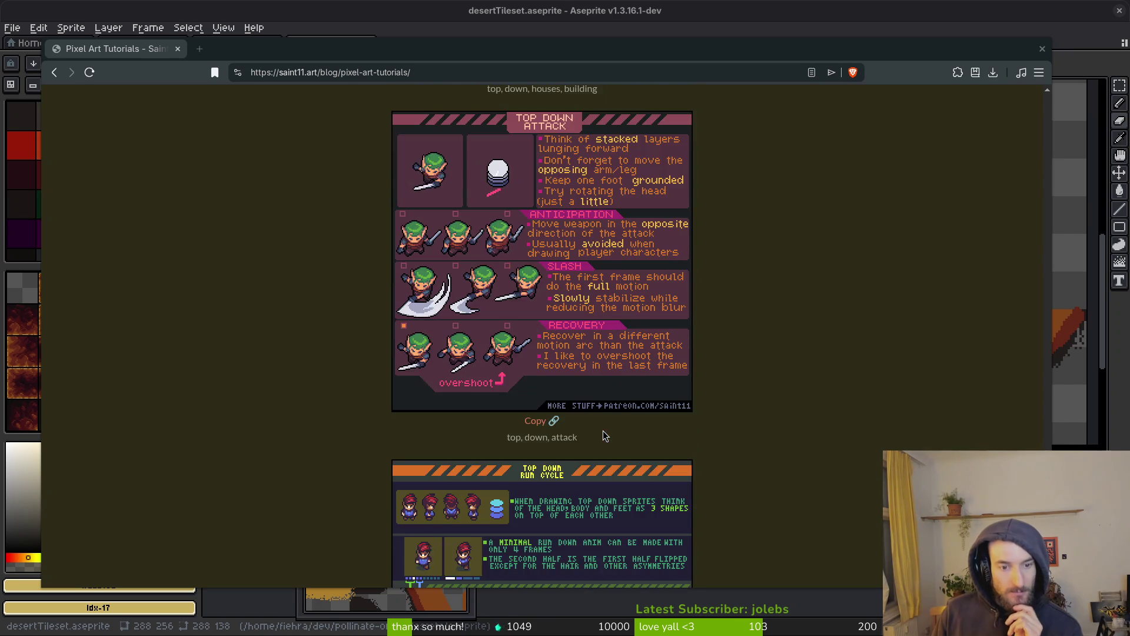
scroll(604, 437, down, 20)
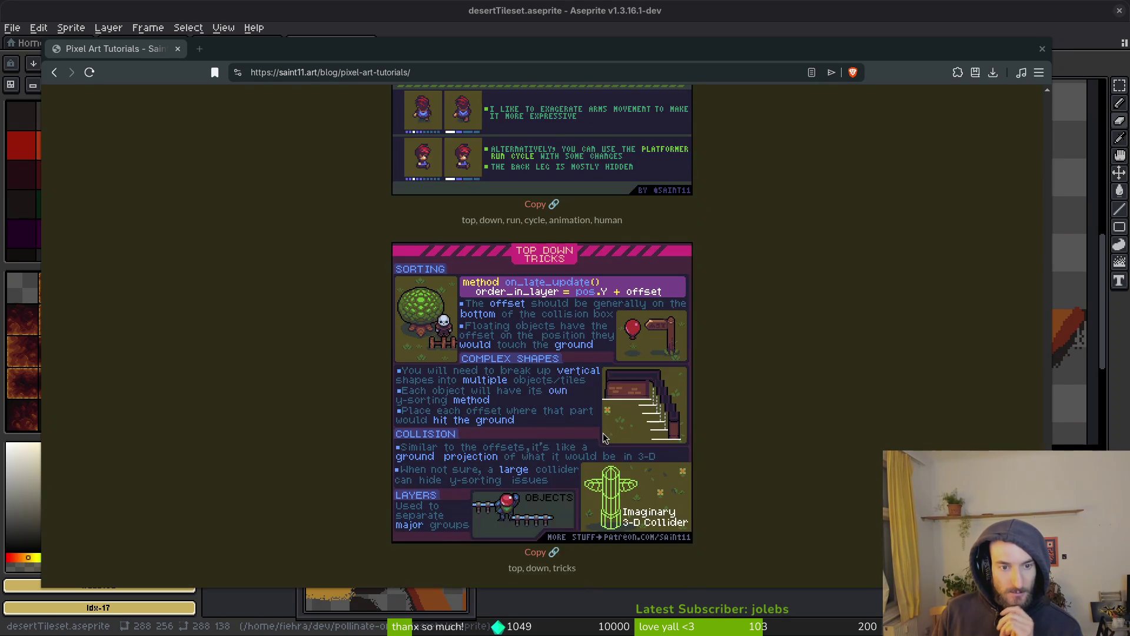
scroll(613, 440, up, 5)
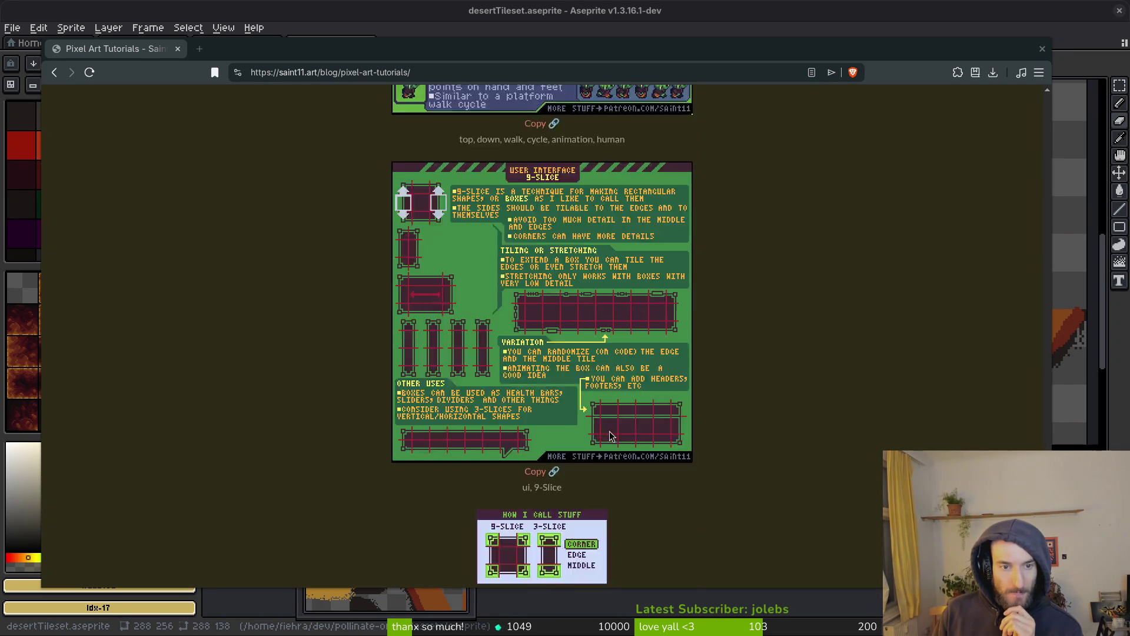
scroll(616, 439, down, 3)
scroll(617, 439, down, 20)
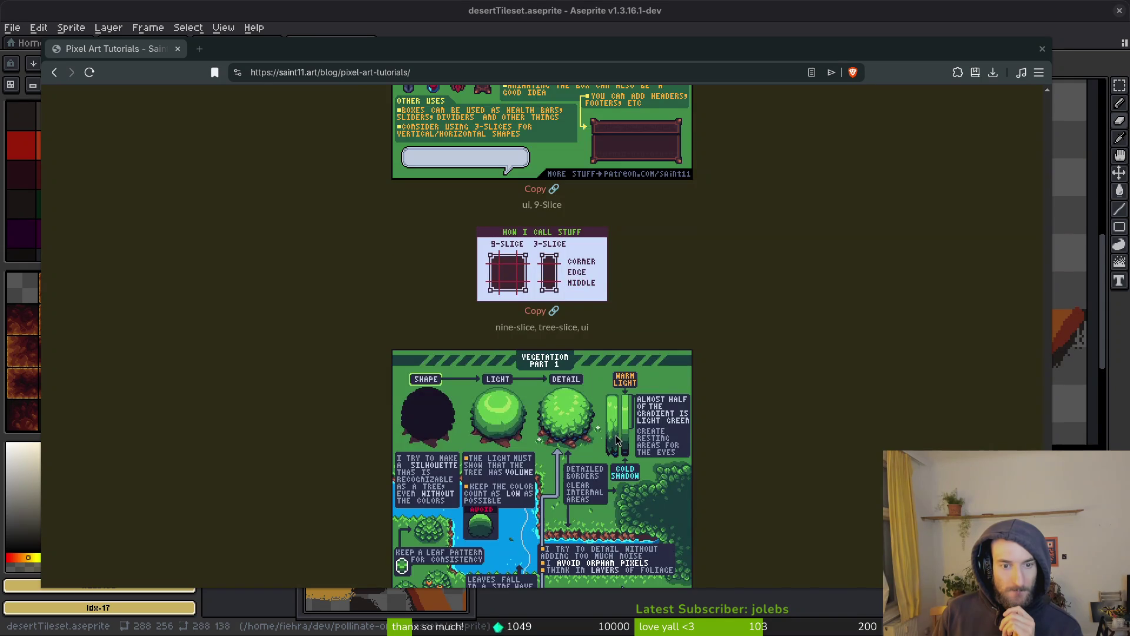
scroll(619, 438, down, 20)
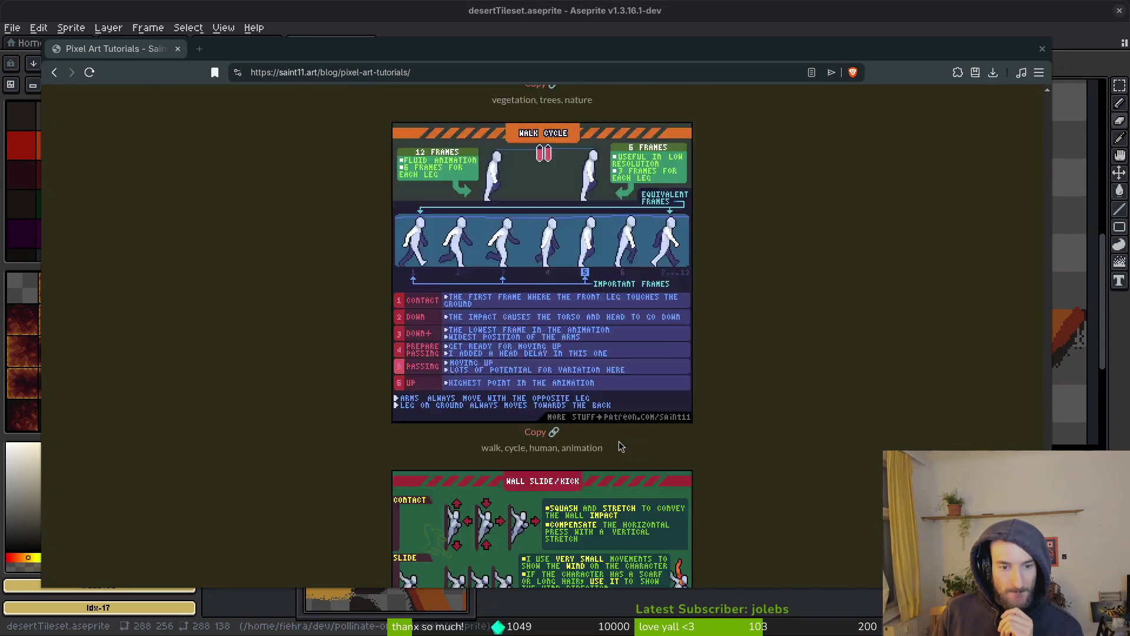
scroll(622, 448, down, 20)
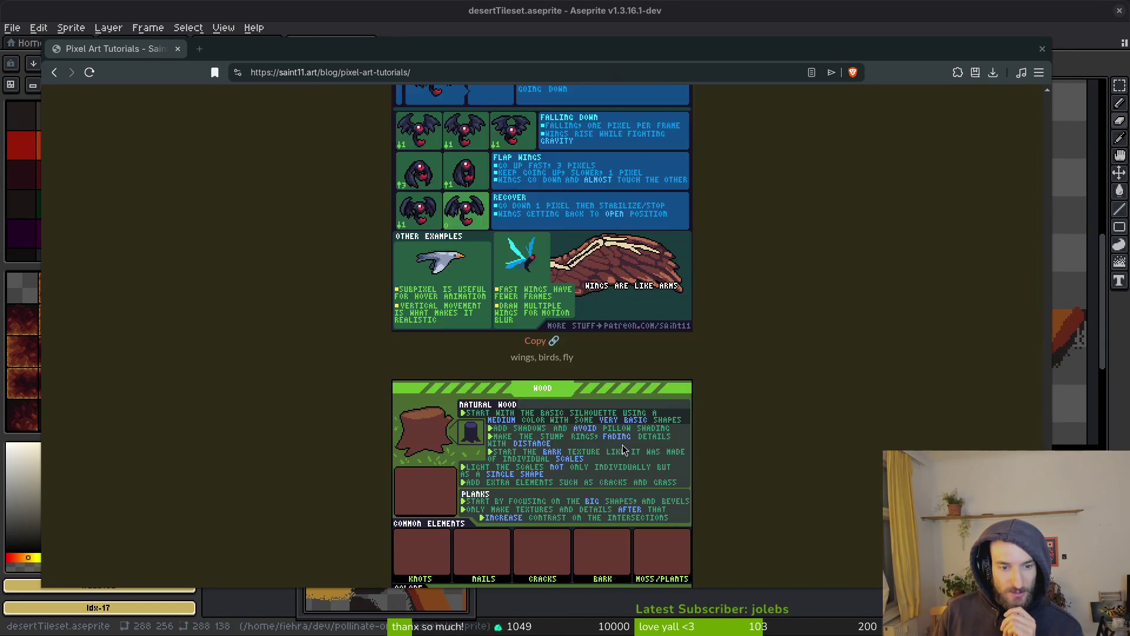
scroll(625, 449, down, 3)
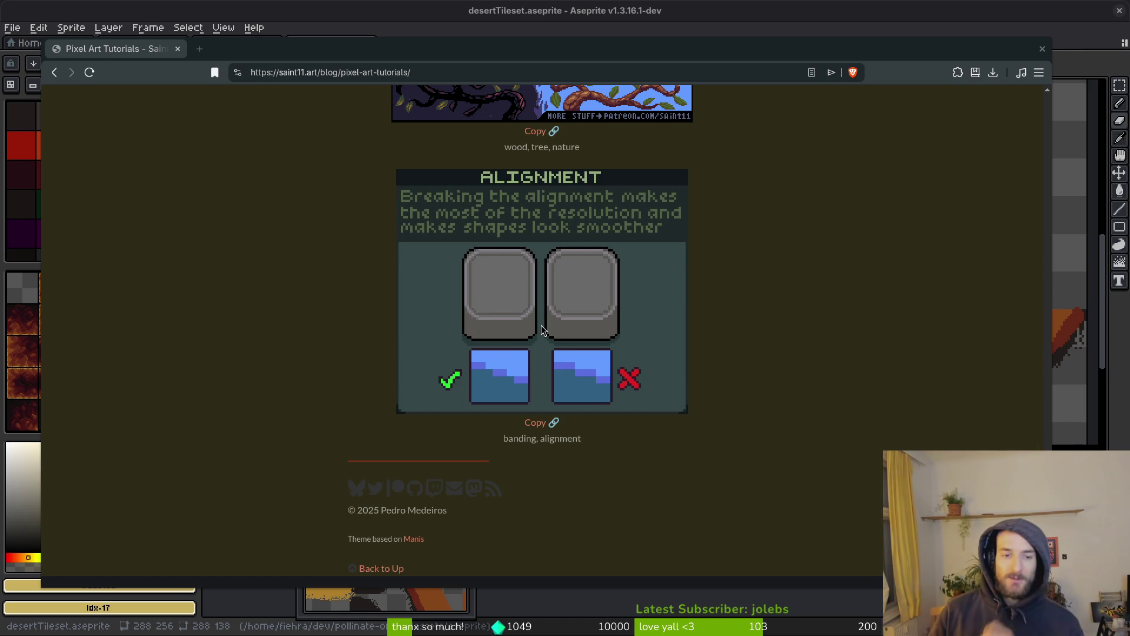
Step: Scroll between the Alignment and Wood sheets, then close the Brave tutorials window
scroll(381, 365, up, 5)
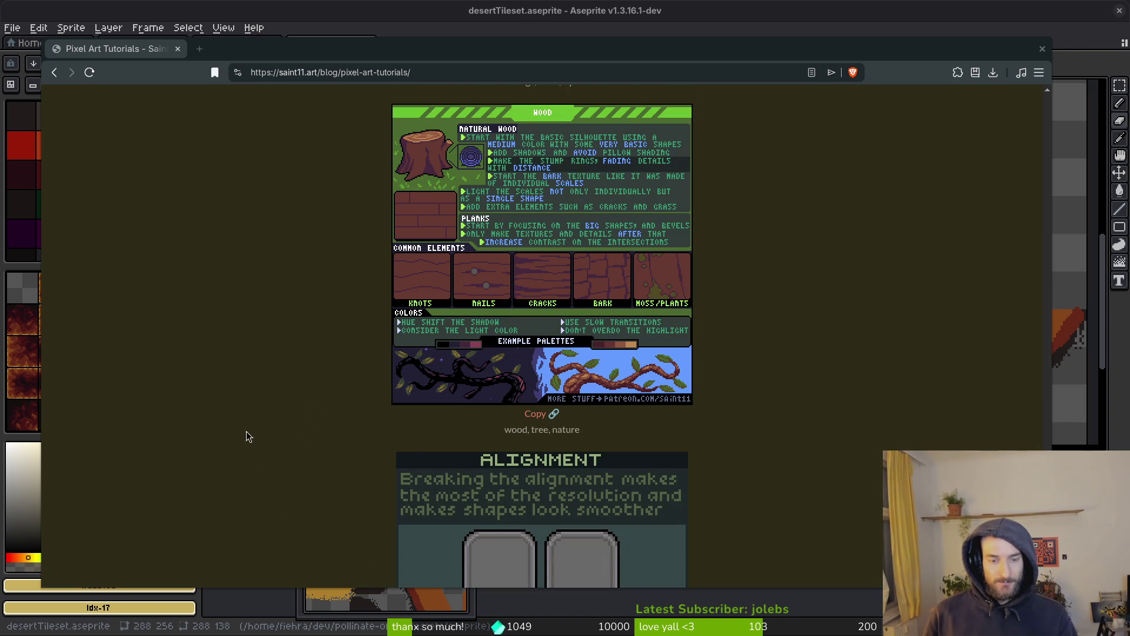
scroll(289, 371, up, 7)
scroll(318, 377, down, 5)
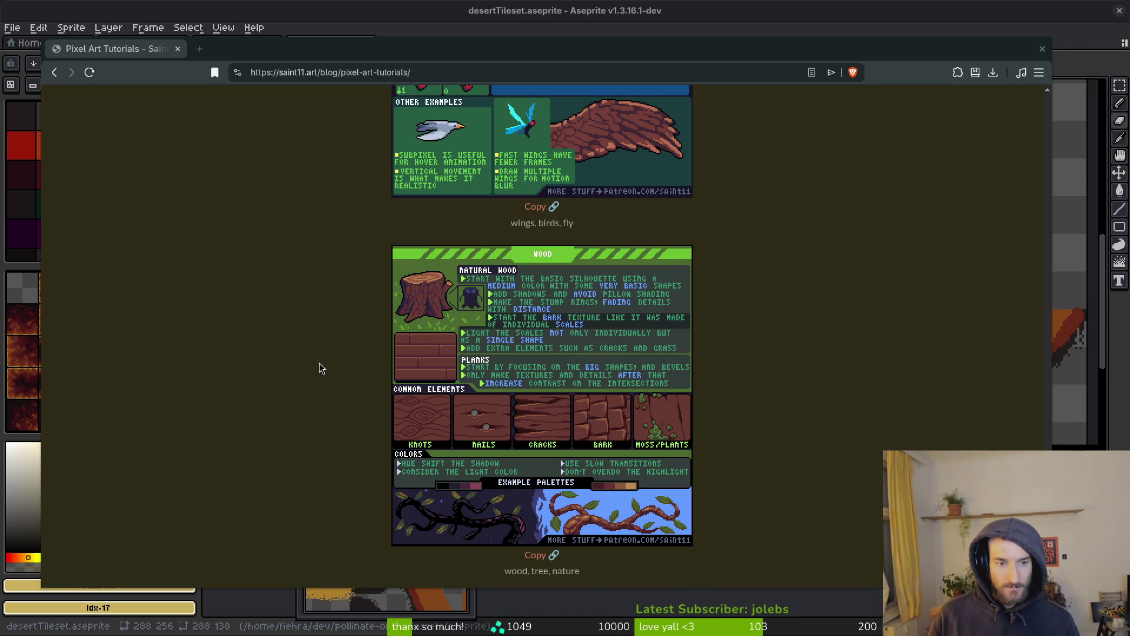
scroll(1012, 196, up, 15)
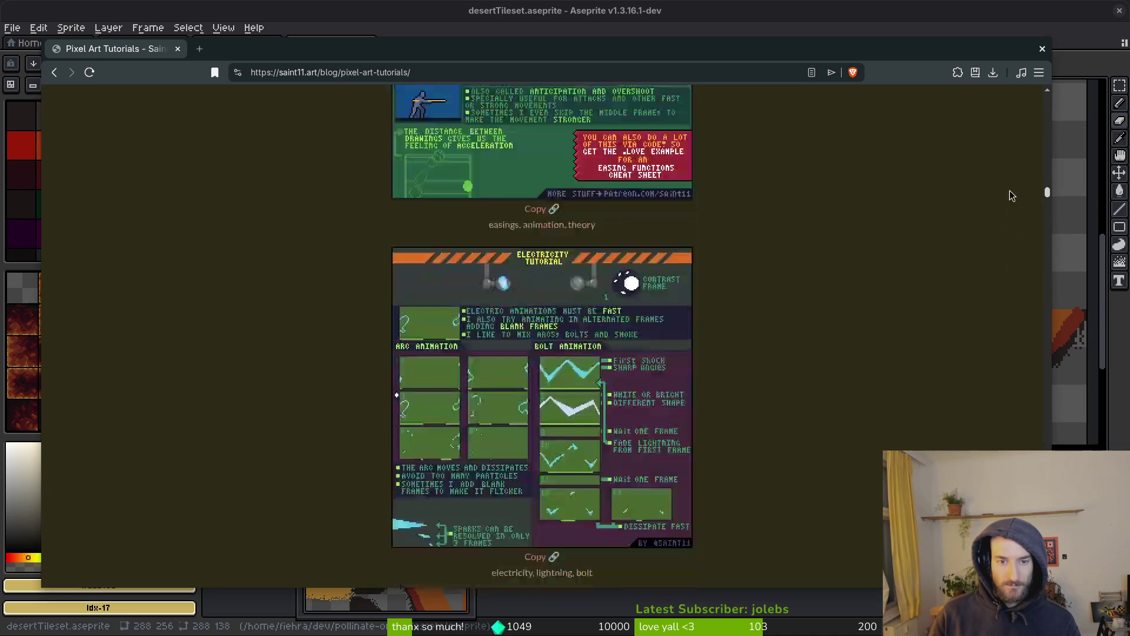
click(1043, 49)
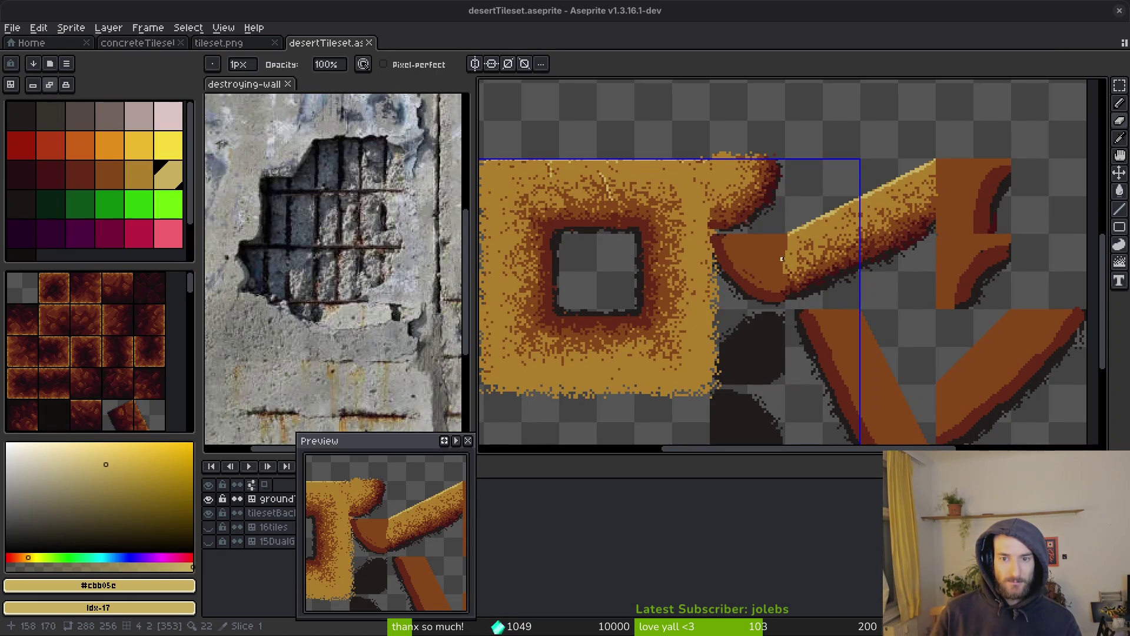
Step: Spray light sand speckles along the upper edge of the diagonal beam
scroll(810, 282, up, 4)
key(b)
key(shift+b)
drag(736, 219, 669, 261)
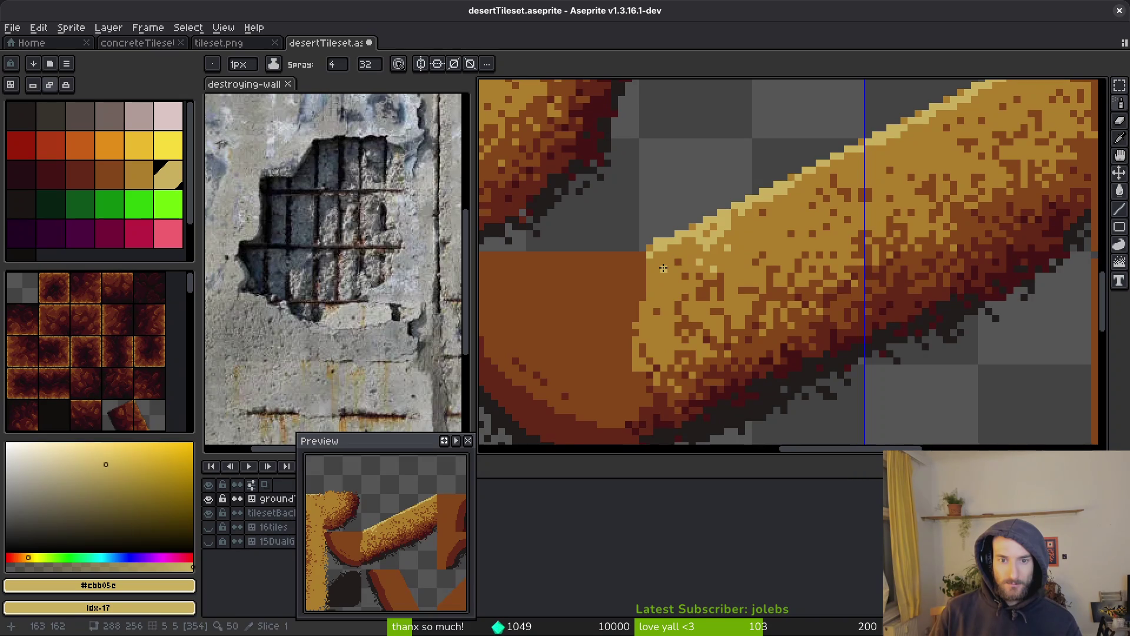
click(787, 212)
Step: Move along the beam spraying more light speckles toward its upper-right end, undoing the last stroke
mouse_move(848, 192)
mouse_down()
mouse_move(761, 245)
mouse_move(745, 236)
mouse_up()
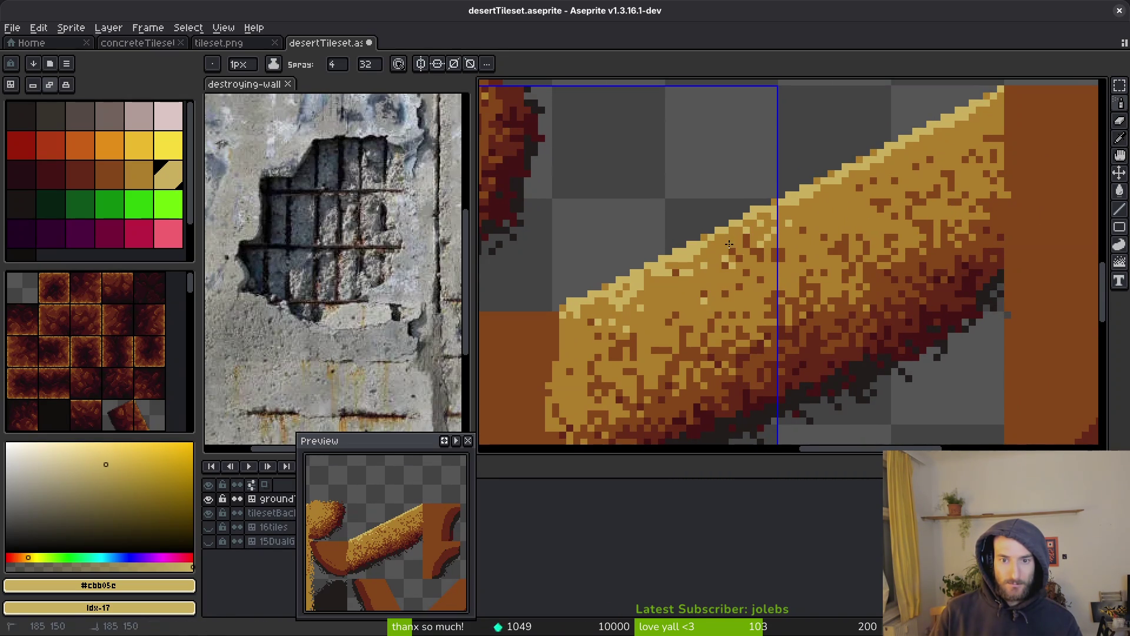
drag(848, 194, 810, 235)
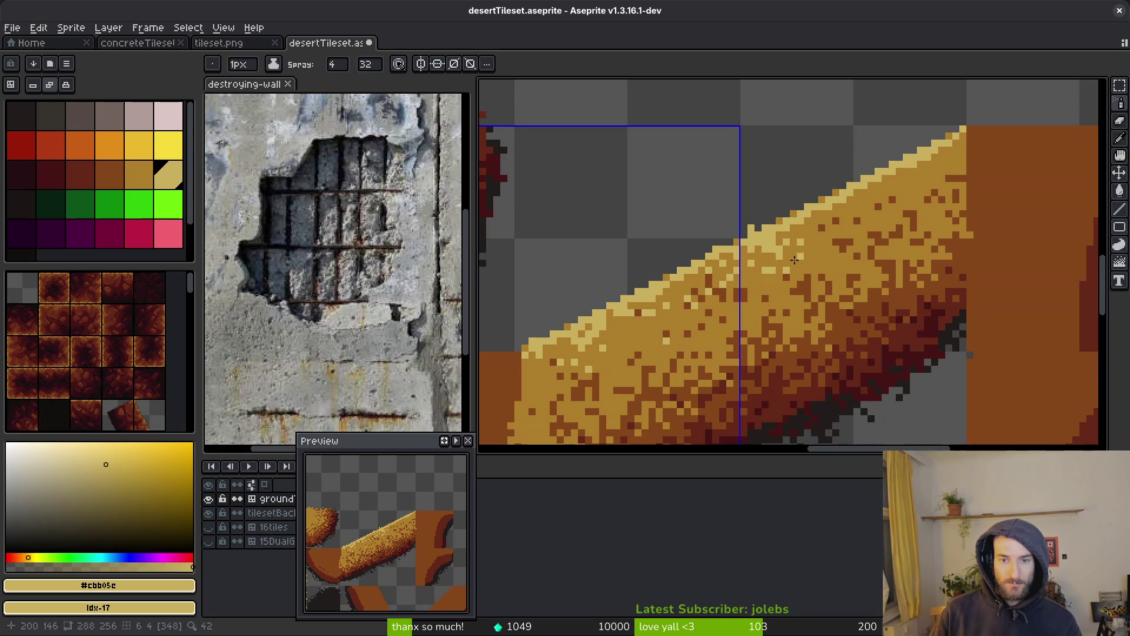
click(775, 255)
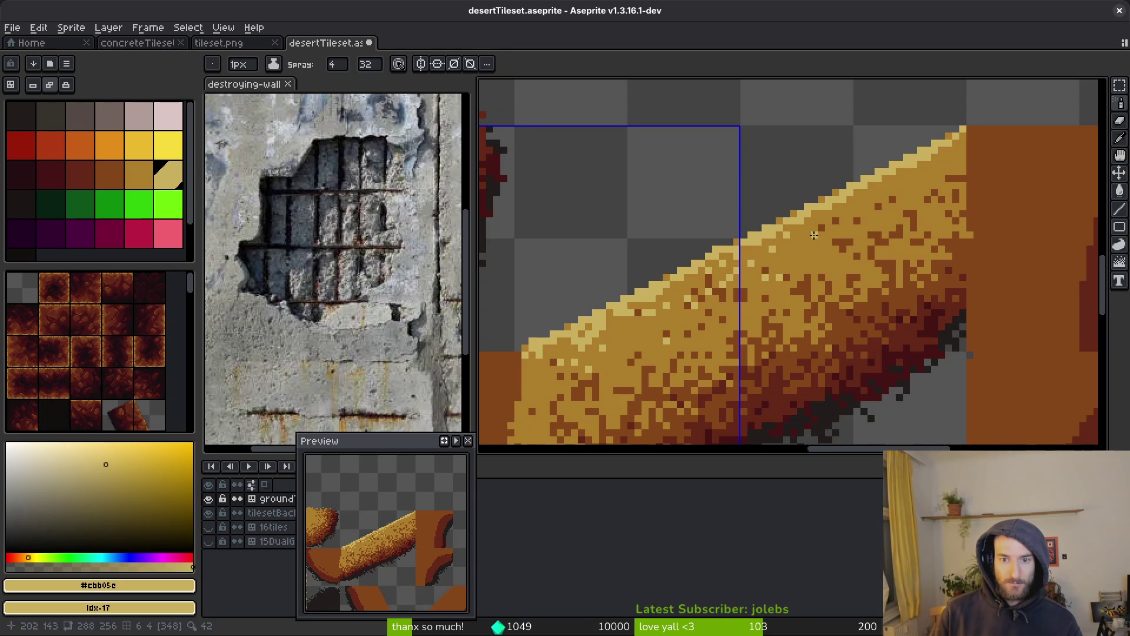
drag(823, 219, 733, 305)
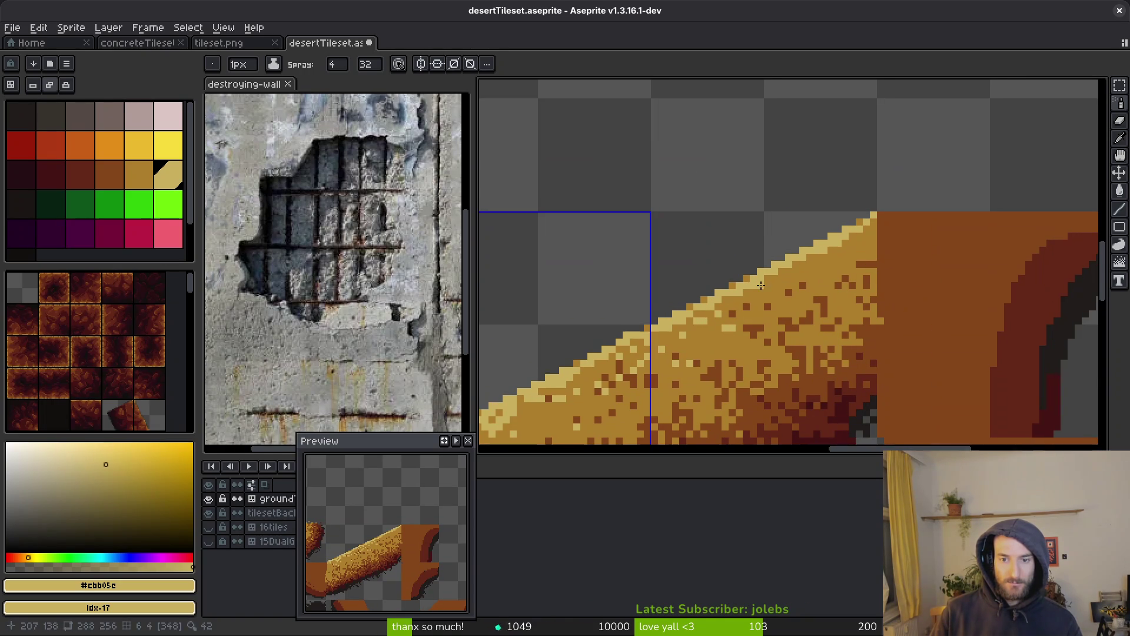
mouse_move(796, 277)
mouse_down()
mouse_move(858, 242)
mouse_move(830, 262)
mouse_up()
key(ctrl+z)
Step: Eyedrop the mid sand colour #ac7c2c from the beam
key(b)
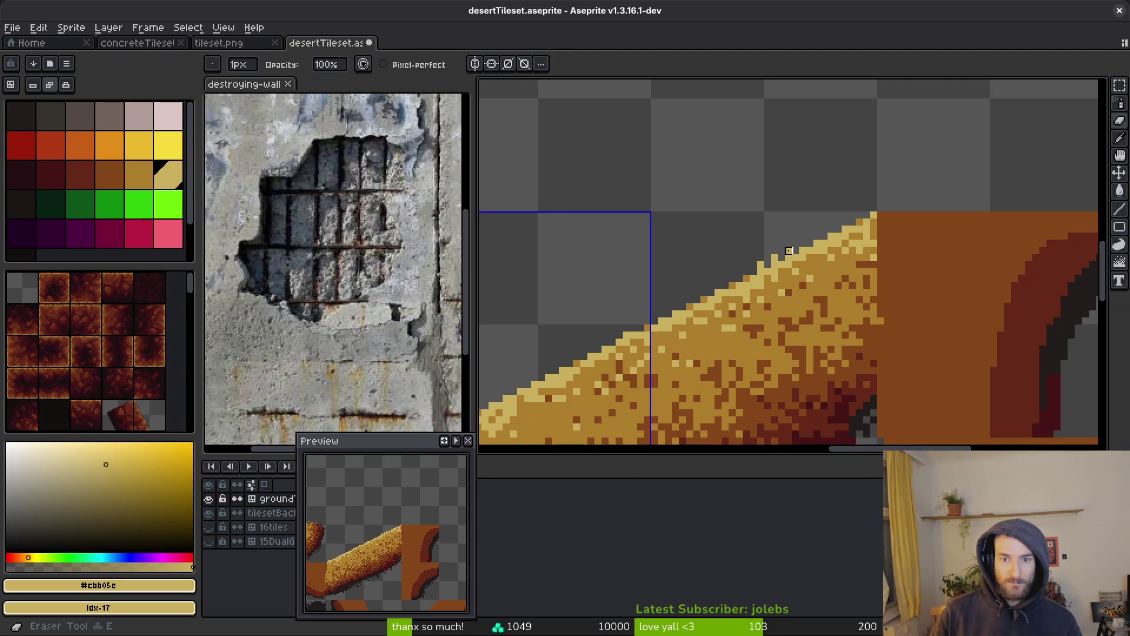
scroll(762, 264, down, 1)
scroll(777, 264, up, 1)
key(shift+f)
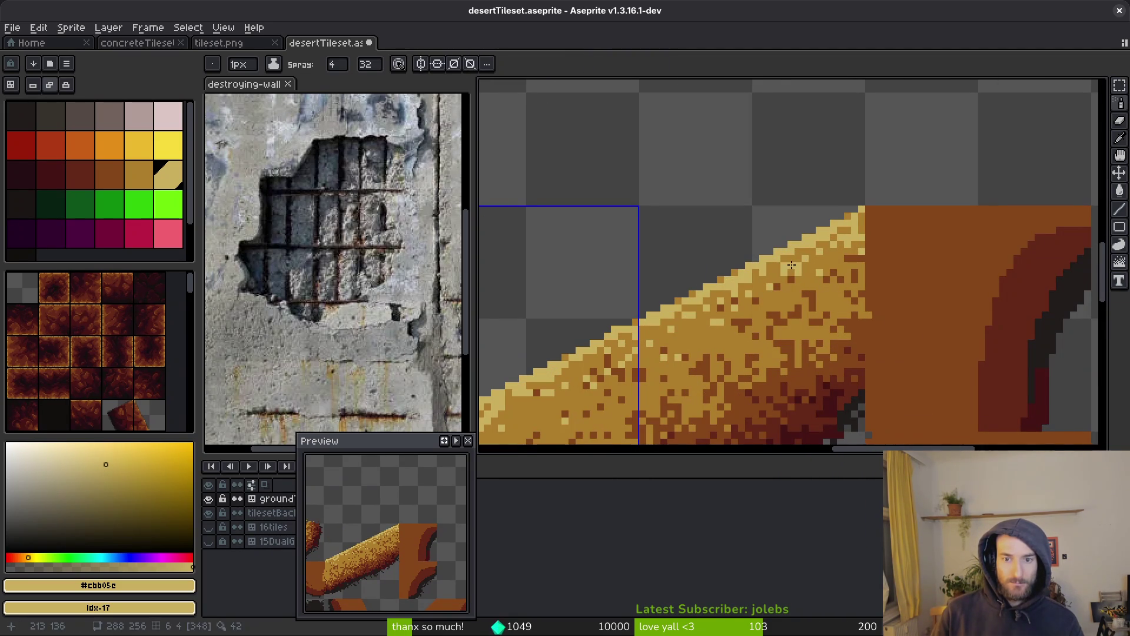
key(f)
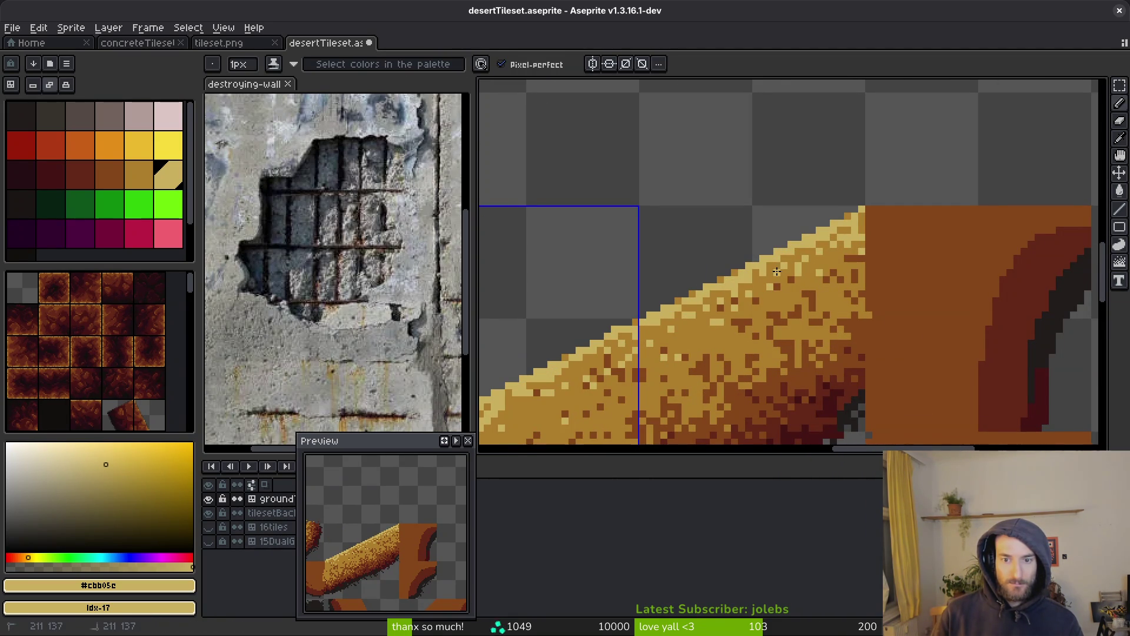
scroll(847, 295, down, 2)
scroll(798, 328, down, 2)
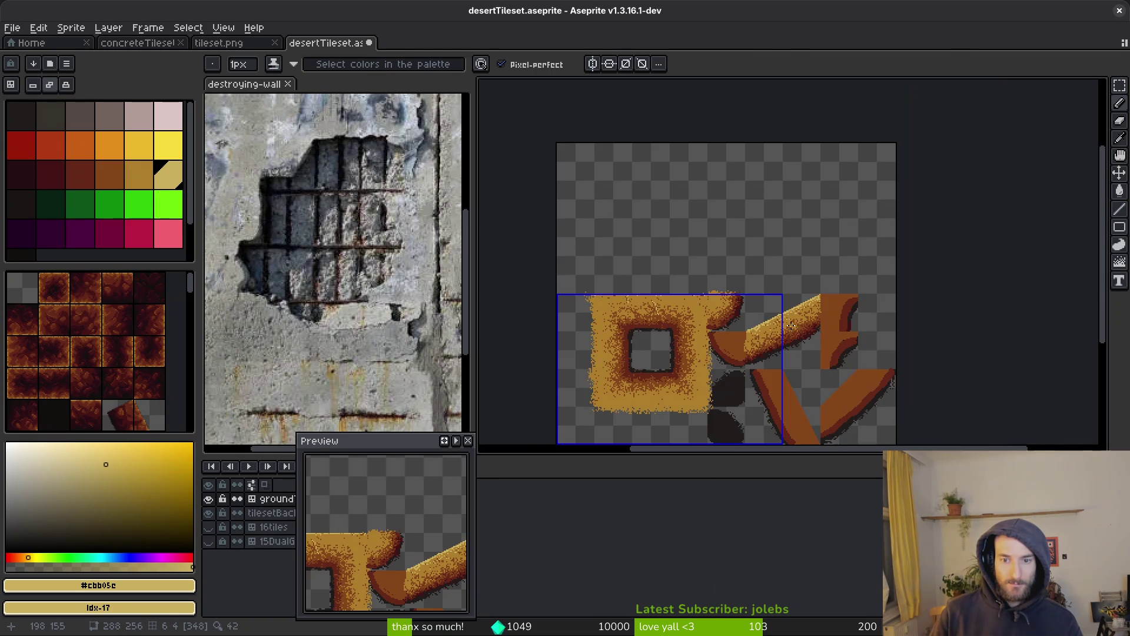
scroll(796, 331, up, 3)
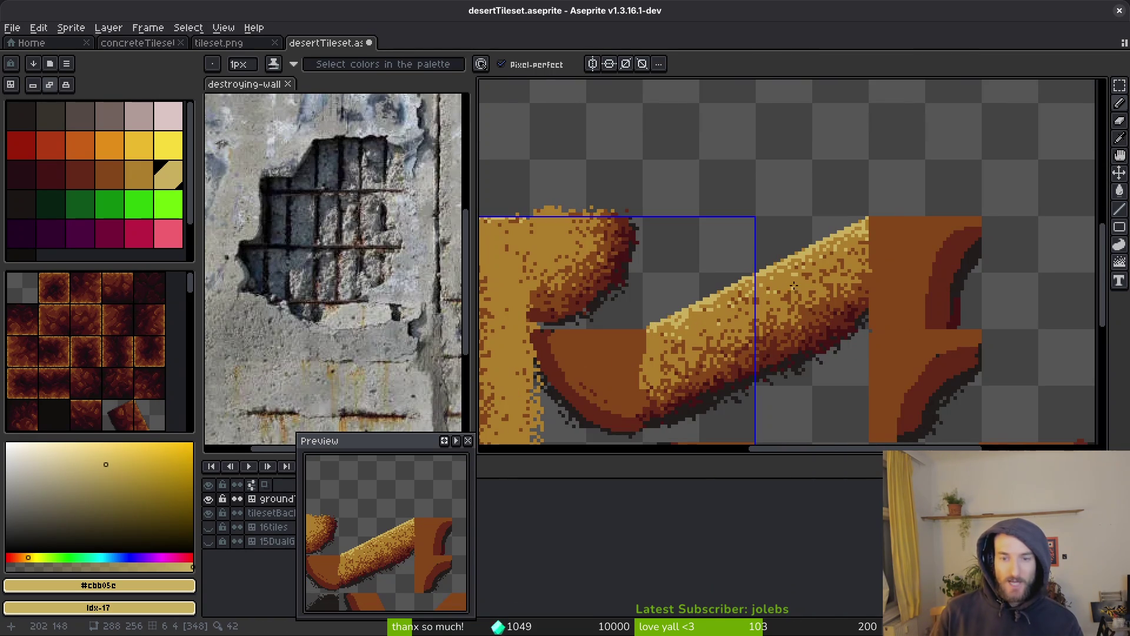
scroll(791, 331, down, 1)
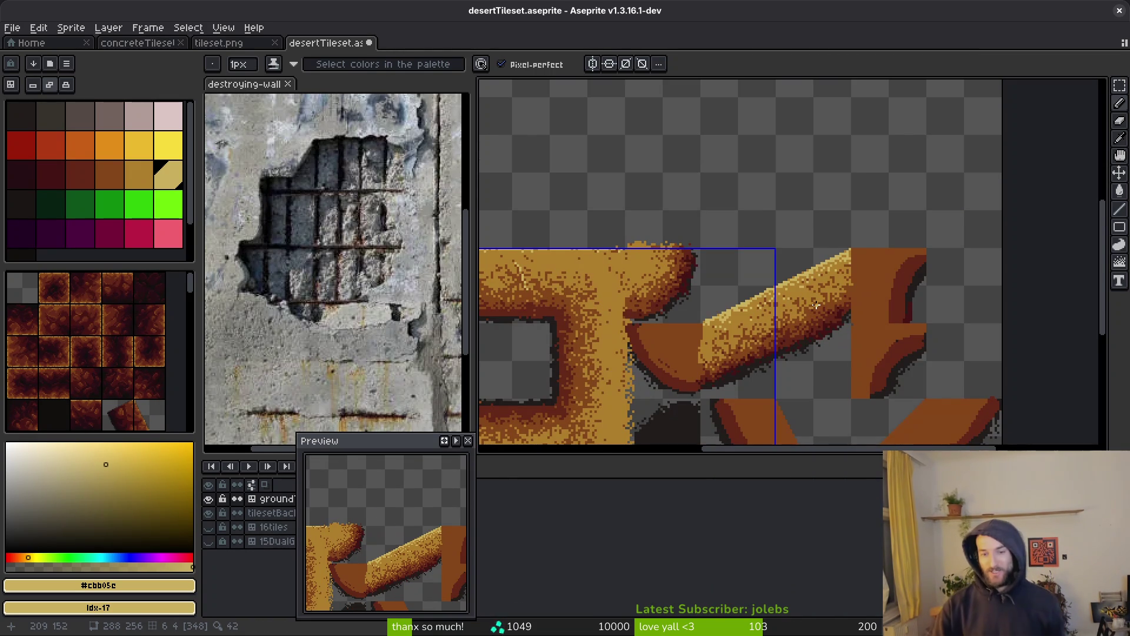
scroll(790, 320, up, 1)
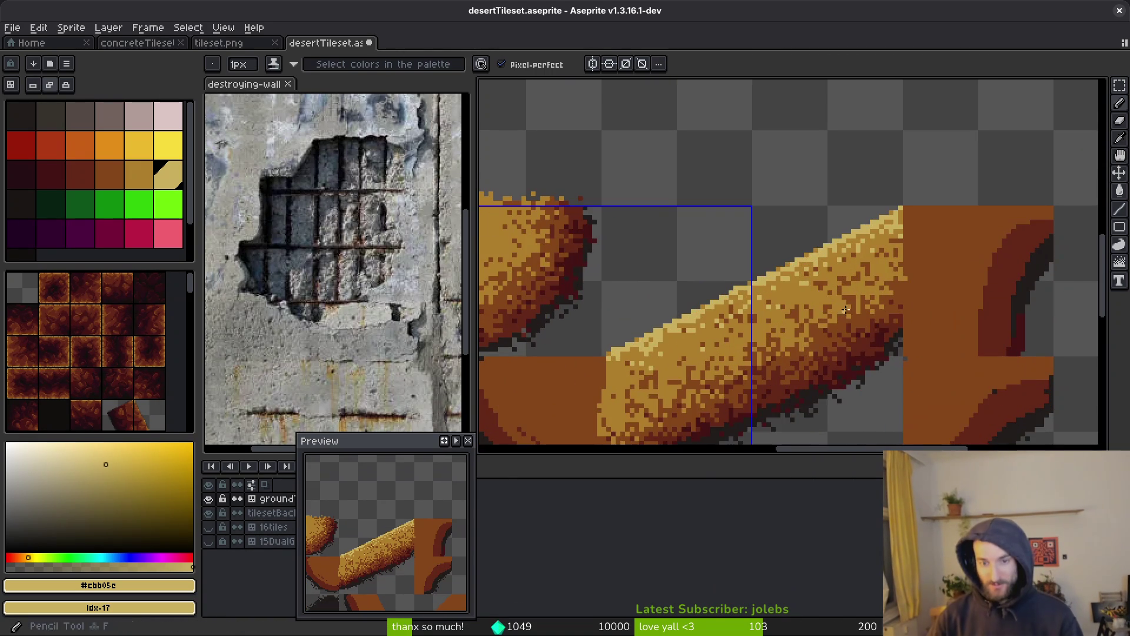
alt+click(835, 315)
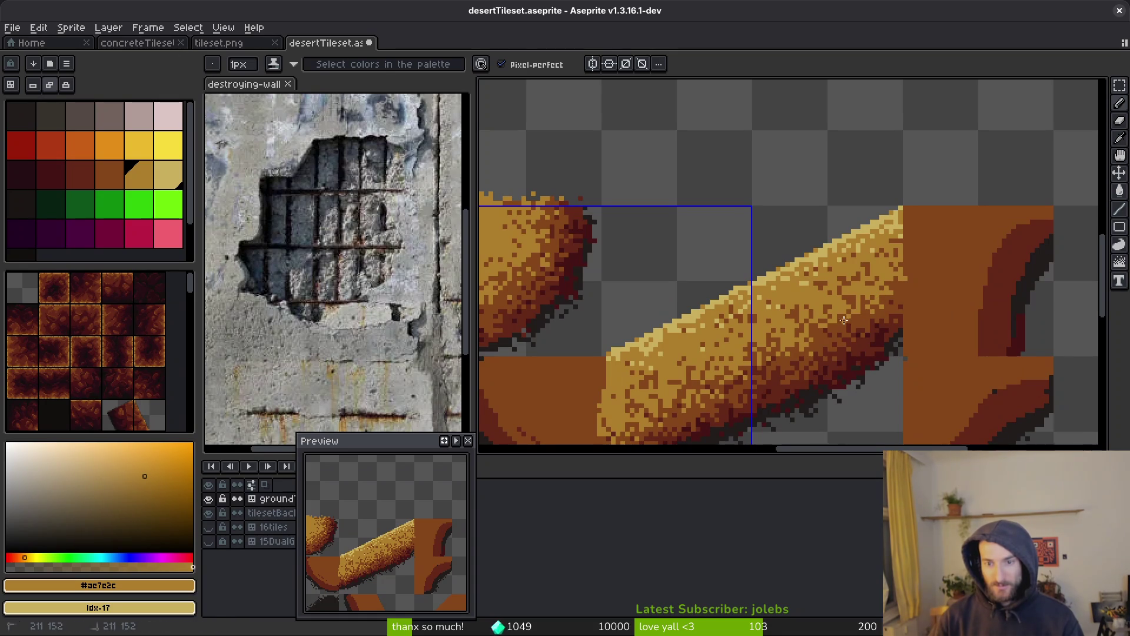
Step: Eyedrop the light sand colour #cbb05c from the beam
key(shift+b)
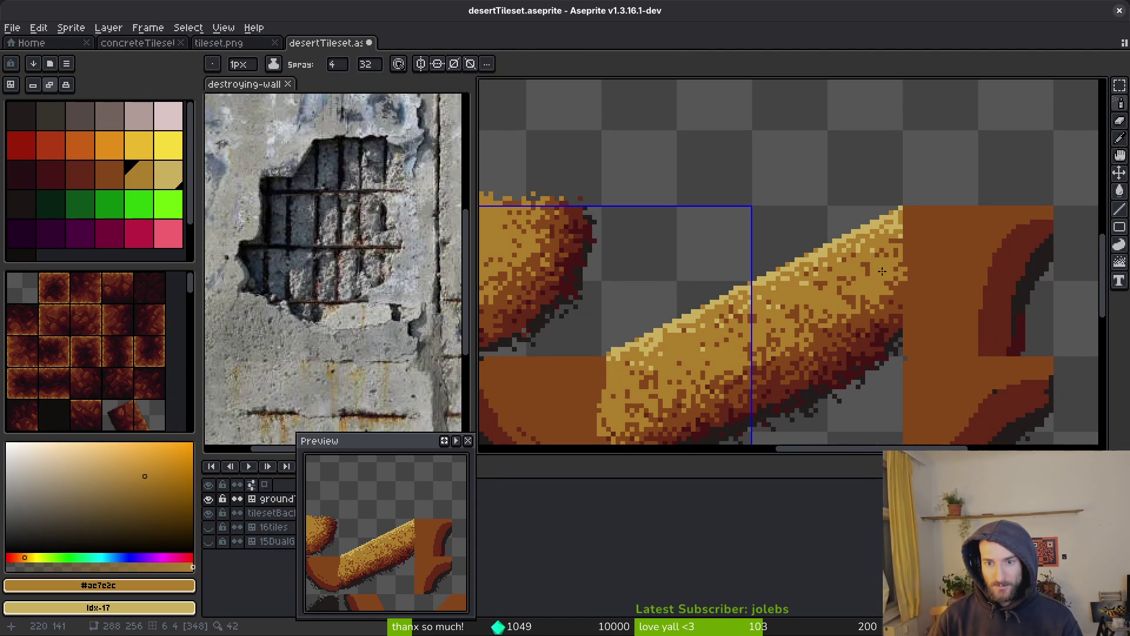
key(b)
alt+click(853, 259)
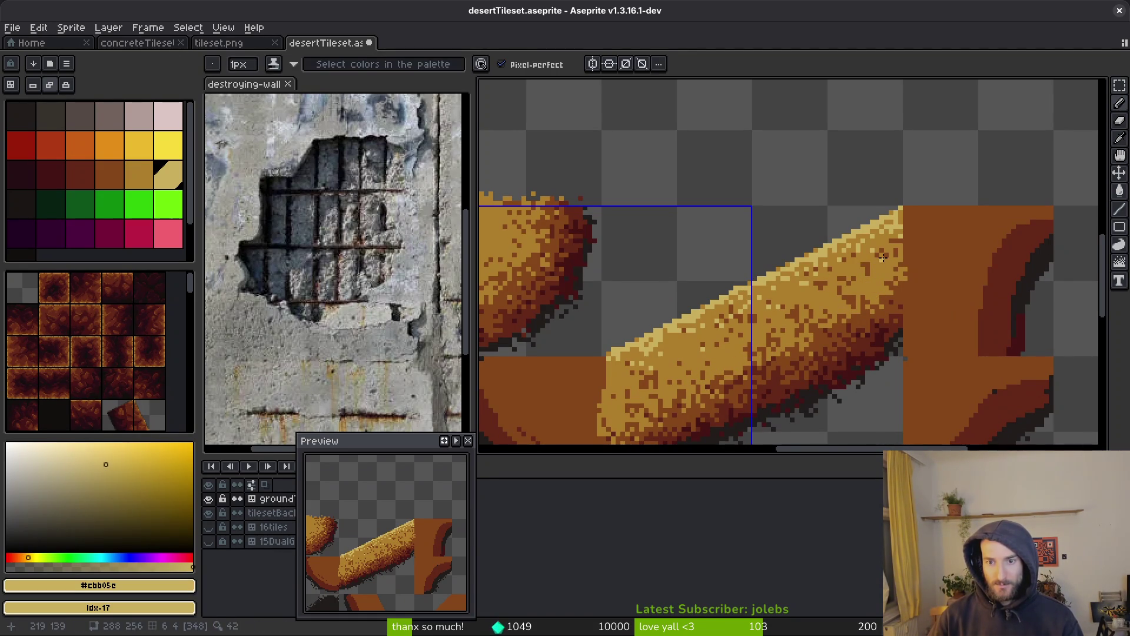
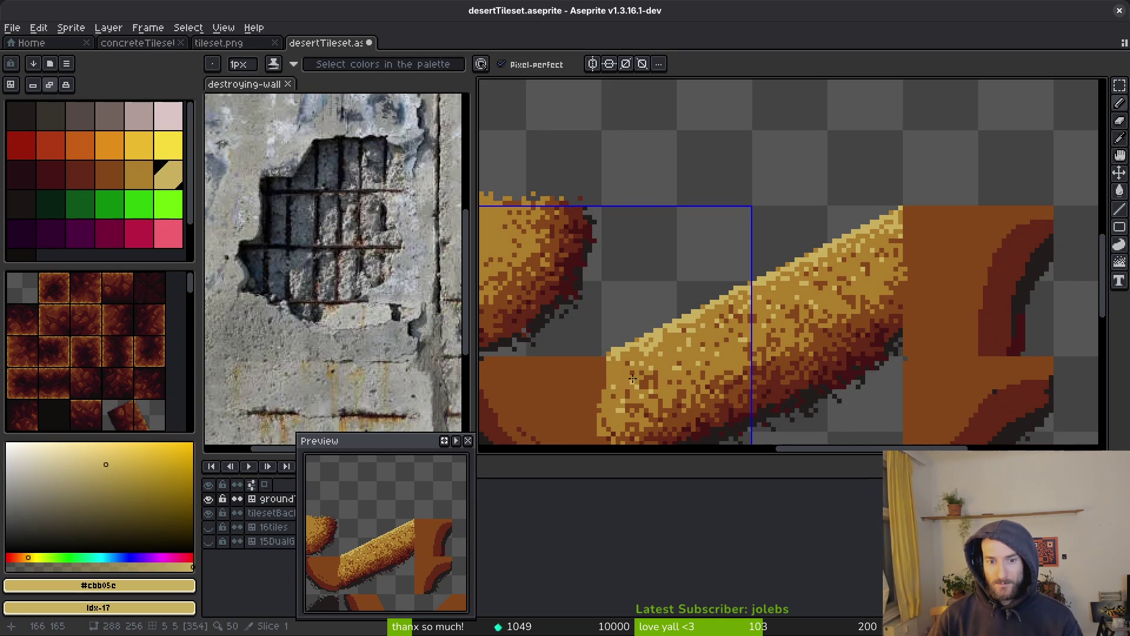
Step: Save desertTileset.aseprite with the Spray tool ready and sand tan picked from the palette
scroll(736, 340, down, 2)
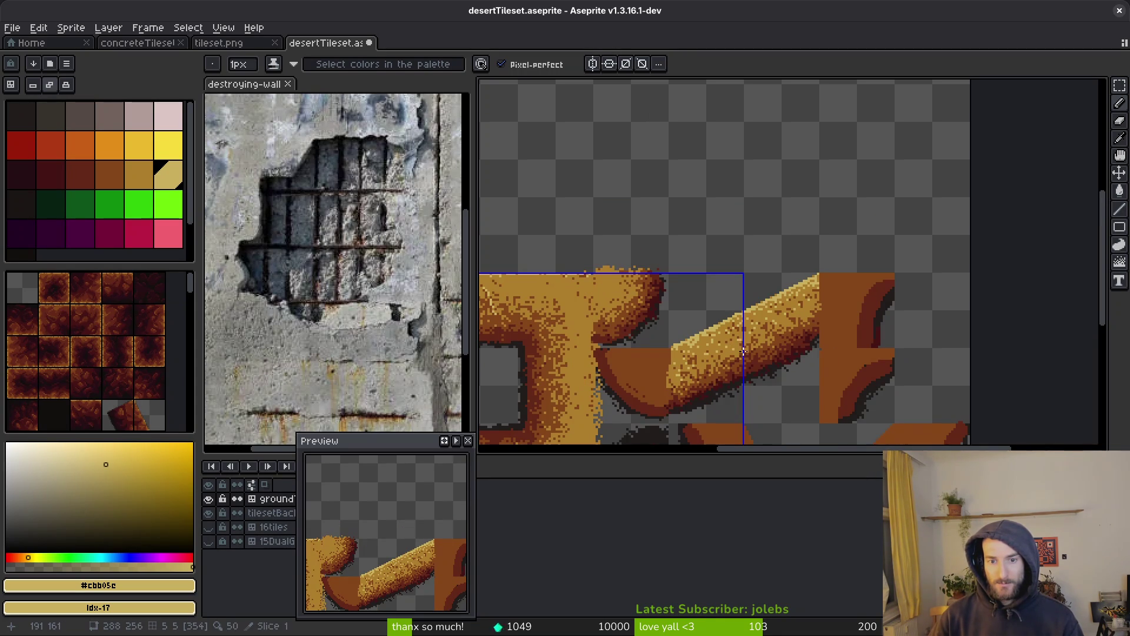
key(shift+b)
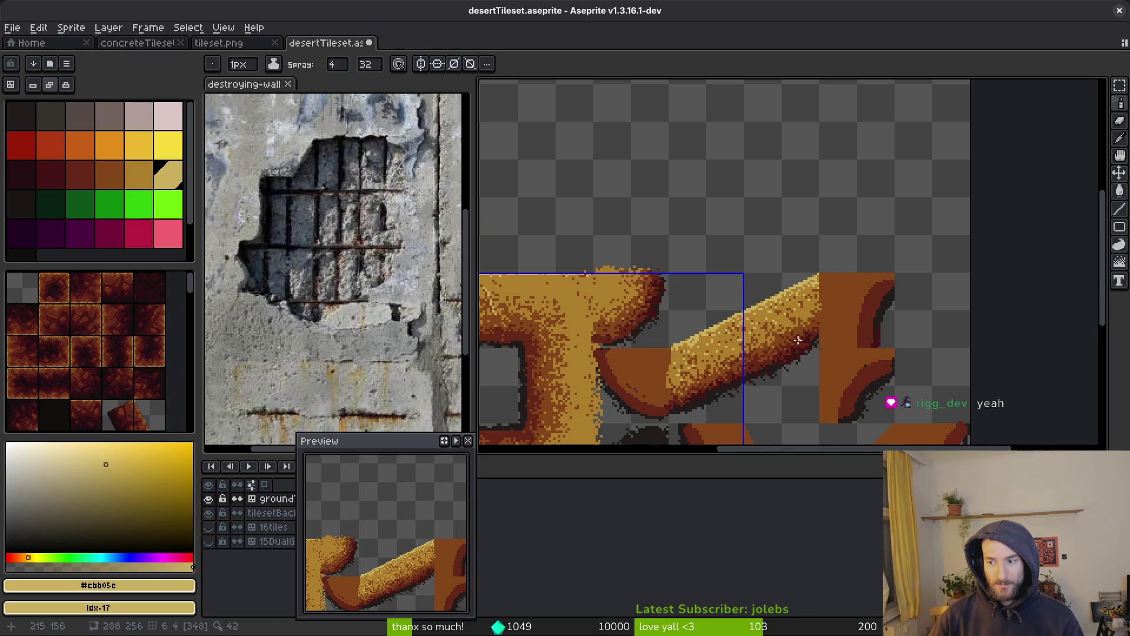
scroll(769, 324, up, 2)
scroll(770, 324, down, 2)
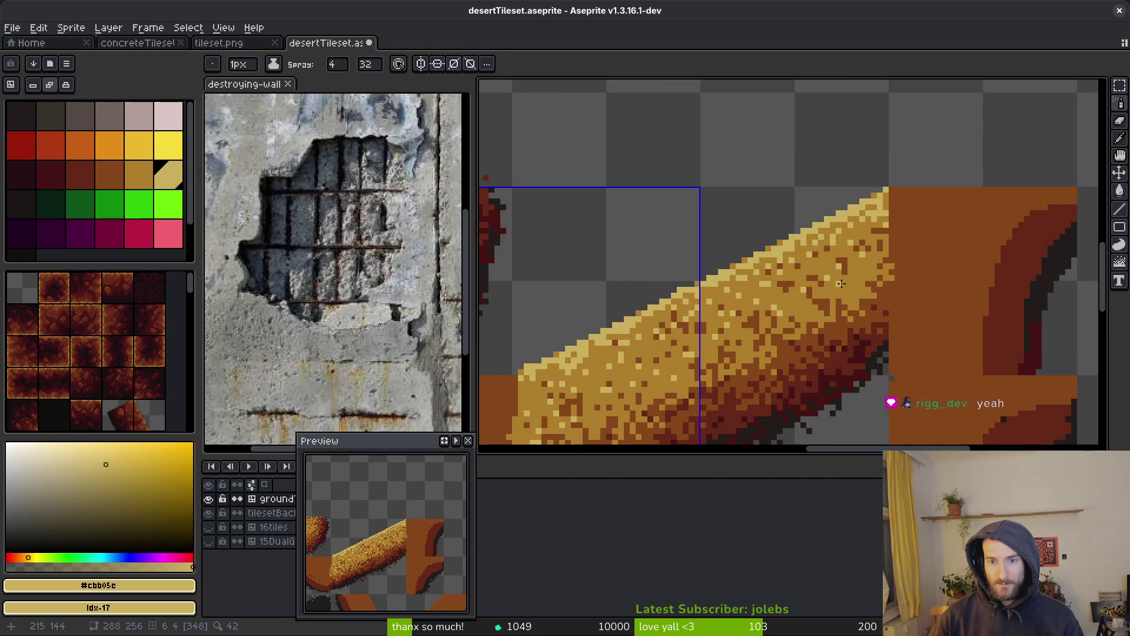
key(v)
key(ctrl+s)
scroll(846, 350, down, 2)
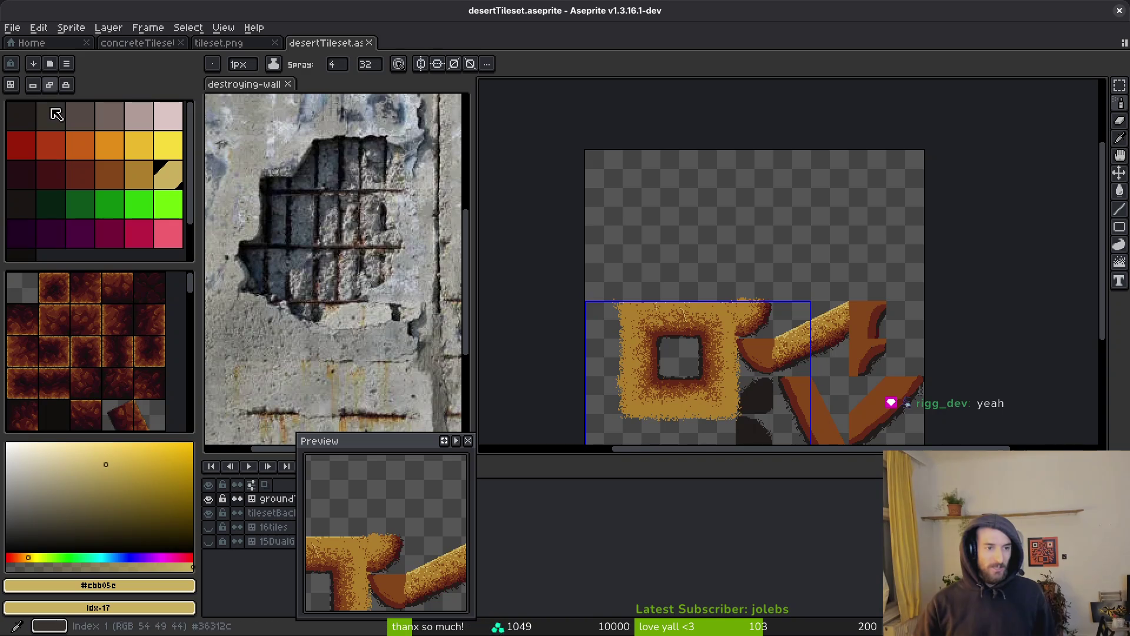
click(175, 186)
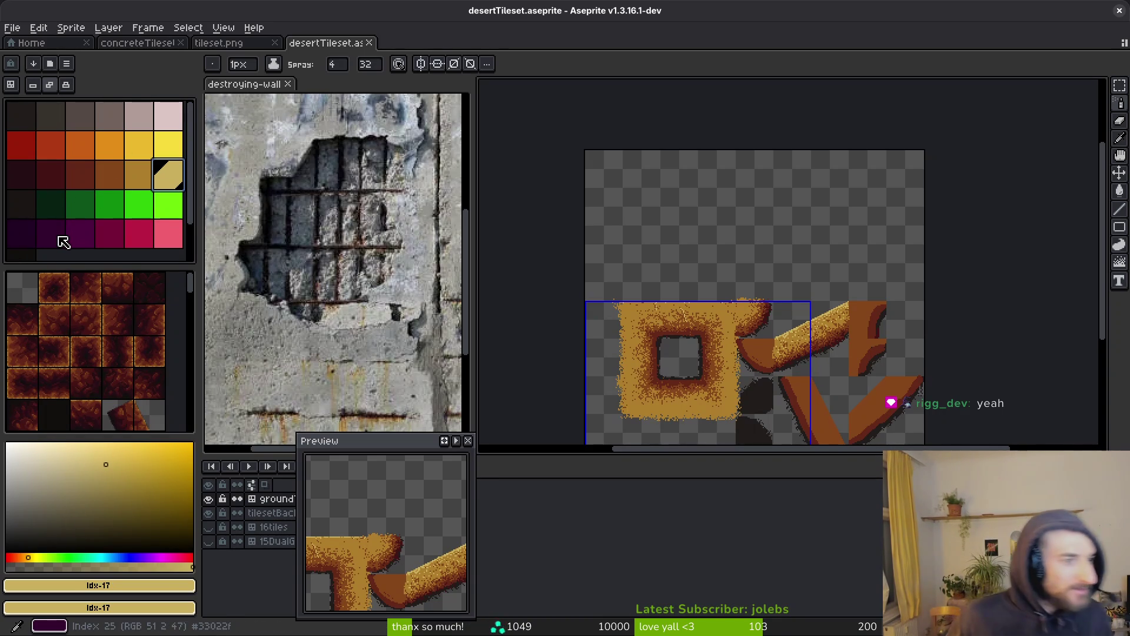
click(24, 217)
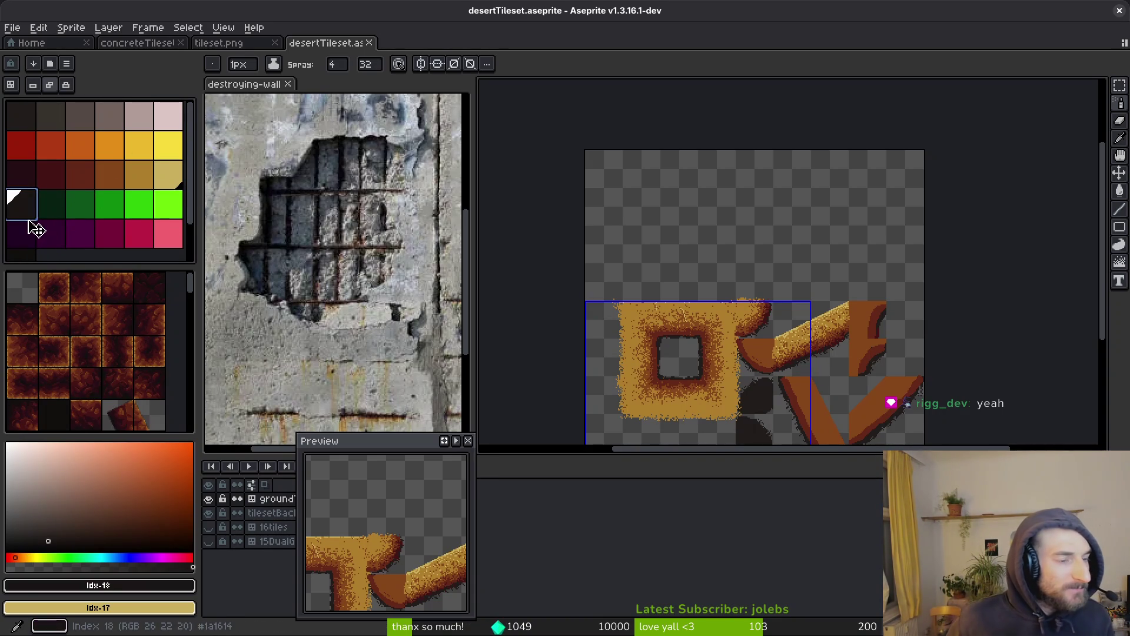
click(169, 177)
scroll(746, 234, up, 3)
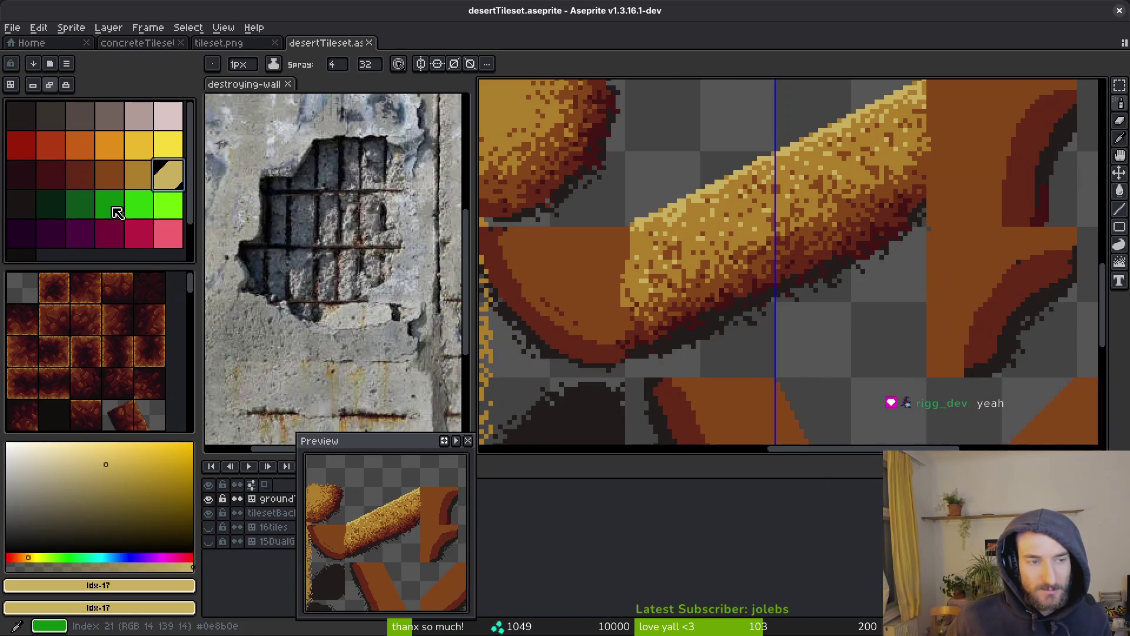
click(147, 179)
click(169, 180)
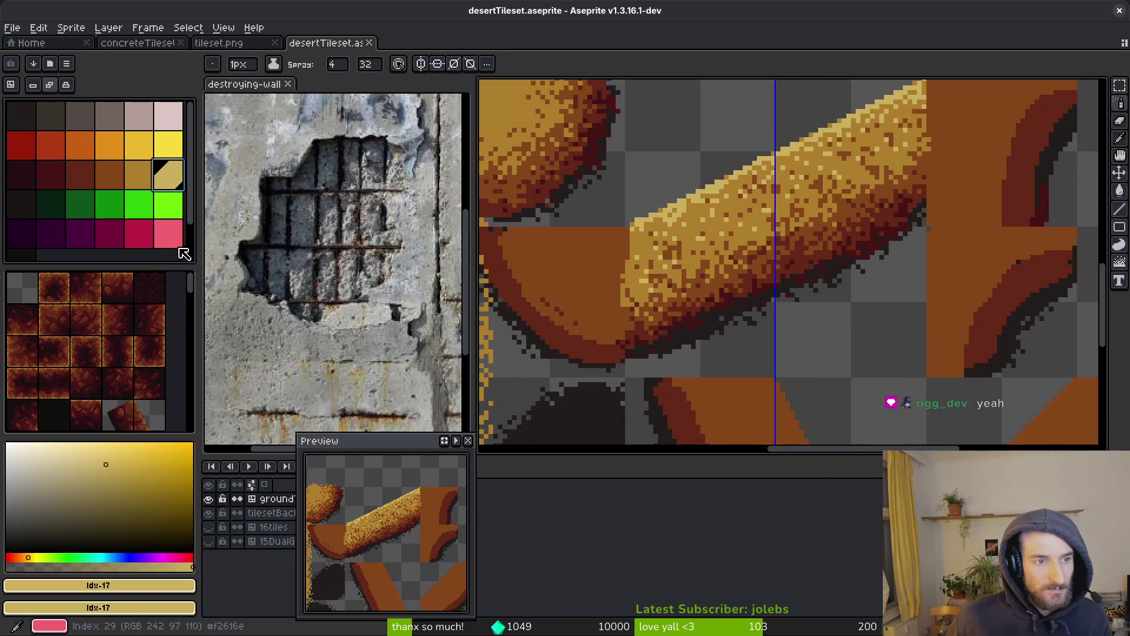
click(115, 461)
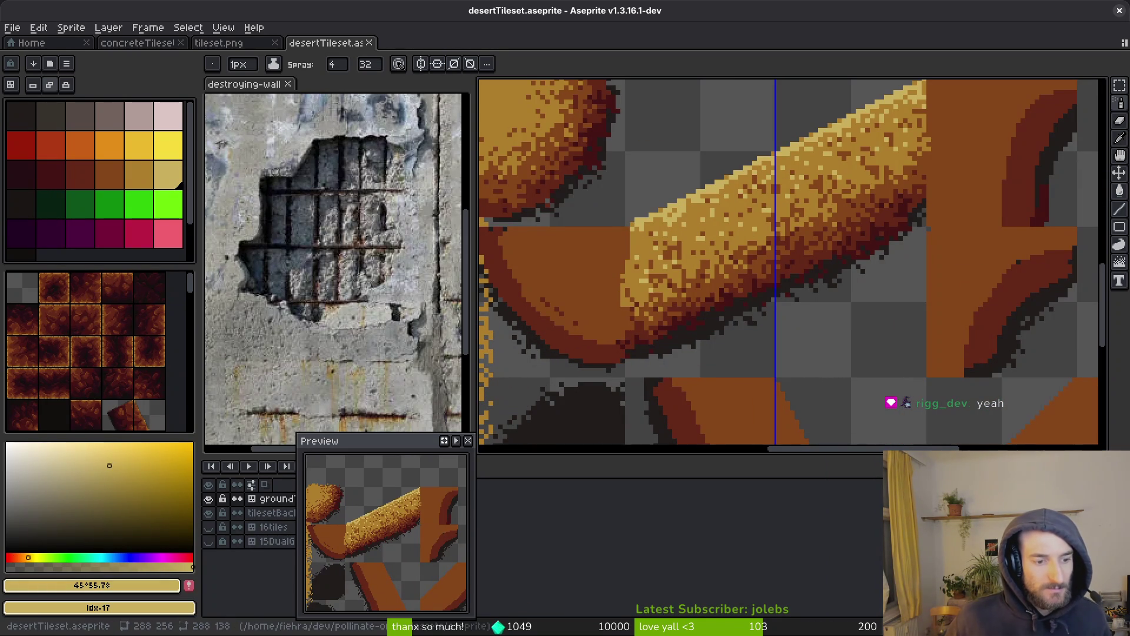
click(188, 585)
click(53, 258)
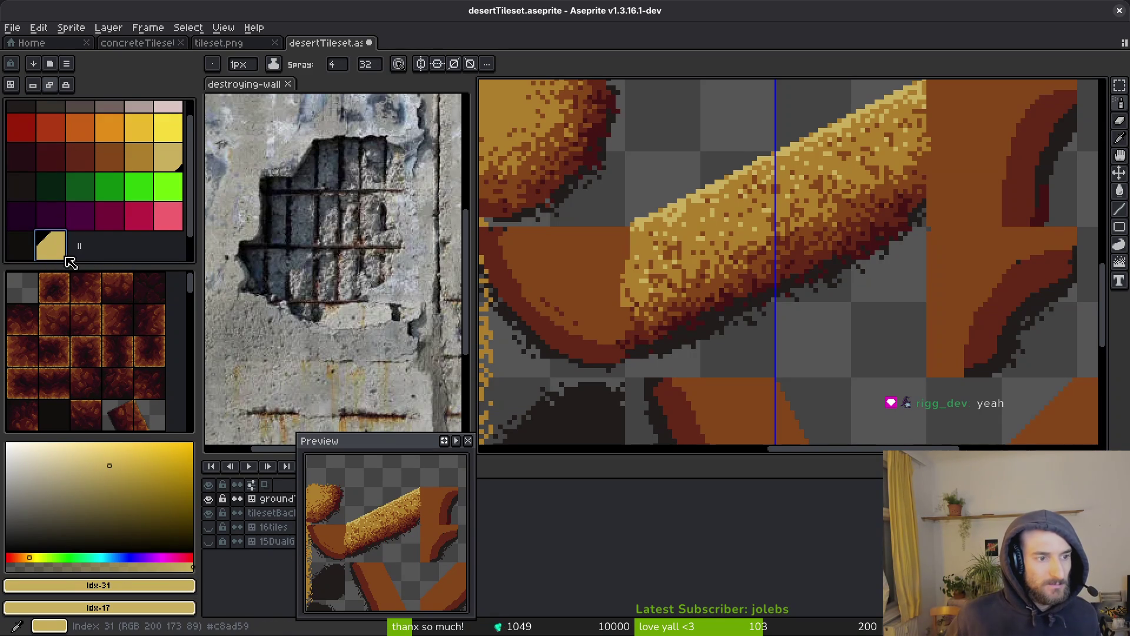
drag(69, 262, 162, 185)
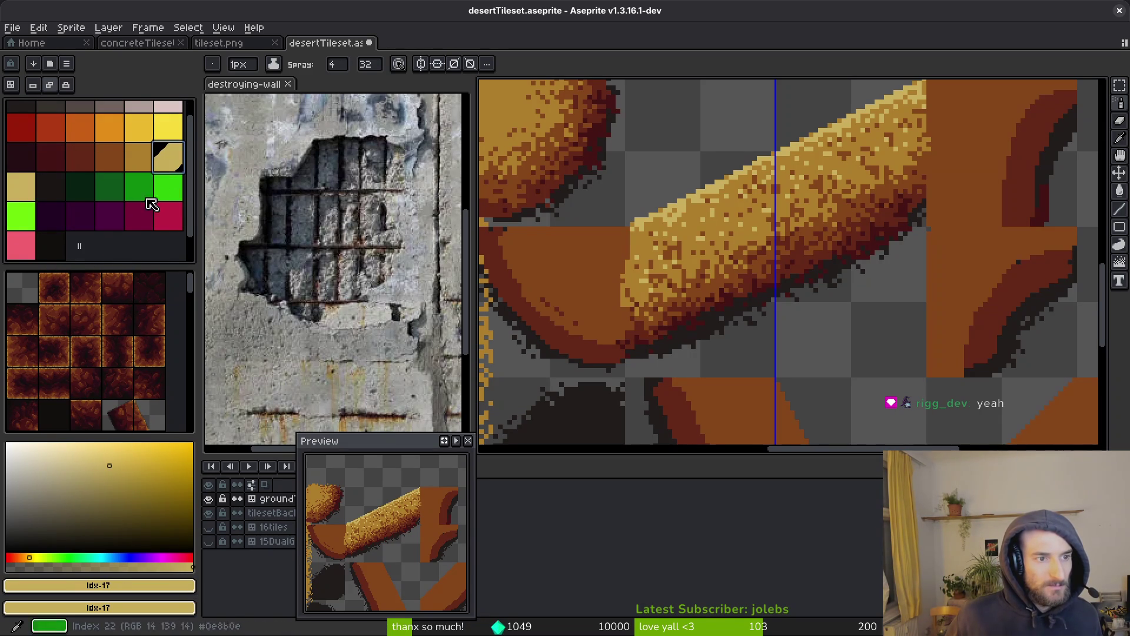
click(35, 200)
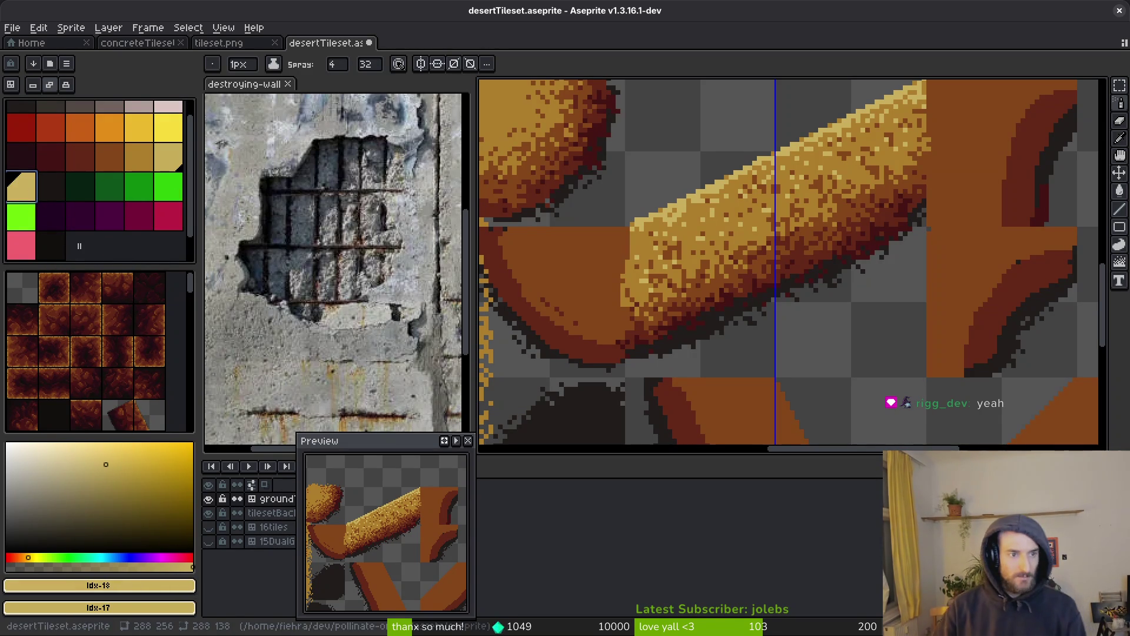
key(Delete)
drag(723, 186, 736, 225)
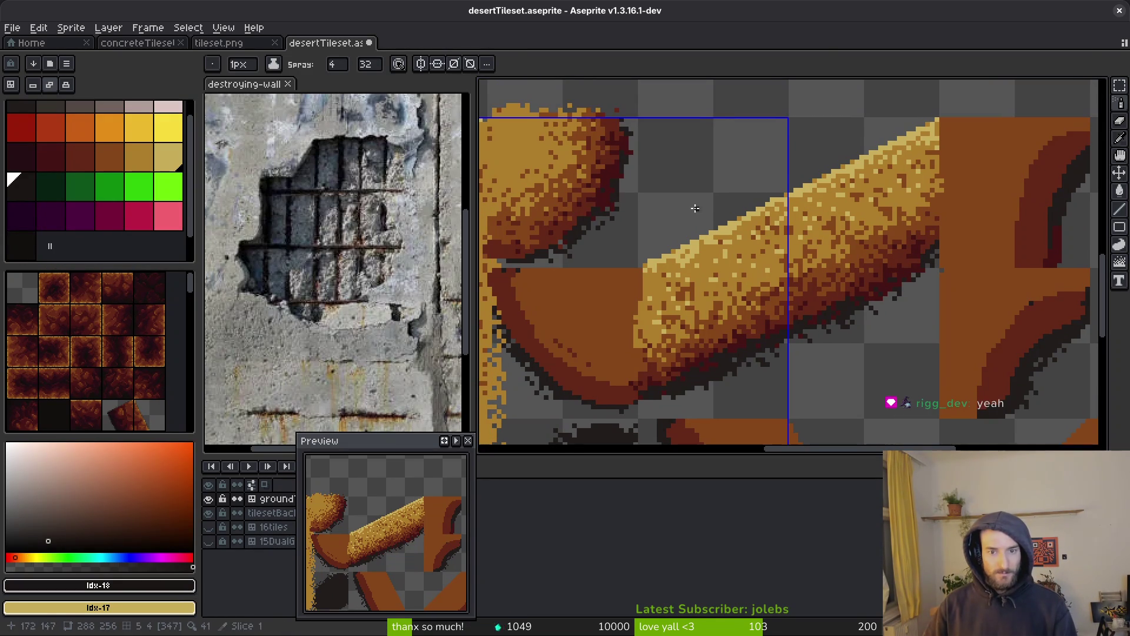
key(i)
click(736, 225)
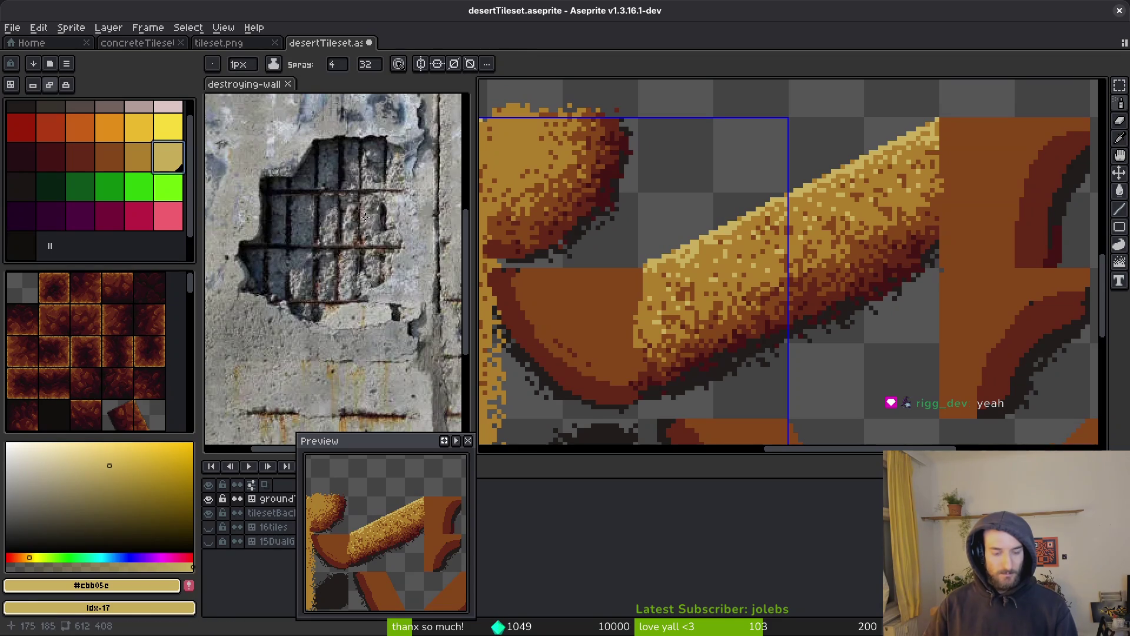
key(shift+r)
key(Escape)
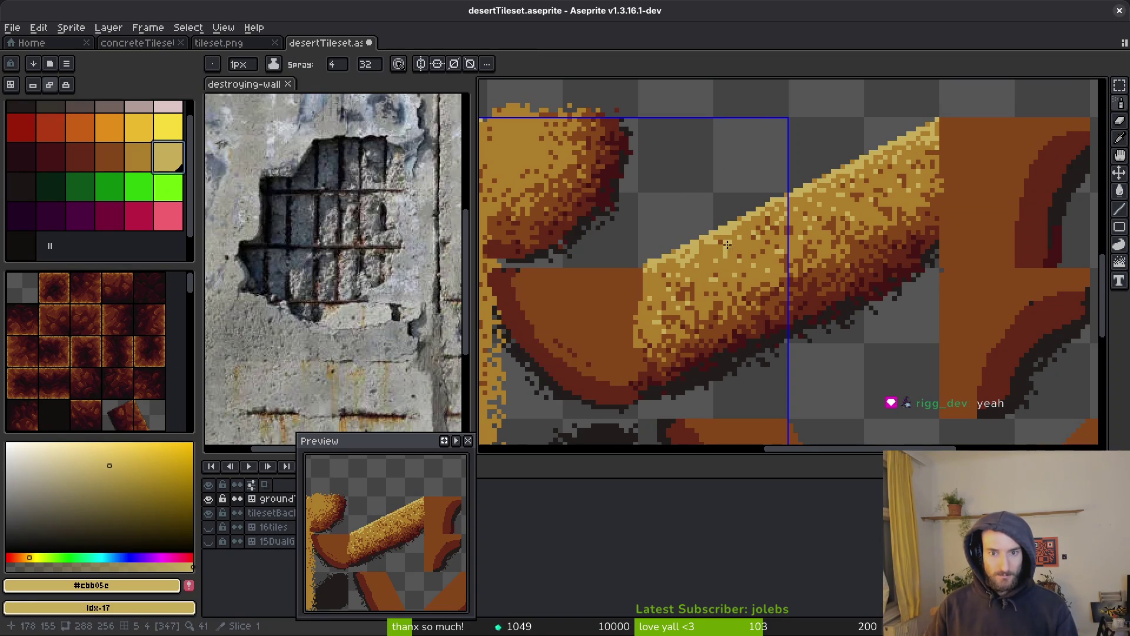
key(shift+s)
scroll(729, 258, down, 3)
scroll(672, 243, up, 5)
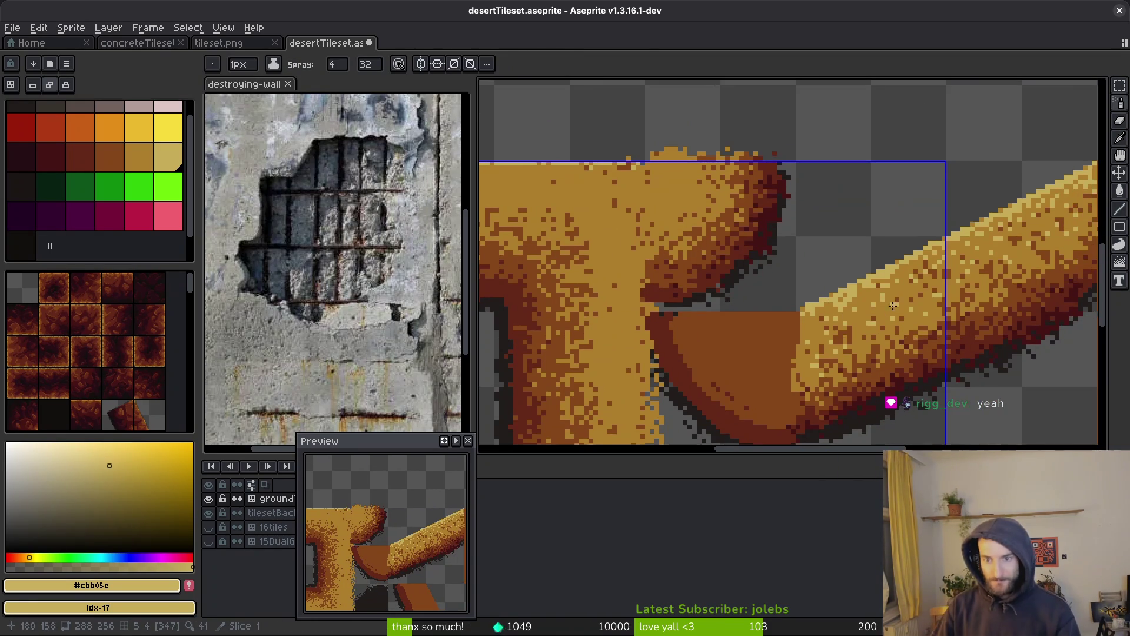
key(ctrl+s)
scroll(812, 345, down, 2)
scroll(812, 345, down, 1)
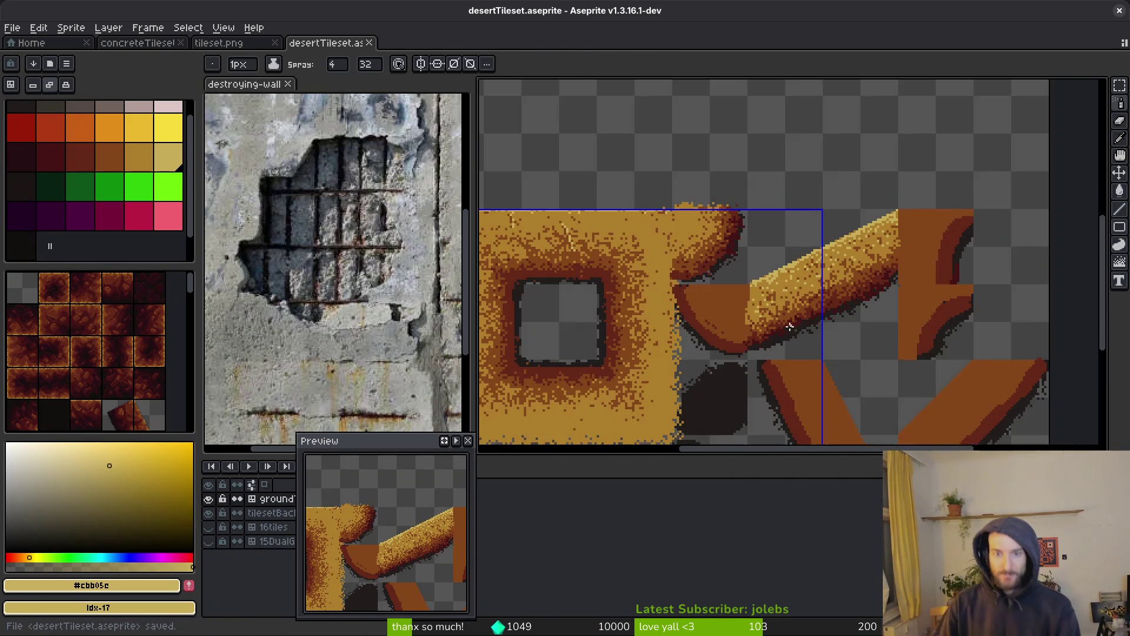
scroll(824, 333, up, 1)
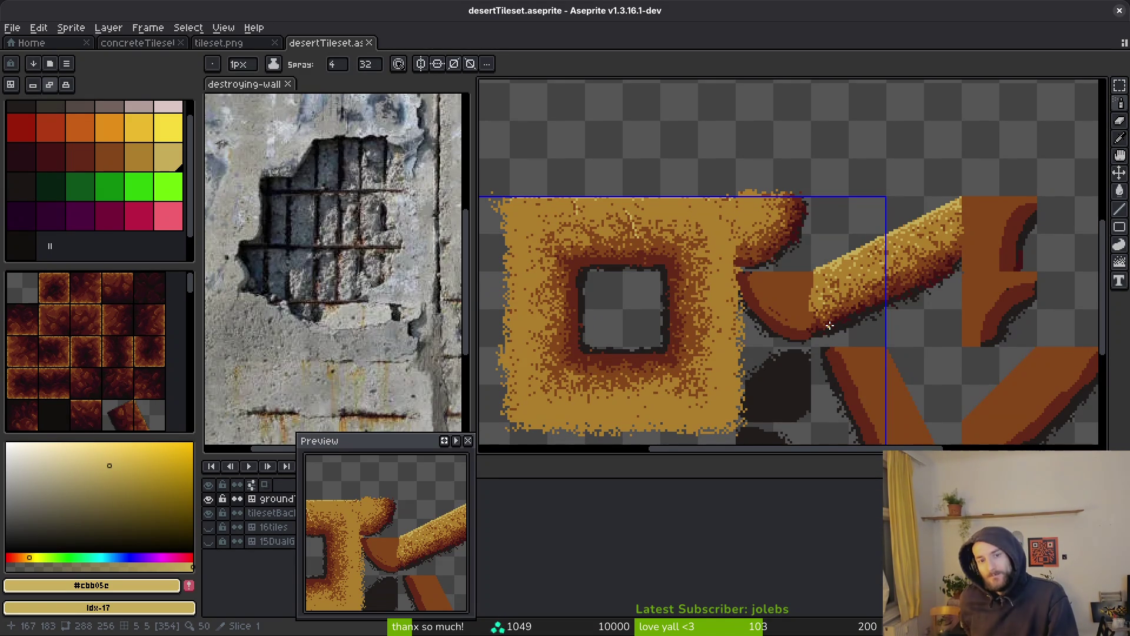
scroll(676, 260, down, 1)
scroll(676, 260, up, 1)
click(279, 514)
Step: Replace near-black #201c1a on the tilesetBack layer with the dark red palette shade idx-13
alt+click(845, 322)
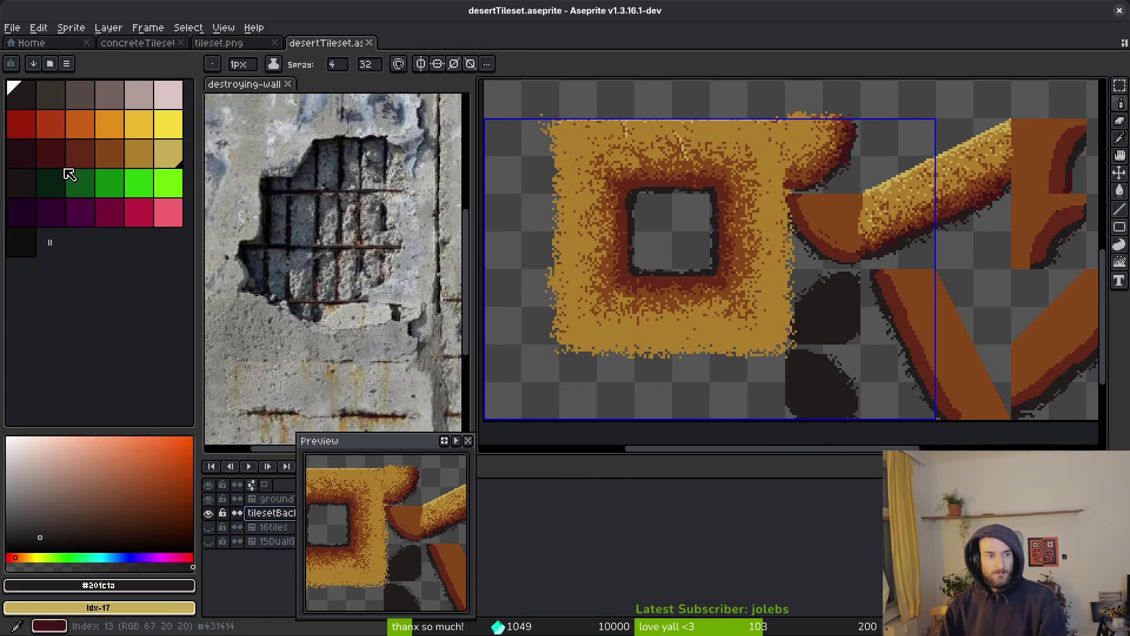
click(34, 165)
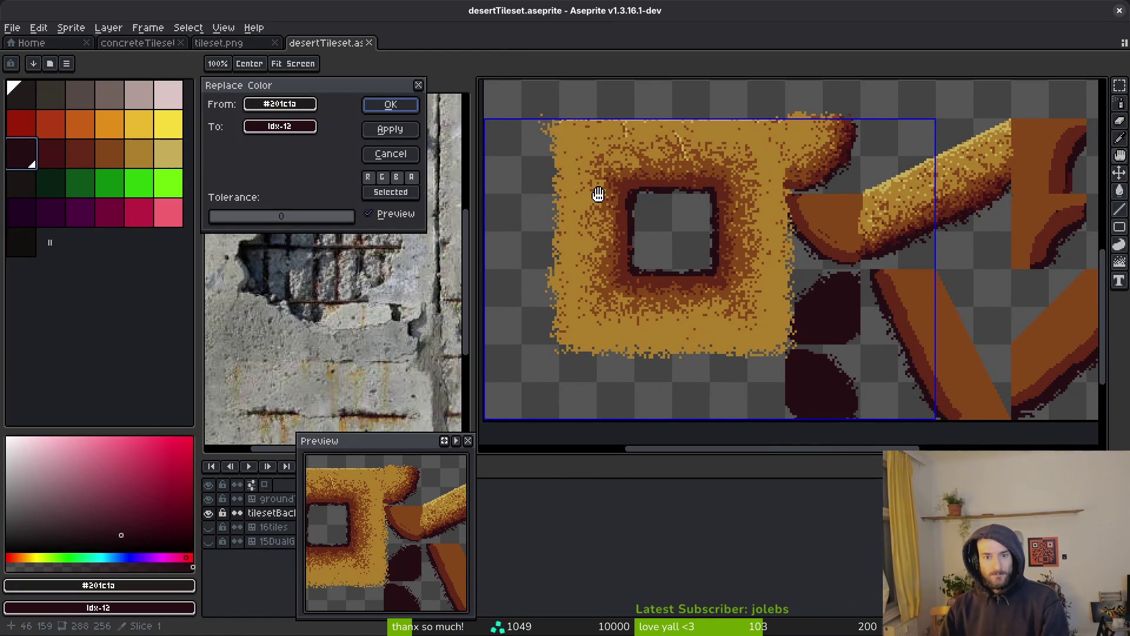
click(64, 148)
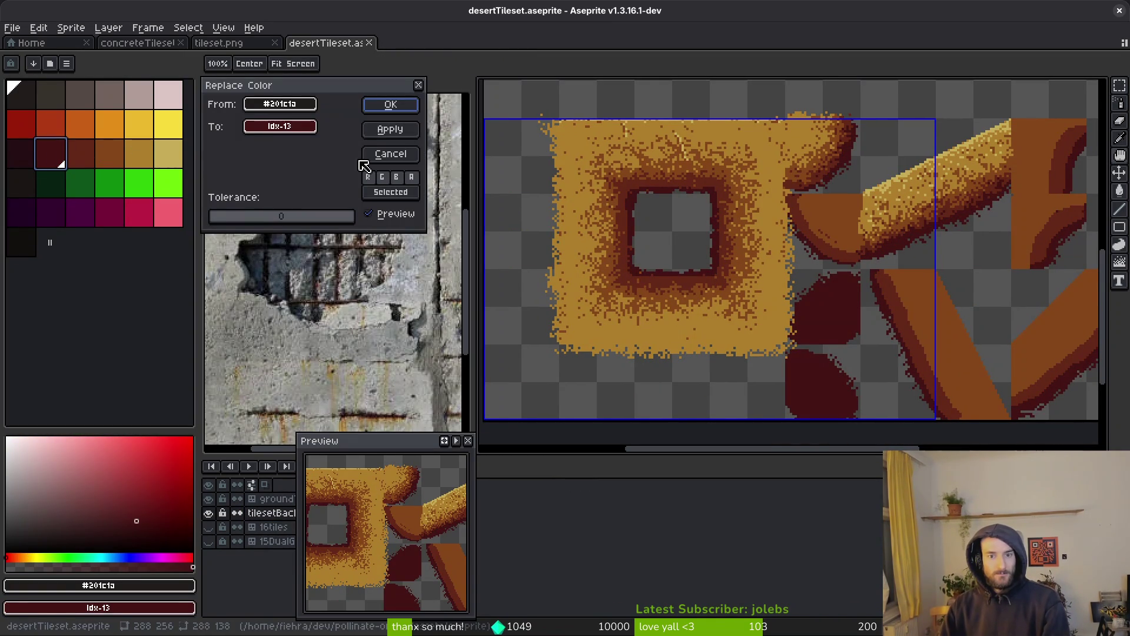
click(388, 104)
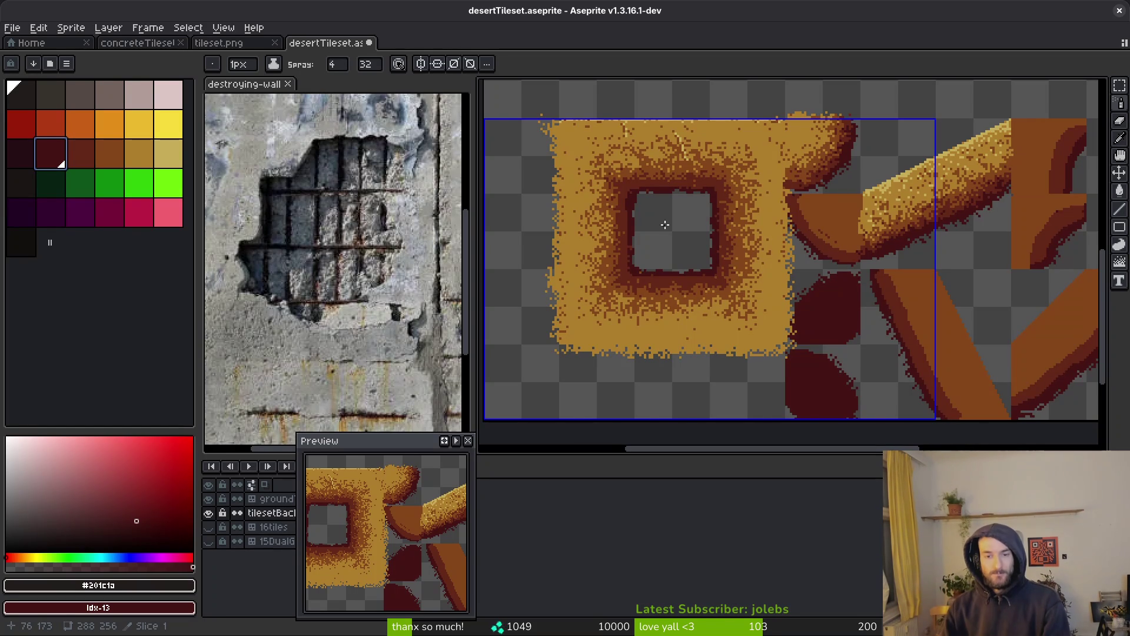
Step: Pencil near-black pixels down the square hole's right edge
scroll(706, 271, up, 2)
scroll(702, 271, up, 1)
click(20, 153)
key(b)
drag(677, 180, 691, 221)
drag(677, 122, 678, 215)
Step: Spray dark red along the hole's top edge
scroll(674, 303, down, 4)
scroll(675, 304, down, 1)
drag(662, 180, 695, 254)
scroll(695, 254, up, 5)
key(shift+b)
scroll(825, 250, left, 5)
drag(865, 229, 606, 222)
scroll(606, 222, left, 5)
drag(953, 241, 736, 293)
Step: Spray dark red down the left edge, top-left corner and upper-right edge of the hole
scroll(736, 294, down, 2)
drag(789, 247, 824, 312)
scroll(825, 312, down, 2)
mouse_move(836, 185)
mouse_down()
mouse_move(811, 190)
mouse_move(824, 321)
mouse_move(883, 354)
mouse_move(901, 347)
mouse_up()
scroll(901, 348, right, 3)
mouse_move(759, 359)
mouse_down()
mouse_move(927, 353)
mouse_move(939, 344)
mouse_move(942, 235)
mouse_move(918, 415)
mouse_up()
scroll(943, 272, up, 1)
mouse_move(918, 377)
mouse_down()
mouse_move(913, 333)
mouse_move(836, 271)
mouse_move(930, 235)
mouse_up()
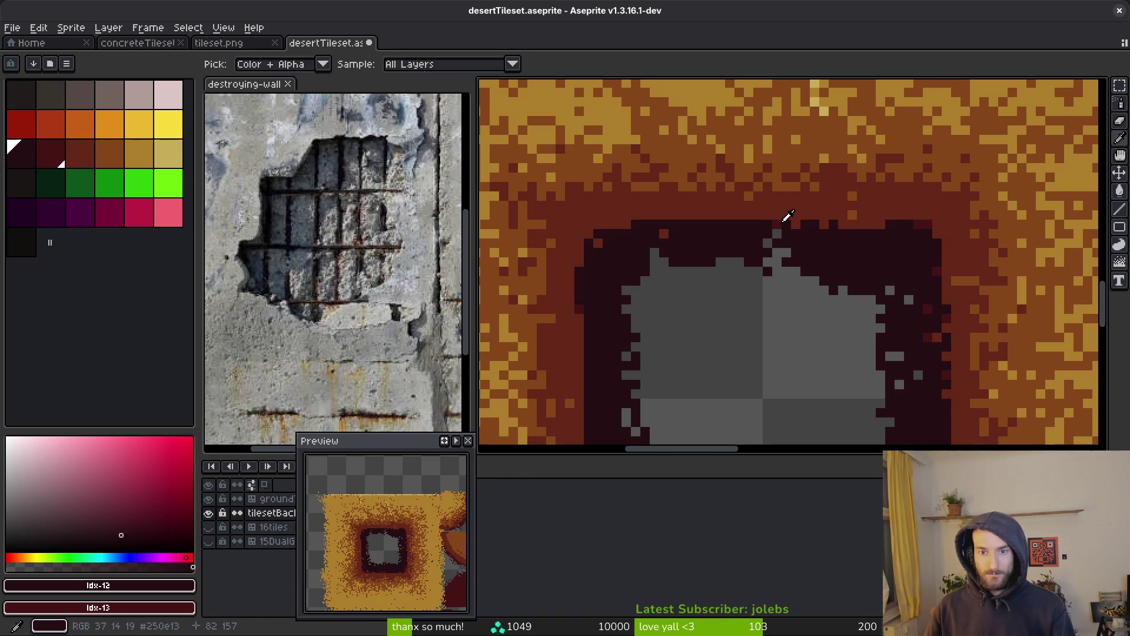
Step: Resample the rim's dark red, re-spray the top edge, and make groundTileset the active layer
alt+click(772, 227)
drag(629, 217, 848, 214)
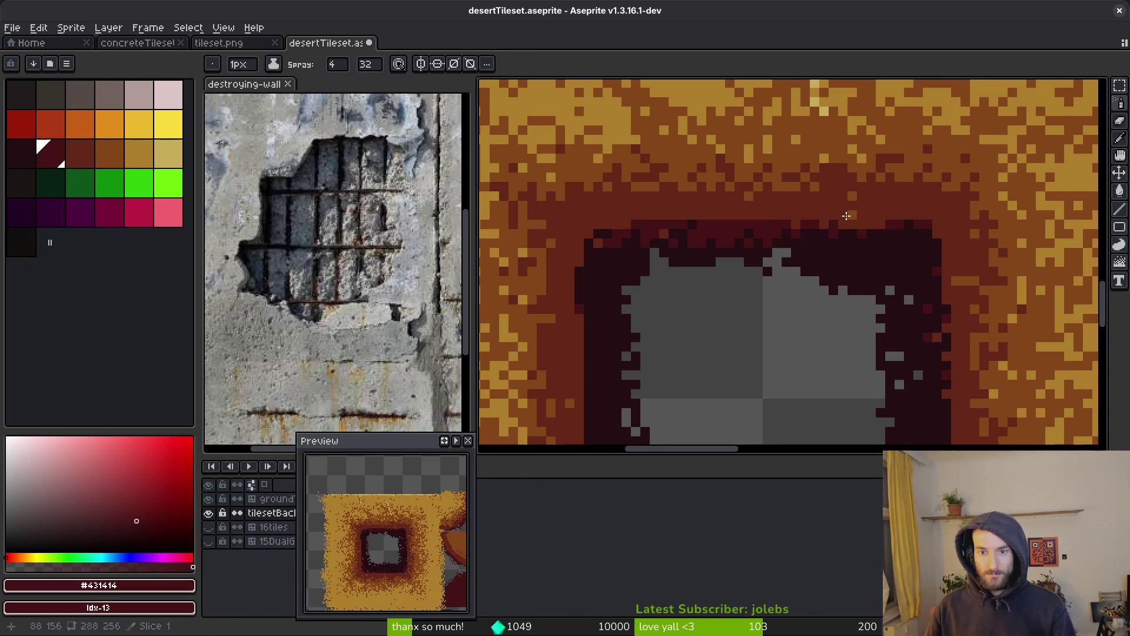
scroll(914, 190, down, 2)
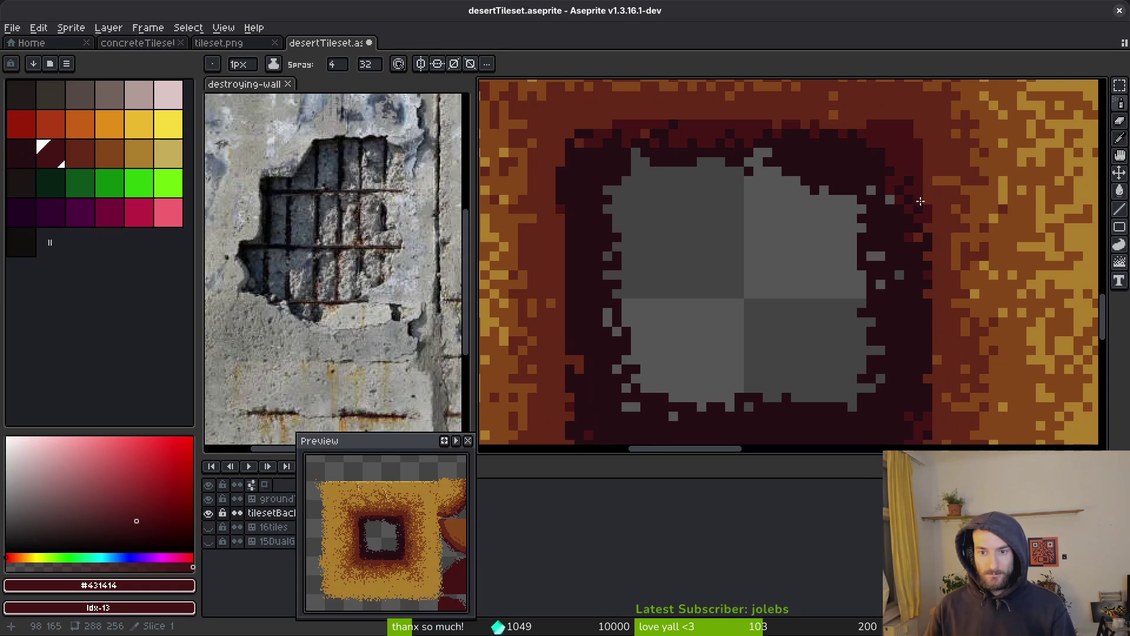
drag(907, 188, 866, 126)
drag(765, 126, 619, 126)
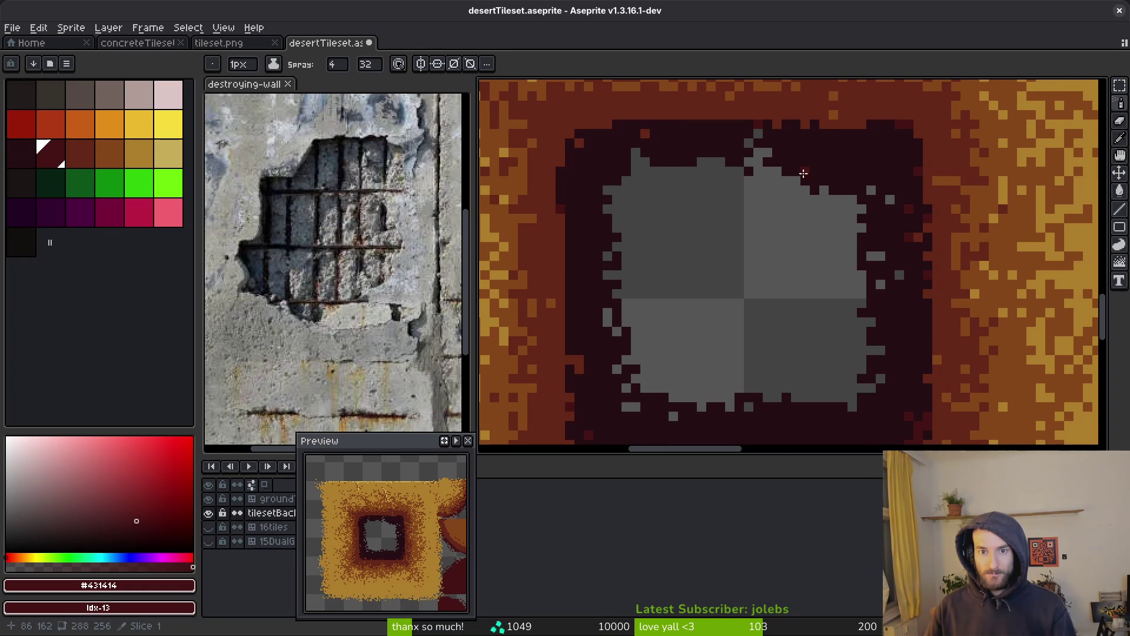
scroll(816, 263, up, 2)
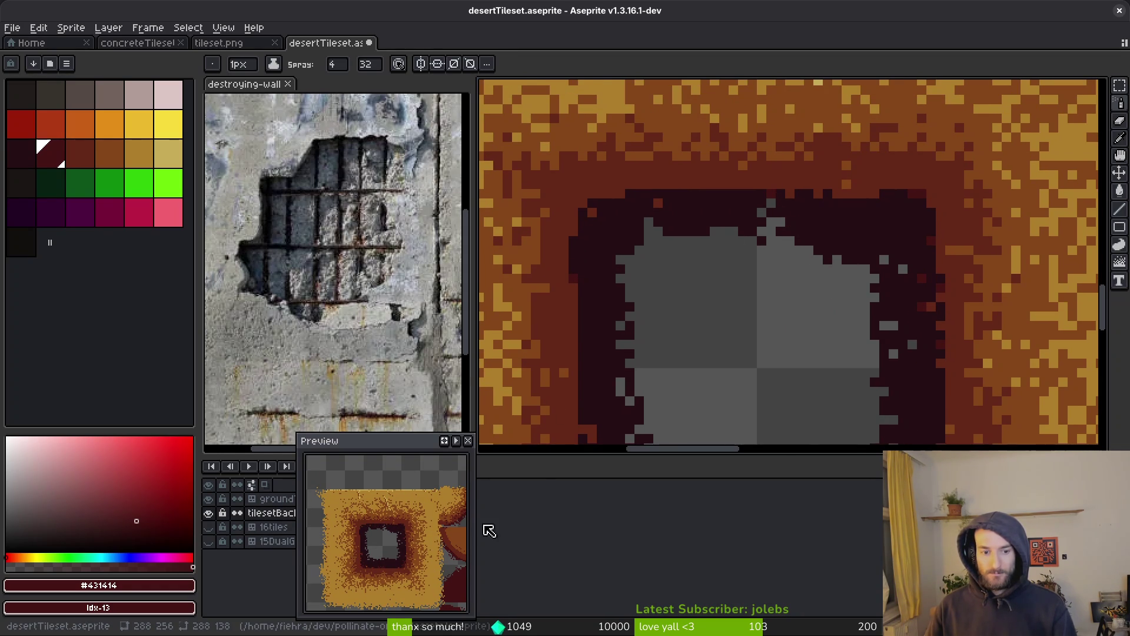
click(274, 499)
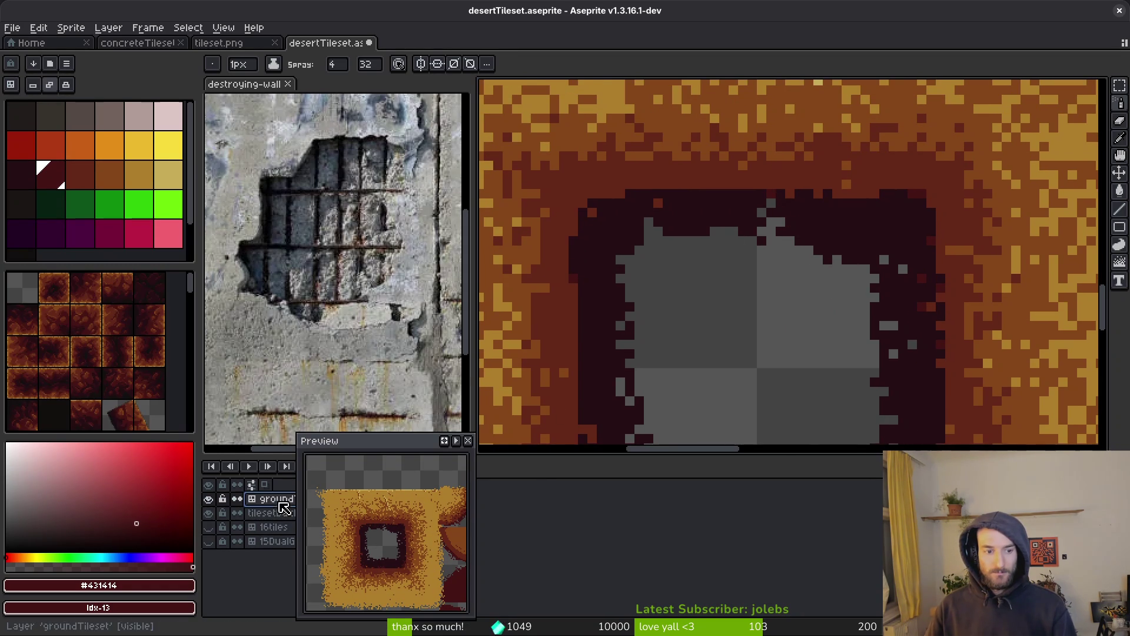
Step: Try dark red spray strokes over the band above the hole, undoing each one
drag(744, 177, 836, 187)
key(ctrl+z)
mouse_move(706, 171)
mouse_down()
mouse_move(730, 160)
mouse_move(780, 169)
mouse_up()
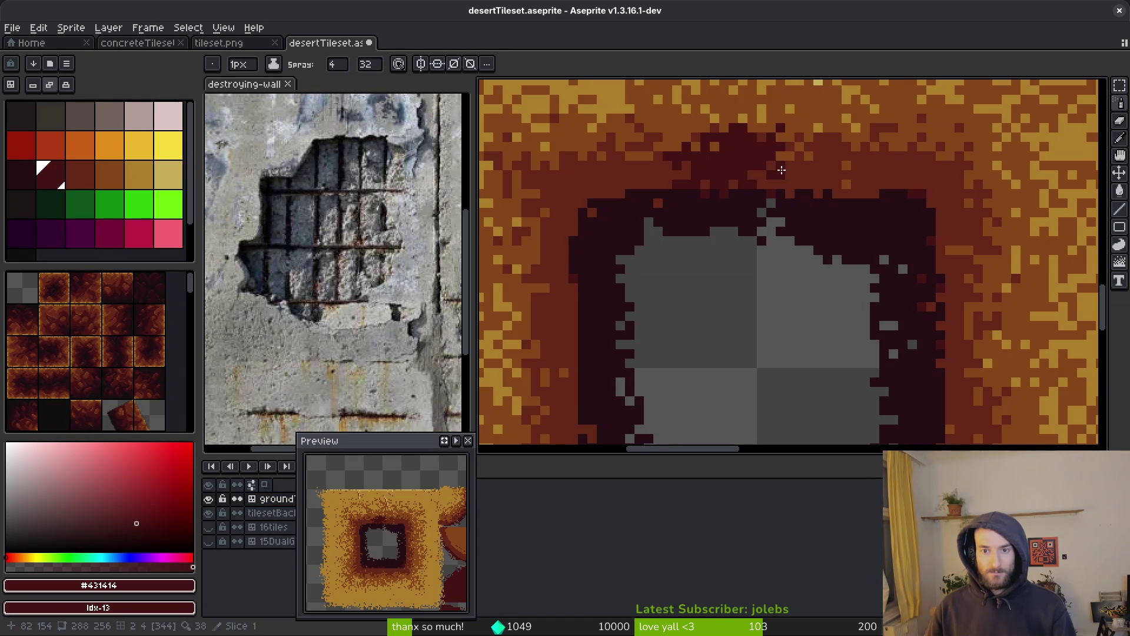
key(ctrl+z)
drag(677, 174, 871, 177)
key(ctrl+z)
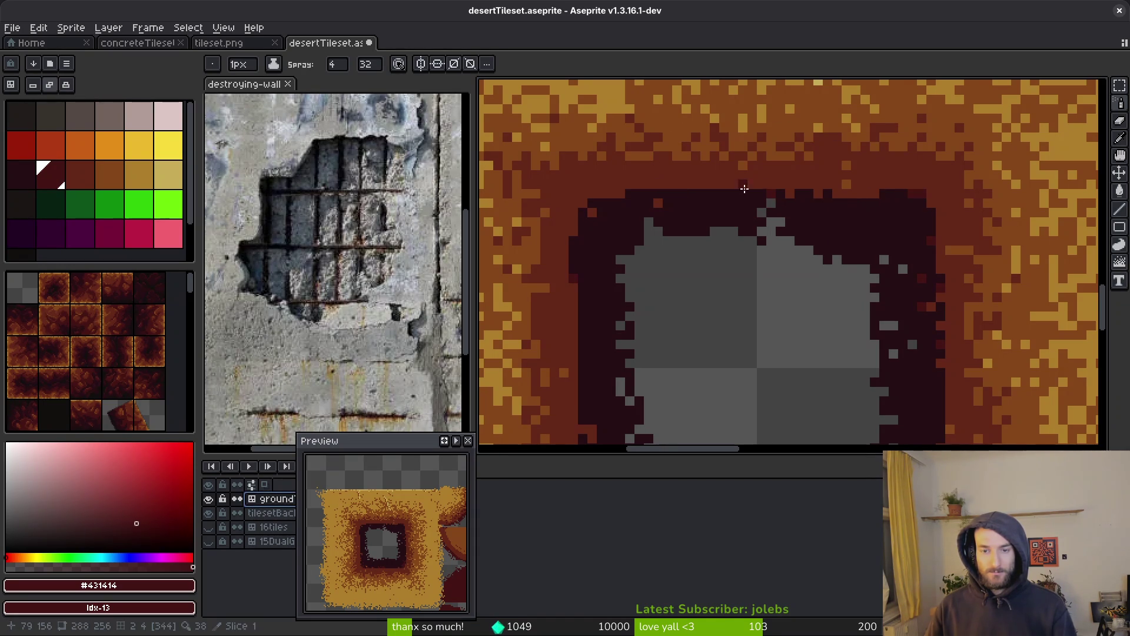
Step: Set the Spray tool to width 2 and speed 14
click(366, 66)
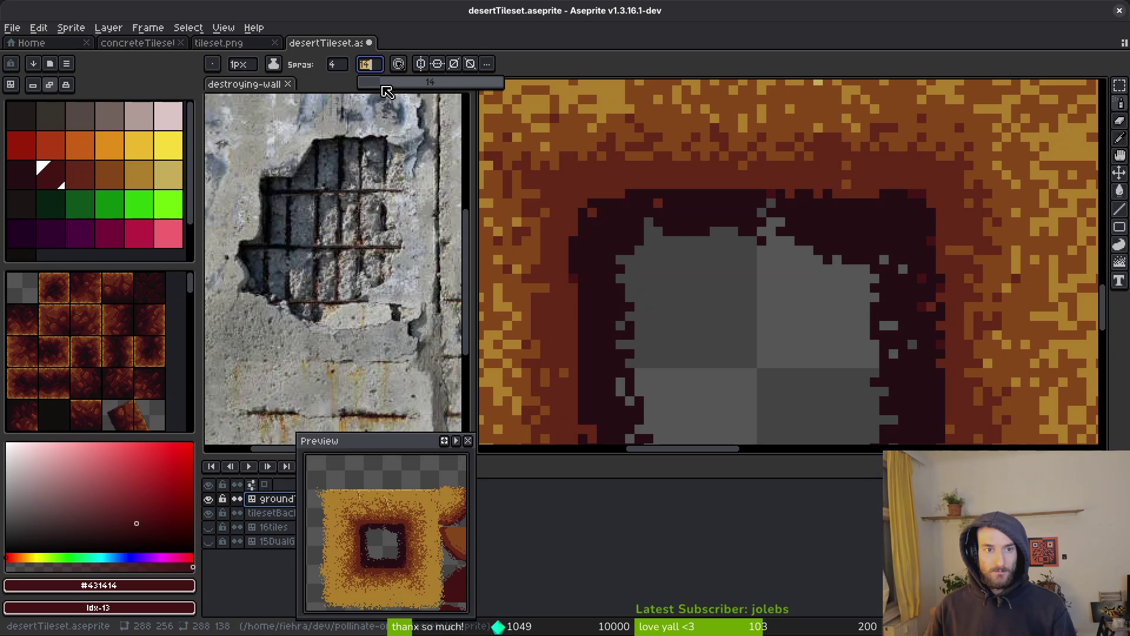
click(340, 64)
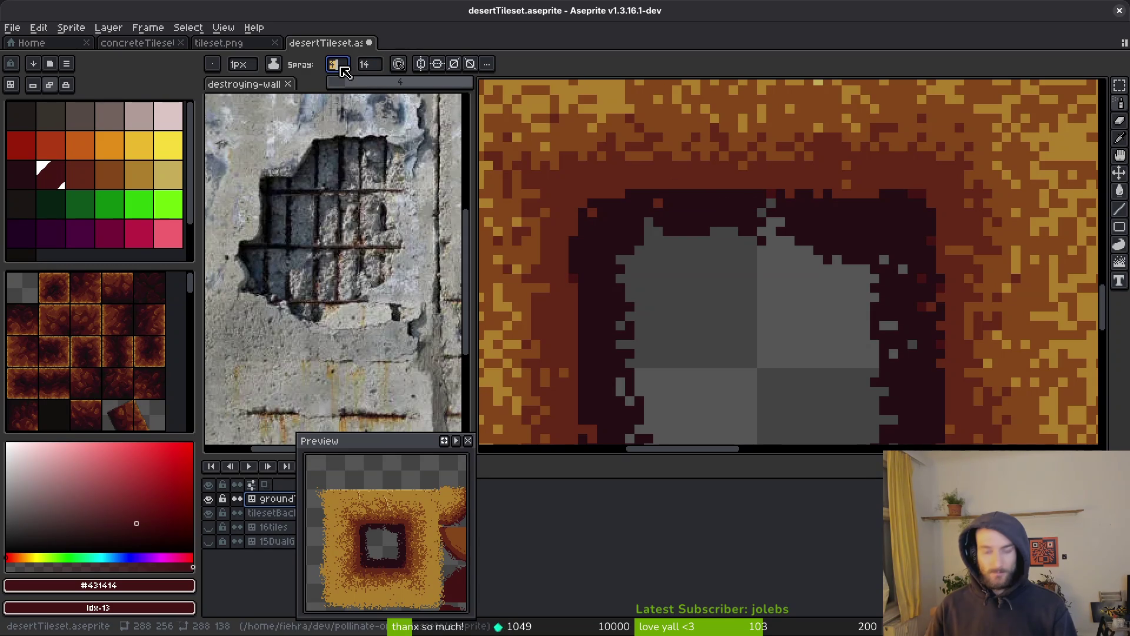
text(2)
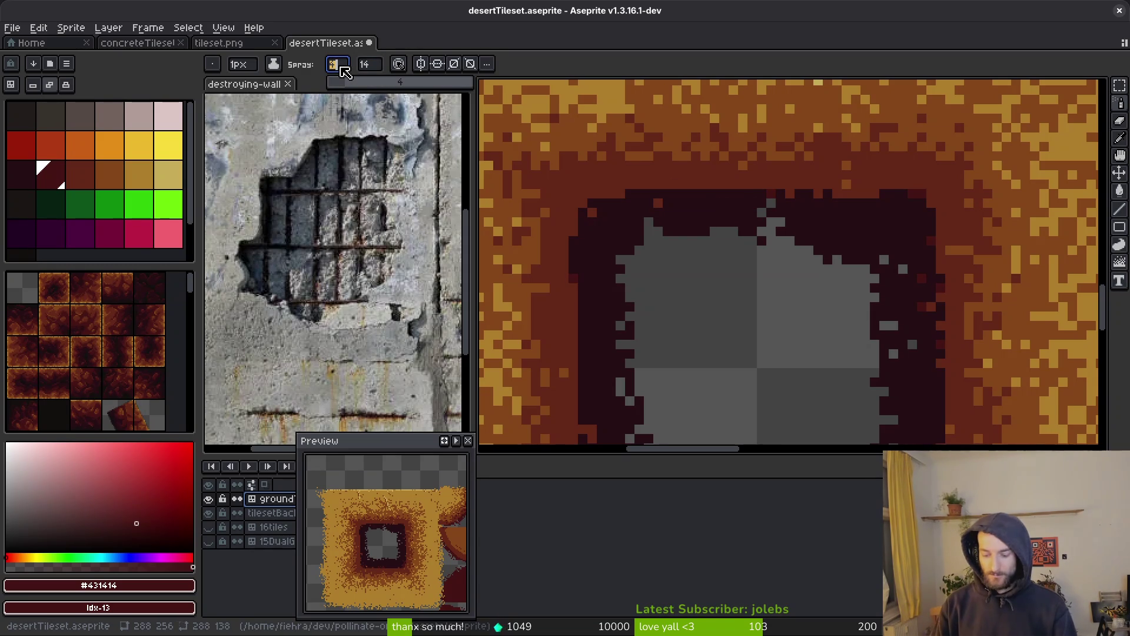
key(Return)
Step: Spray a ragged dark border along the hole's top, right, left and bottom edges
mouse_move(627, 190)
mouse_down()
mouse_move(910, 202)
mouse_move(936, 247)
mouse_move(939, 330)
mouse_up()
scroll(939, 294, down, 3)
mouse_move(936, 163)
mouse_down()
mouse_move(945, 368)
mouse_move(895, 415)
mouse_move(765, 402)
mouse_move(589, 419)
mouse_move(559, 321)
mouse_move(576, 221)
mouse_move(565, 332)
mouse_up()
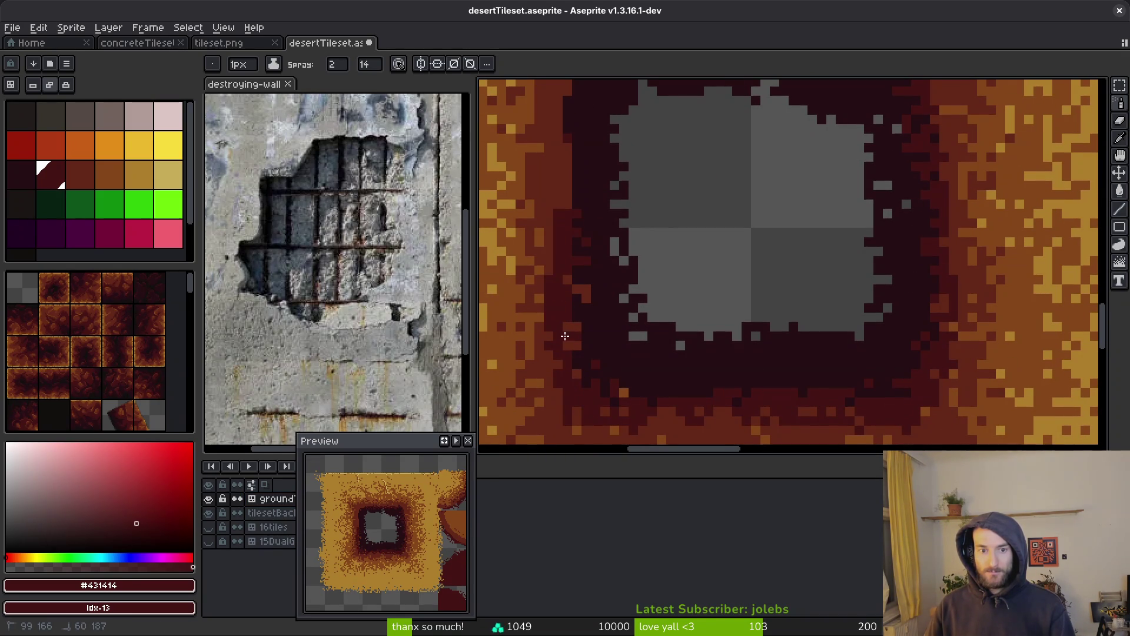
key(ctrl+z)
mouse_move(577, 241)
mouse_down()
mouse_move(576, 353)
mouse_move(601, 414)
mouse_move(907, 400)
mouse_move(942, 318)
mouse_move(942, 210)
mouse_move(950, 275)
mouse_up()
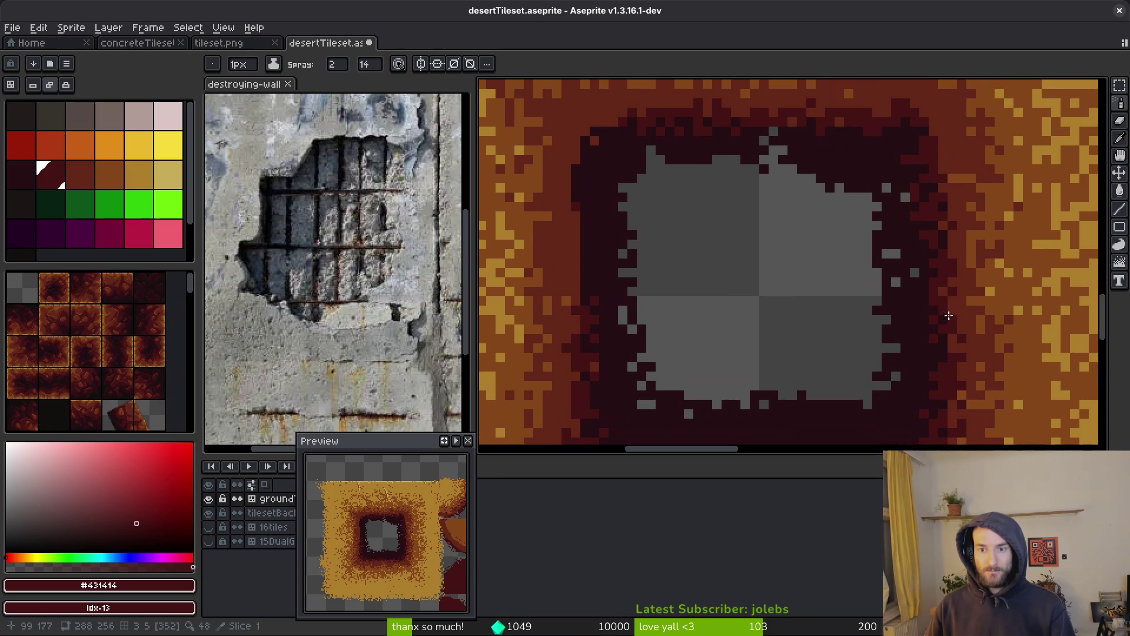
mouse_move(960, 392)
mouse_down()
mouse_move(957, 203)
mouse_move(906, 122)
mouse_move(989, 207)
mouse_up()
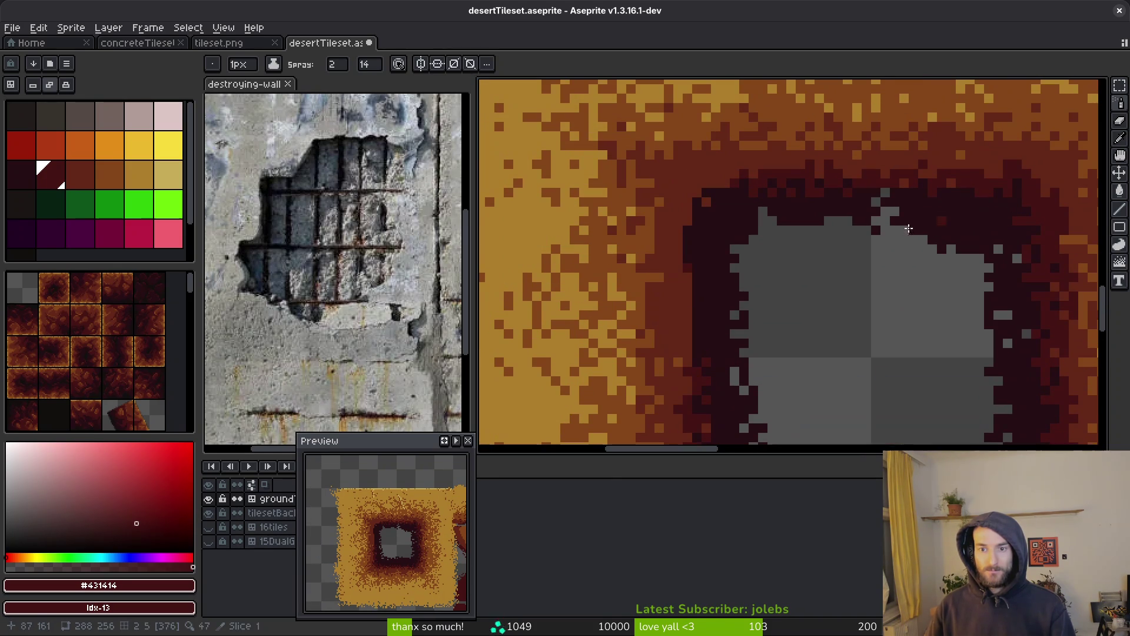
mouse_move(755, 192)
mouse_down()
mouse_move(707, 259)
mouse_move(686, 383)
mouse_move(685, 235)
mouse_move(898, 173)
mouse_move(1018, 176)
mouse_move(1066, 253)
mouse_move(1072, 323)
mouse_up()
drag(1078, 362, 1000, 182)
mouse_move(1000, 109)
mouse_down()
mouse_move(989, 330)
mouse_move(873, 366)
mouse_move(687, 369)
mouse_move(586, 276)
mouse_move(610, 321)
mouse_up()
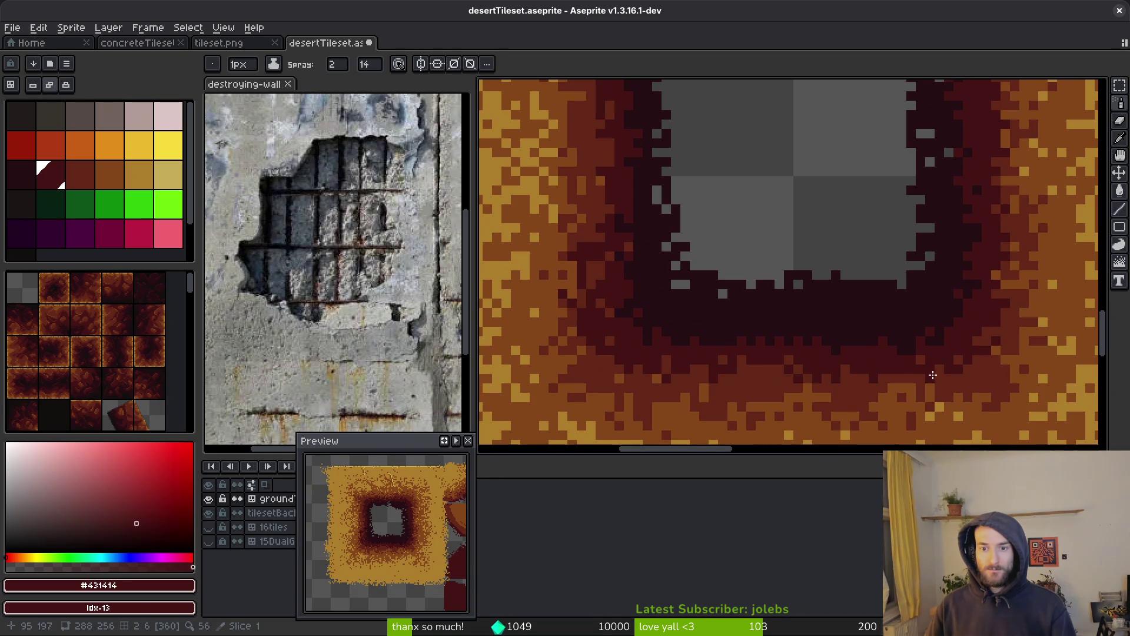
scroll(921, 274, down, 1)
Step: Switch to Rectangular Marquee, try a selection around the hole, and save the tileset
key(m)
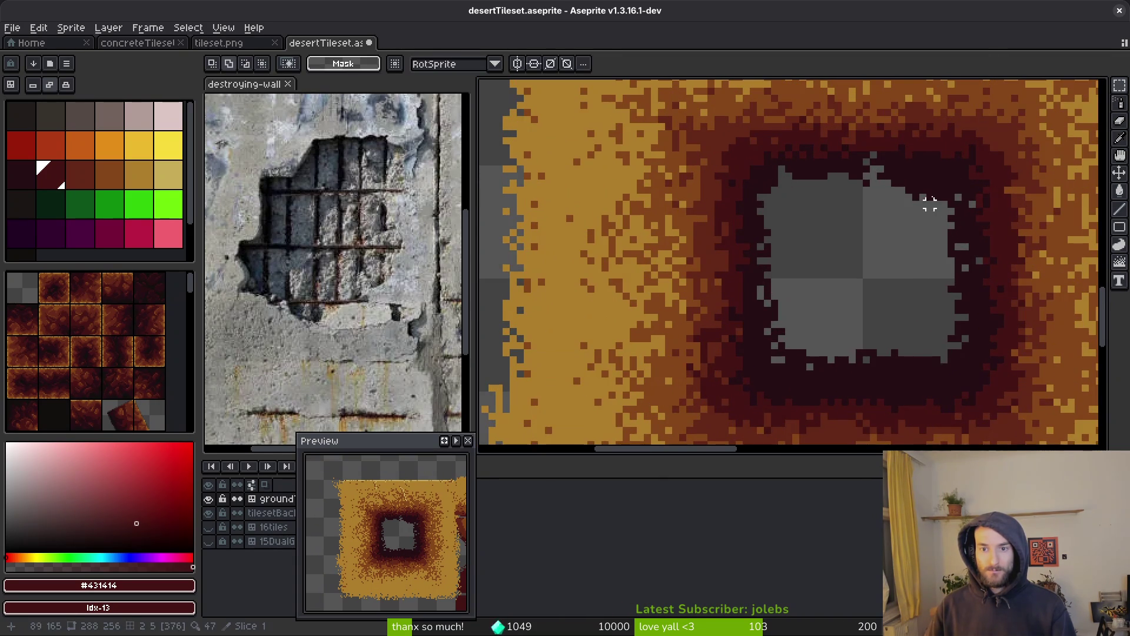
scroll(848, 276, down, 1)
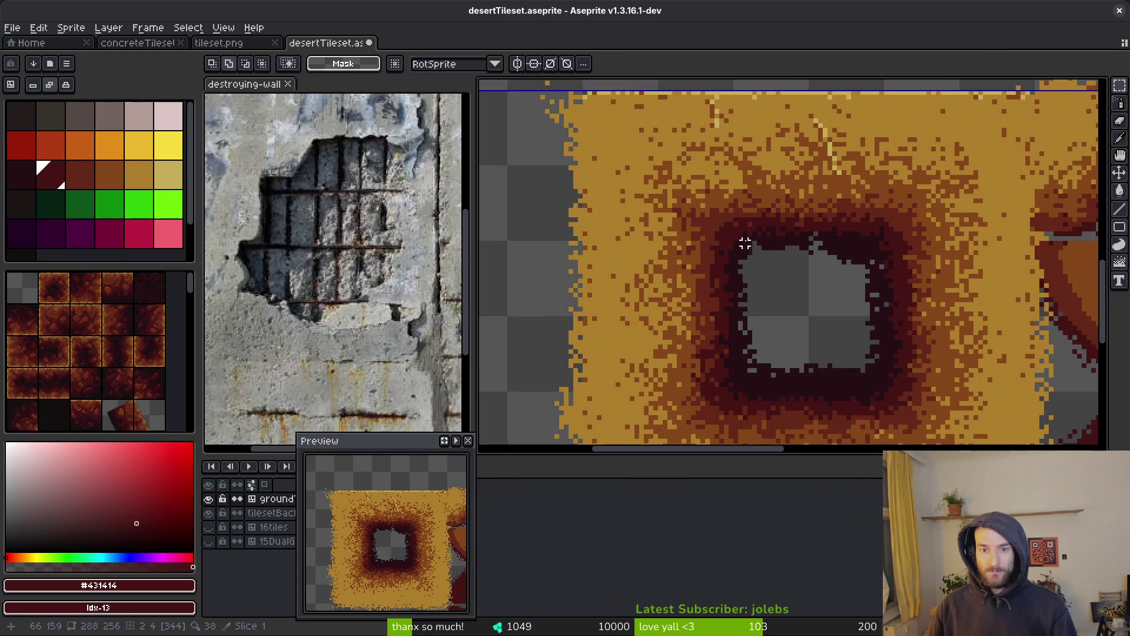
drag(741, 244, 875, 373)
key(ctrl+d)
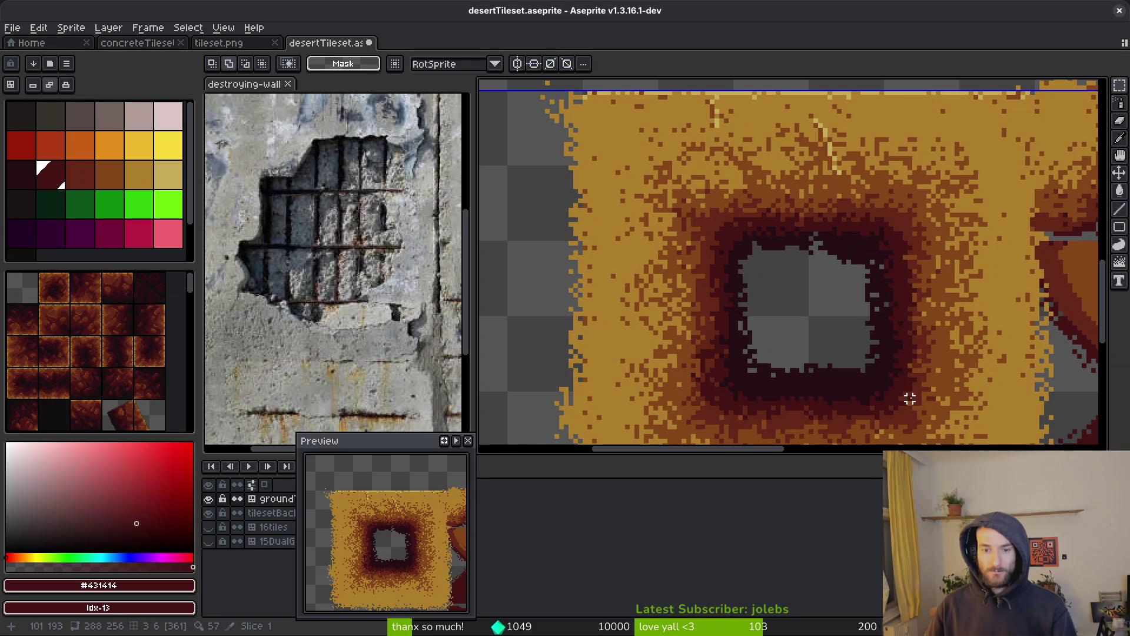
scroll(787, 277, up, 1)
key(ctrl+s)
Step: After a few trial selections, select a rectangle enclosing the whole hole
scroll(775, 293, down, 2)
scroll(789, 292, up, 2)
drag(804, 292, 661, 162)
key(ctrl+d)
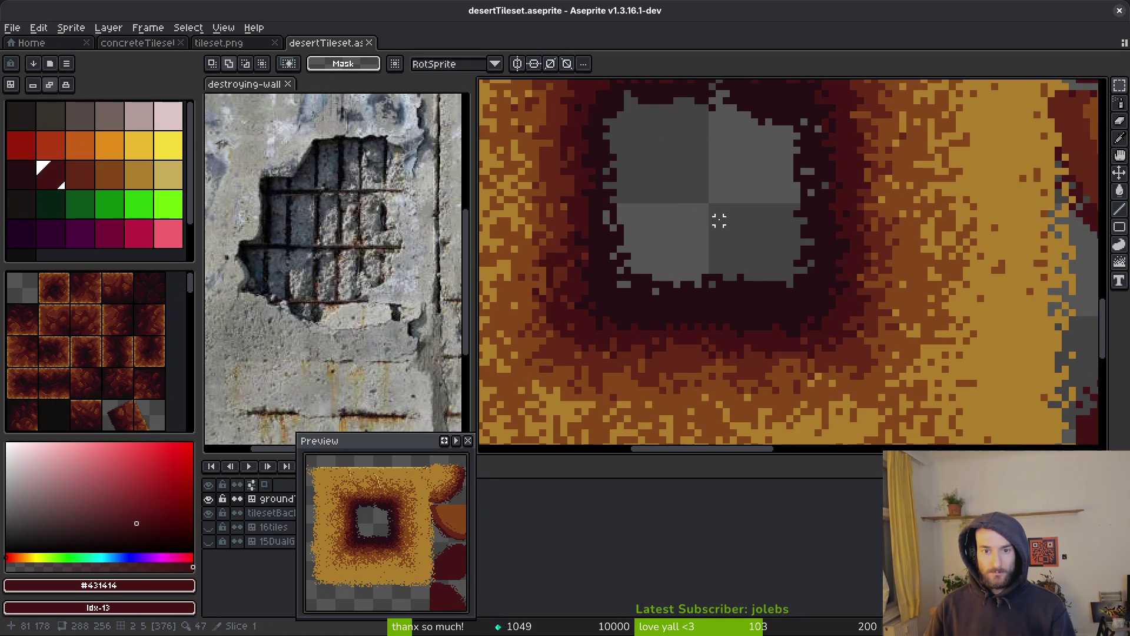
mouse_move(713, 207)
mouse_down()
mouse_move(818, 312)
mouse_move(1048, 316)
mouse_up()
scroll(820, 308, down, 1)
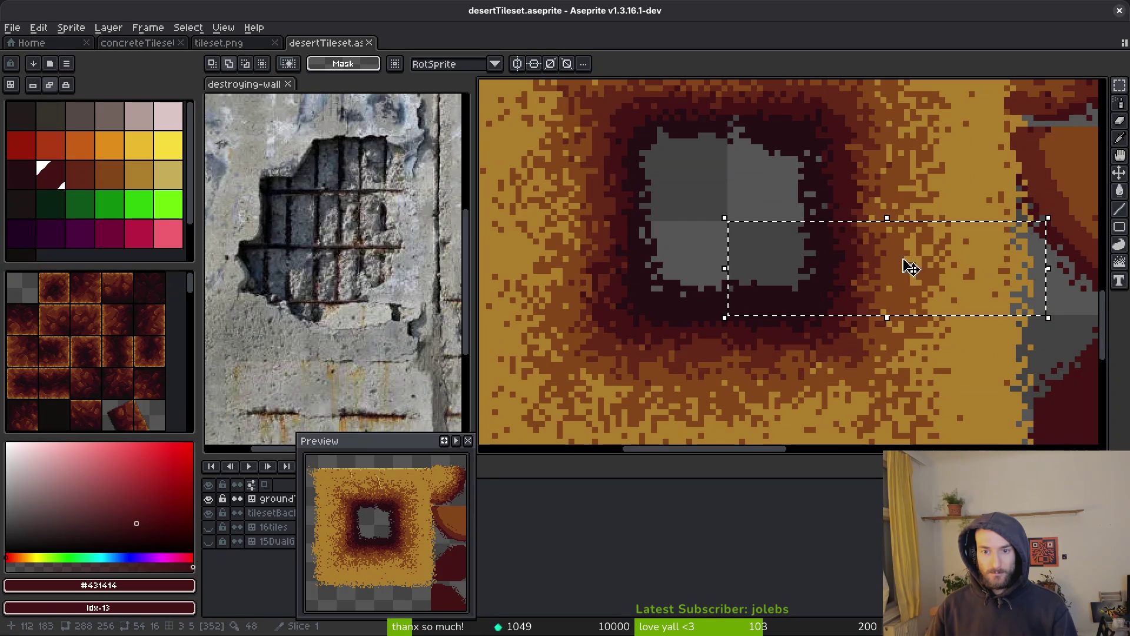
scroll(860, 159, up, 2)
key(ctrl+d)
scroll(750, 218, down, 1)
mouse_move(556, 135)
mouse_down()
mouse_move(588, 182)
mouse_move(858, 383)
mouse_up()
Step: Trim the selection's bottom, right and left parts until it fits the hole
drag(931, 331, 480, 414)
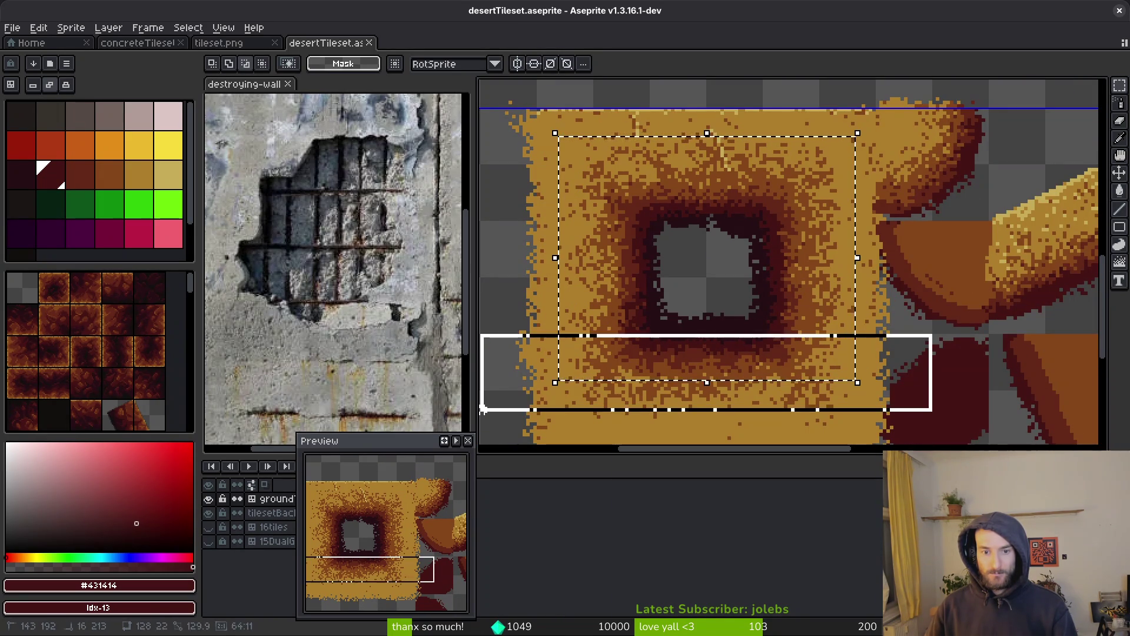
scroll(795, 126, up, 1)
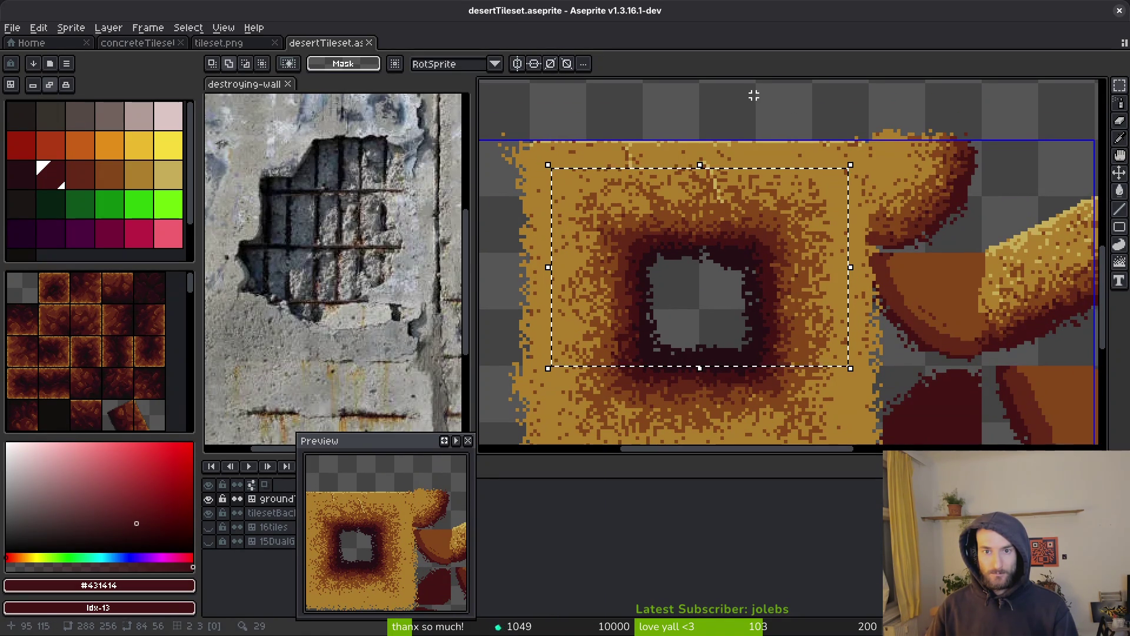
mouse_move(758, 95)
mouse_down()
mouse_move(807, 323)
mouse_move(880, 427)
mouse_up()
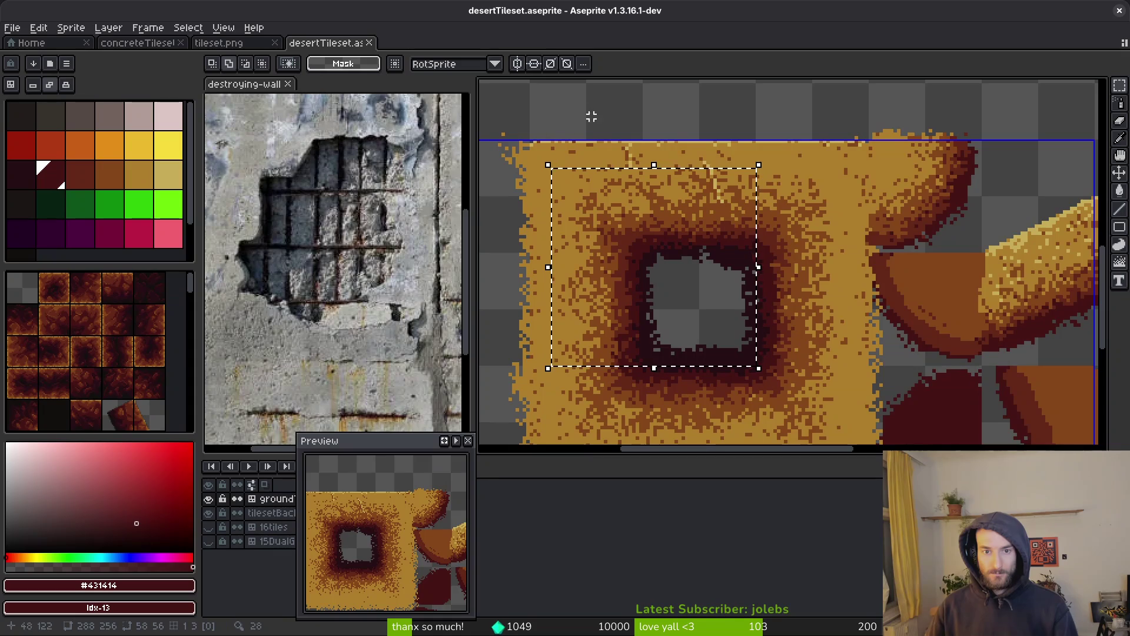
scroll(683, 112, left, 2)
mouse_move(702, 132)
mouse_down()
mouse_move(669, 323)
mouse_move(609, 391)
mouse_up()
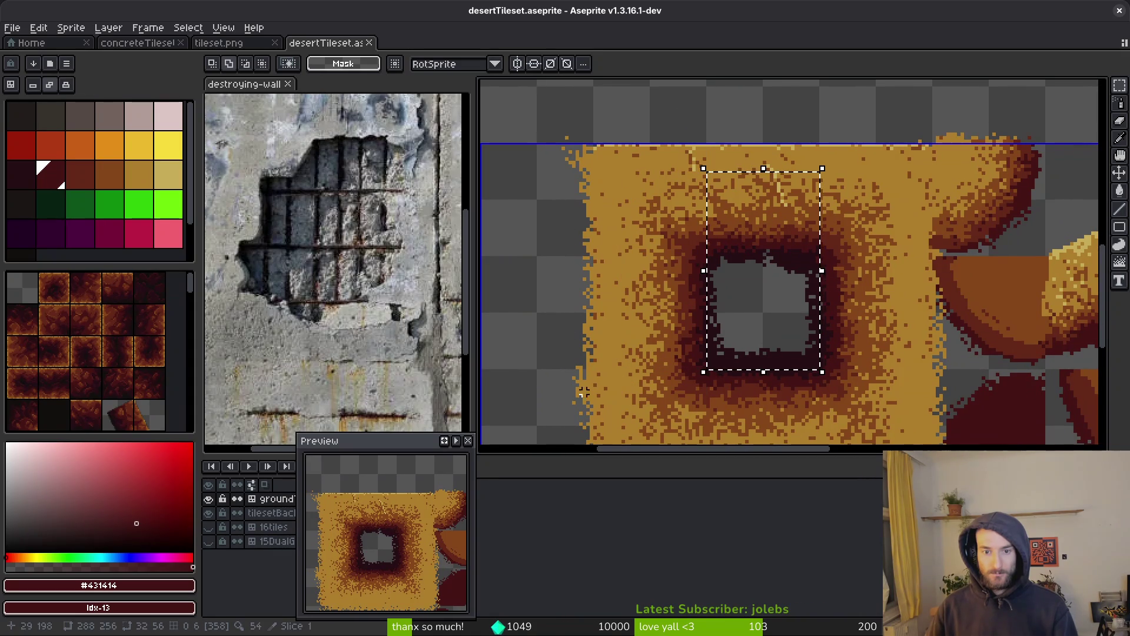
drag(577, 256, 960, 174)
drag(531, 80, 857, 188)
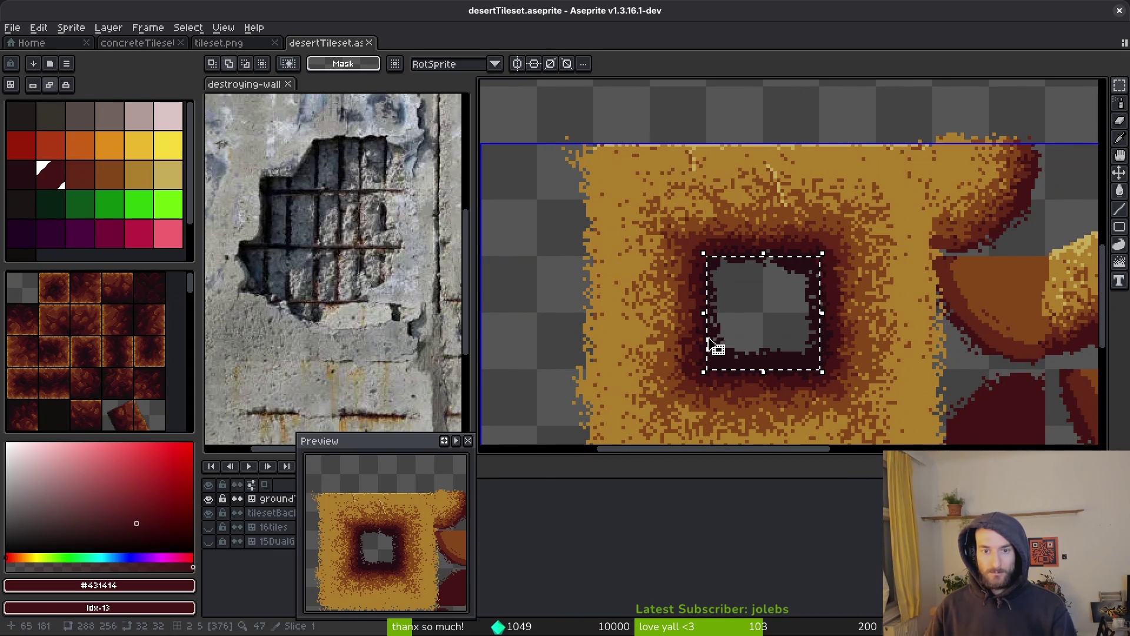
Step: Make tilesetBackground the active layer, drop the selection, and centre the view on the hole
click(280, 517)
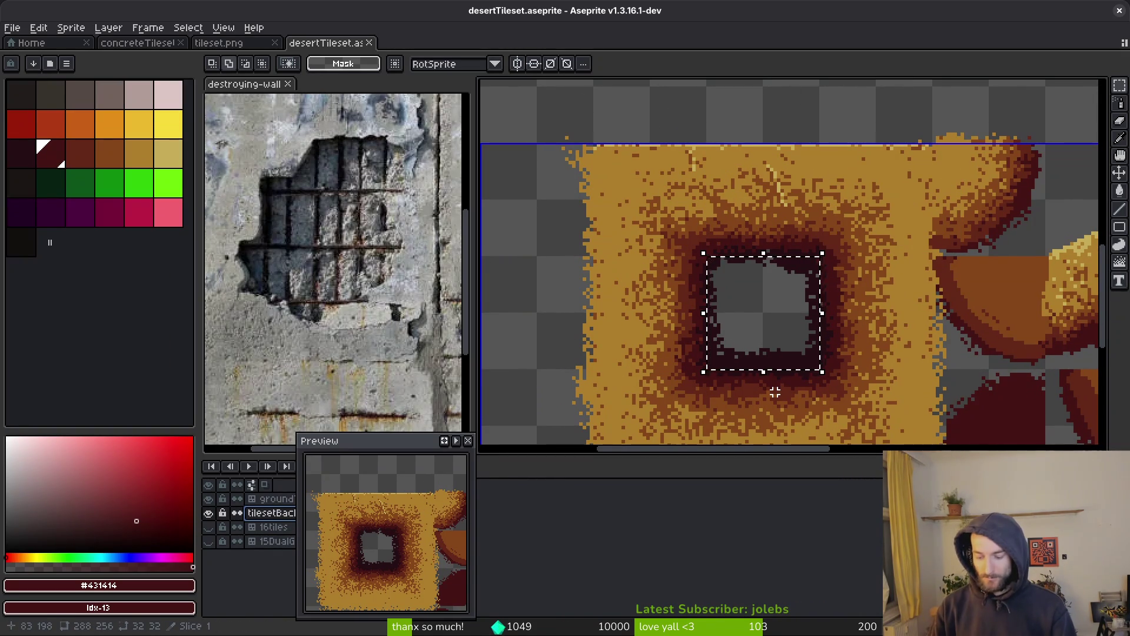
click(775, 392)
scroll(788, 312, down, 2)
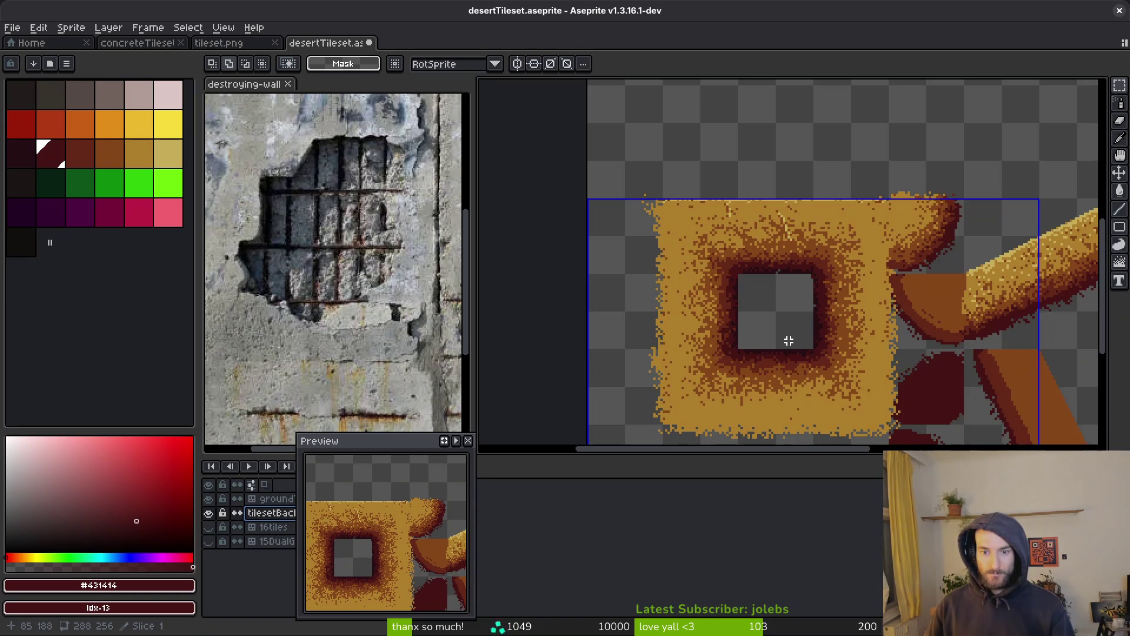
scroll(779, 363, up, 2)
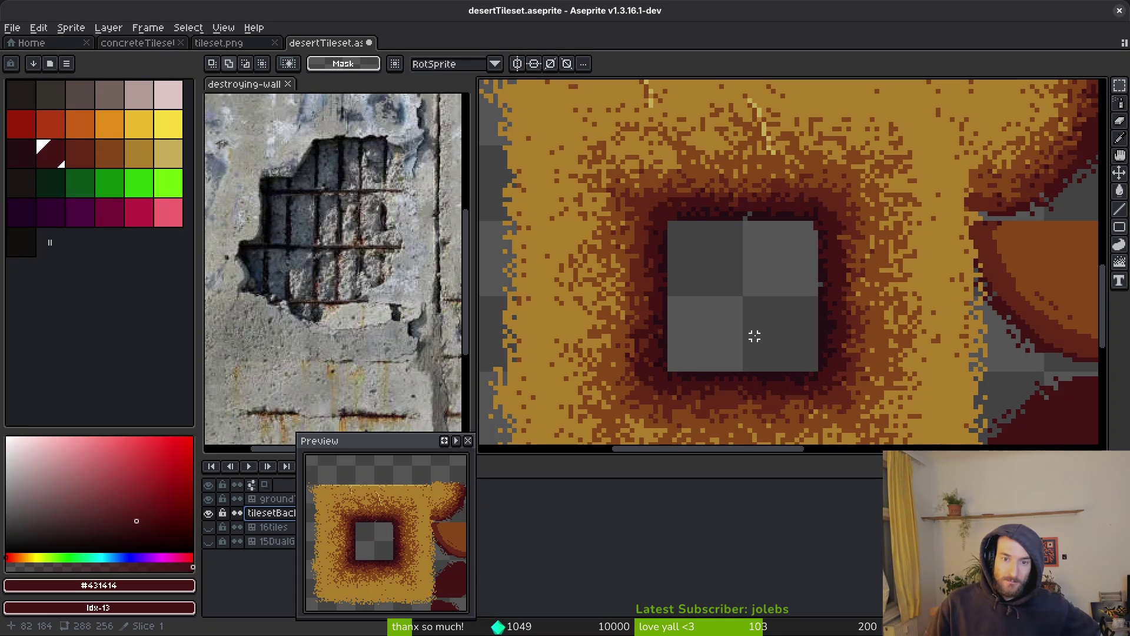
scroll(754, 336, down, 2)
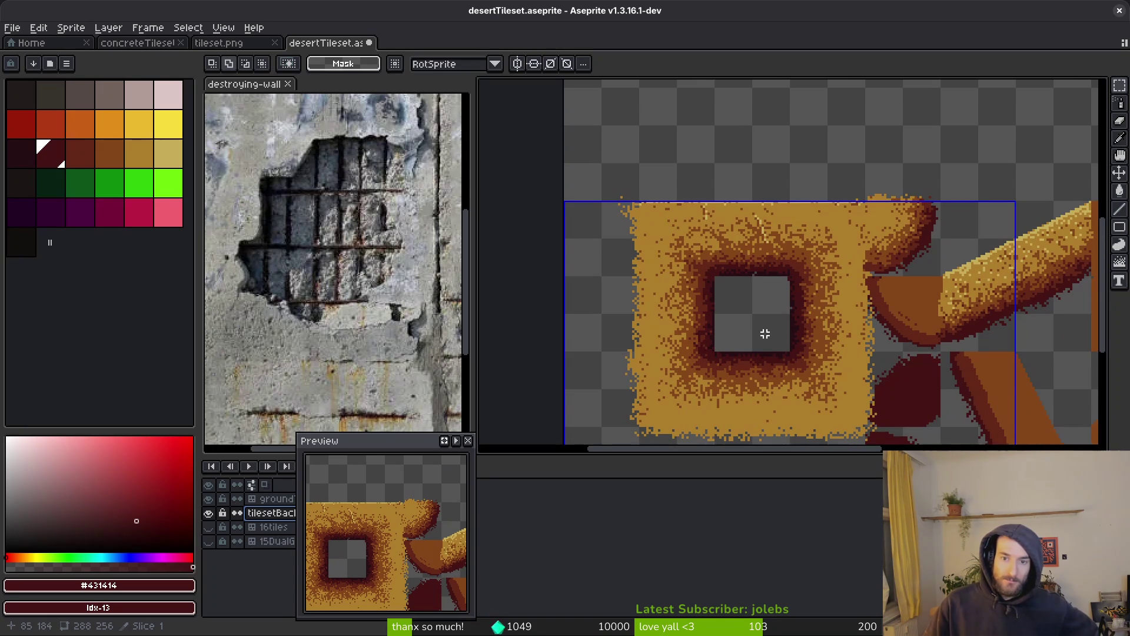
scroll(765, 331, up, 2)
drag(754, 327, 742, 306)
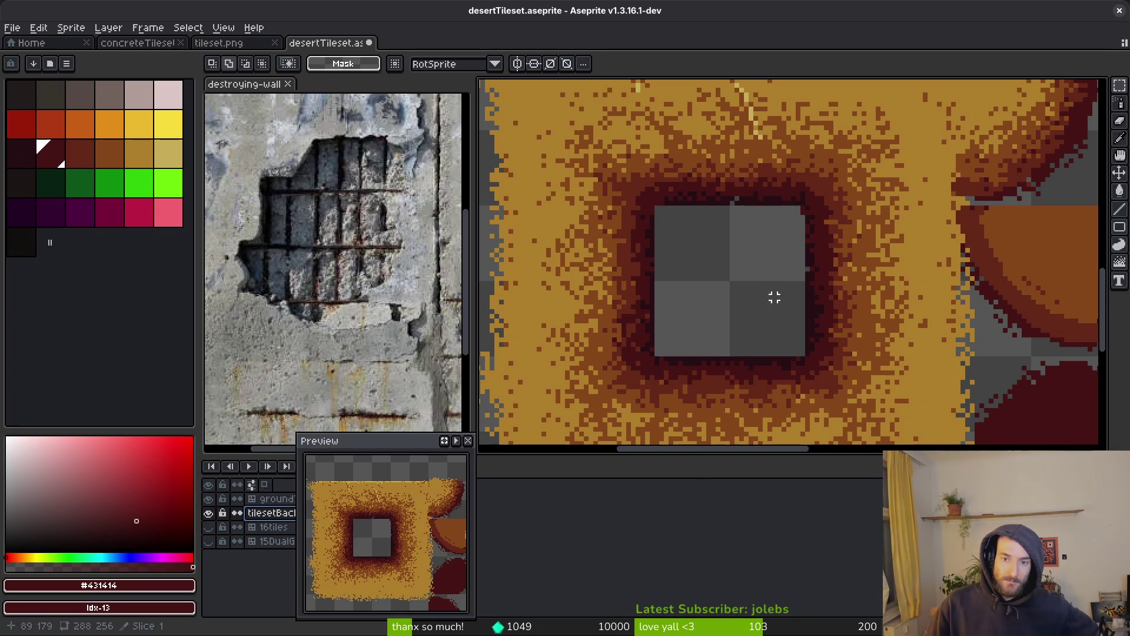
scroll(826, 291, down, 2)
scroll(813, 315, up, 2)
drag(762, 295, 772, 311)
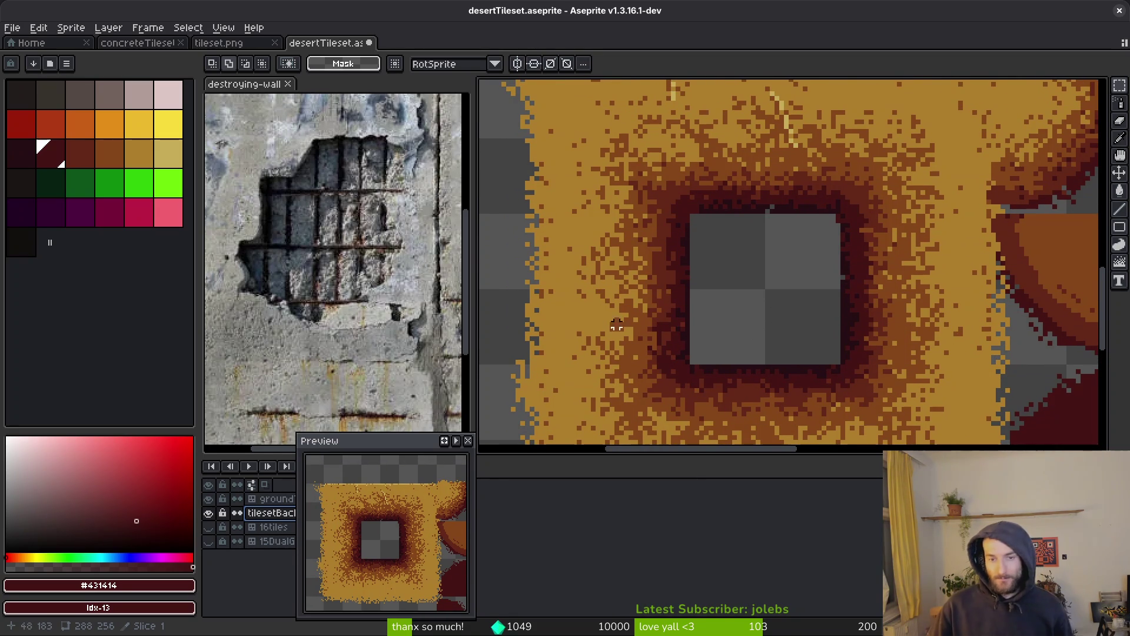
Step: Dock the Preview on the left, lower the palette splitter, and pick bright green
mouse_move(388, 445)
mouse_down()
mouse_move(82, 268)
mouse_move(118, 248)
mouse_move(103, 263)
mouse_move(103, 230)
mouse_up()
drag(109, 432, 110, 441)
mouse_move(110, 238)
mouse_down()
mouse_move(111, 270)
mouse_move(98, 273)
mouse_up()
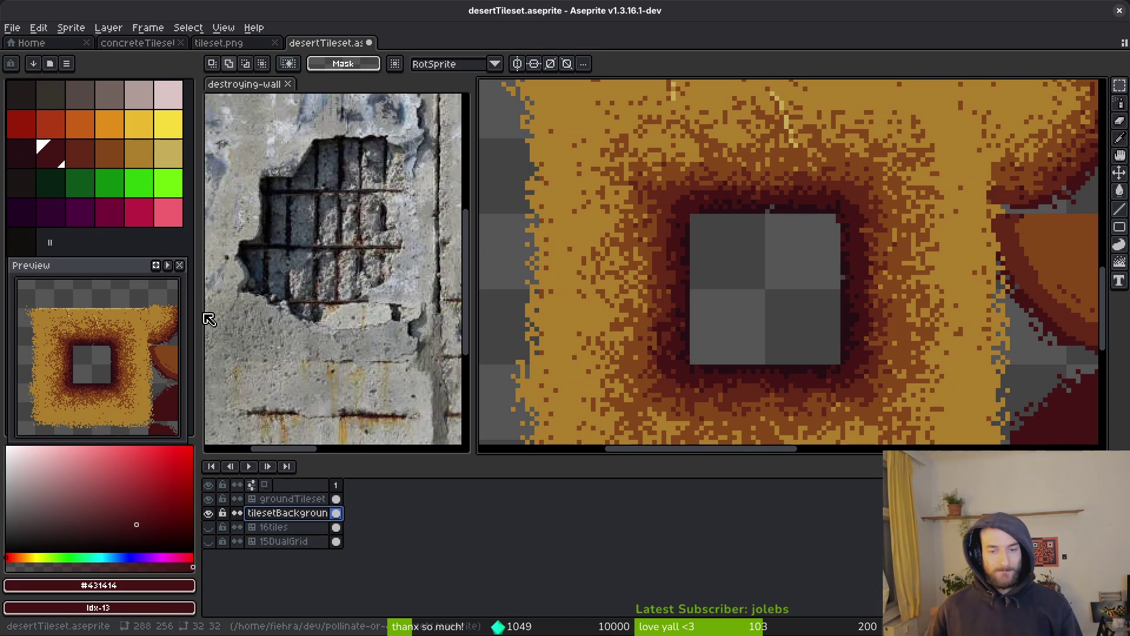
scroll(714, 252, right, 3)
scroll(714, 253, down, 2)
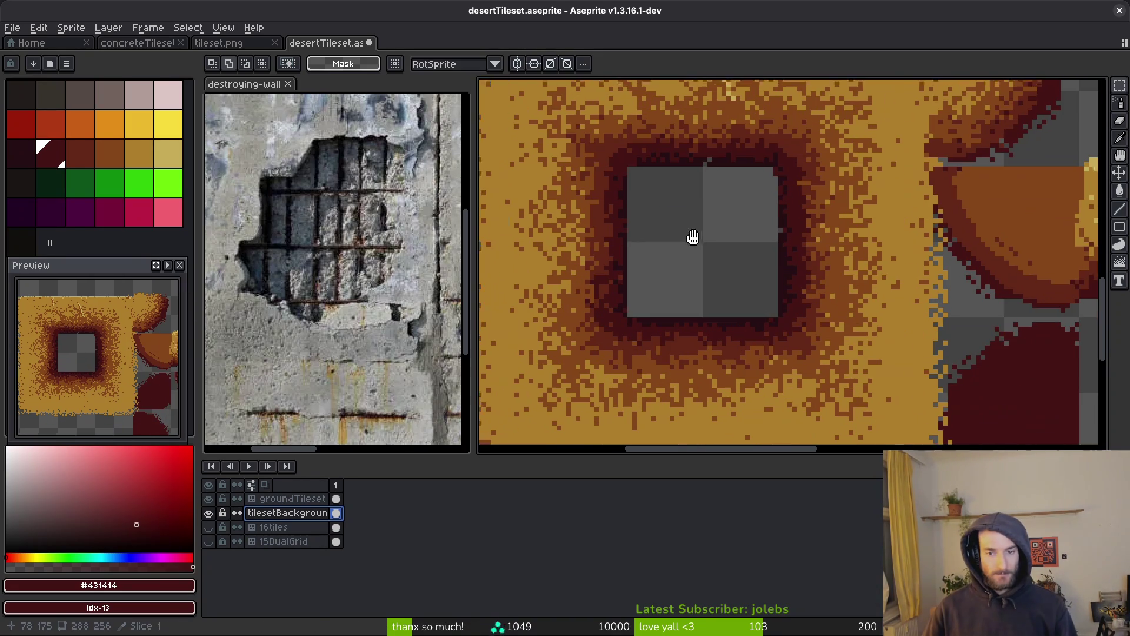
key(ctrl+z)
key(ctrl+y)
scroll(724, 338, left, 2)
scroll(724, 338, up, 1)
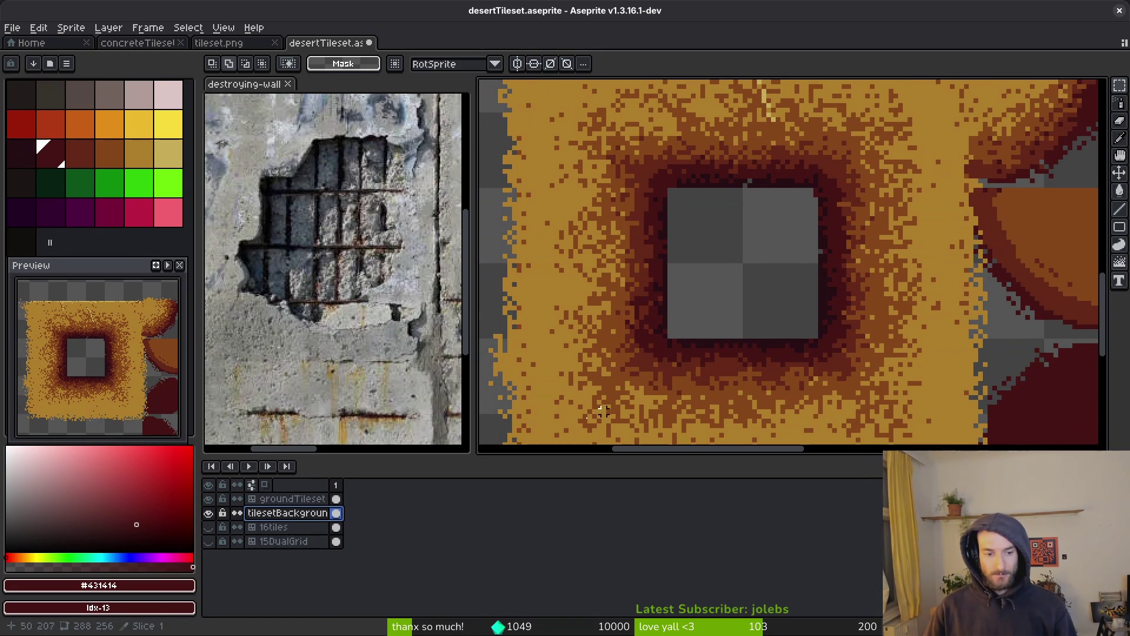
click(166, 187)
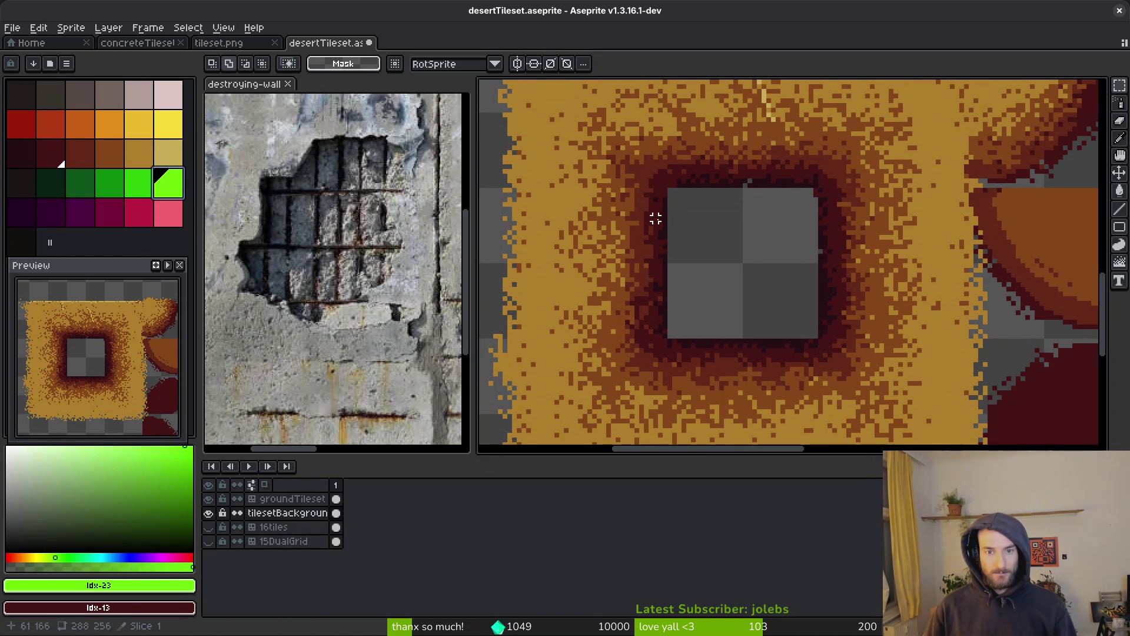
Step: Flood-fill the square hole bright green and save the tileset
key(g)
click(713, 234)
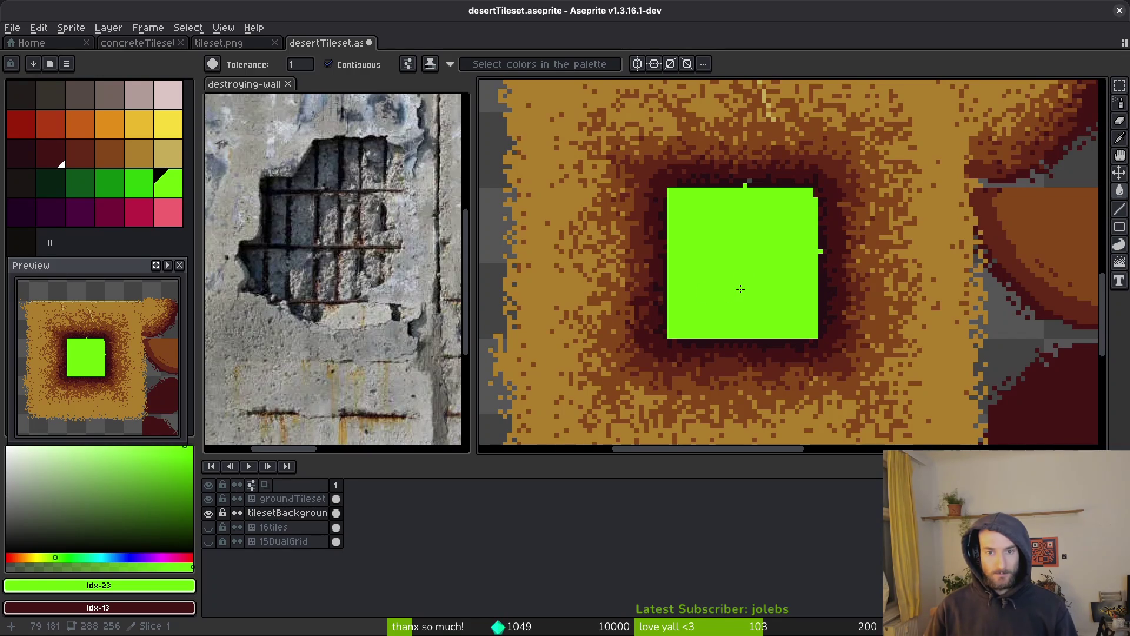
key(ctrl+s)
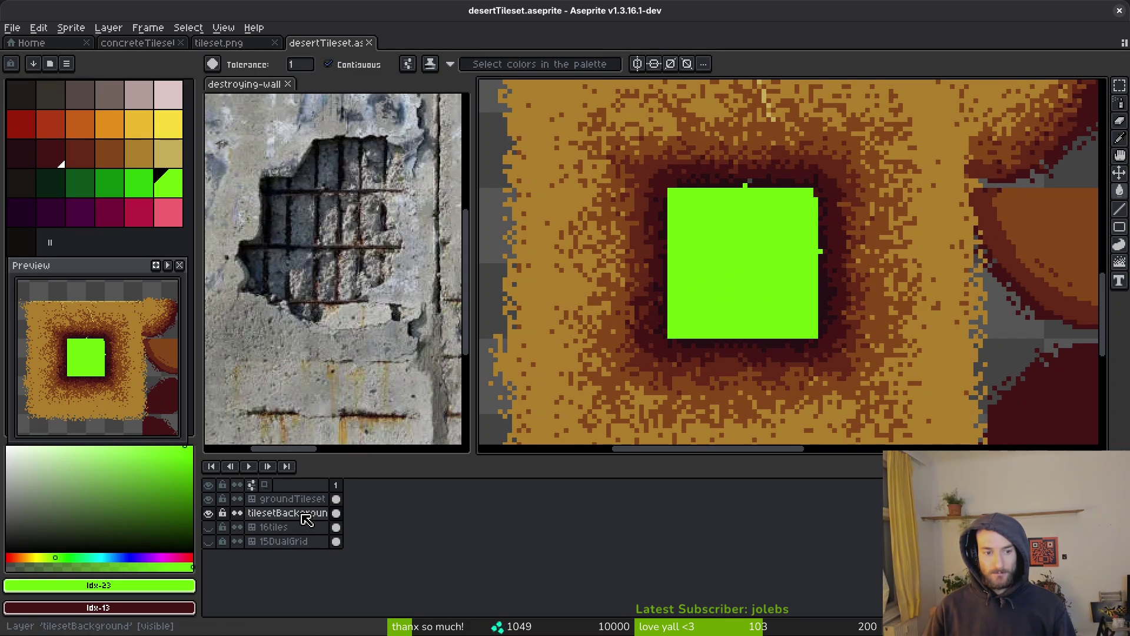
Step: Make tilesetBackground active, undo an accidental clear, and pick the darkest red
click(307, 519)
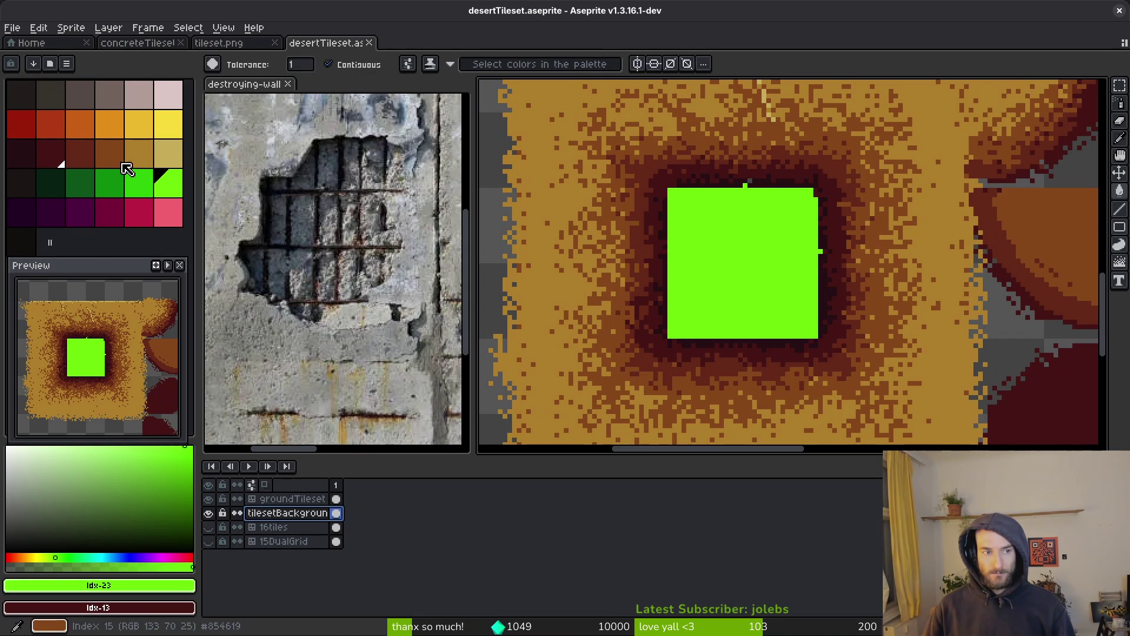
click(765, 255)
key(ctrl+z)
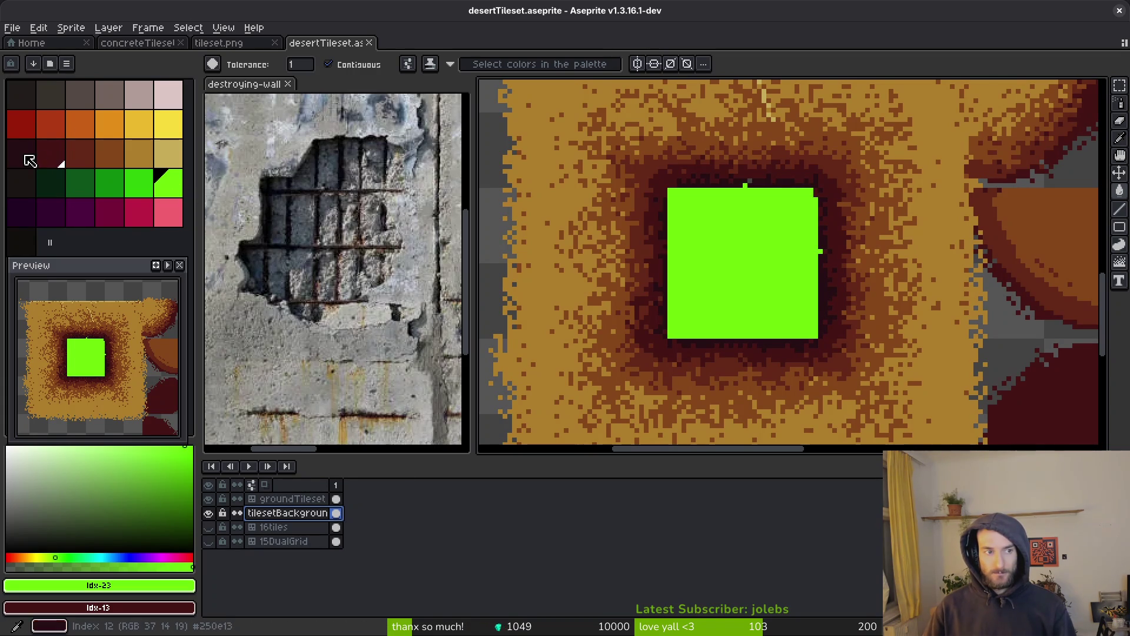
click(22, 155)
Step: Hide the groundTileset layer and undo the trial spray and the green fill
key(f)
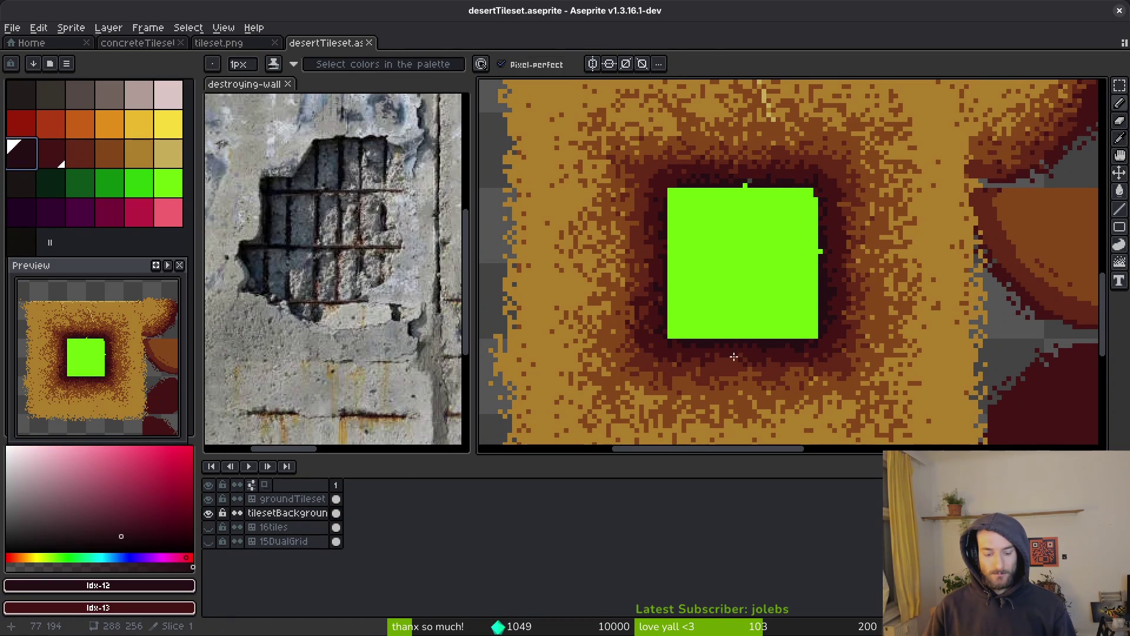
key(shift+s)
scroll(830, 259, up, 1)
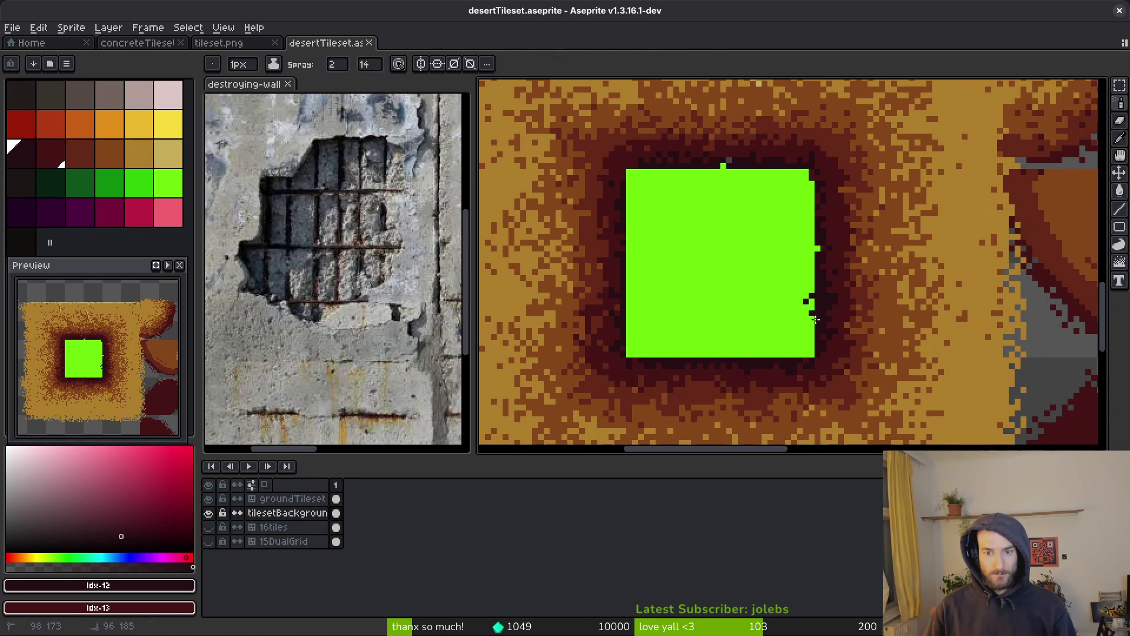
key(ctrl+z)
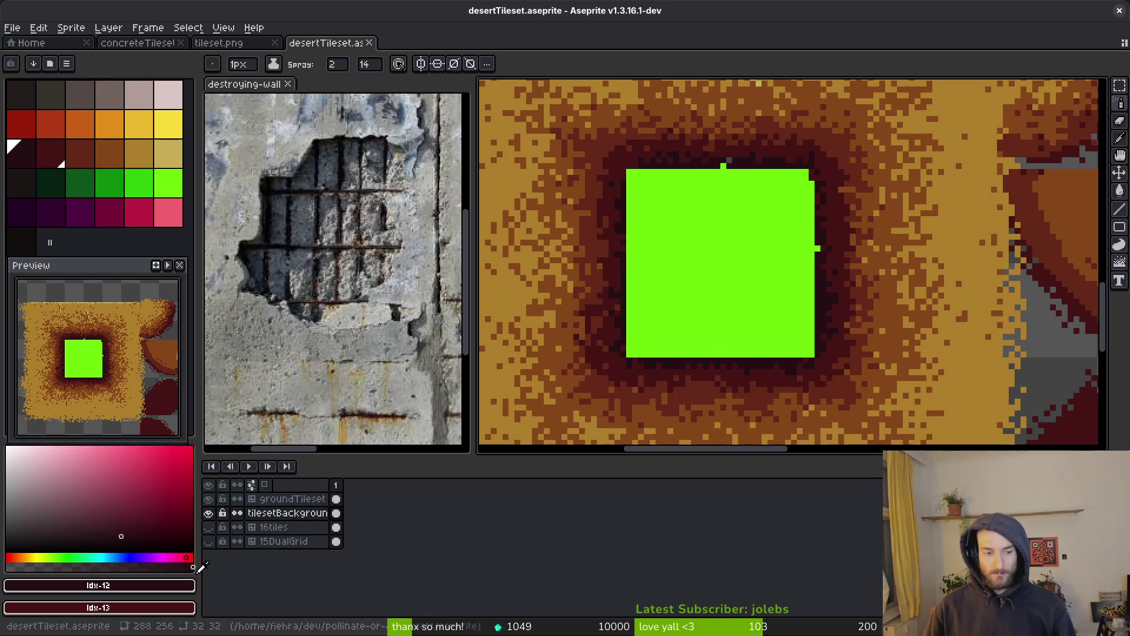
click(209, 499)
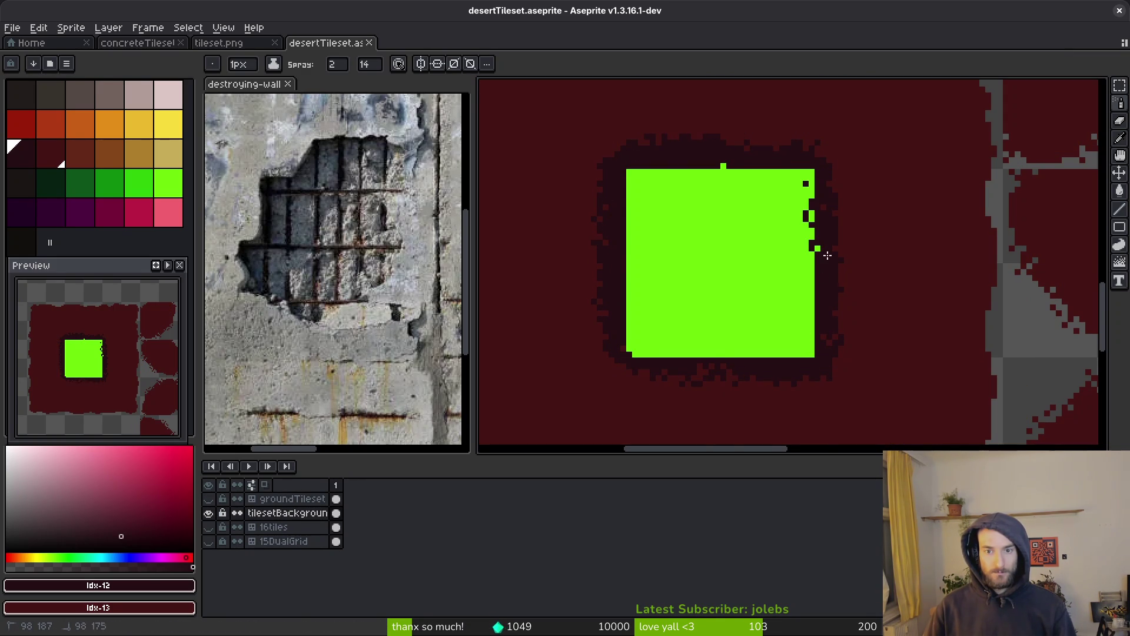
drag(758, 367, 837, 364)
key(ctrl+z)
key(ctrl+z)
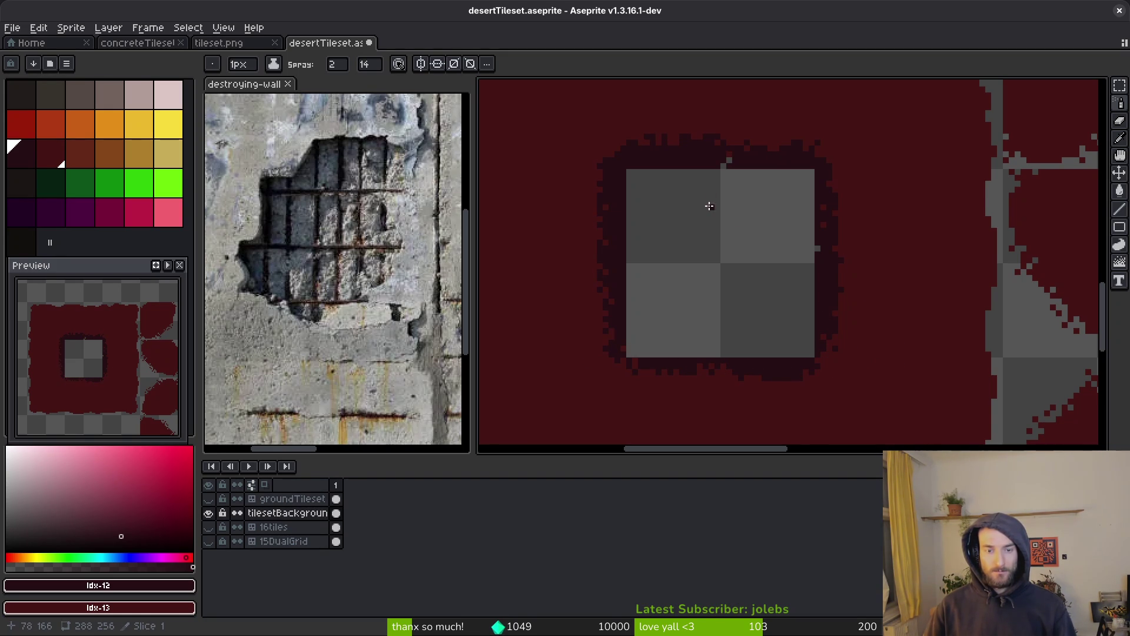
Step: Widen the hole by deleting a slightly larger square, then draw a near-black line along its top
key(m)
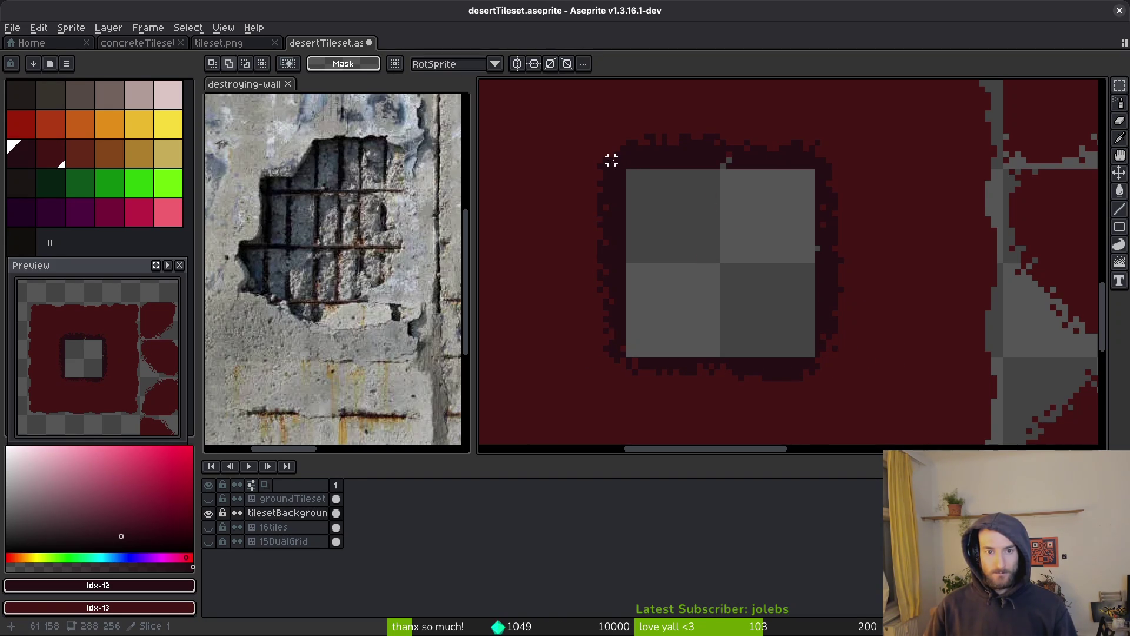
drag(617, 159, 829, 372)
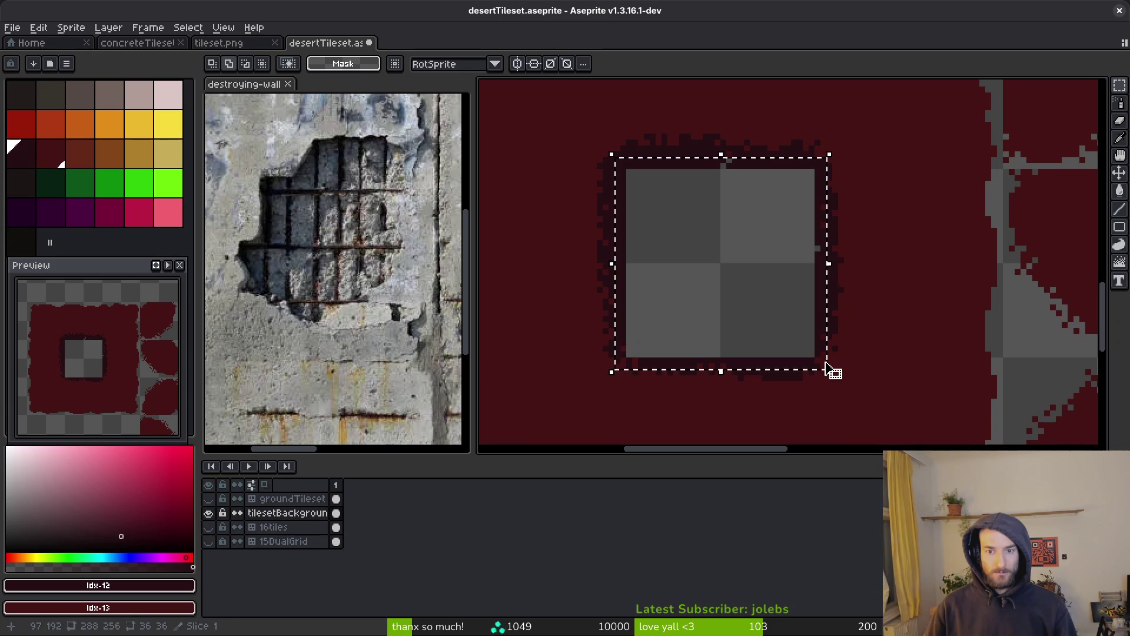
key(Delete)
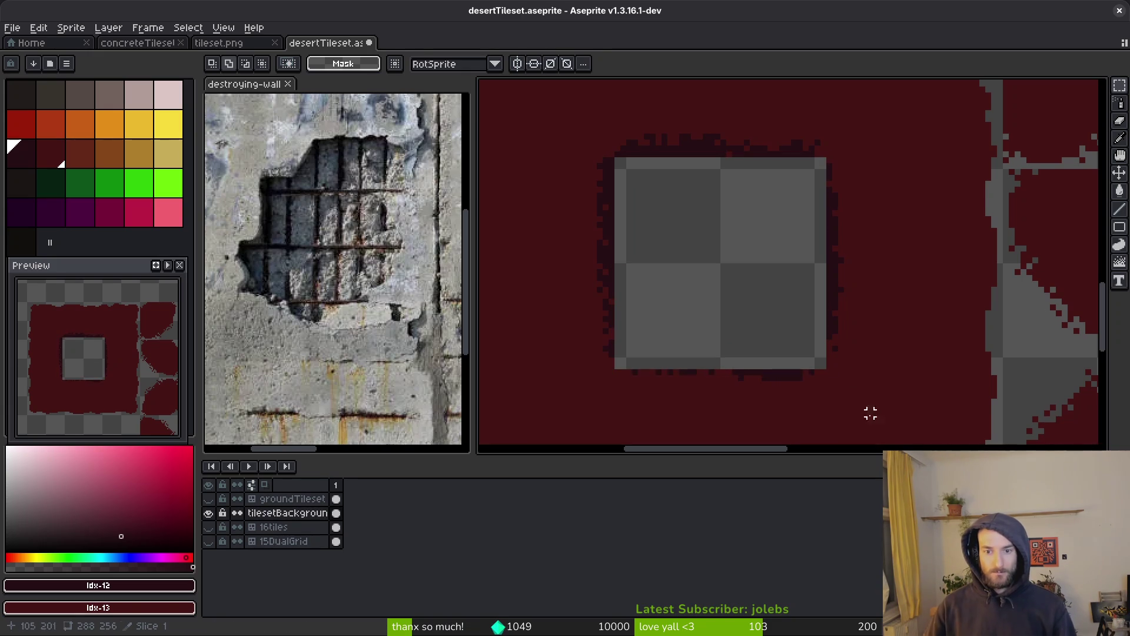
key(i)
click(681, 144)
key(b)
mouse_move(627, 168)
mouse_down()
mouse_move(613, 167)
mouse_move(708, 163)
mouse_move(624, 176)
mouse_up()
Step: Spray dark dots along the hole's bottom, right, top-right and top edges, then select the hole
key(shift+b)
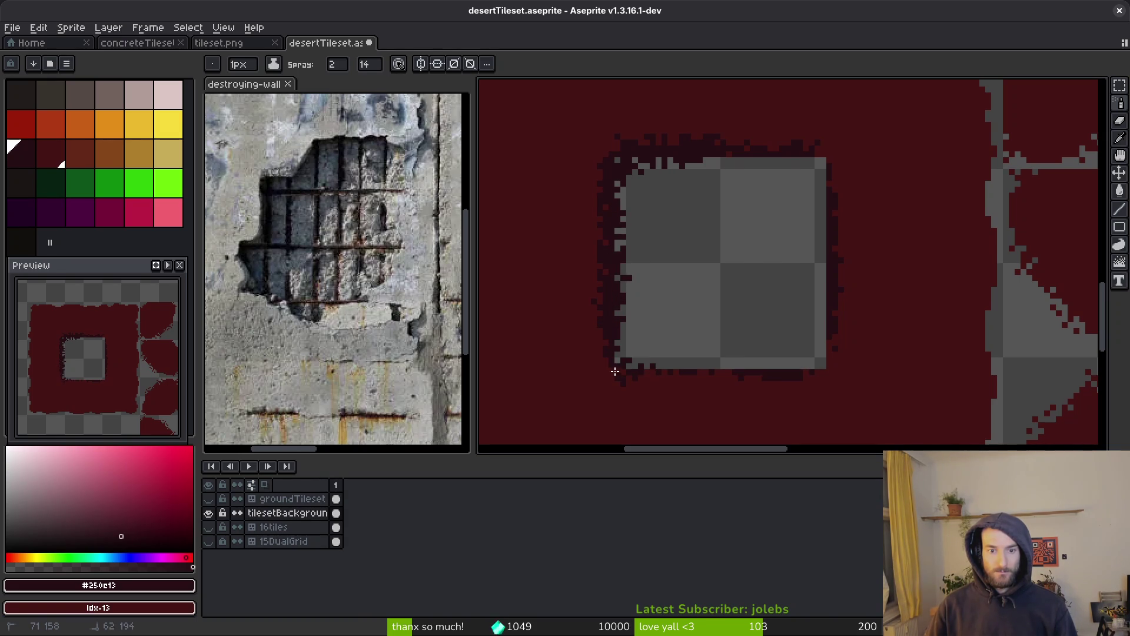
drag(732, 366, 815, 351)
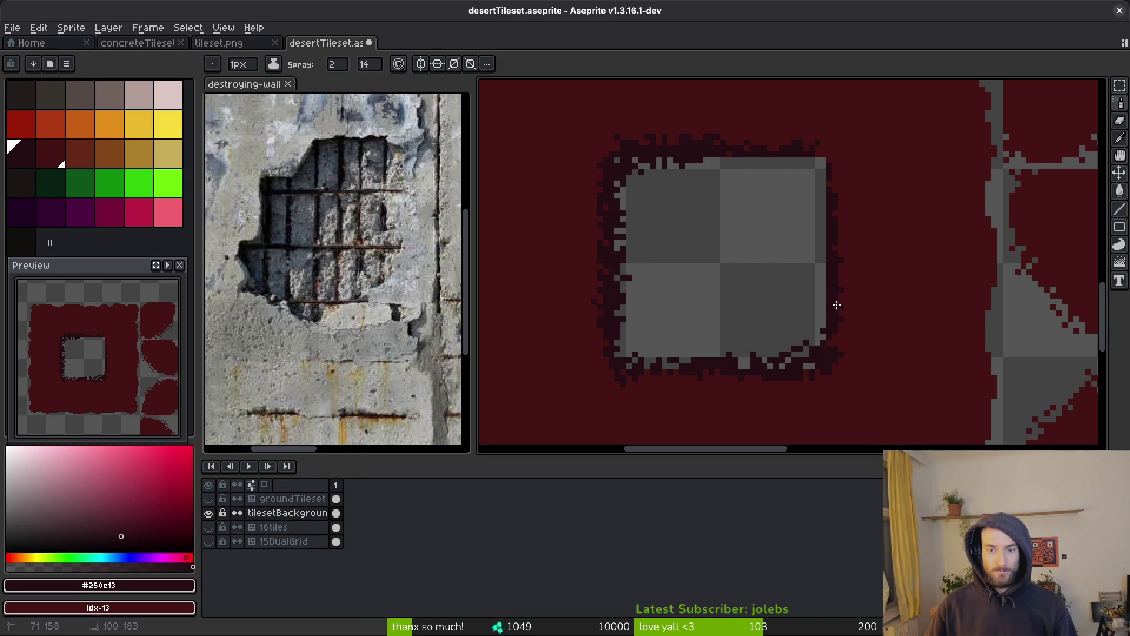
drag(838, 305, 832, 214)
drag(821, 167, 814, 157)
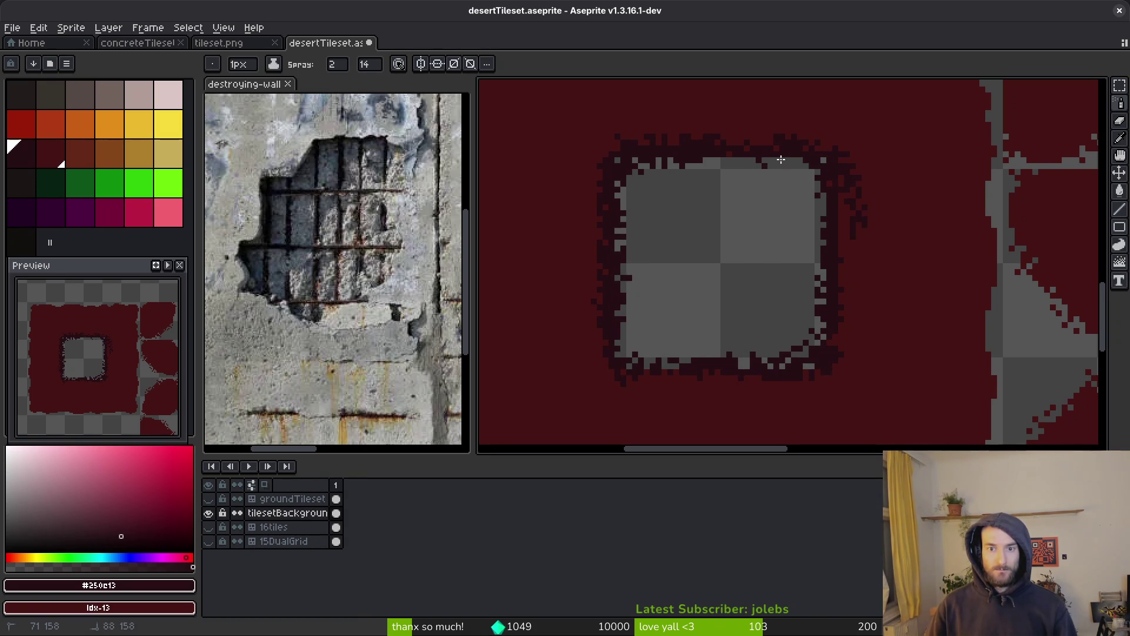
drag(730, 164, 771, 165)
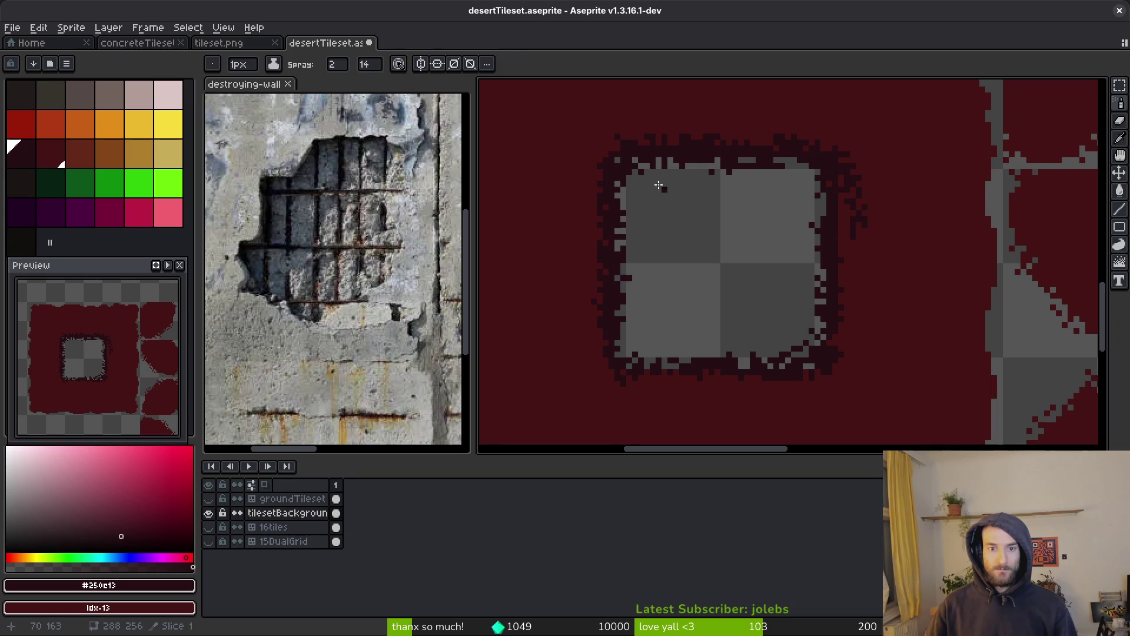
key(m)
drag(629, 171, 816, 355)
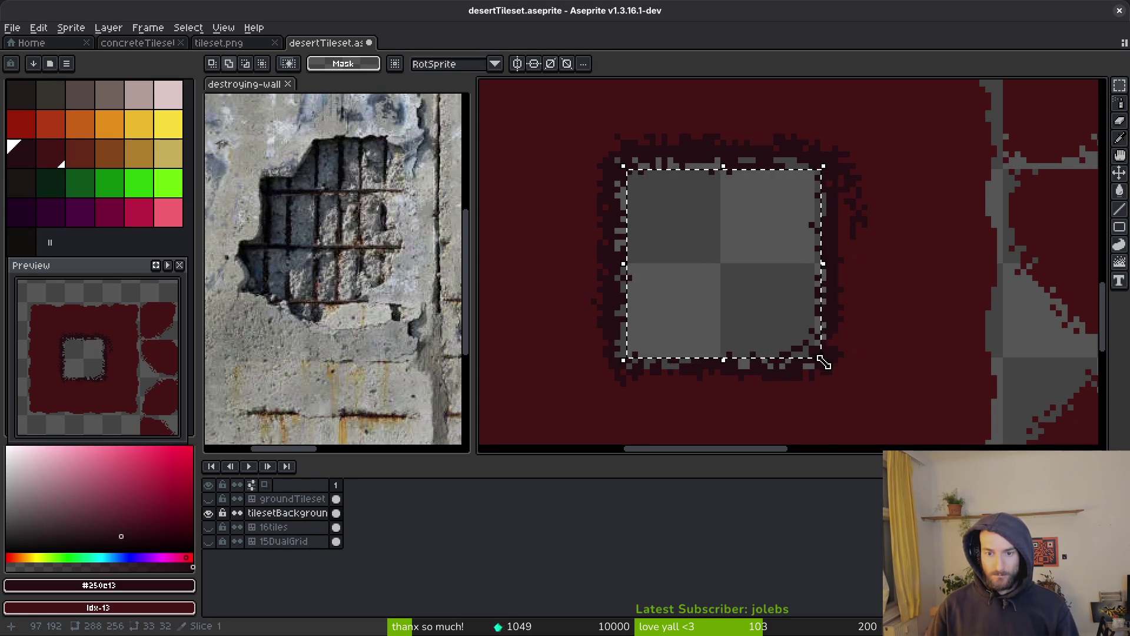
Step: Finish placing the moved hole pixels and commit the transform, clearing the selection
click(824, 362)
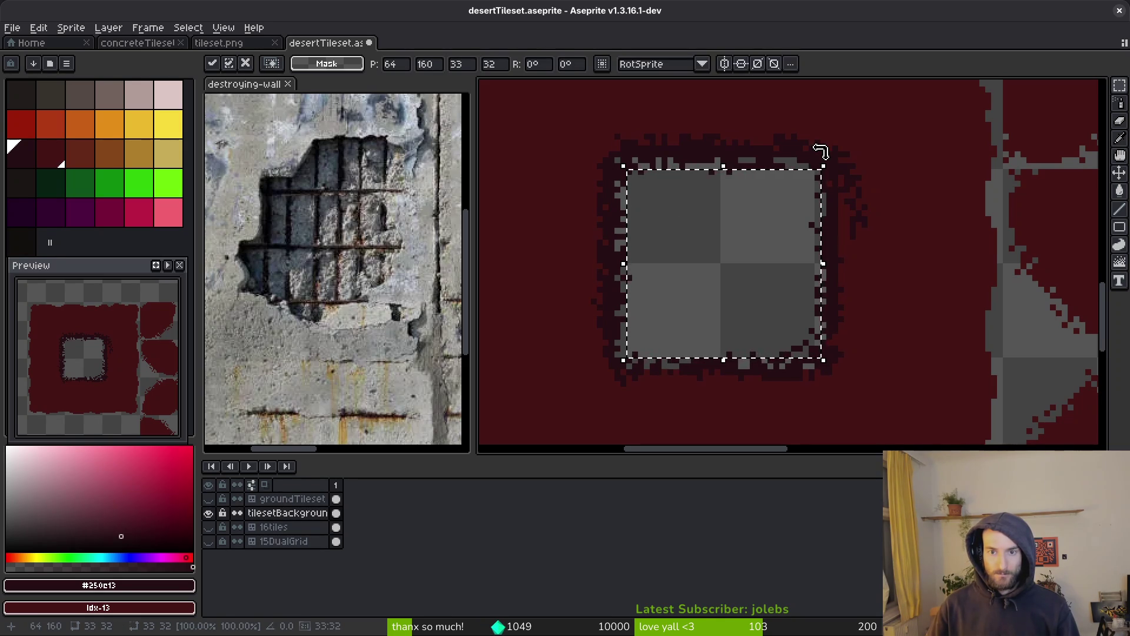
drag(817, 142, 840, 365)
key(ctrl+d)
Step: Touch up the hole's edge with a few grey pixels using the Pencil
scroll(801, 230, up, 3)
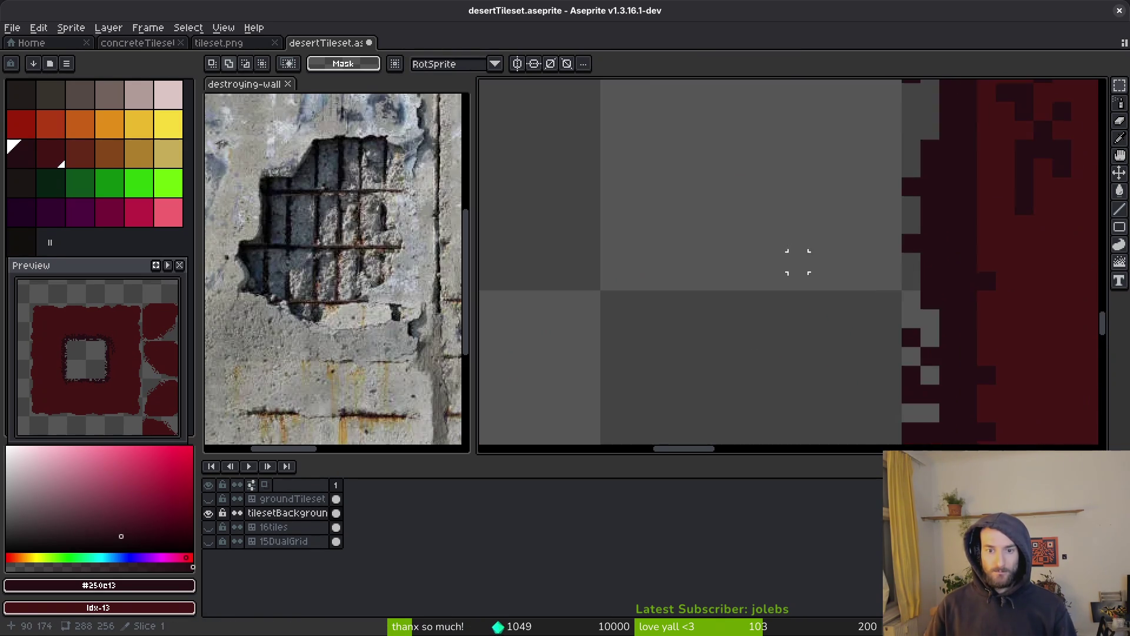
key(b)
scroll(810, 320, up, 2)
scroll(798, 175, down, 2)
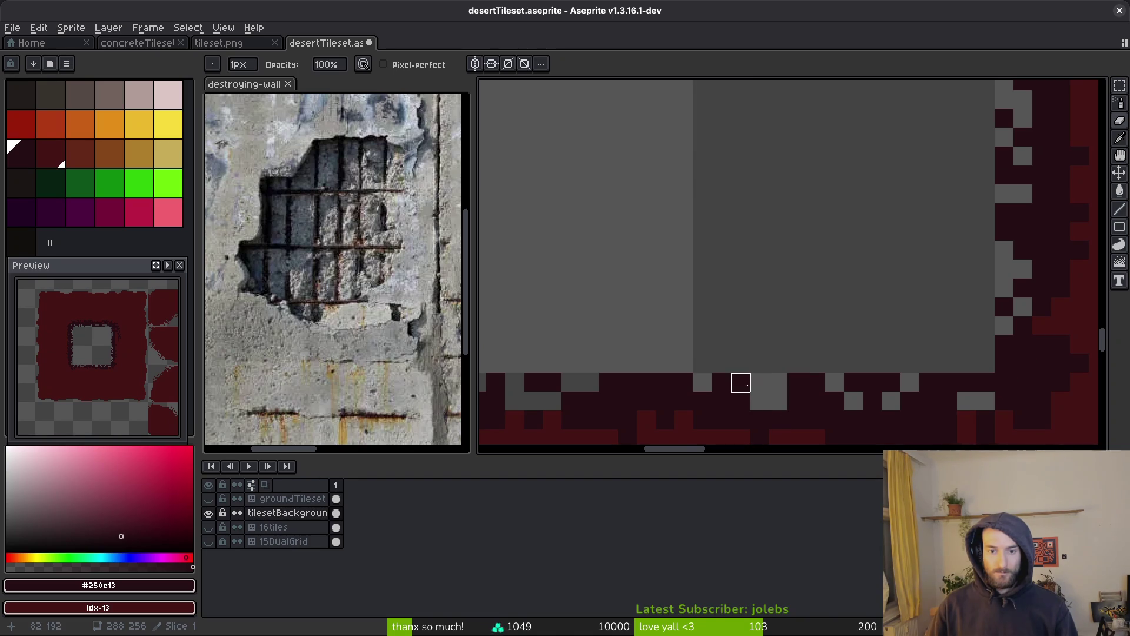
scroll(779, 408, down, 3)
scroll(799, 280, down, 2)
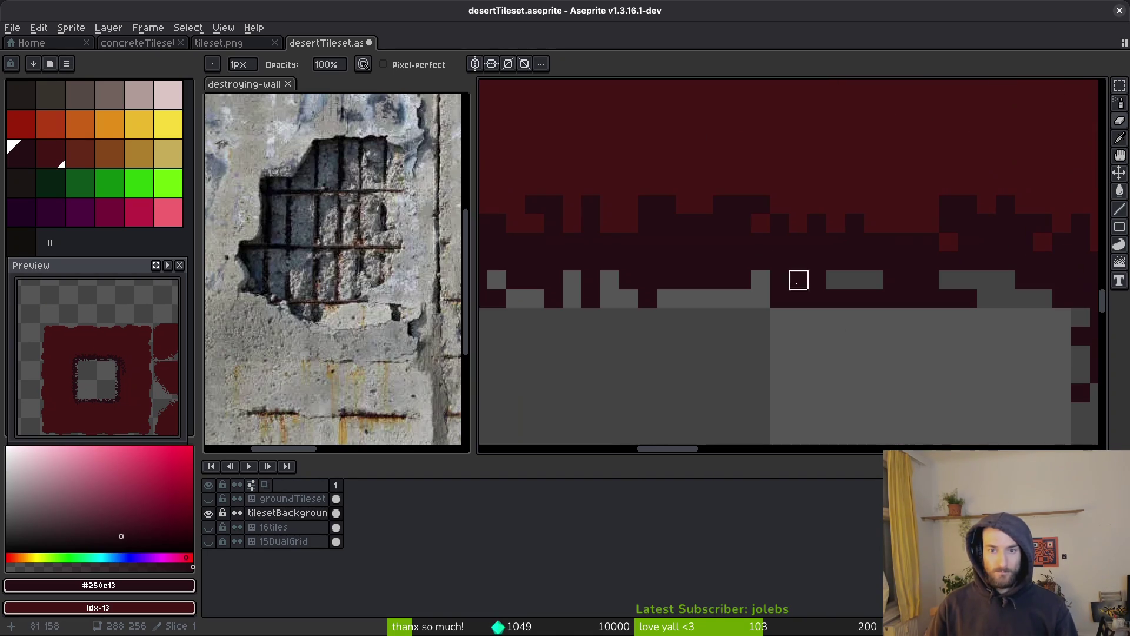
click(704, 280)
click(817, 298)
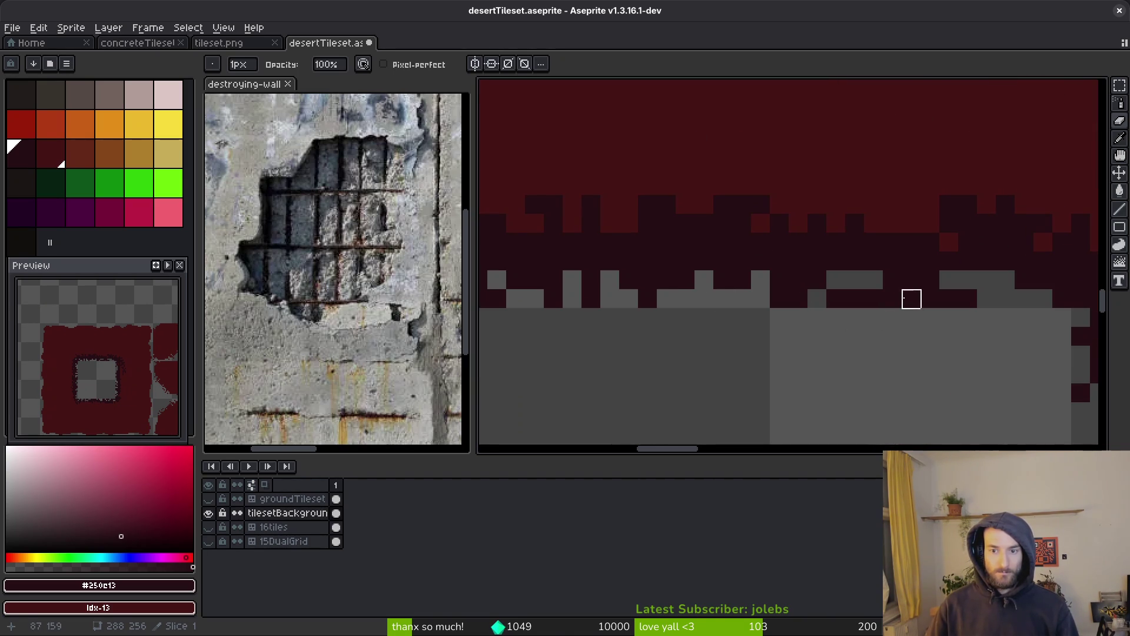
scroll(824, 324, left, 3)
scroll(783, 331, down, 1)
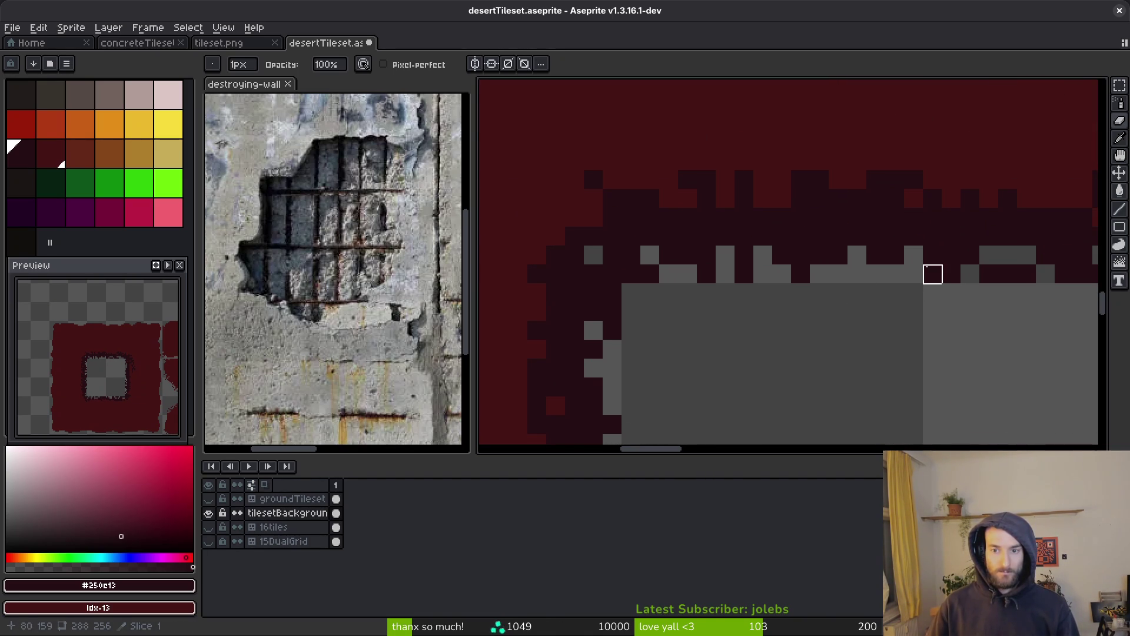
scroll(948, 294, down, 3)
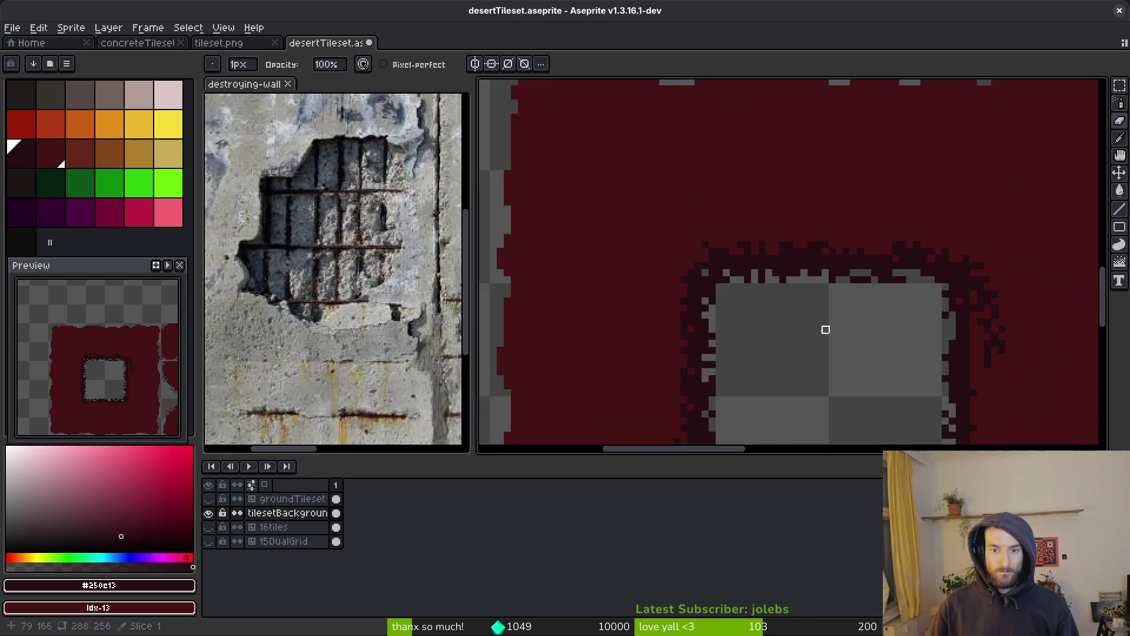
drag(826, 330, 728, 232)
Step: Spray dark speckles along the hole's bottom and left edges
scroll(700, 351, up, 3)
key(b)
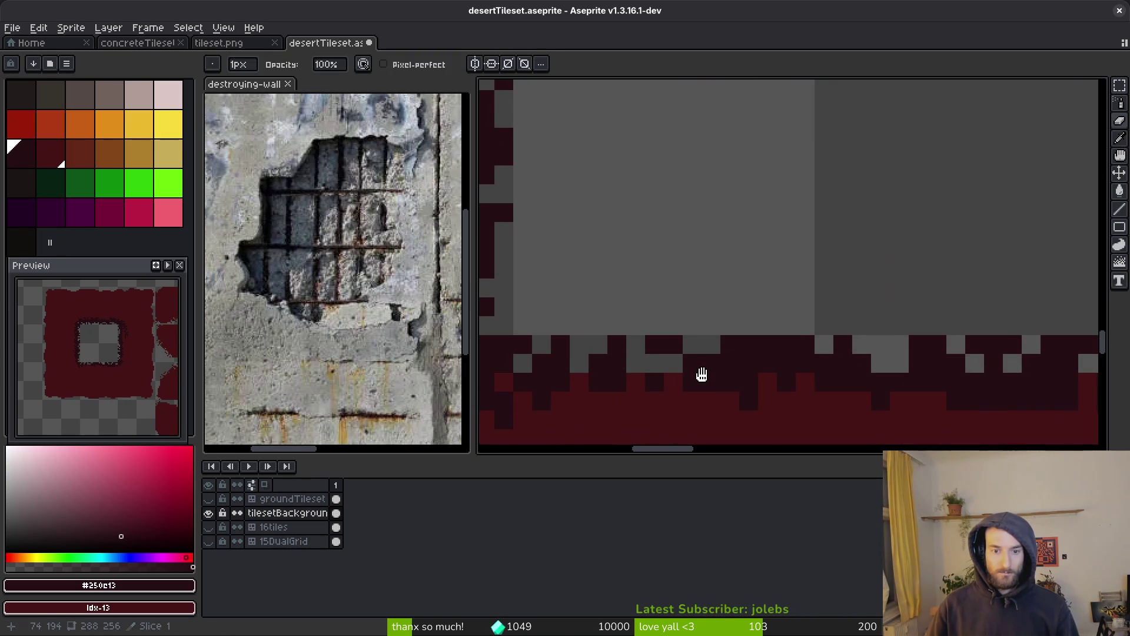
scroll(692, 383, down, 3)
scroll(703, 366, up, 1)
scroll(703, 367, up, 2)
key(shift+b)
mouse_move(676, 369)
mouse_down()
mouse_move(568, 360)
mouse_move(766, 383)
mouse_up()
scroll(789, 389, down, 1)
mouse_move(653, 366)
mouse_down()
mouse_move(624, 315)
mouse_move(665, 312)
mouse_move(663, 169)
mouse_move(701, 118)
mouse_move(808, 151)
mouse_move(871, 150)
mouse_move(954, 316)
mouse_move(942, 283)
mouse_up()
scroll(664, 312, up, 3)
scroll(836, 151, right, 2)
Step: Spray dark maroon speckles along the hole's right edge, thickening the top-right corner
scroll(911, 189, down, 3)
scroll(911, 189, right, 1)
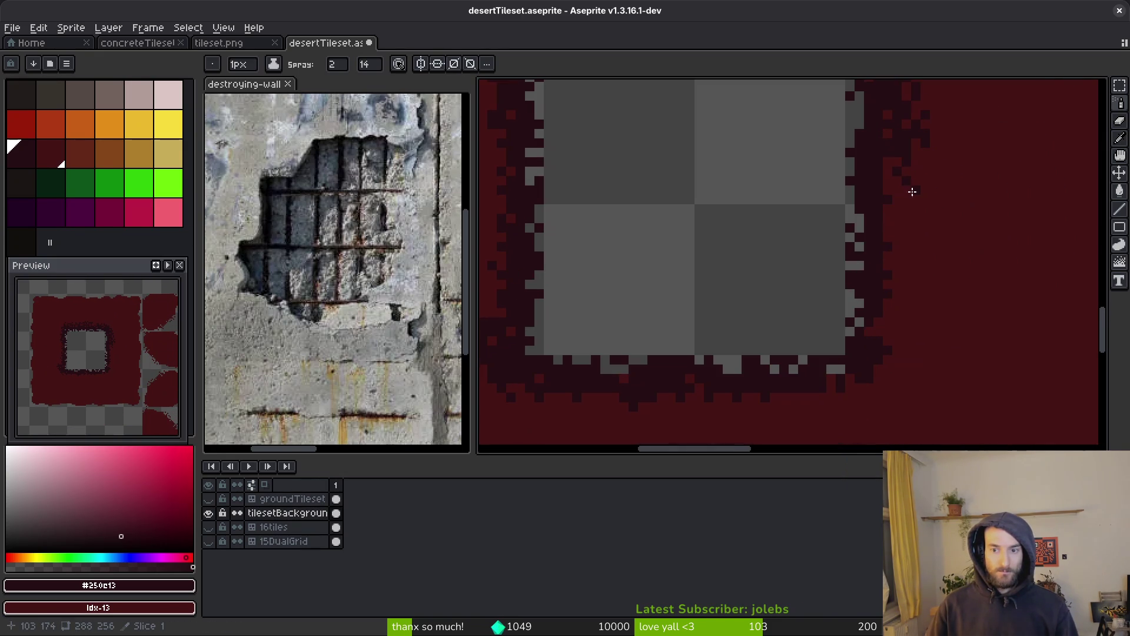
mouse_move(898, 172)
mouse_down()
mouse_move(889, 346)
mouse_move(842, 402)
mouse_move(523, 387)
mouse_up()
scroll(740, 383, down, 2)
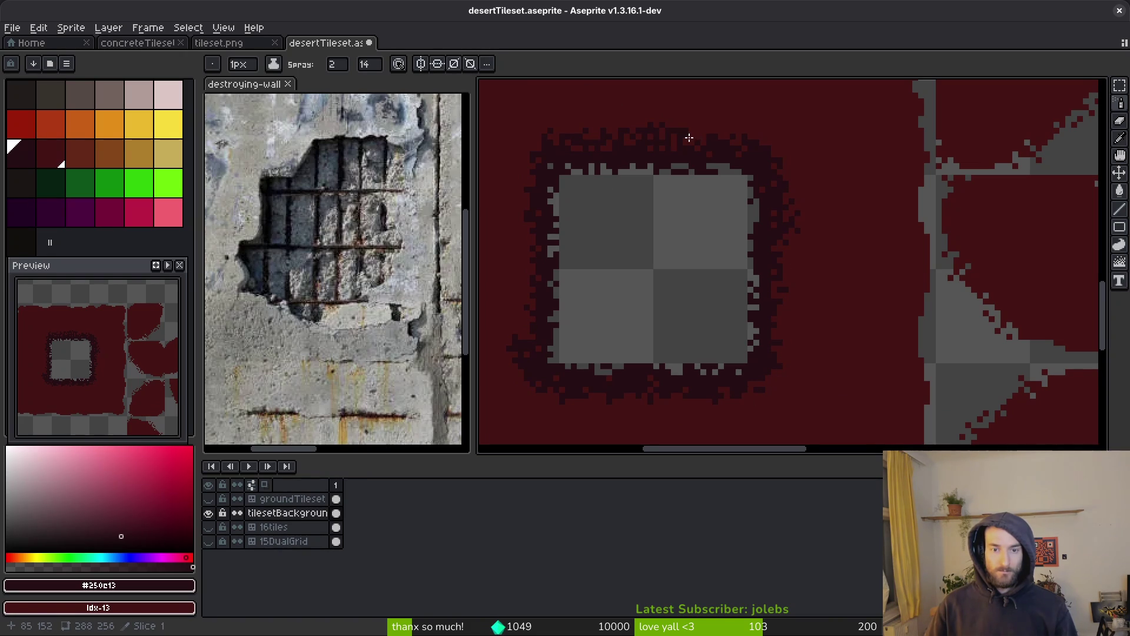
scroll(686, 131, down, 3)
scroll(660, 197, up, 2)
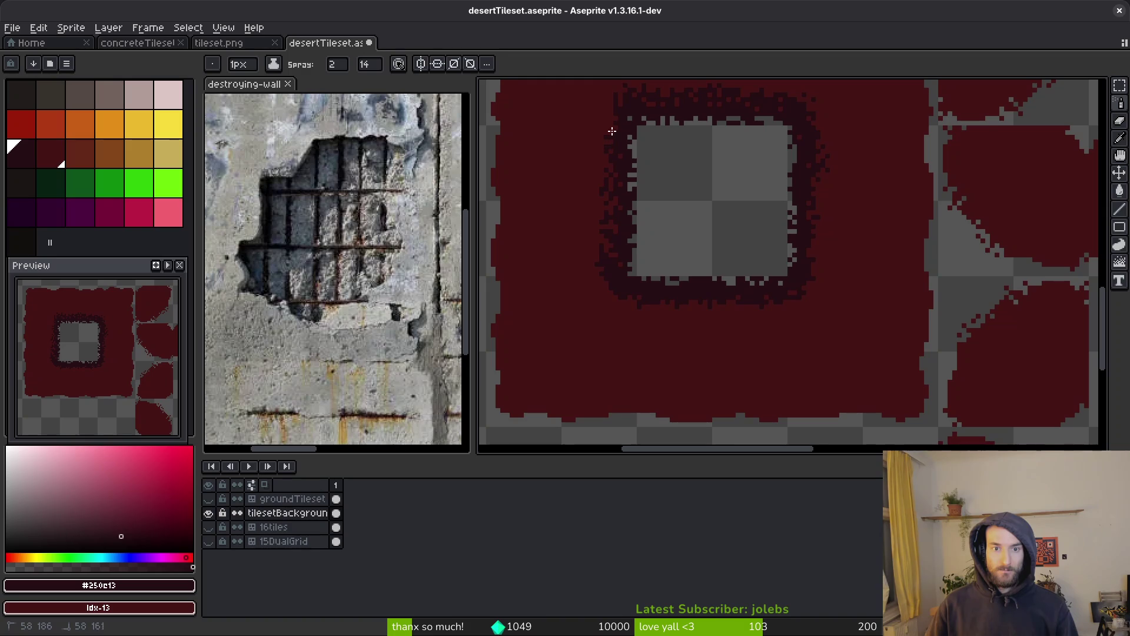
drag(593, 197, 607, 141)
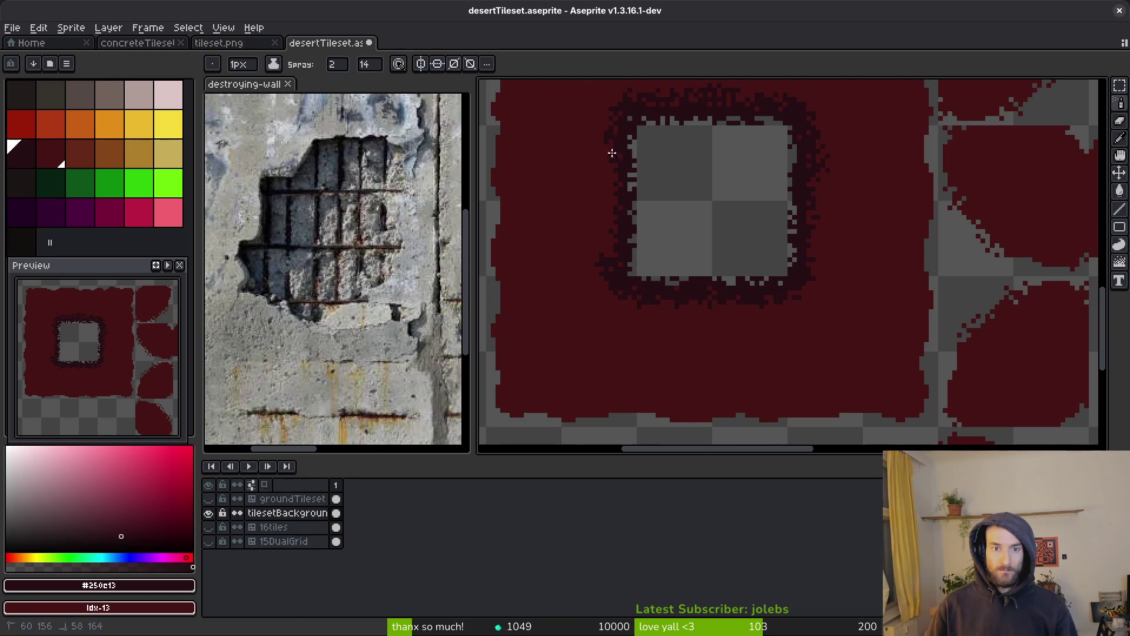
drag(816, 198, 814, 191)
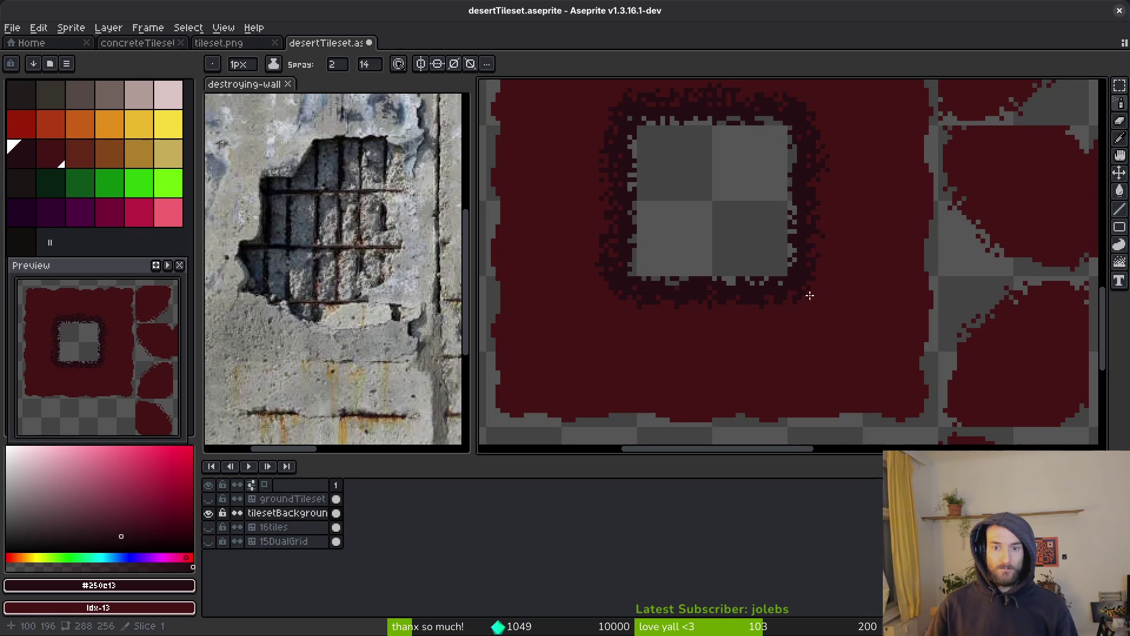
scroll(818, 262, up, 2)
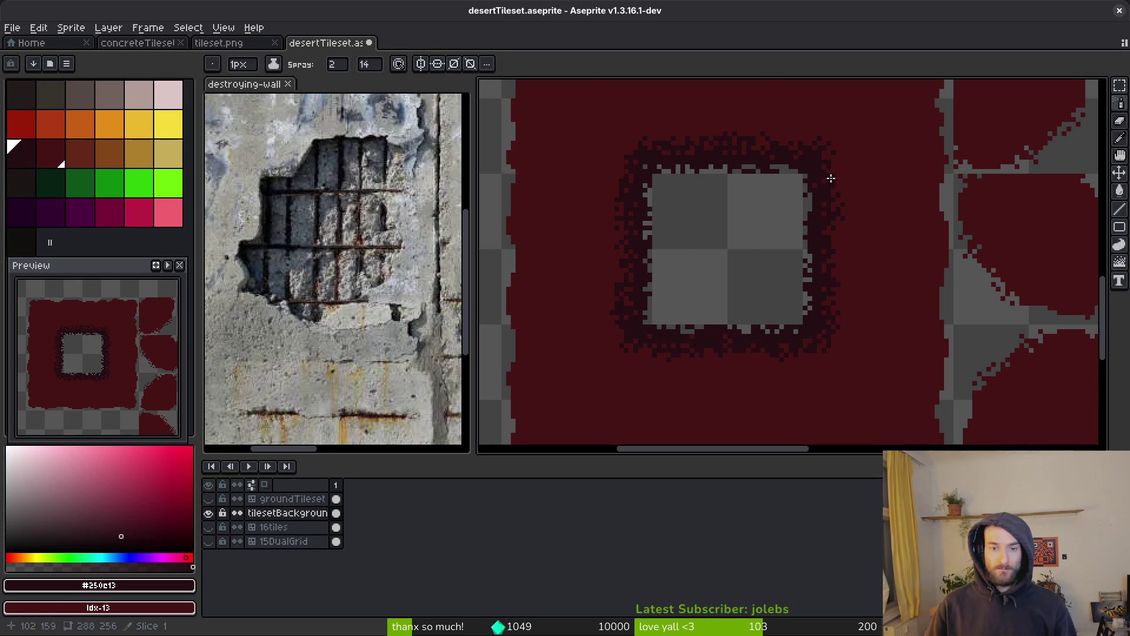
scroll(832, 166, down, 2)
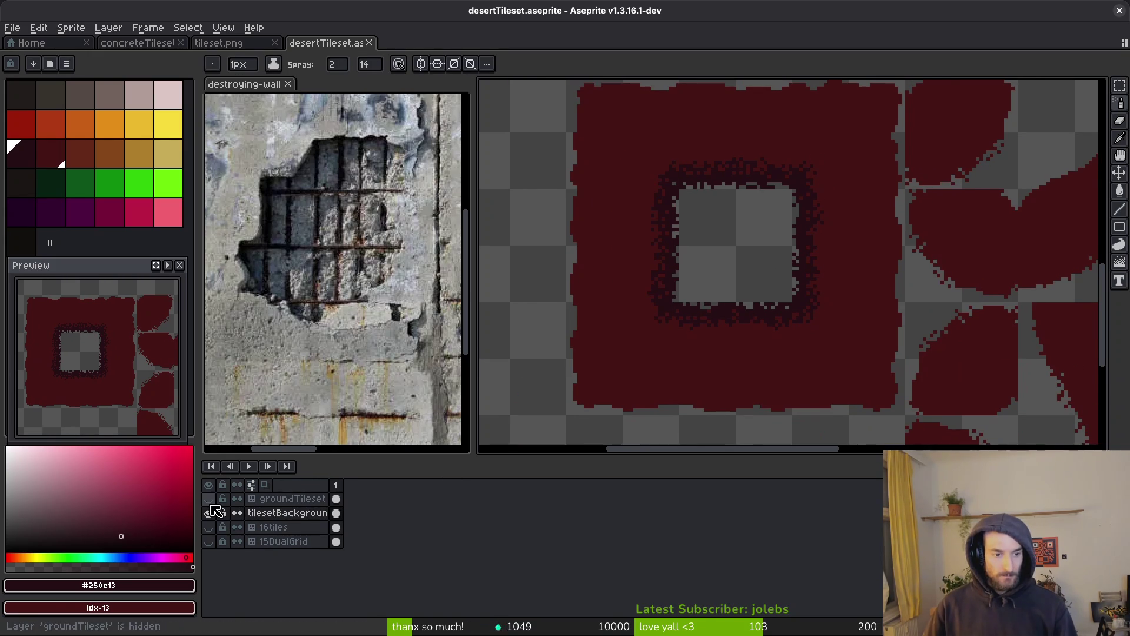
Step: Unhide groundTileset and paint a 7px maroon band along the hole's top, left and bottom edges
click(209, 500)
key(b)
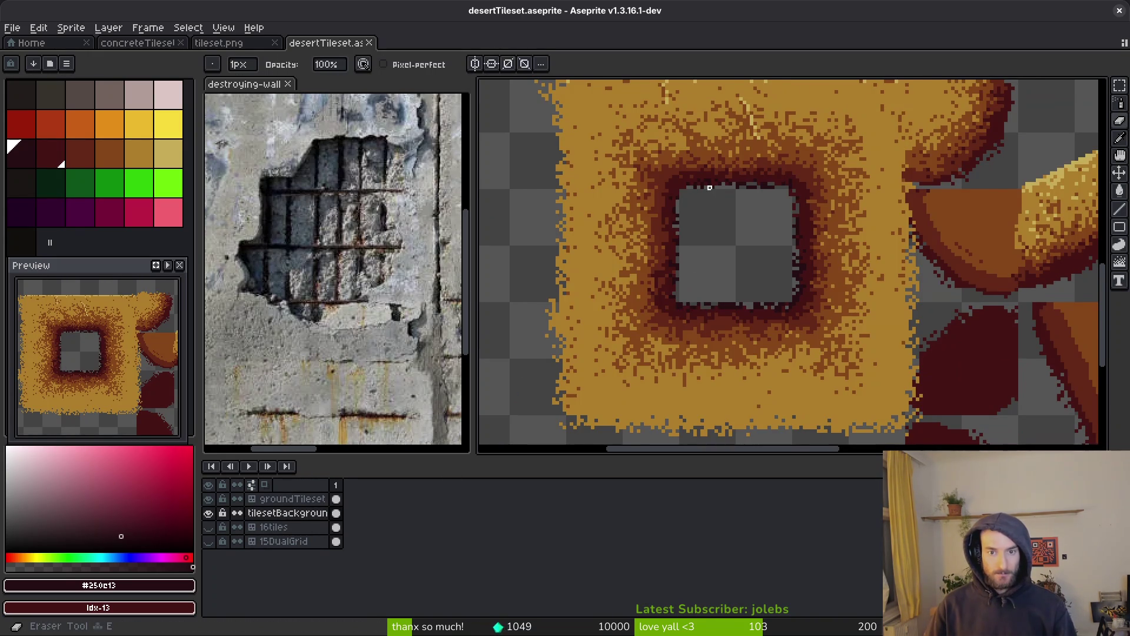
scroll(681, 192, up, 1)
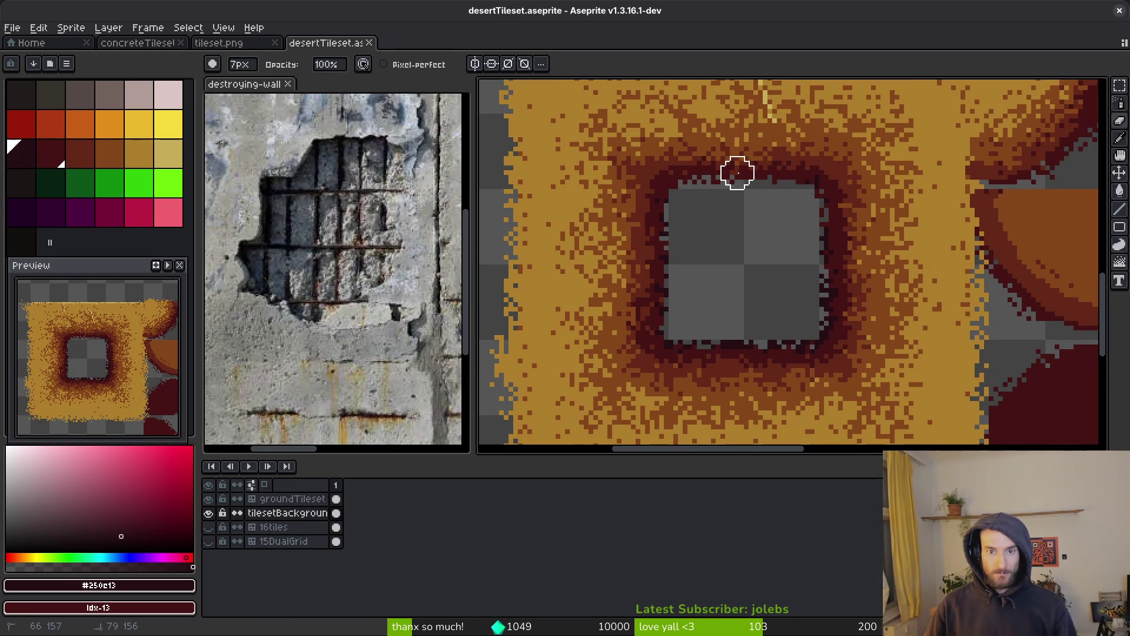
click(336, 499)
mouse_move(707, 172)
mouse_down()
mouse_move(735, 167)
mouse_move(689, 157)
mouse_move(780, 164)
mouse_move(835, 194)
mouse_move(857, 247)
mouse_move(846, 342)
mouse_move(717, 374)
mouse_move(644, 336)
mouse_move(639, 239)
mouse_move(656, 255)
mouse_move(659, 179)
mouse_move(694, 154)
mouse_move(653, 155)
mouse_up()
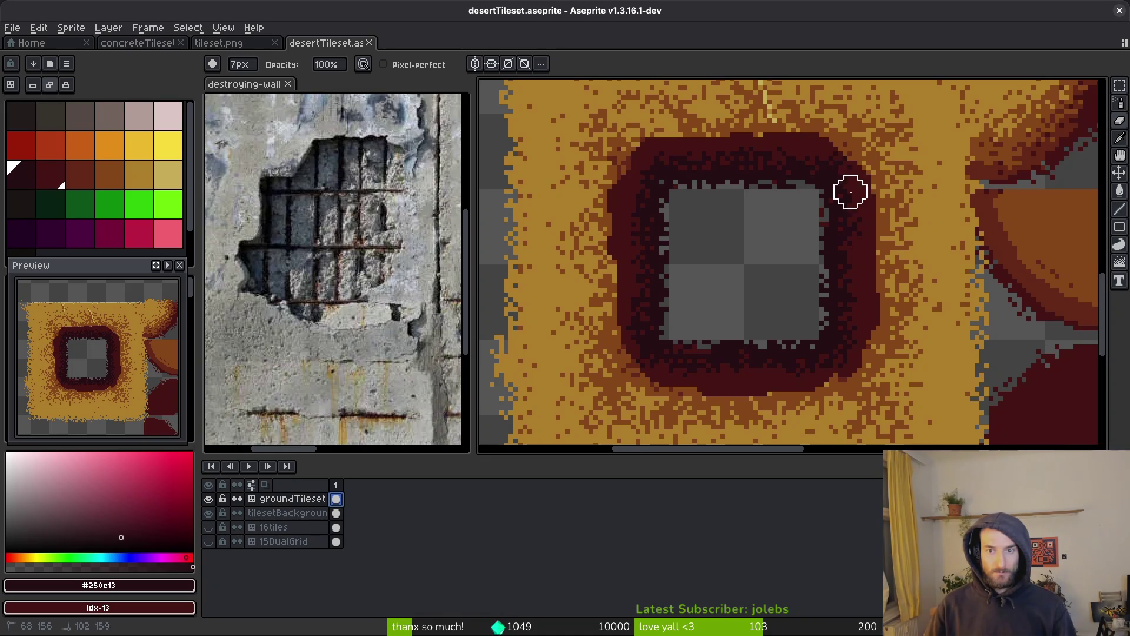
mouse_move(627, 289)
mouse_down()
mouse_move(629, 367)
mouse_move(760, 387)
mouse_move(868, 341)
mouse_up()
mouse_move(853, 176)
mouse_down()
mouse_move(799, 135)
mouse_move(654, 143)
mouse_move(613, 230)
mouse_move(609, 365)
mouse_move(757, 408)
mouse_move(878, 371)
mouse_move(874, 228)
mouse_move(842, 139)
mouse_move(672, 135)
mouse_move(611, 166)
mouse_move(590, 236)
mouse_up()
click(73, 179)
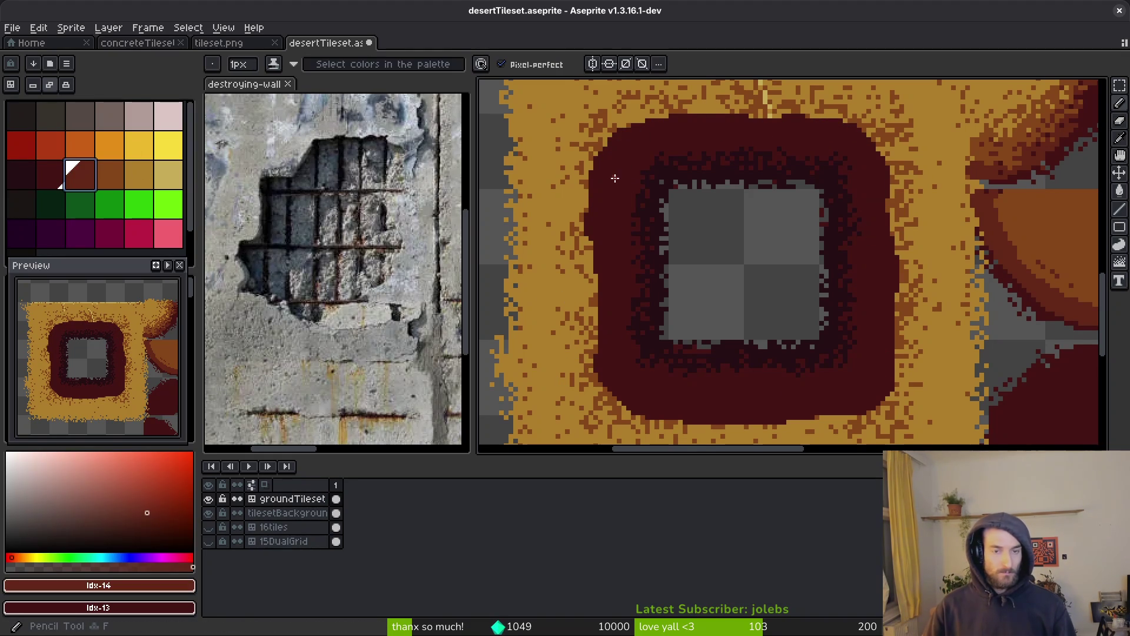
Step: Spray lighter maroon speckles across the band's top, right, bottom and left edges
key(shift+b)
drag(625, 139, 598, 195)
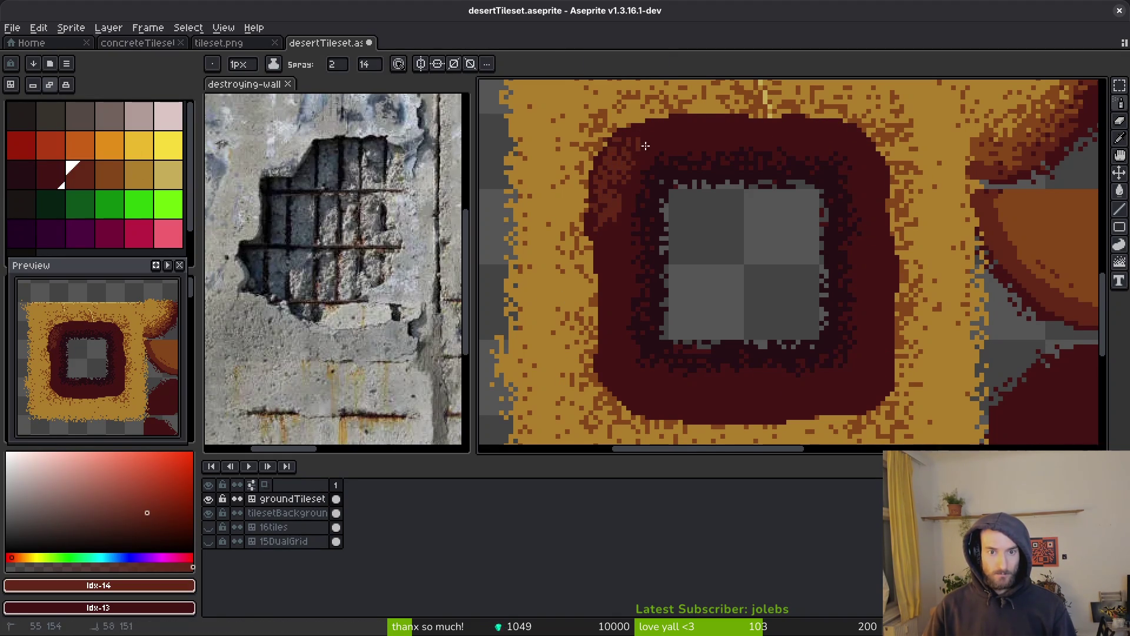
drag(631, 158, 786, 145)
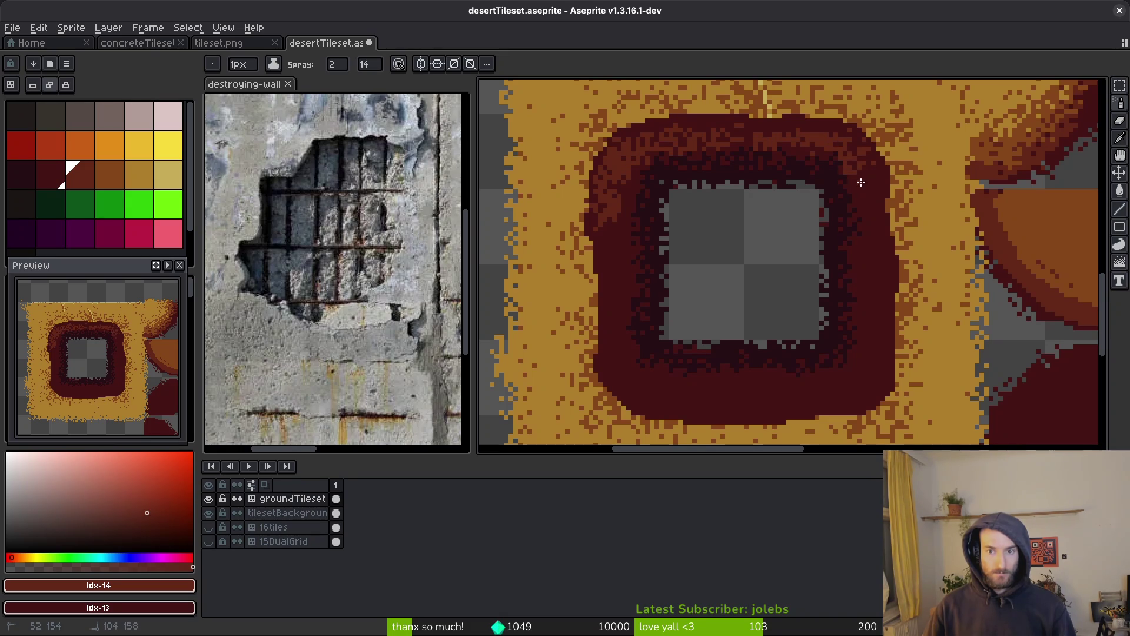
mouse_move(877, 217)
mouse_down()
mouse_move(714, 142)
mouse_move(756, 137)
mouse_up()
mouse_move(863, 211)
mouse_down()
mouse_move(636, 144)
mouse_move(817, 145)
mouse_up()
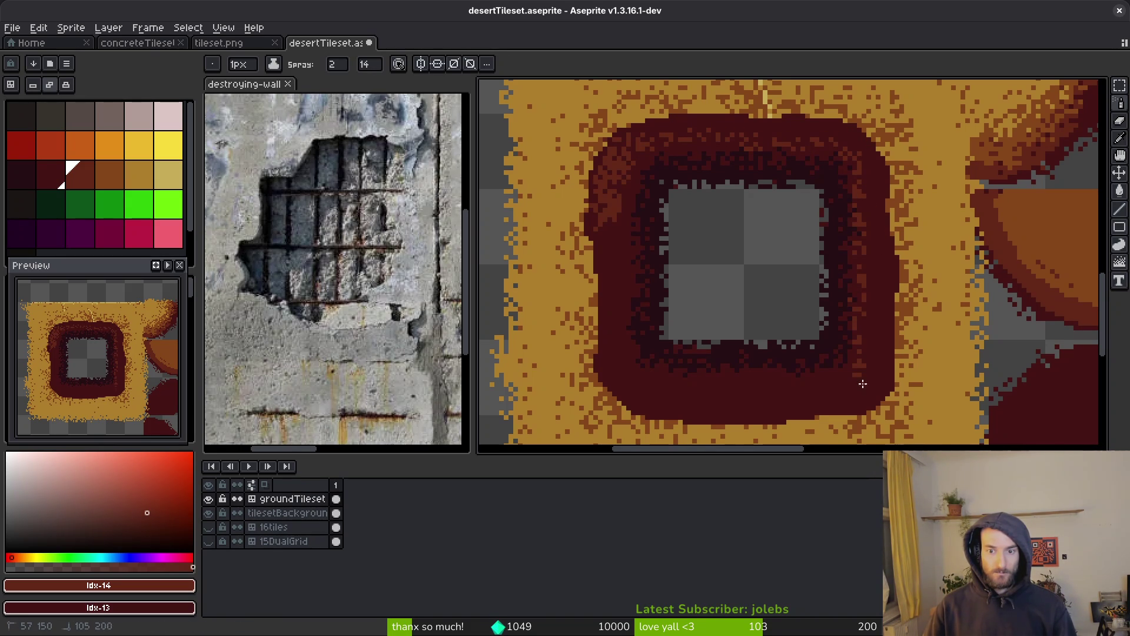
mouse_move(787, 393)
mouse_down()
mouse_move(659, 390)
mouse_move(610, 277)
mouse_move(629, 227)
mouse_up()
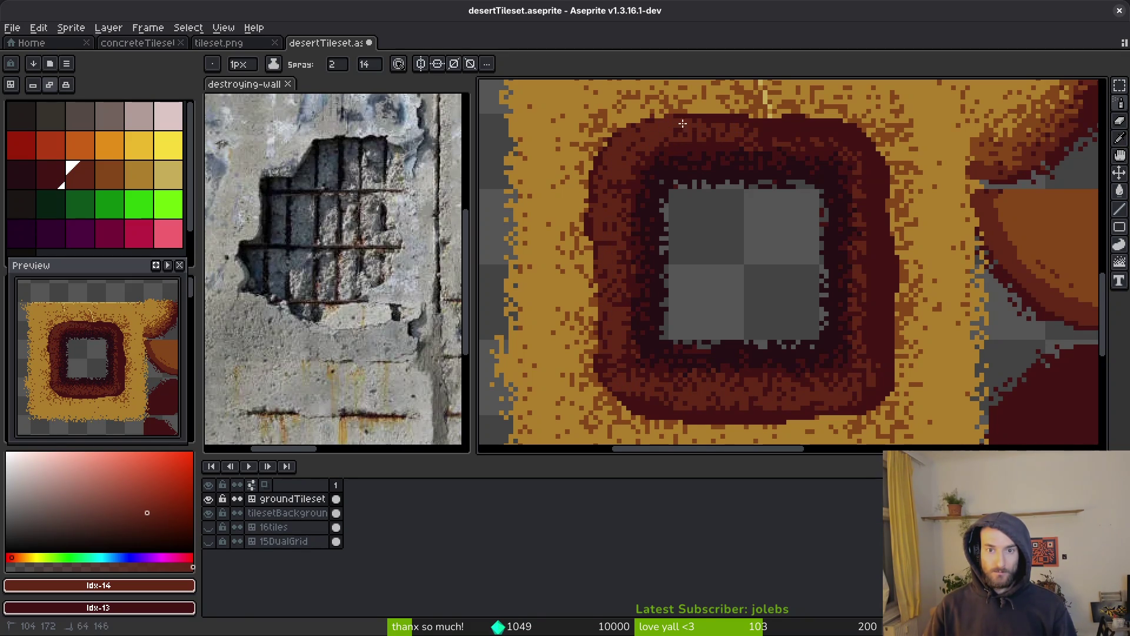
scroll(674, 150, up, 1)
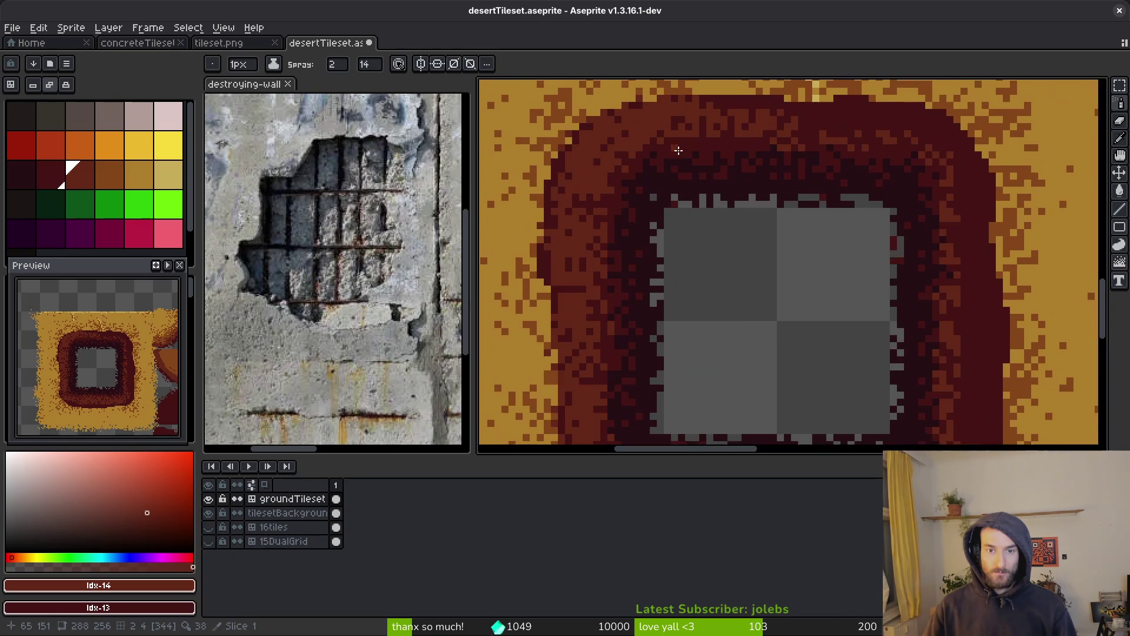
scroll(674, 149, up, 2)
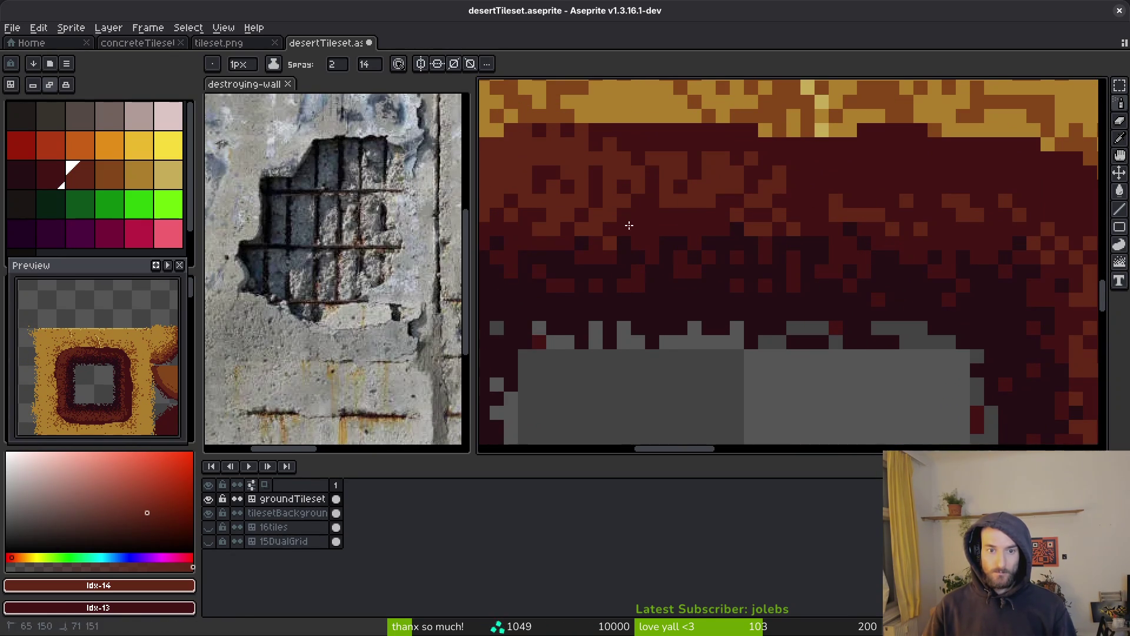